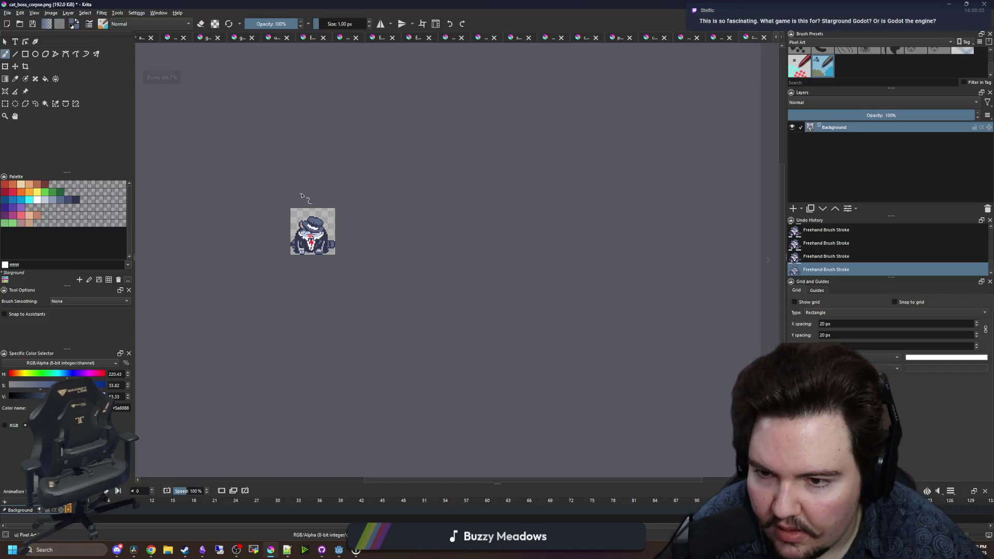
- Save the cat boss corpse sprite as cat_boss_corpse.png, then minimize Krita to focus Godot's entities script
{"action": "key", "text": "ctrl+s"}
{"action": "key", "text": "Return"}
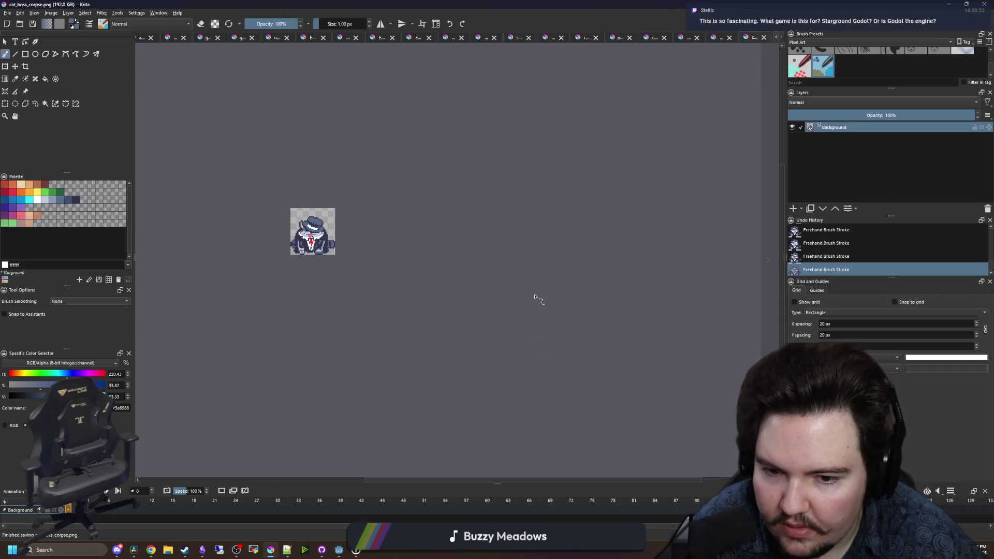
{"action": "key", "text": "super+Down"}
{"action": "key", "text": "super+Down"}
{"action": "left_click", "coordinate": [413, 268]}
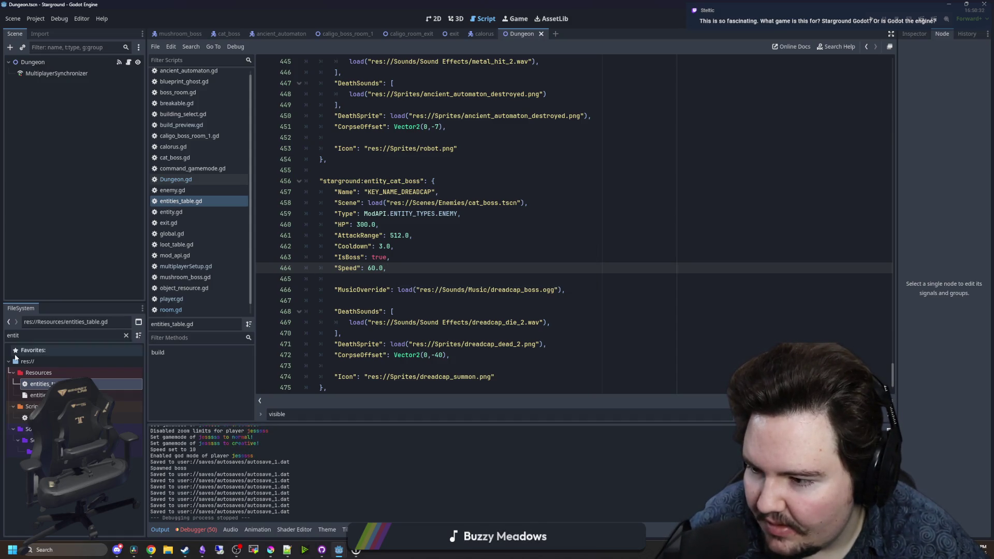
- Replace the cat boss DeathSprite dreadcap_dead_2 with cat_boss_corpse.png via autocomplete and save
{"action": "left_click", "coordinate": [497, 295]}
{"action": "left_click", "coordinate": [444, 278]}
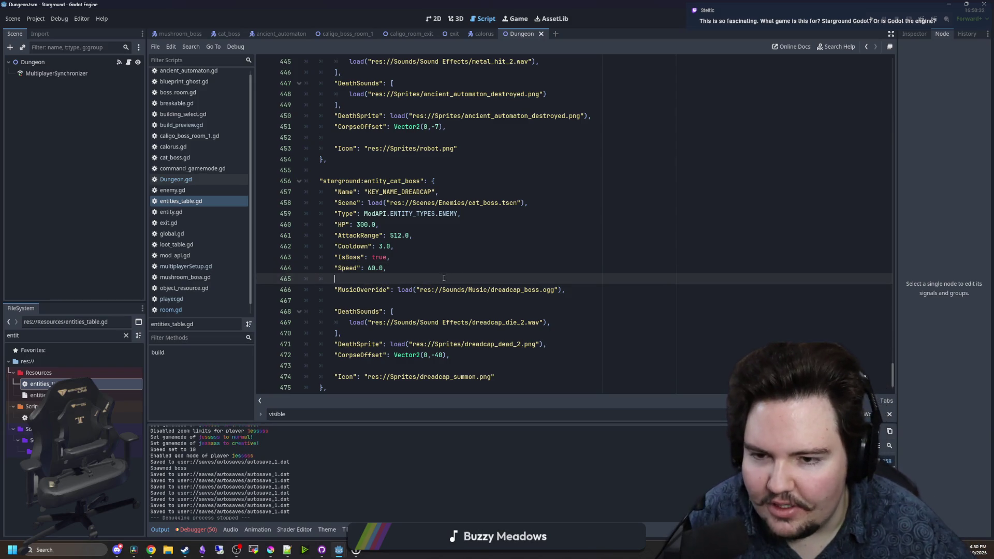
{"action": "scroll", "coordinate": [346, 294], "scroll_direction": "down", "scroll_amount": 1}
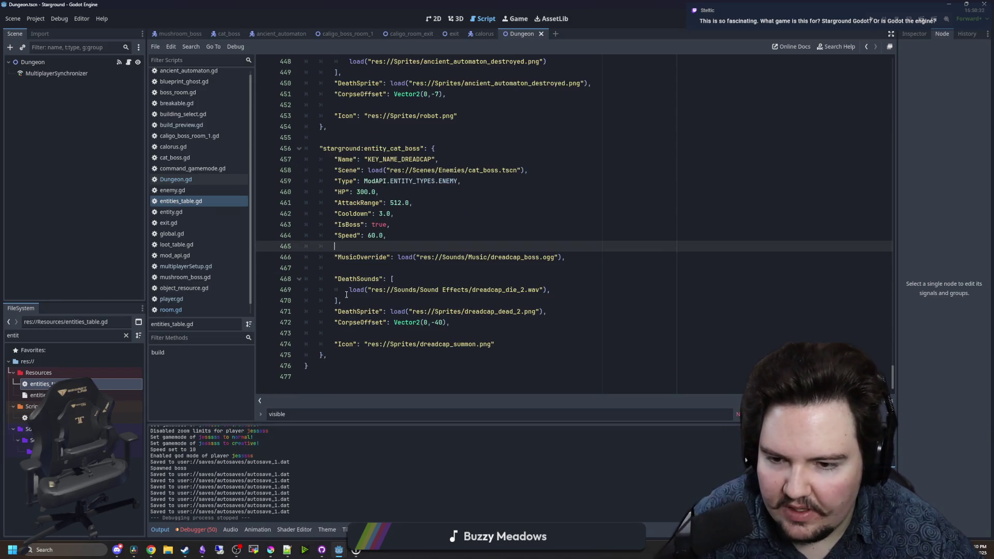
{"action": "left_click", "coordinate": [523, 303]}
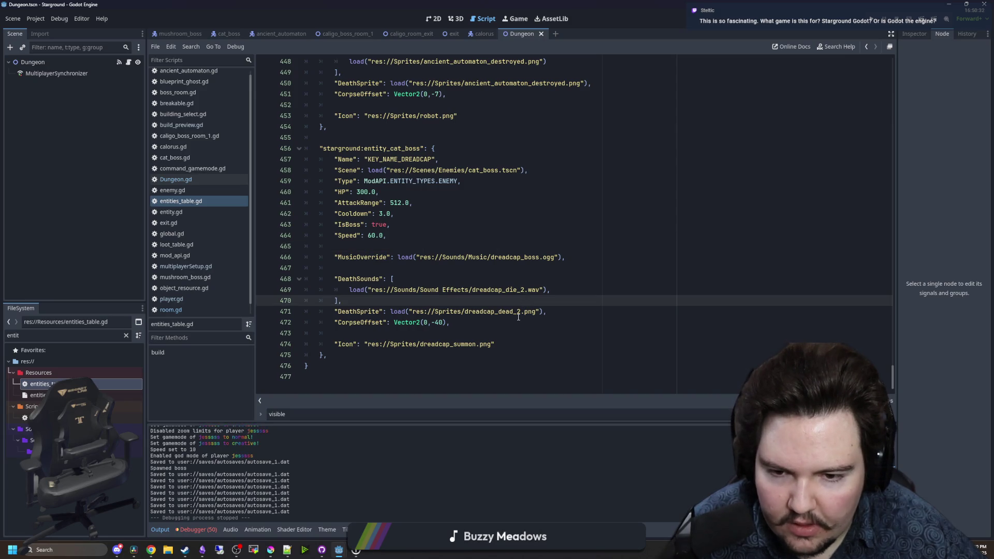
{"action": "left_click_drag", "start_coordinate": [520, 312], "coordinate": [453, 312]}
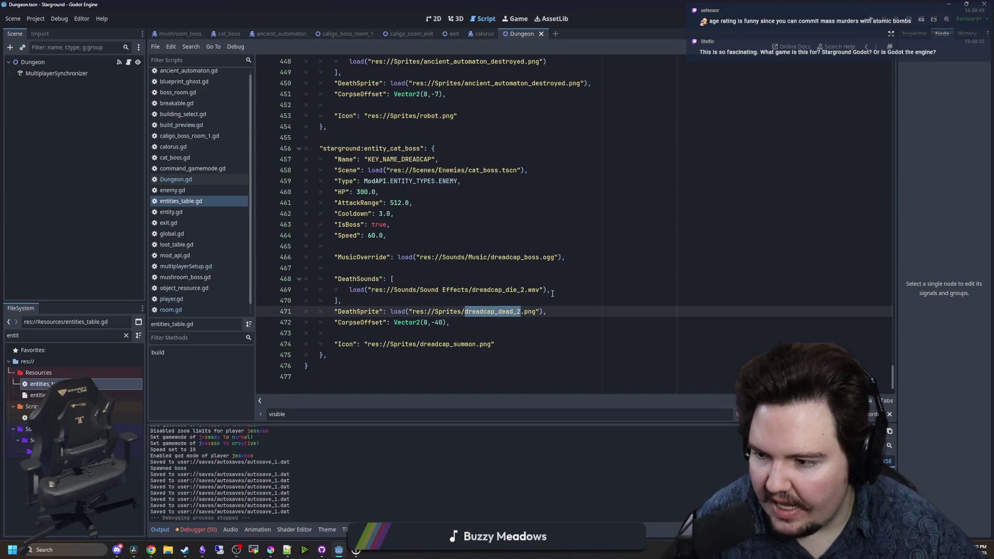
{"action": "key", "text": "BackSpace"}
{"action": "type", "text": "at_bos"}
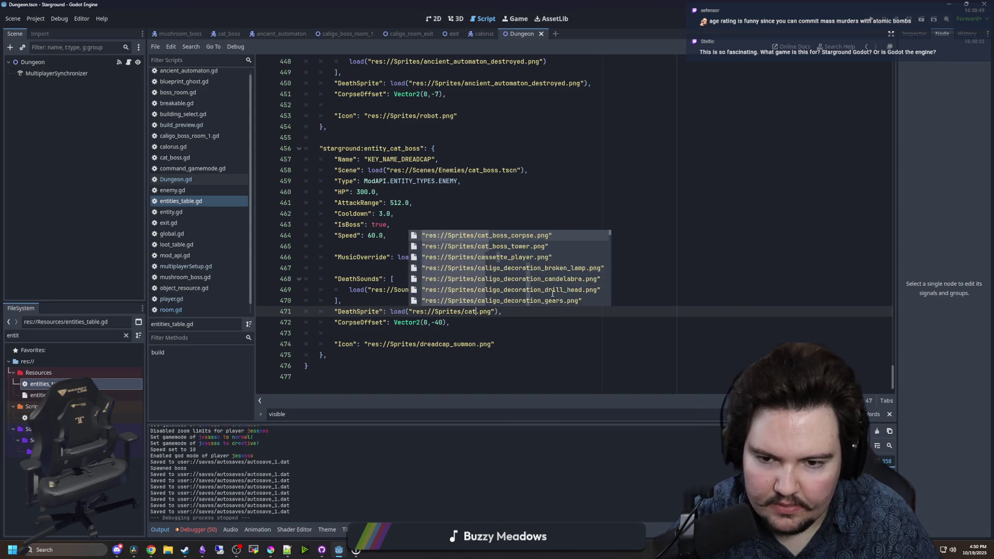
{"action": "key", "text": "Return"}
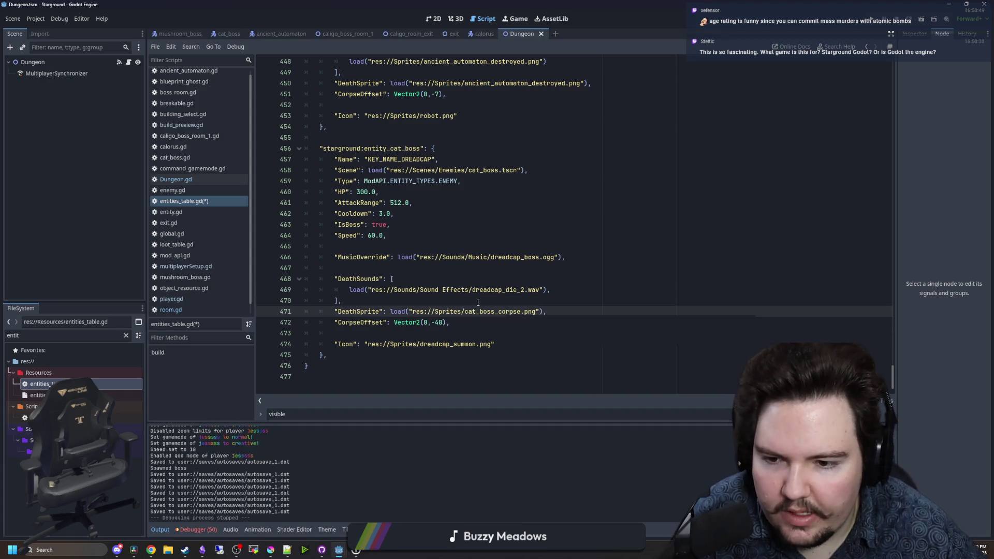
{"action": "left_click", "coordinate": [423, 268]}
{"action": "key", "text": "ctrl+s"}
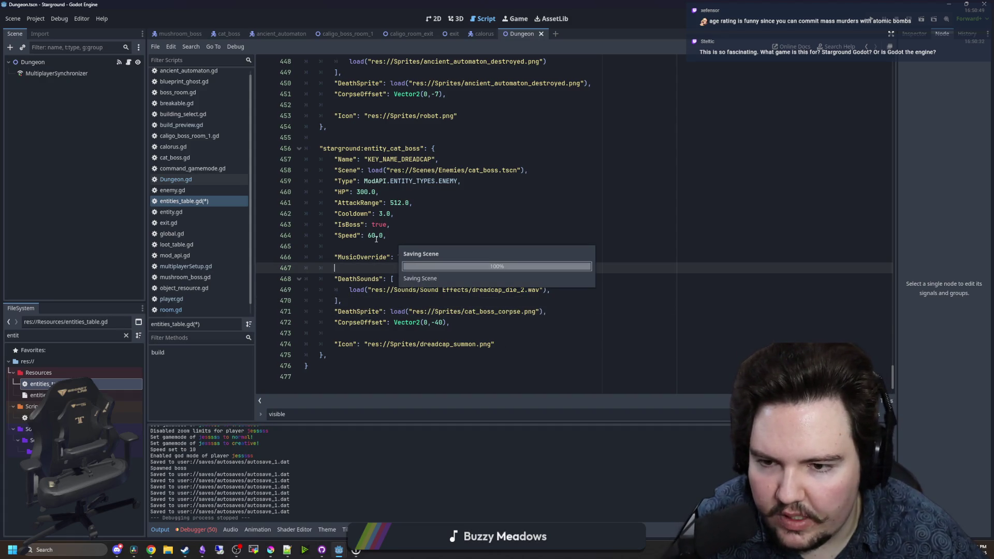
- Change the cat boss Speed from 60.0 to 90.0 and save the script
{"action": "left_click", "coordinate": [377, 239]}
{"action": "type", "text": "90"}
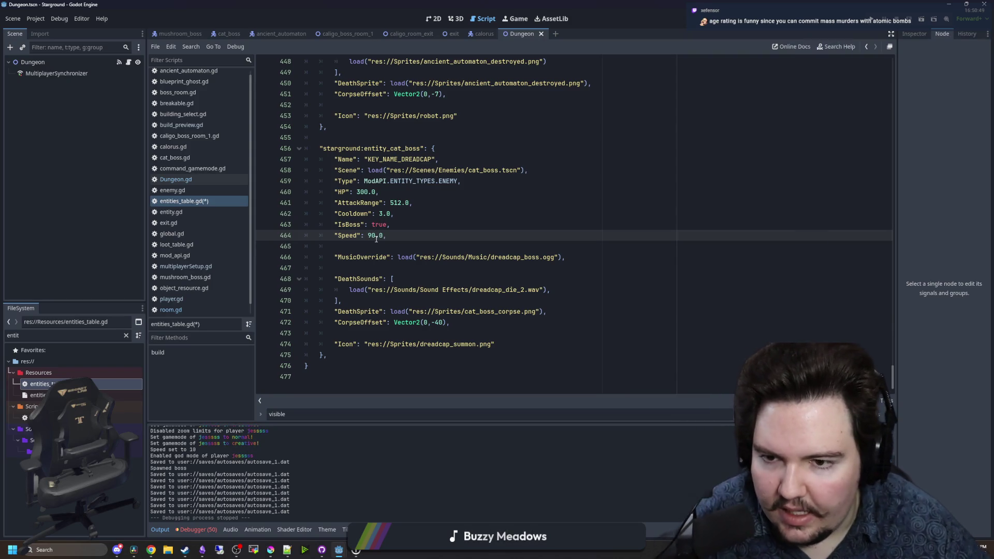
{"action": "left_click", "coordinate": [426, 214]}
{"action": "key", "text": "ctrl+s"}
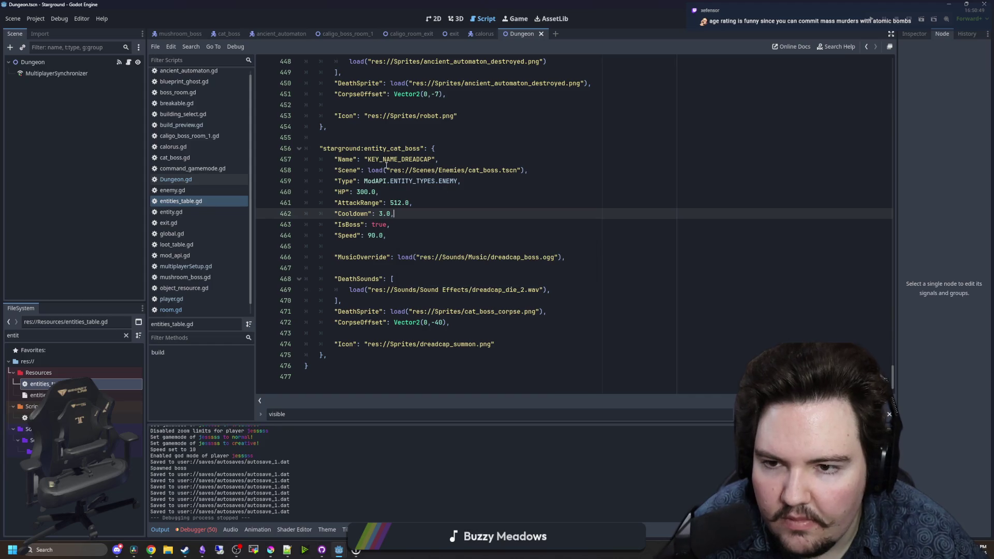
{"action": "left_click", "coordinate": [511, 191]}
{"action": "left_click", "coordinate": [489, 244]}
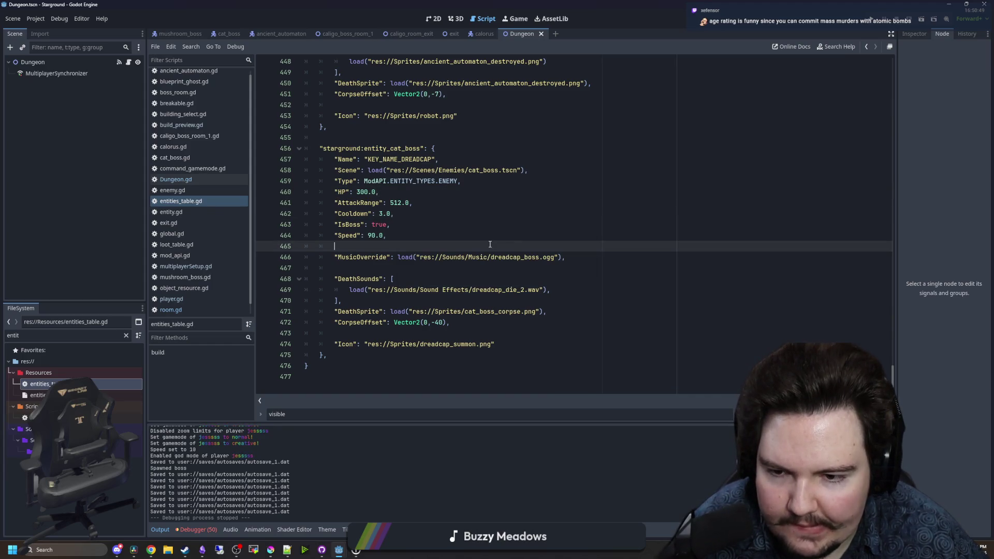
{"action": "key", "text": "ctrl+s"}
{"action": "left_click_drag", "start_coordinate": [339, 257], "coordinate": [595, 260]}
{"action": "left_click", "coordinate": [595, 261]}
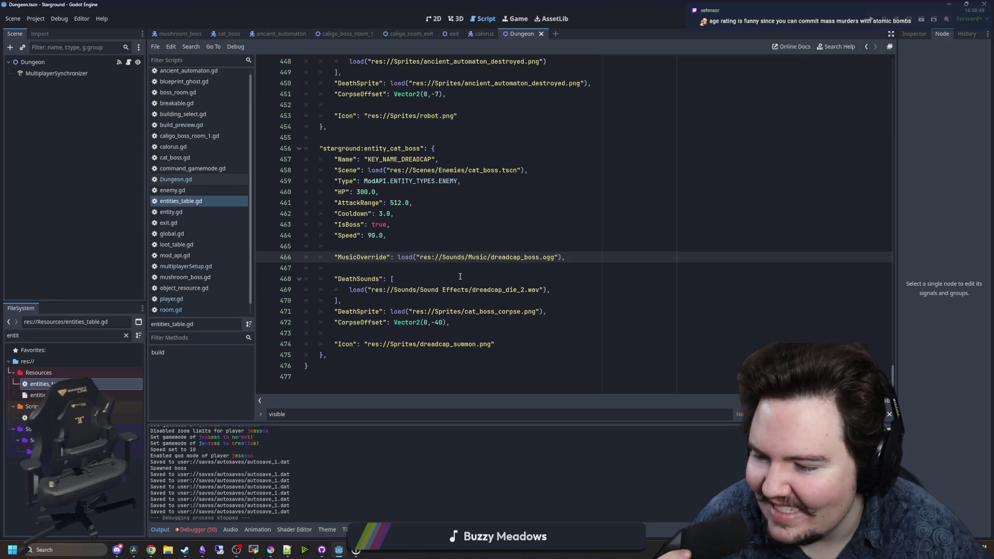
{"action": "left_click", "coordinate": [480, 236]}
{"action": "key", "text": "ctrl+s"}
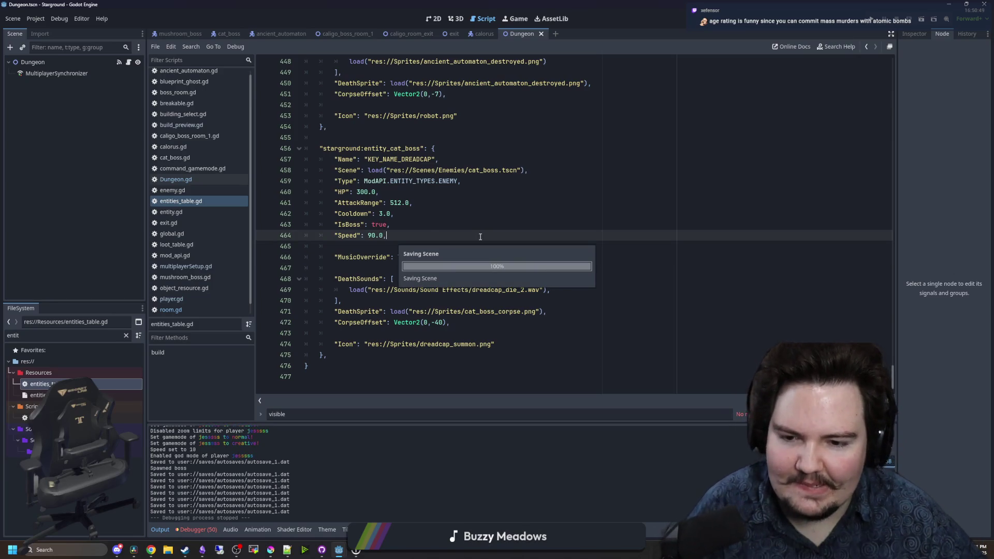
- Comment out the cat boss's Icon line with a leading #
{"action": "left_click", "coordinate": [466, 344]}
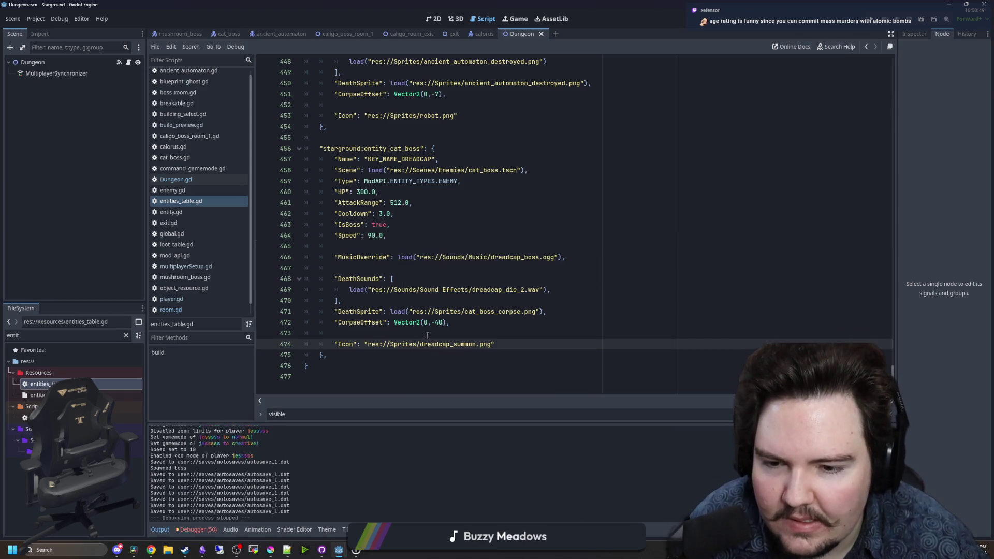
{"action": "key", "text": "Up"}
{"action": "double_click", "coordinate": [422, 345]}
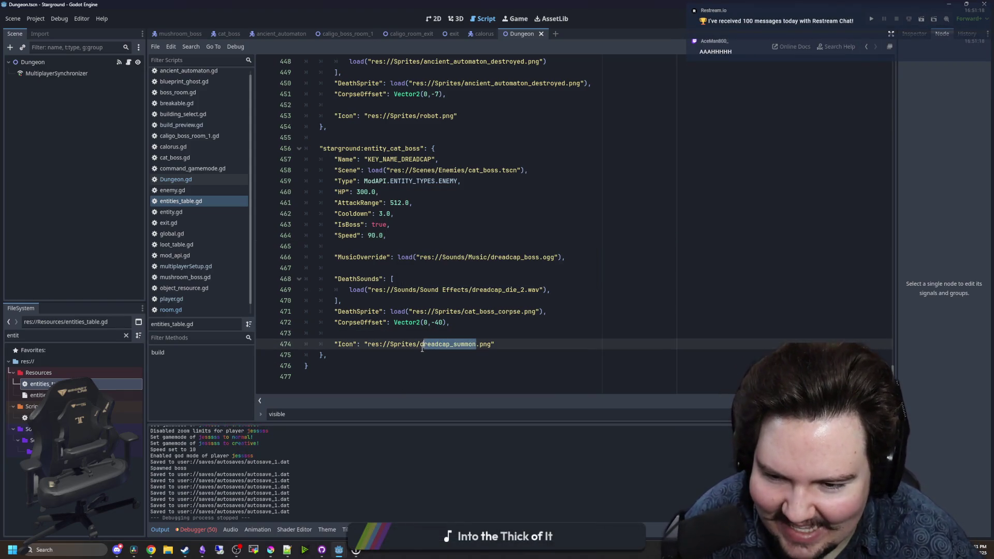
{"action": "type", "text": "cat"}
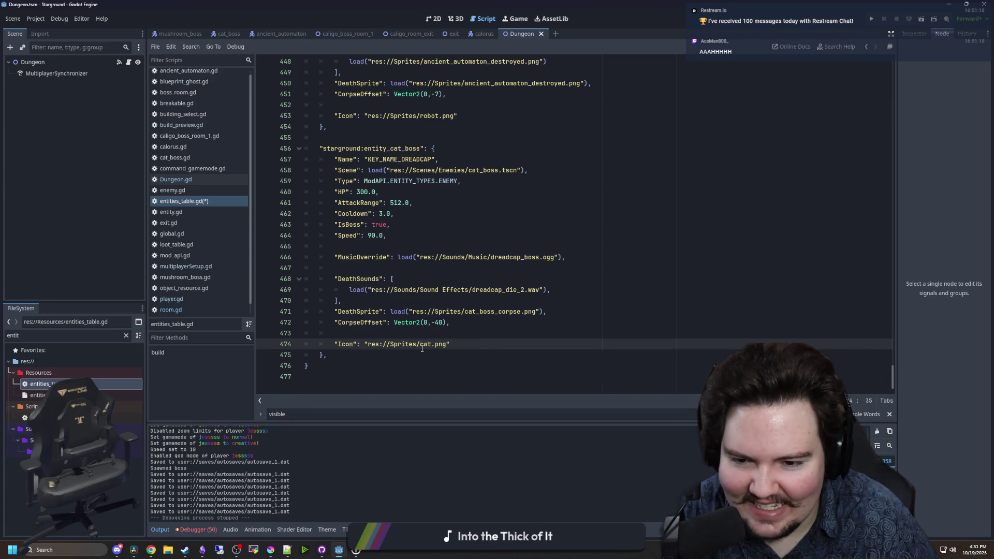
{"action": "type", "text": "_"}
{"action": "key", "text": "BackSpace"}
{"action": "key", "text": "BackSpace"}
{"action": "key", "text": "BackSpace"}
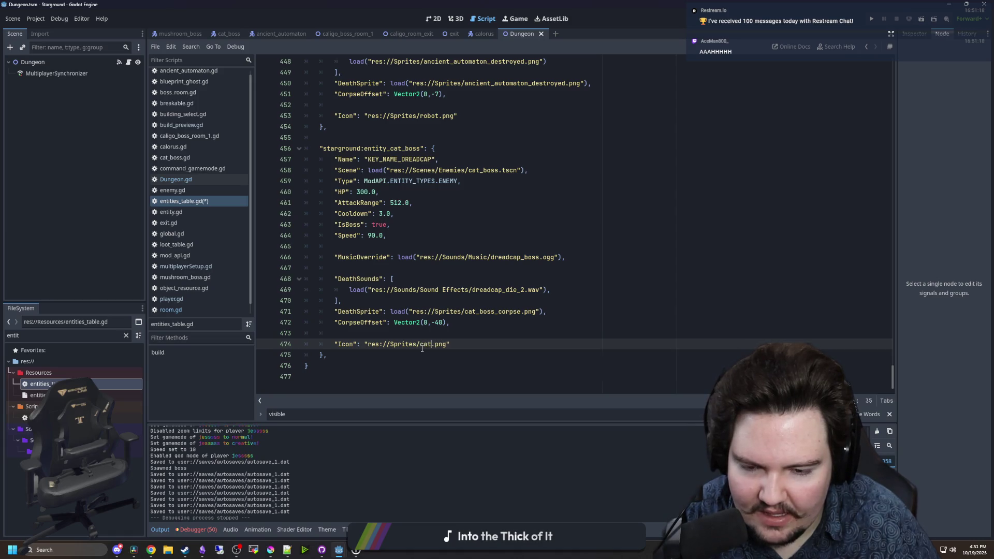
{"action": "type", "text": "#"}
{"action": "left_click", "coordinate": [354, 330]}
- Save entities_table.gd and run the game to the Starground main menu
{"action": "key", "text": "ctrl+s"}
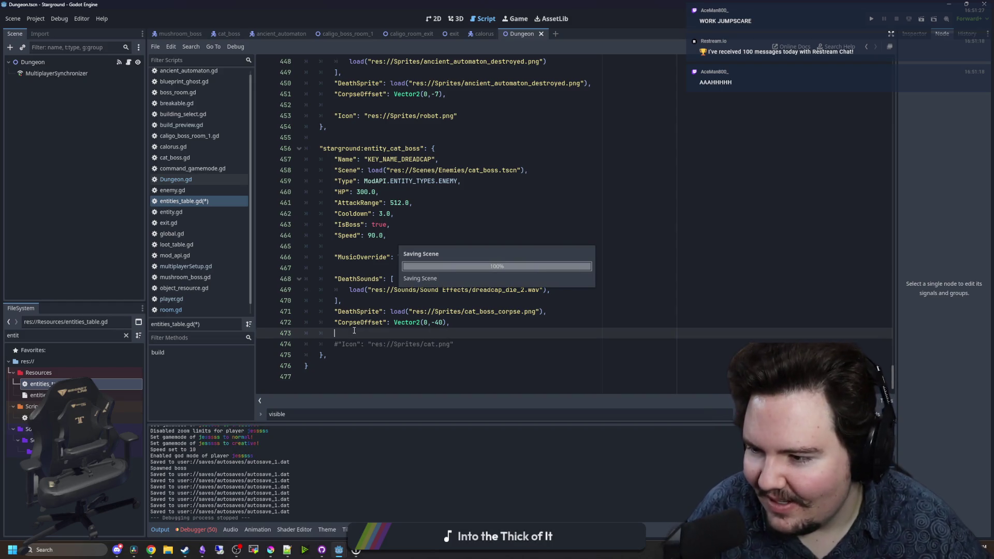
{"action": "left_click", "coordinate": [380, 264]}
{"action": "key", "text": "ctrl+s"}
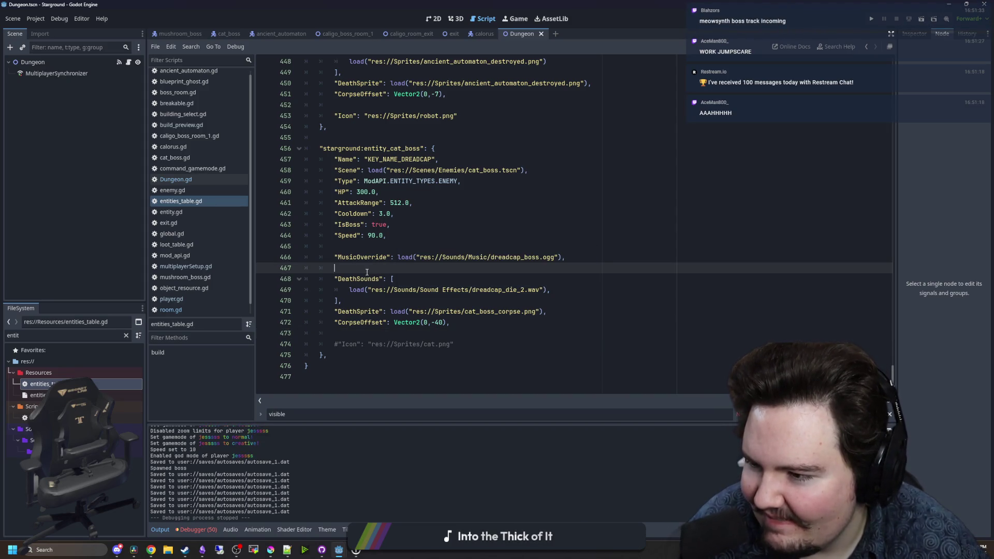
{"action": "key", "text": "ctrl+s"}
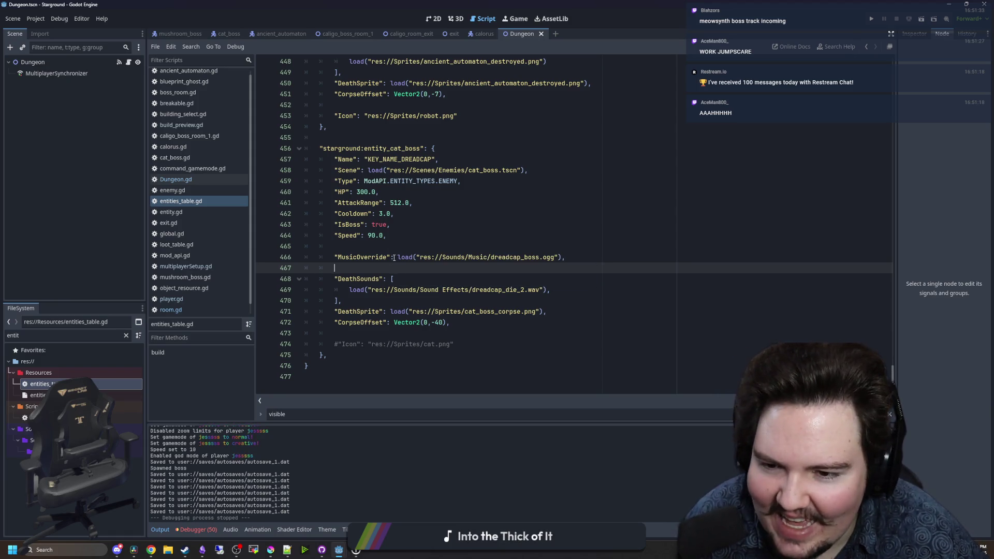
{"action": "key", "text": "ctrl+s"}
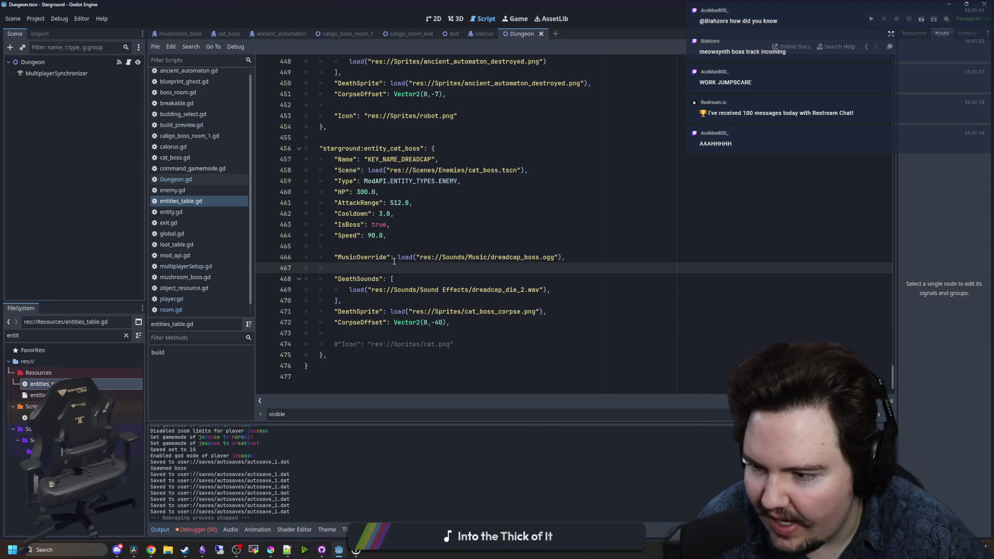
{"action": "left_click", "coordinate": [442, 245]}
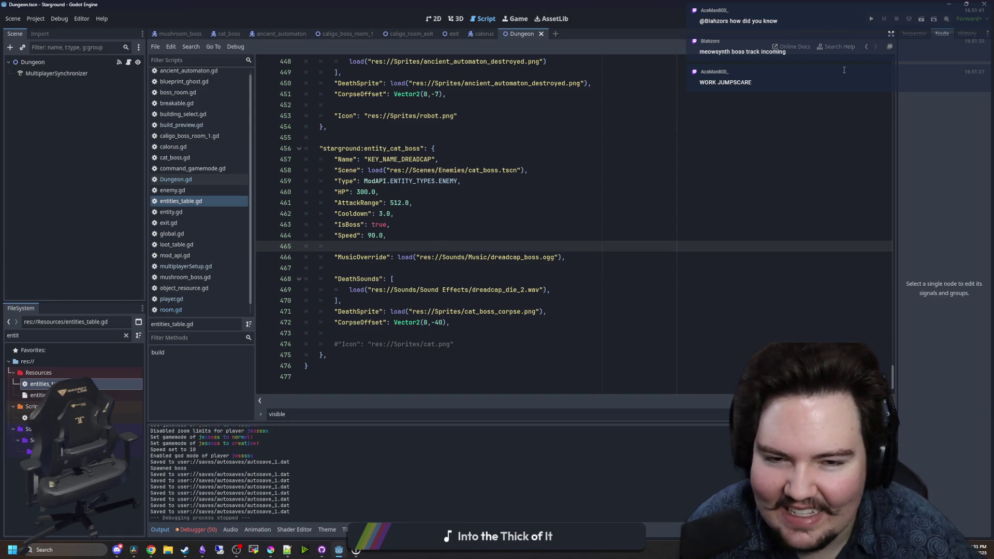
{"action": "left_click", "coordinate": [872, 19]}
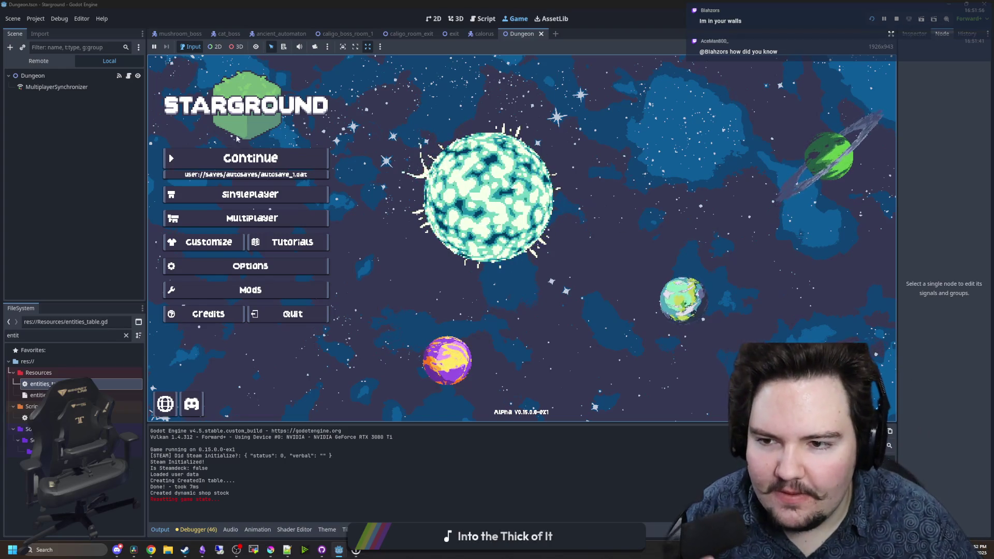
- Continue the last saved game and take the starlauncher to the chosen planet
{"action": "left_click", "coordinate": [248, 160]}
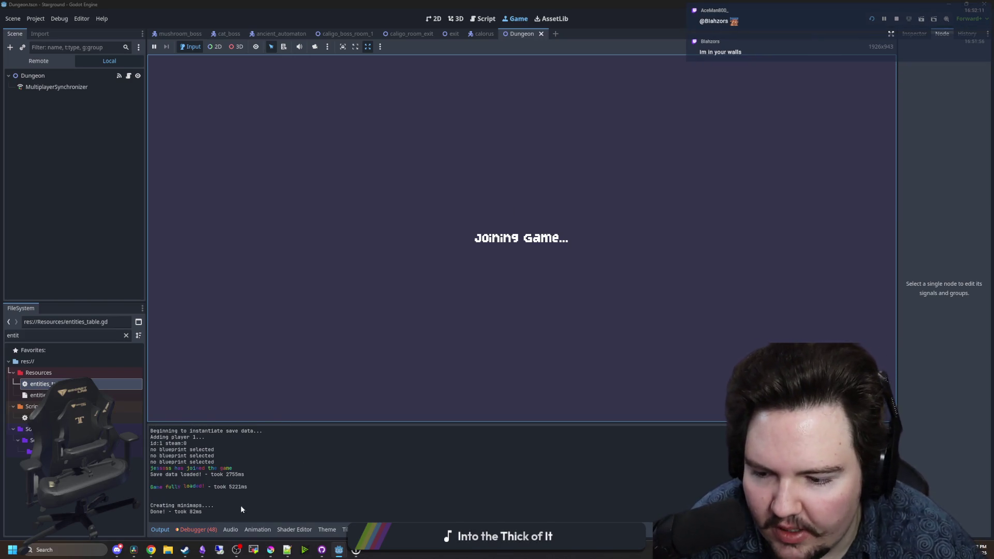
{"action": "key", "text": "w"}
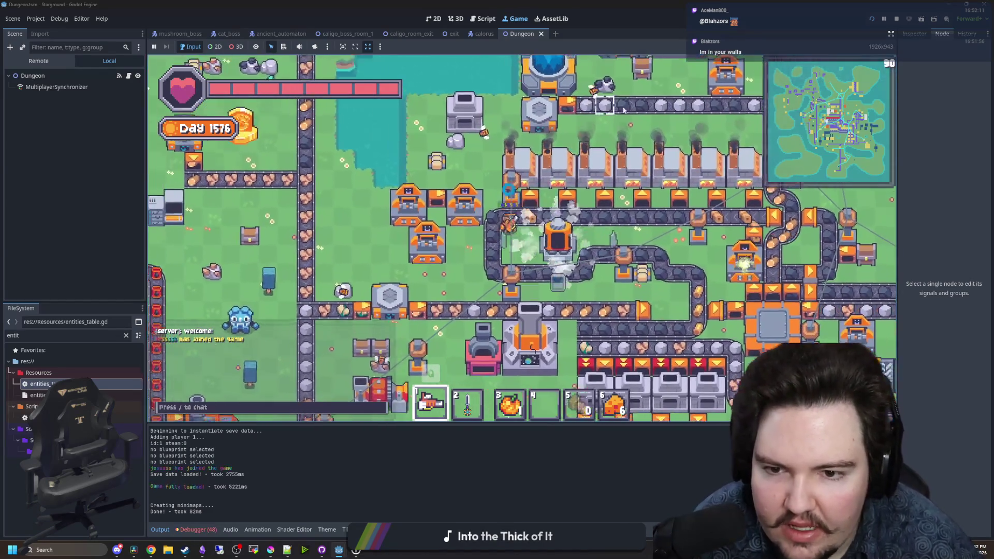
{"action": "left_click", "coordinate": [653, 141]}
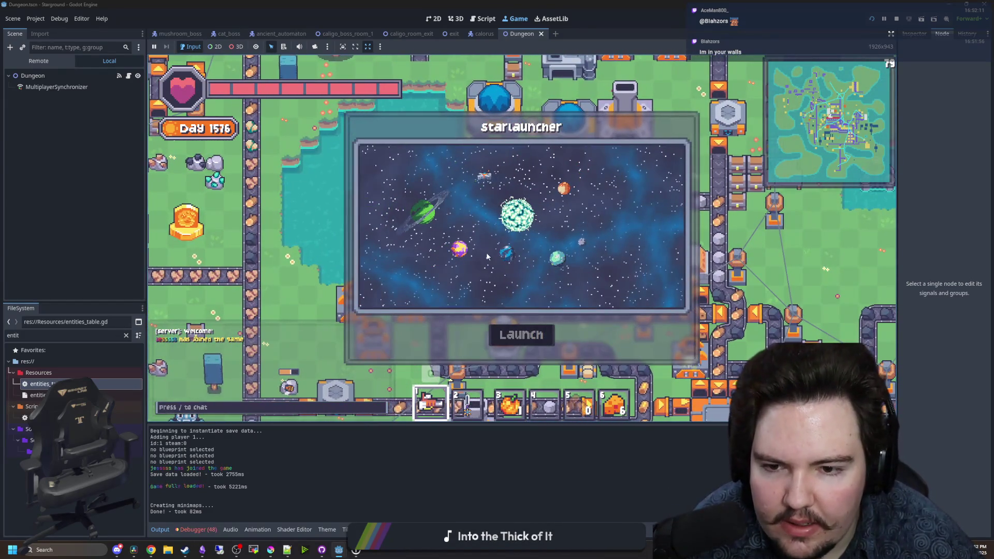
{"action": "left_click", "coordinate": [526, 331]}
{"action": "key", "text": "w"}
{"action": "key", "text": "d"}
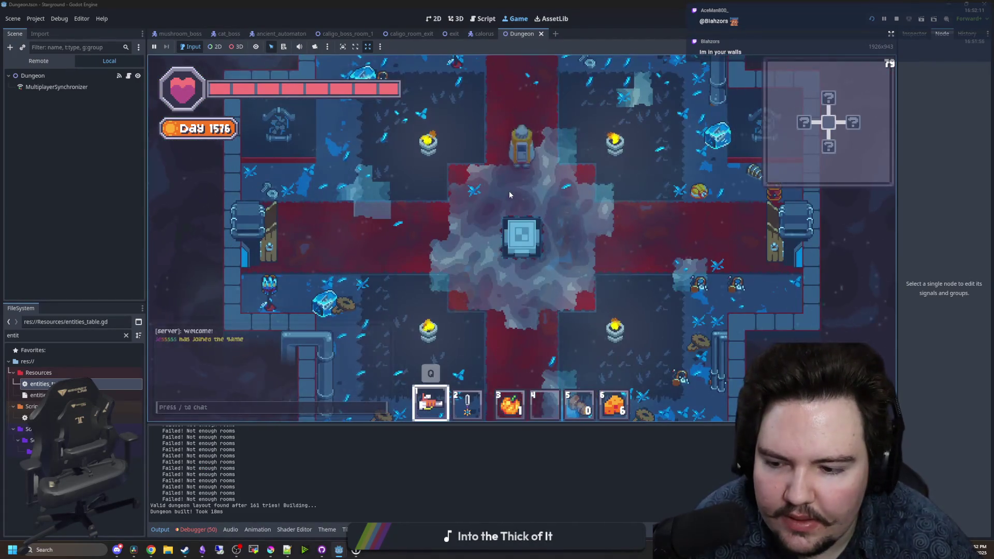
- Enable god mode with the /gamemode chat command and switch hotbar items, ending on the sword
{"action": "type", "text": "d"}
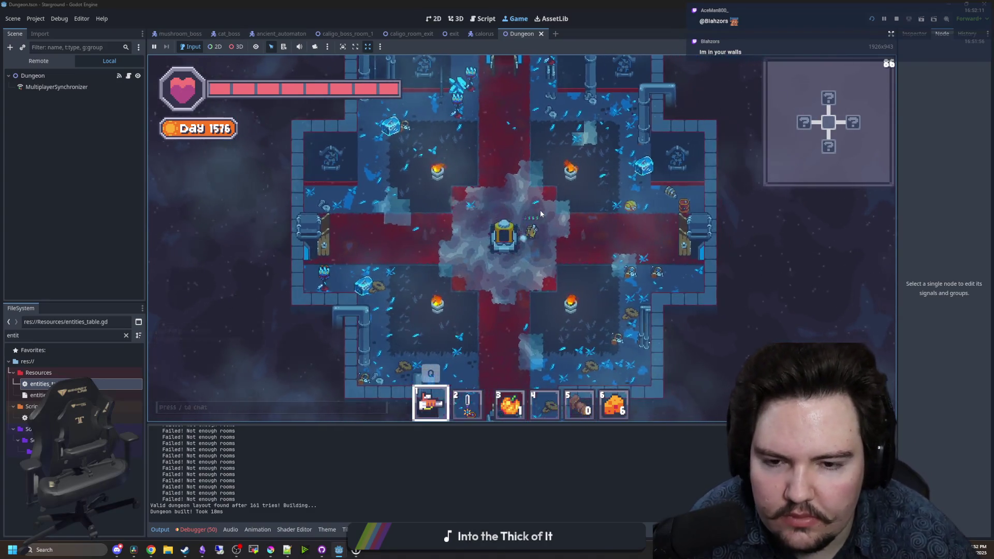
{"action": "type", "text": "4/gamemode"}
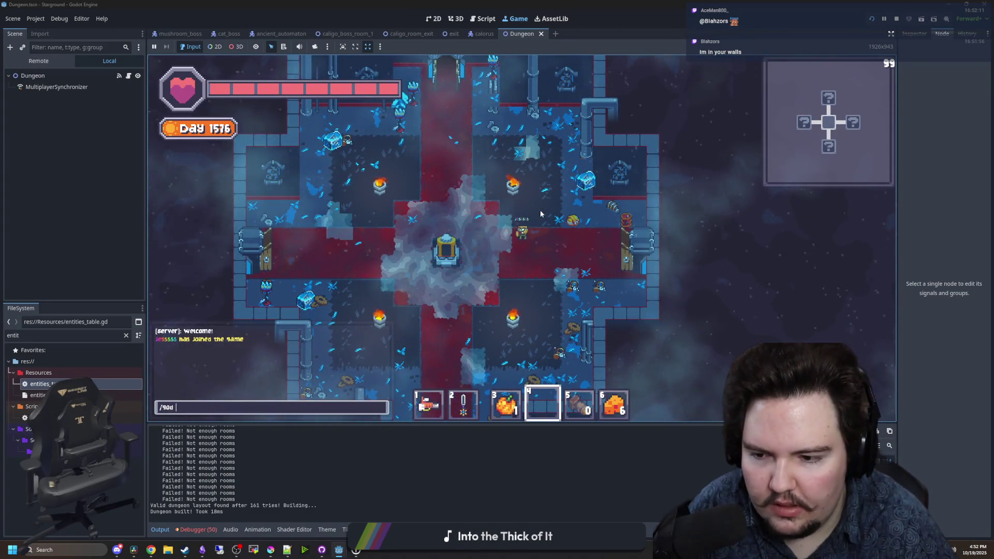
{"action": "key", "text": "Return"}
{"action": "scroll", "coordinate": [573, 262], "scroll_direction": "down", "scroll_amount": 3}
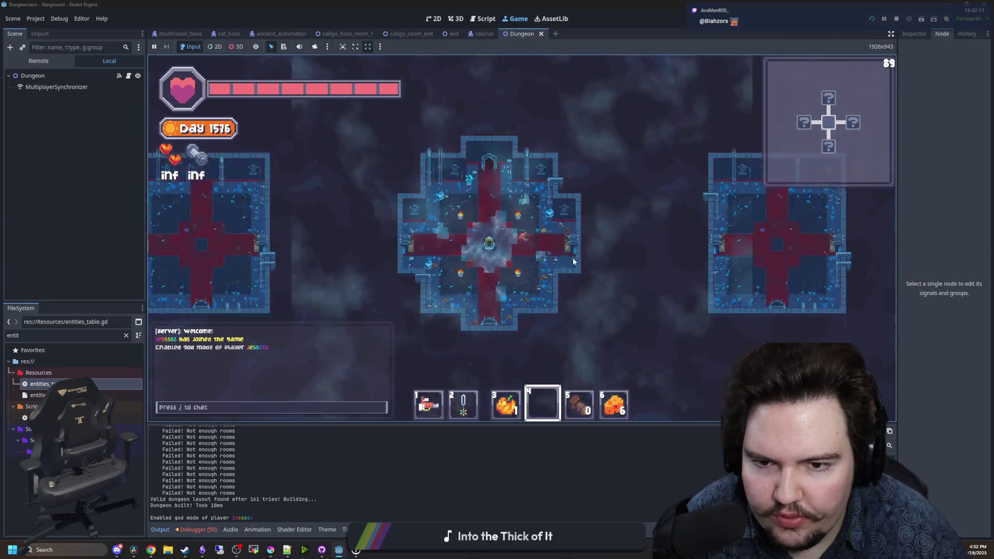
{"action": "scroll", "coordinate": [573, 262], "scroll_direction": "down", "scroll_amount": 3}
{"action": "key", "text": "1"}
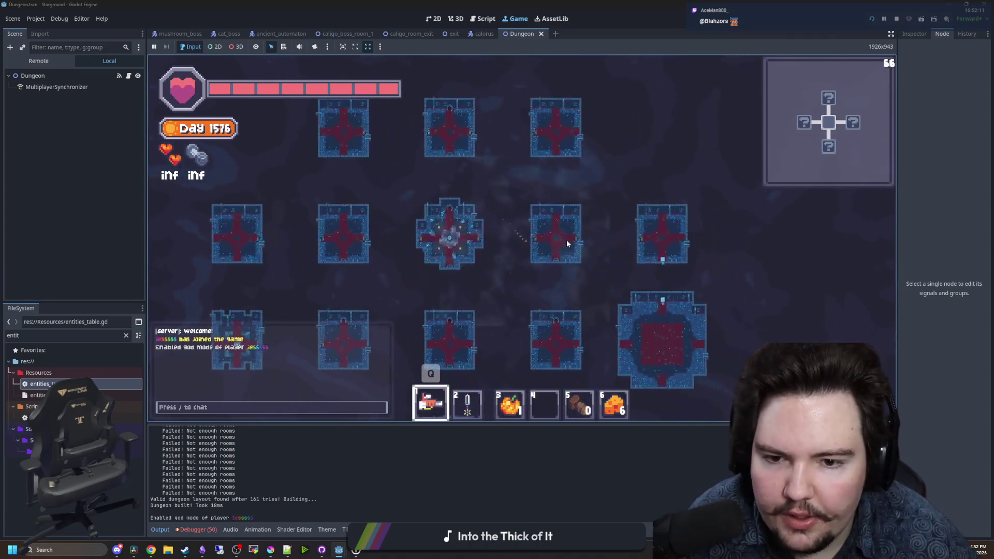
{"action": "scroll", "coordinate": [566, 240], "scroll_direction": "up", "scroll_amount": 2}
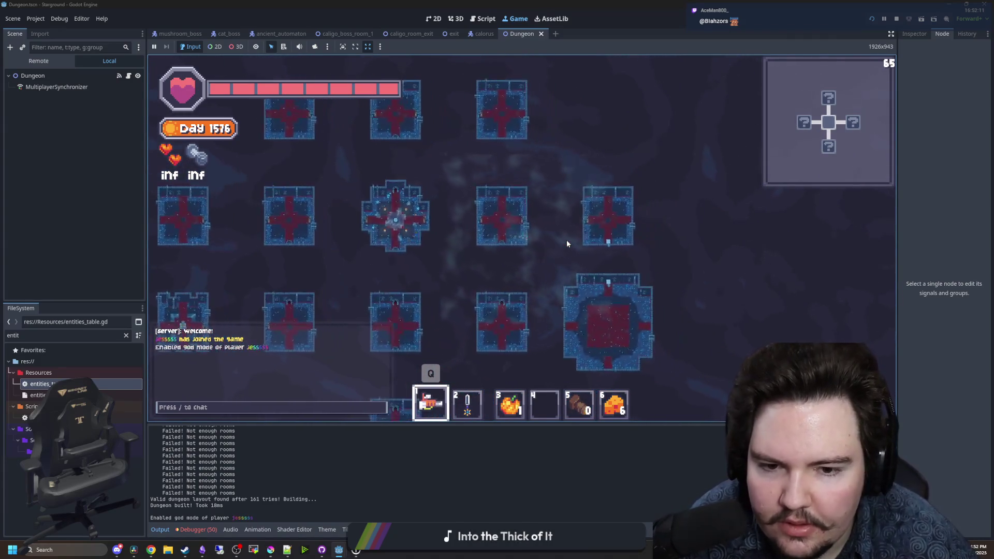
{"action": "key", "text": "3"}
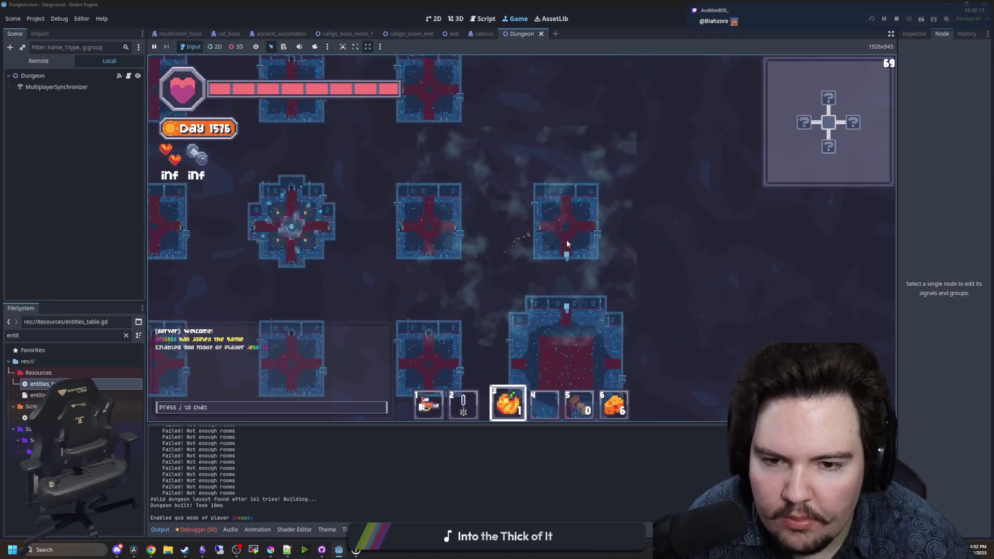
{"action": "scroll", "coordinate": [567, 241], "scroll_direction": "up", "scroll_amount": 4}
{"action": "key", "text": "1"}
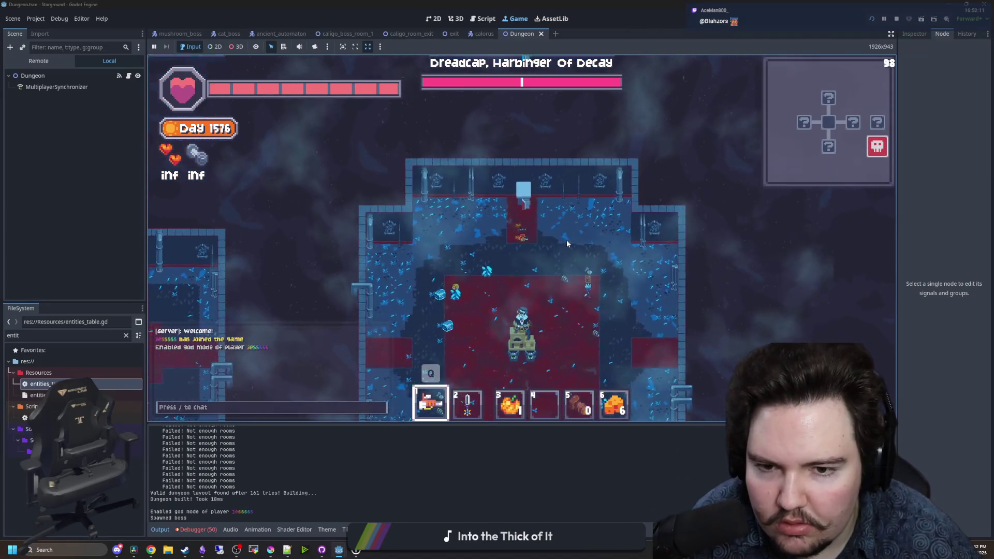
{"action": "key", "text": "2"}
{"action": "scroll", "coordinate": [566, 240], "scroll_direction": "up", "scroll_amount": 3}
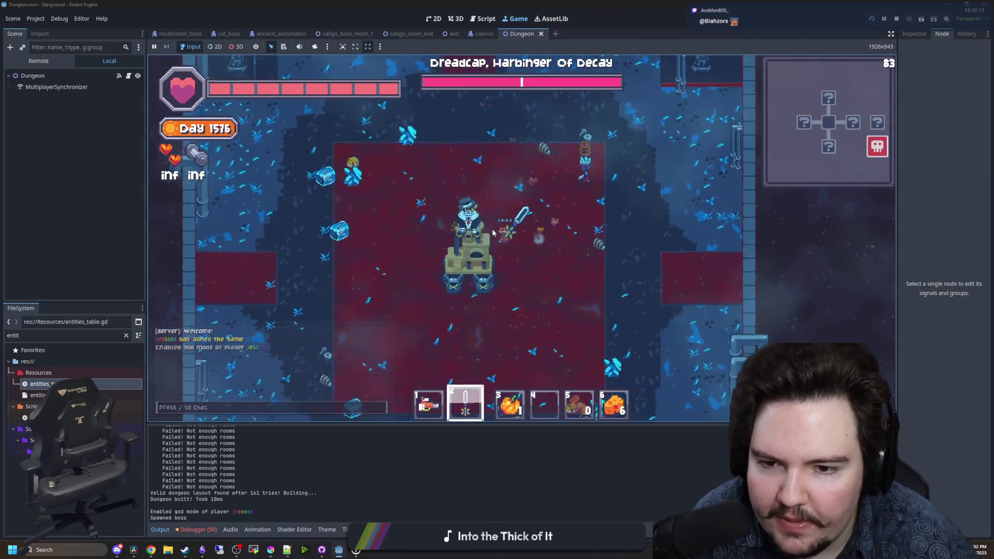
- Circle the Dreadcap boss with WASD while repeatedly slashing it with the sword
{"action": "left_click", "coordinate": [472, 216]}
{"action": "key", "text": "a"}
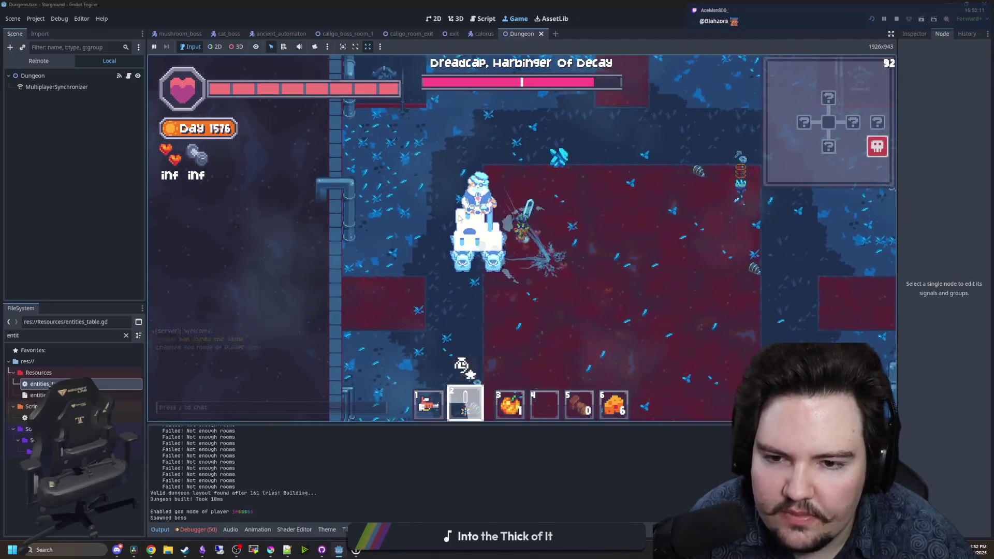
{"action": "left_click", "coordinate": [568, 289]}
{"action": "key", "text": "d"}
{"action": "left_click", "coordinate": [549, 259]}
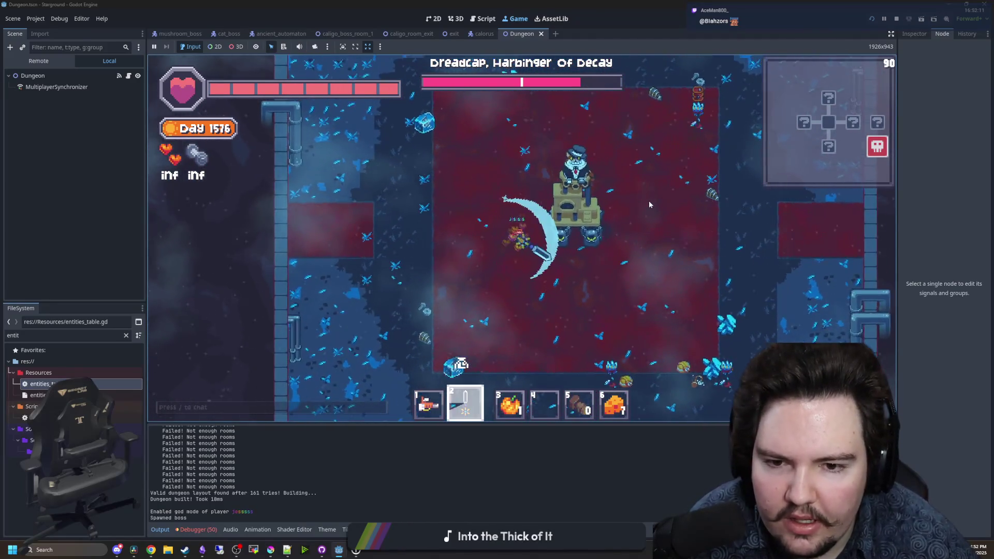
{"action": "left_click", "coordinate": [486, 181]}
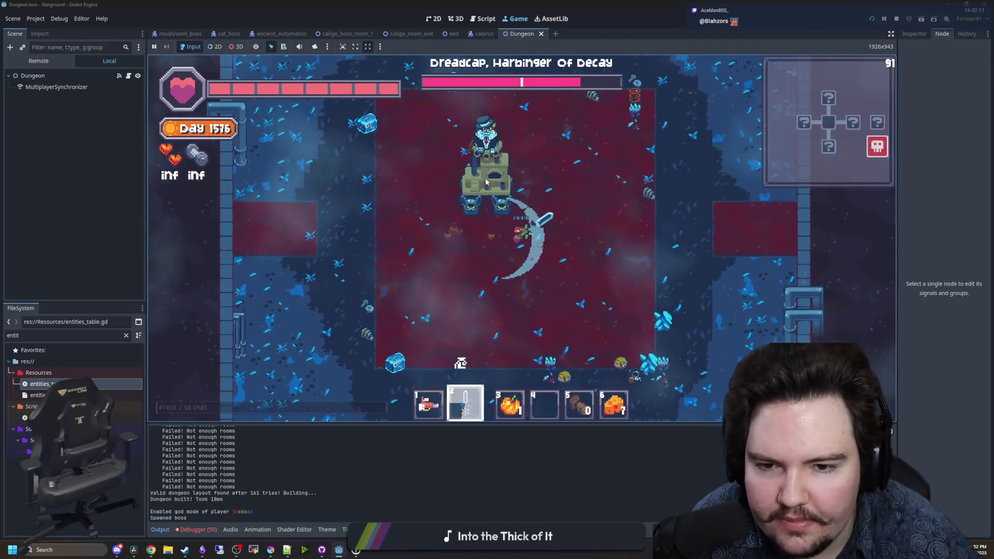
{"action": "key", "text": "a"}
{"action": "left_click", "coordinate": [485, 181]}
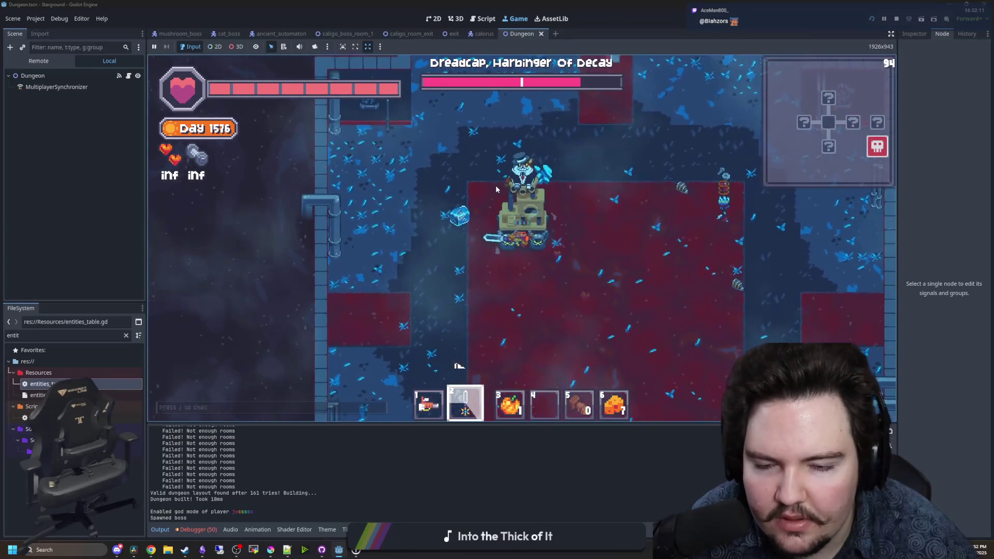
{"action": "key", "text": "s"}
{"action": "left_click", "coordinate": [506, 193]}
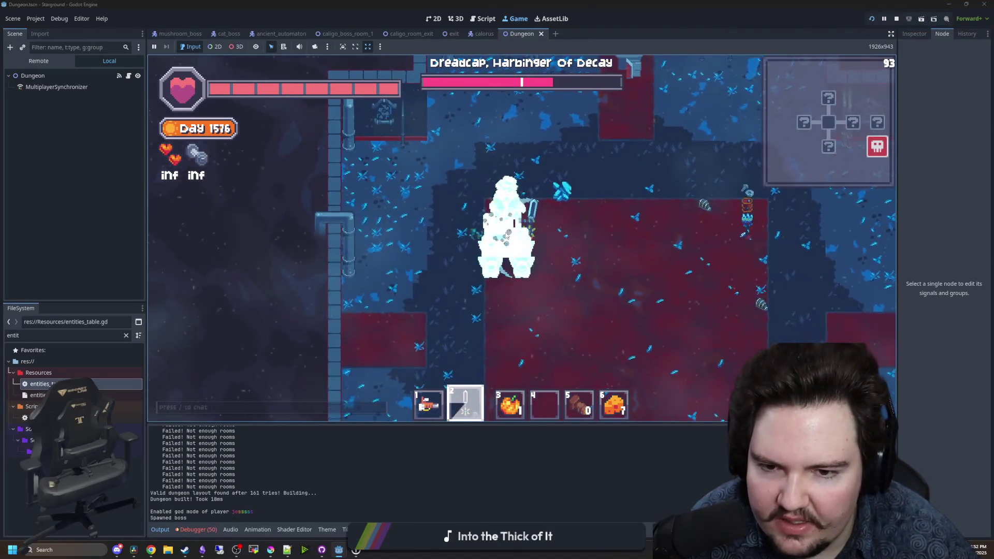
{"action": "key", "text": "s"}
{"action": "key", "text": "d"}
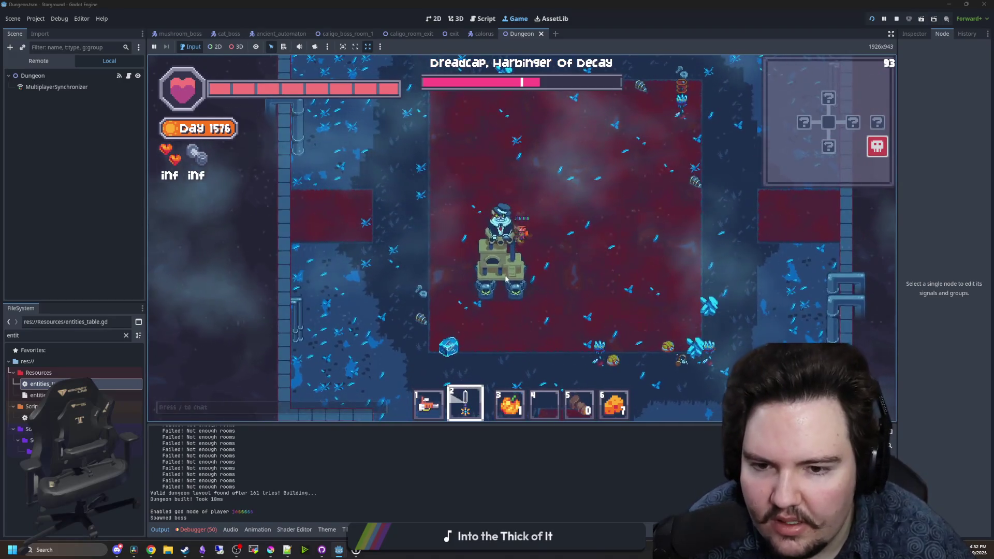
{"action": "left_click", "coordinate": [513, 290]}
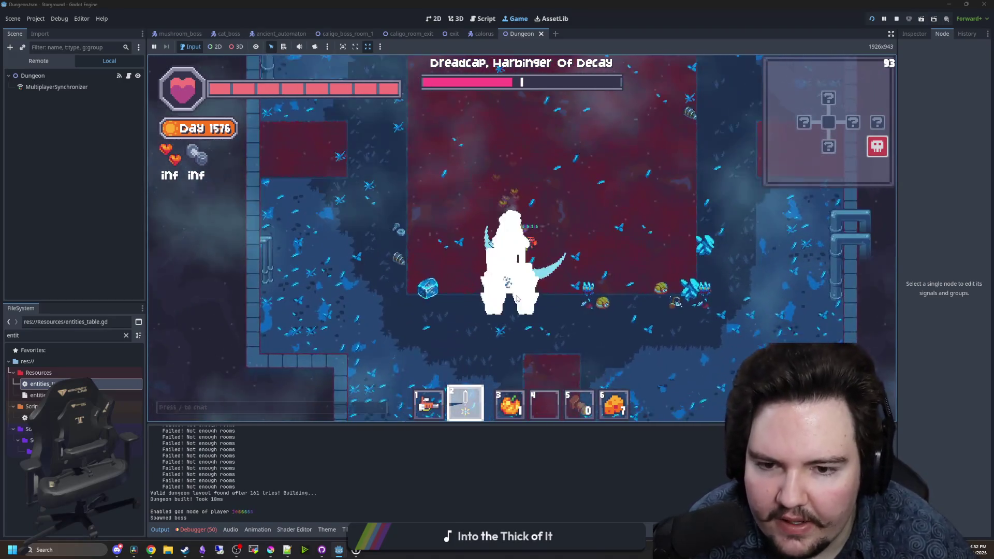
{"action": "key", "text": "w"}
{"action": "key", "text": "d"}
{"action": "left_click", "coordinate": [517, 299]}
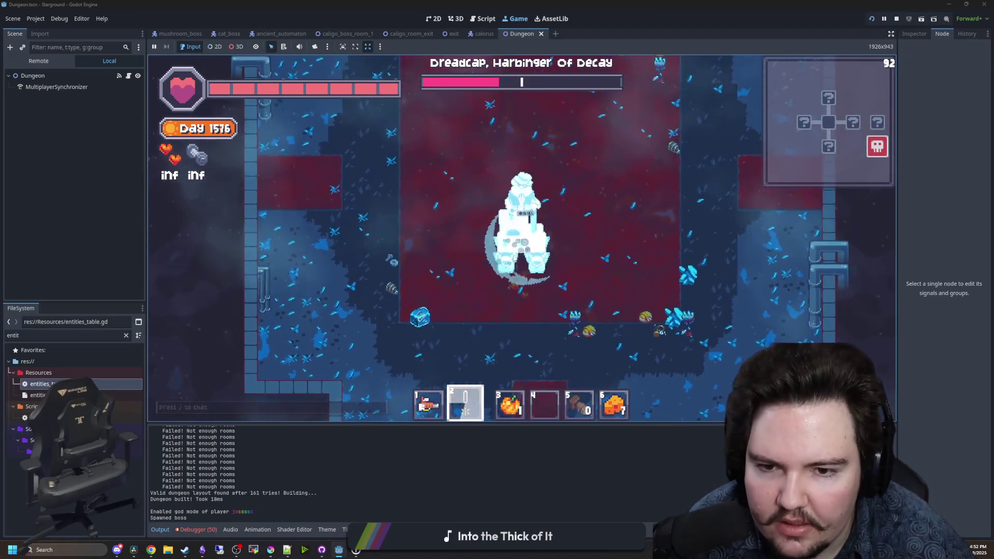
- Keep striking Dreadcap until the final hit defeats it
{"action": "key", "text": "w"}
{"action": "left_click", "coordinate": [518, 177]}
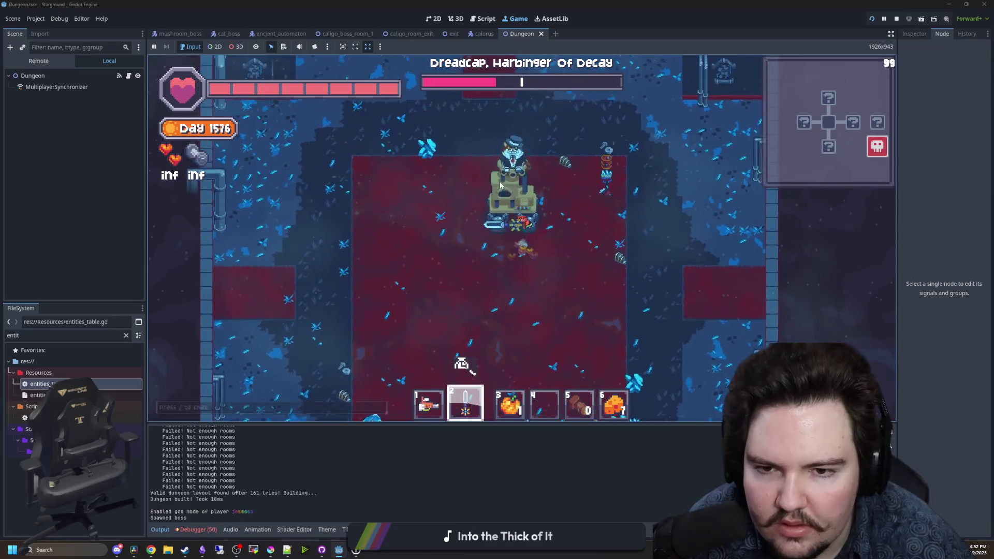
{"action": "key", "text": "s"}
{"action": "key", "text": "d"}
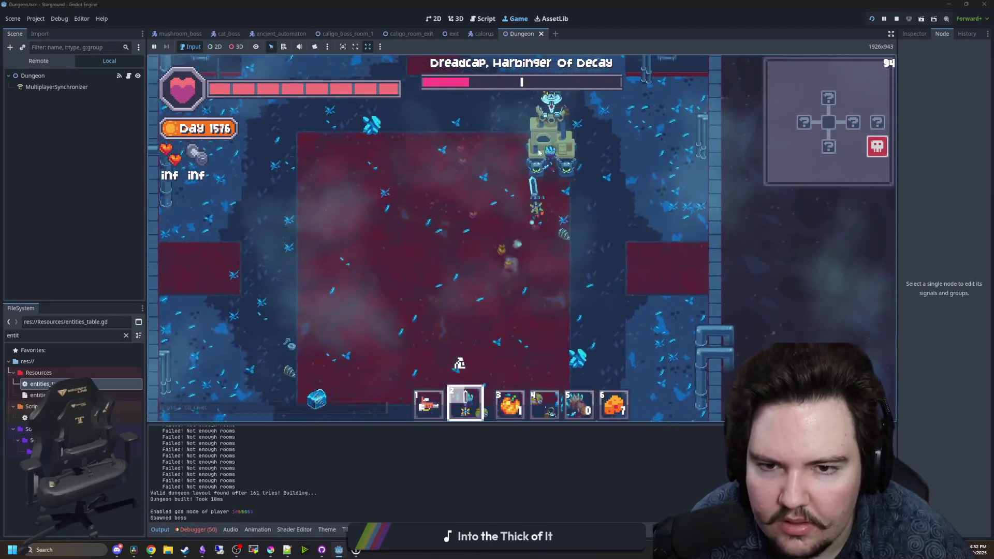
{"action": "left_click", "coordinate": [523, 233]}
{"action": "key", "text": "a"}
{"action": "left_click", "coordinate": [538, 215]}
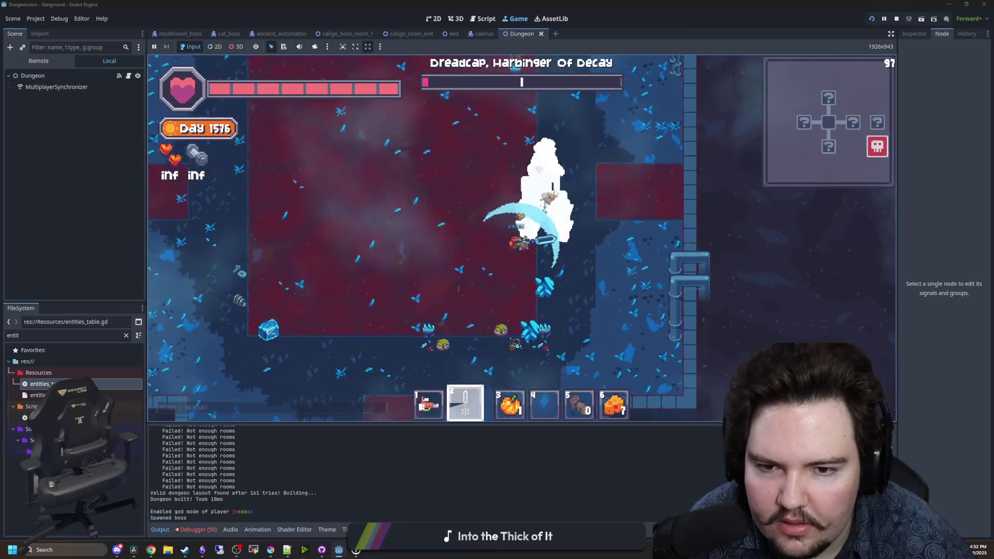
{"action": "key", "text": "a"}
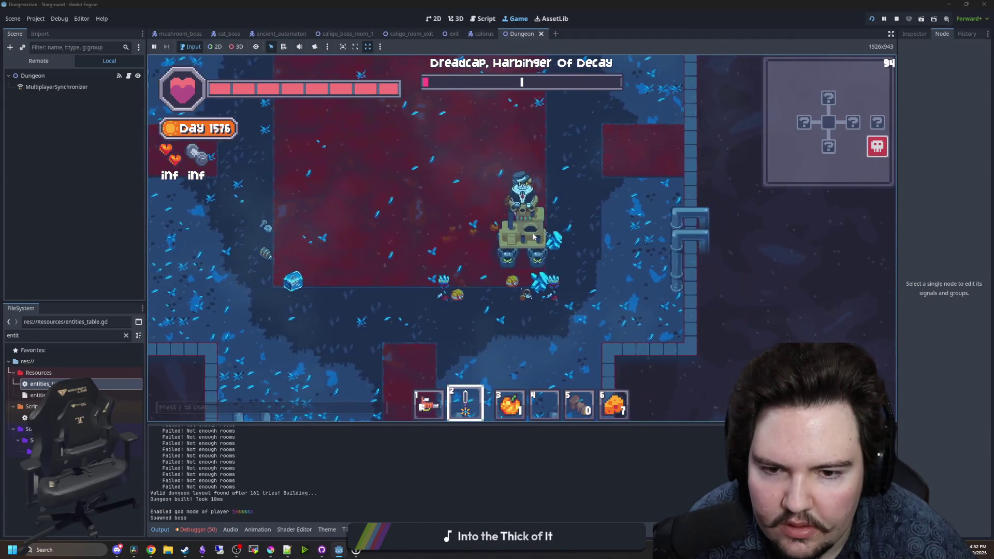
{"action": "left_click", "coordinate": [567, 226]}
- Walk around the boss corpse, re-equip the sword, and bring Krita to the front
{"action": "key", "text": "d"}
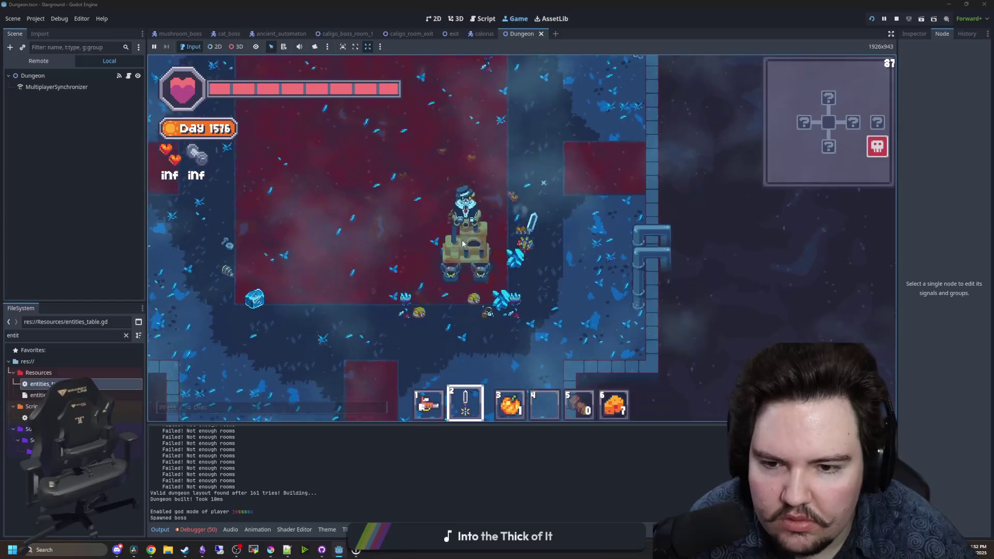
{"action": "key", "text": "1"}
{"action": "key", "text": "a"}
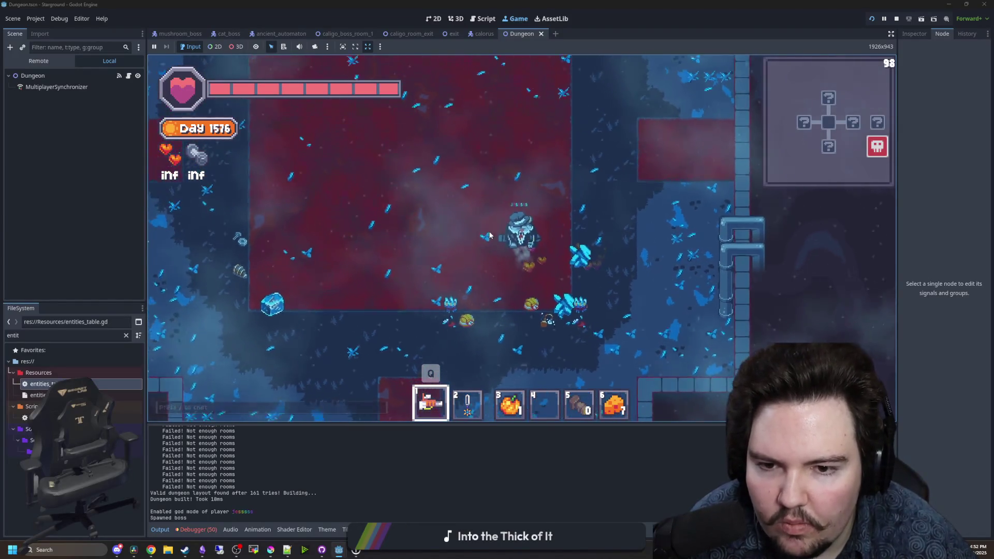
{"action": "key", "text": "w"}
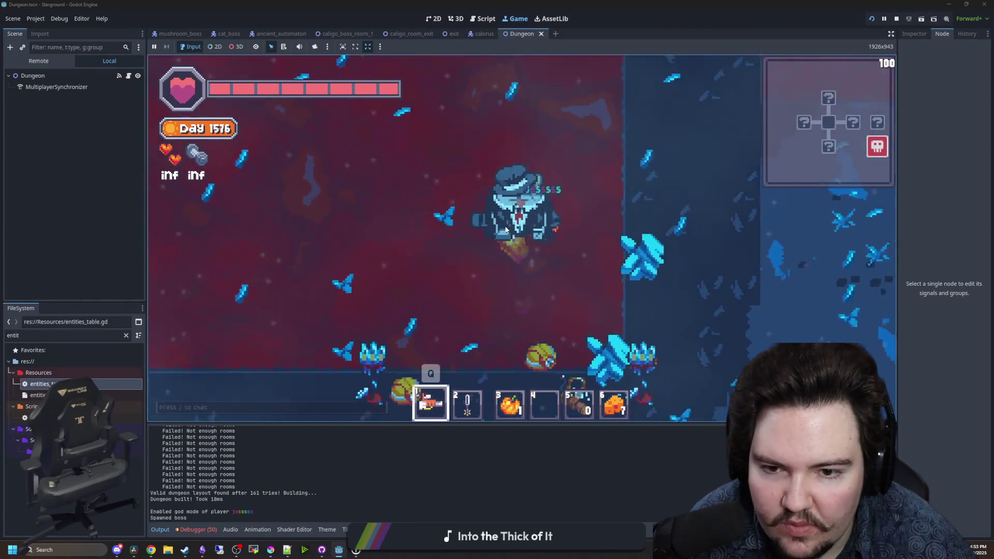
{"action": "key", "text": "d"}
{"action": "key", "text": "2"}
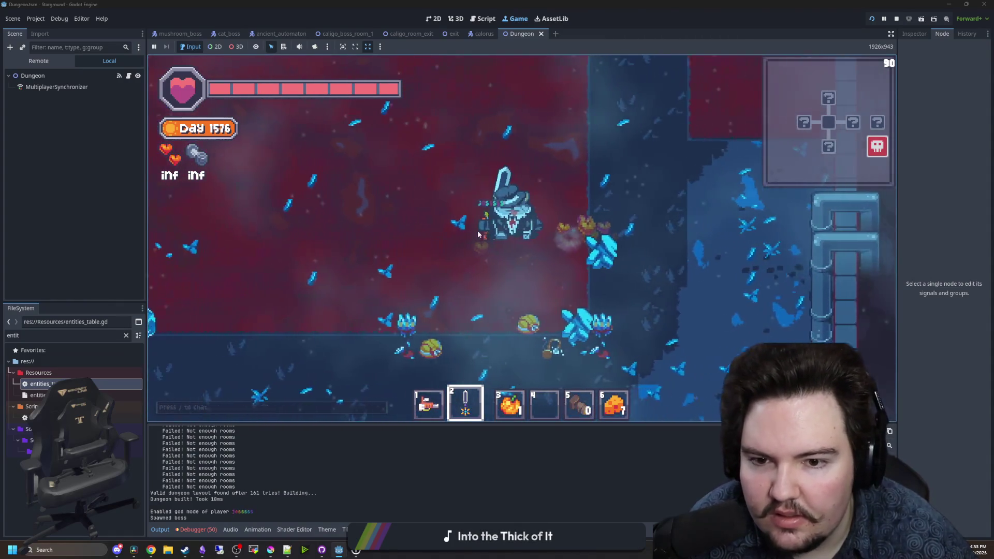
{"action": "key", "text": "d"}
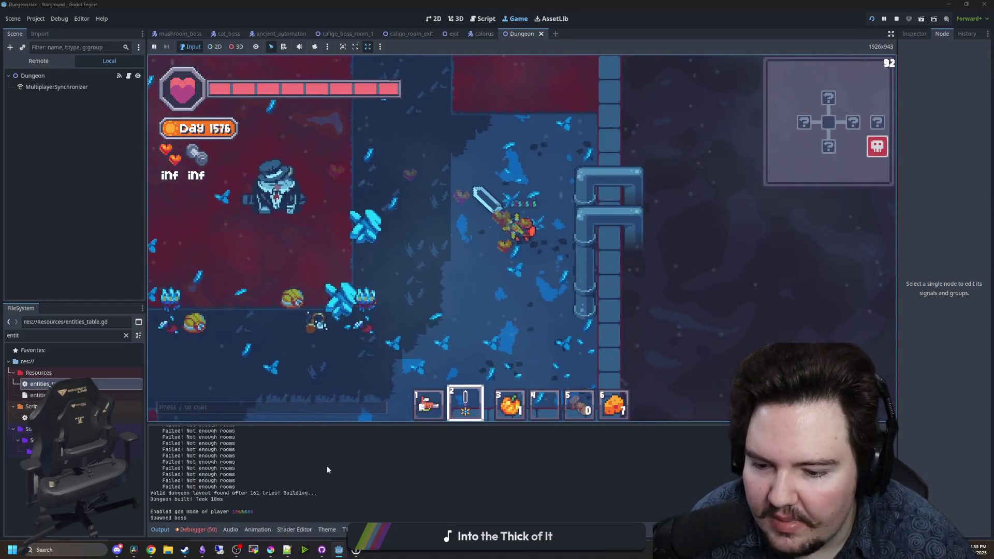
{"action": "left_click", "coordinate": [271, 550]}
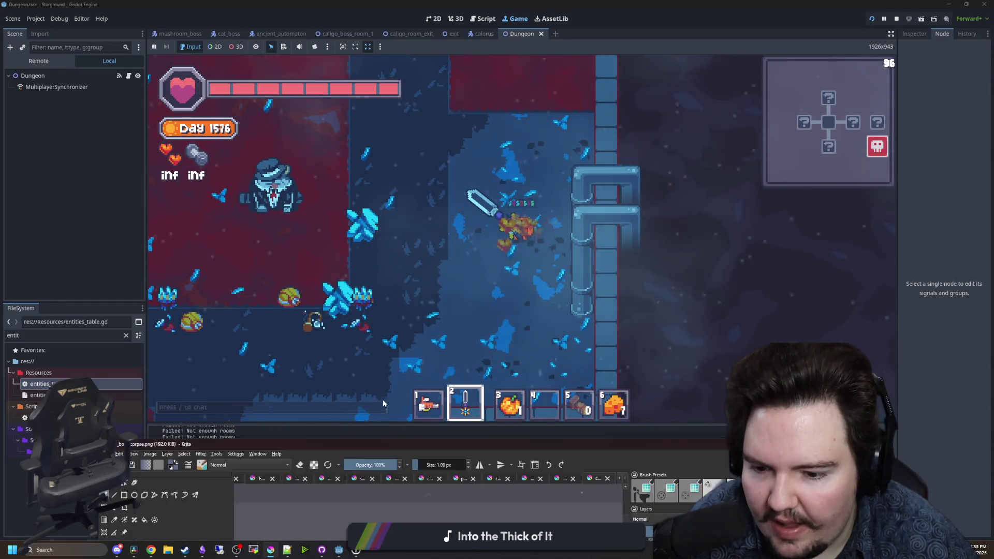
- Zoom into the corpse sprite and measure a 24×15 pixel area with Rectangular Selection, then return to Godot
{"action": "scroll", "coordinate": [271, 213], "scroll_direction": "up", "scroll_amount": 5}
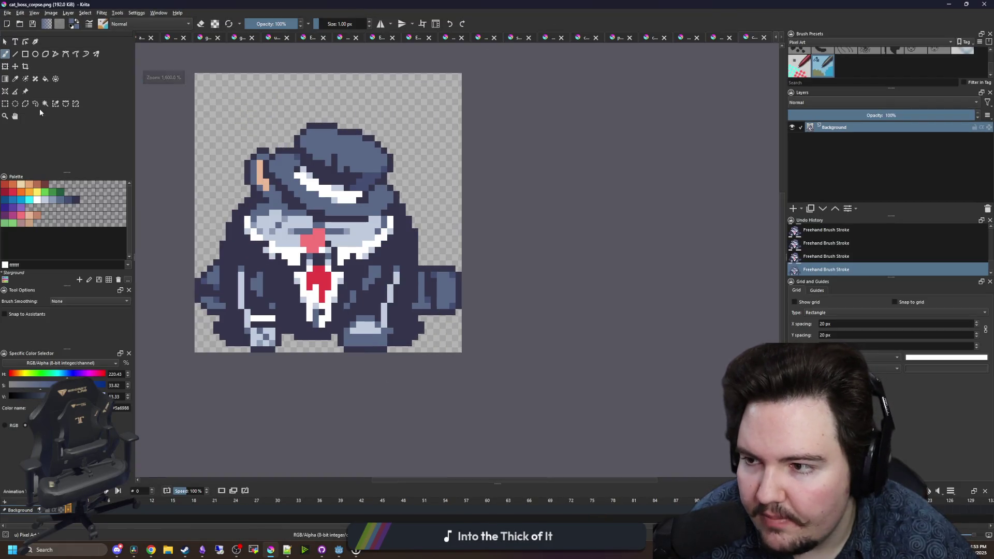
{"action": "left_click", "coordinate": [4, 104]}
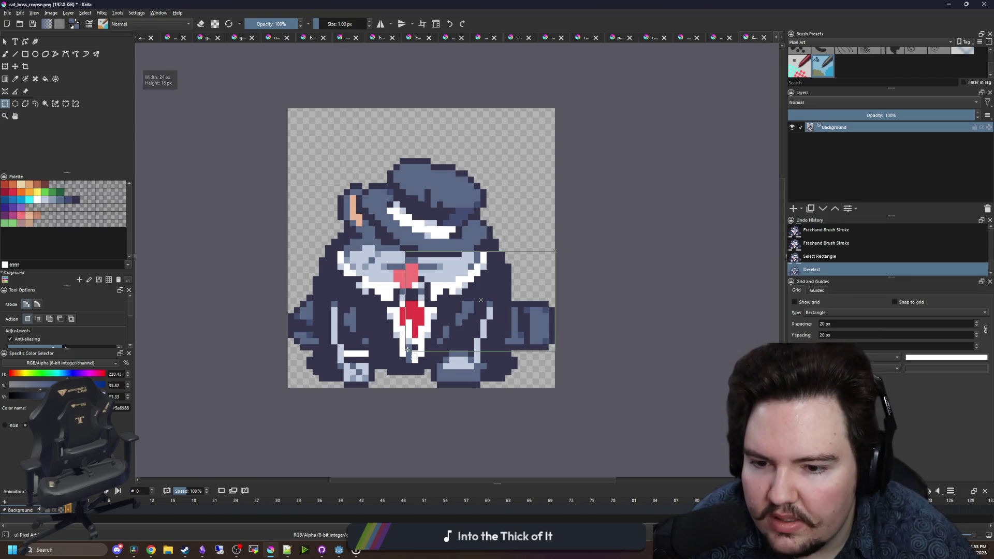
{"action": "key", "text": "alt+Tab"}
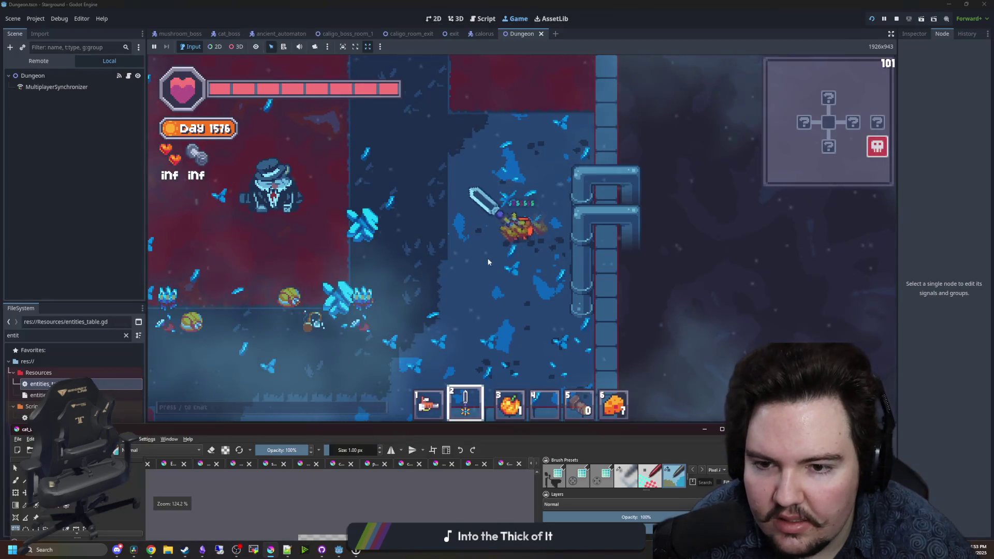
- Change the cat boss CorpseOffset on line 472 to Vector2(0,-16), save, and return to the game
{"action": "key", "text": "ctrl+F3"}
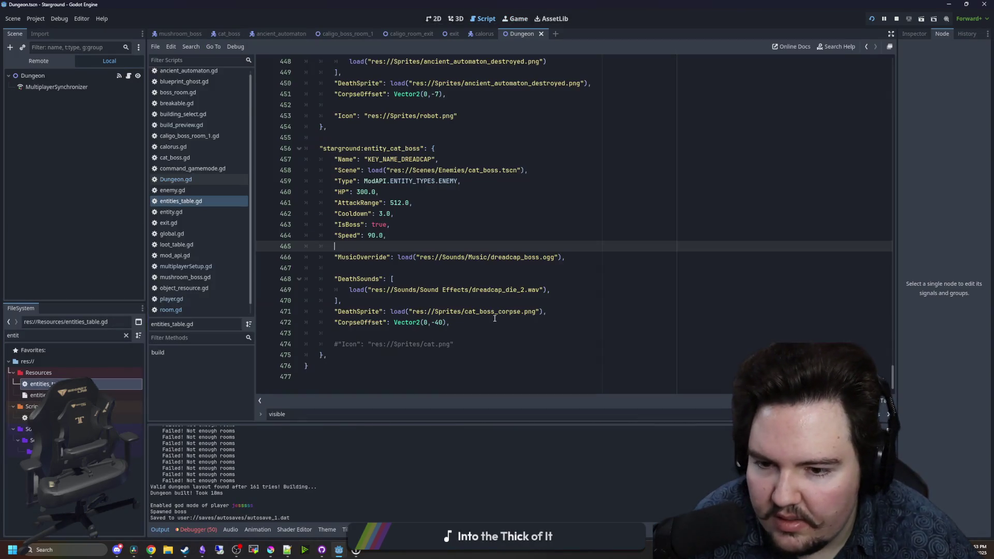
{"action": "left_click", "coordinate": [443, 315]}
{"action": "left_click", "coordinate": [443, 322]}
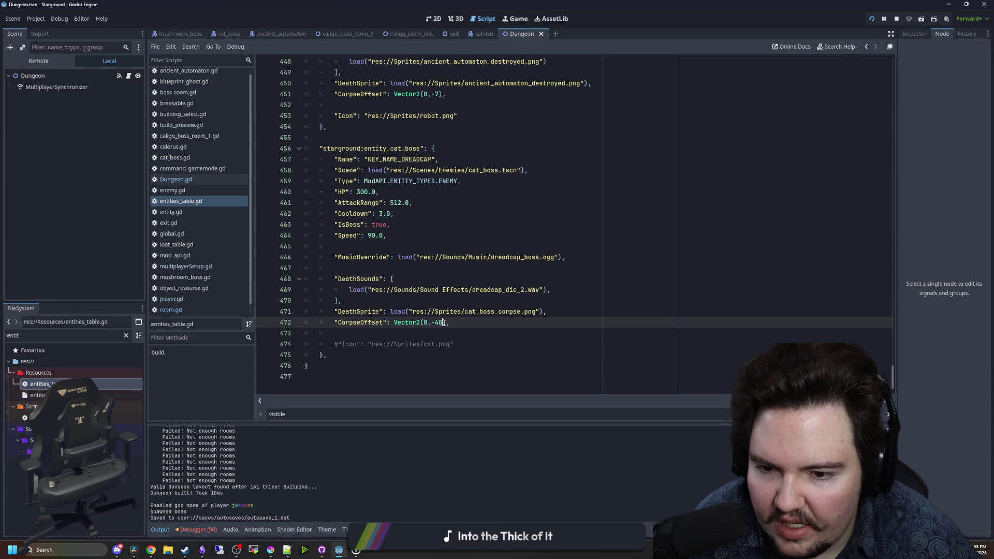
{"action": "type", "text": "1"}
{"action": "left_click", "coordinate": [510, 279]}
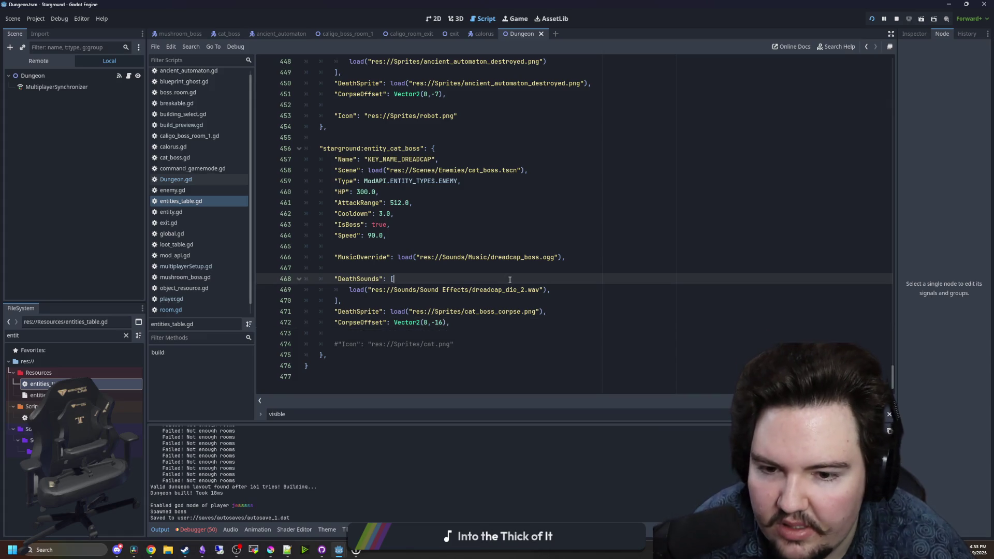
{"action": "key", "text": "ctrl+s"}
{"action": "left_click", "coordinate": [520, 18]}
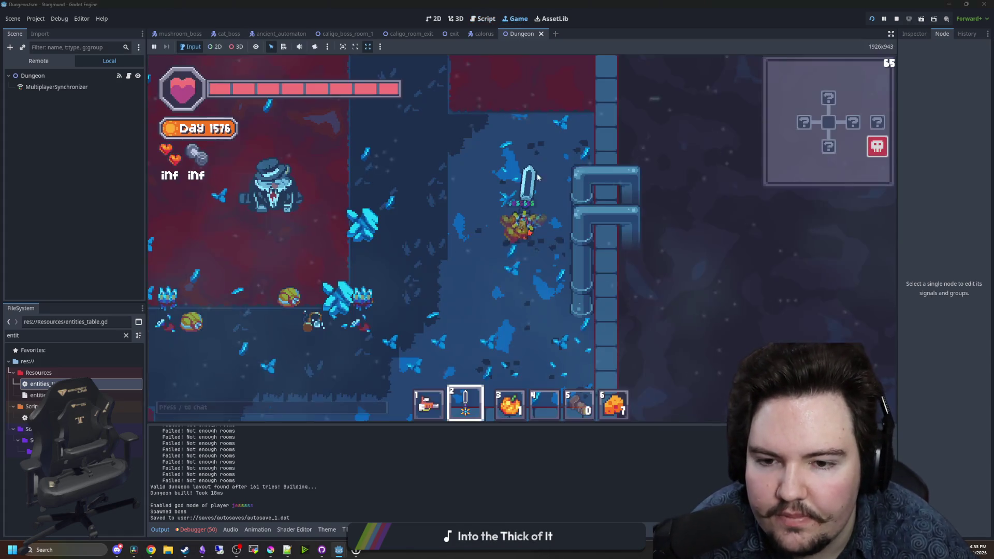
- Walk the player around the boss room to check the corpse sprite
{"action": "key", "text": "w"}
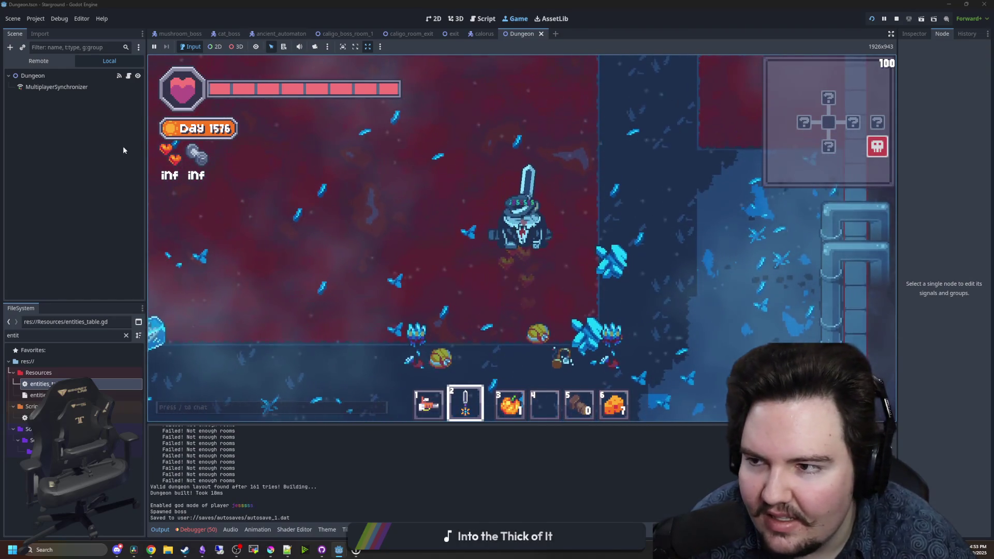
{"action": "key", "text": "s"}
{"action": "key", "text": "d"}
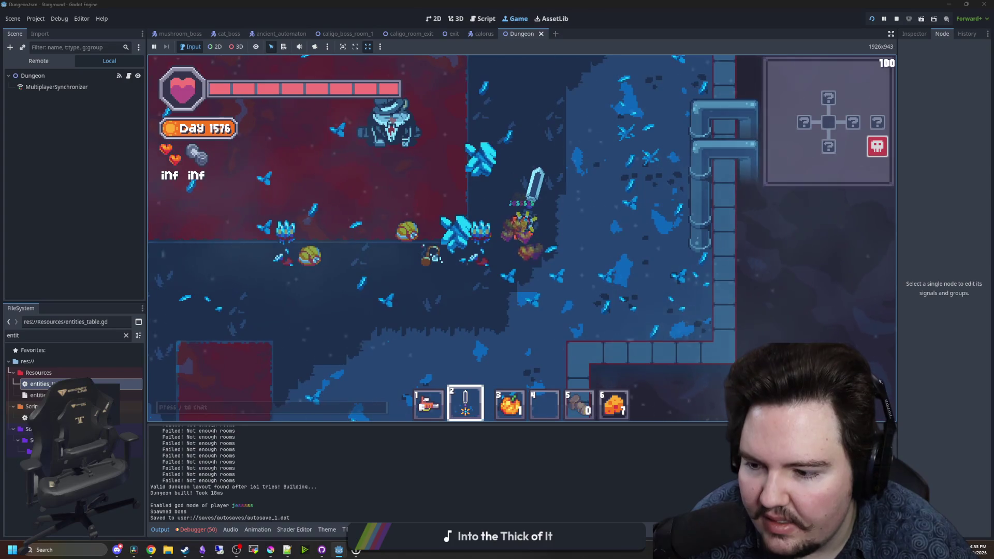
{"action": "key", "text": "a"}
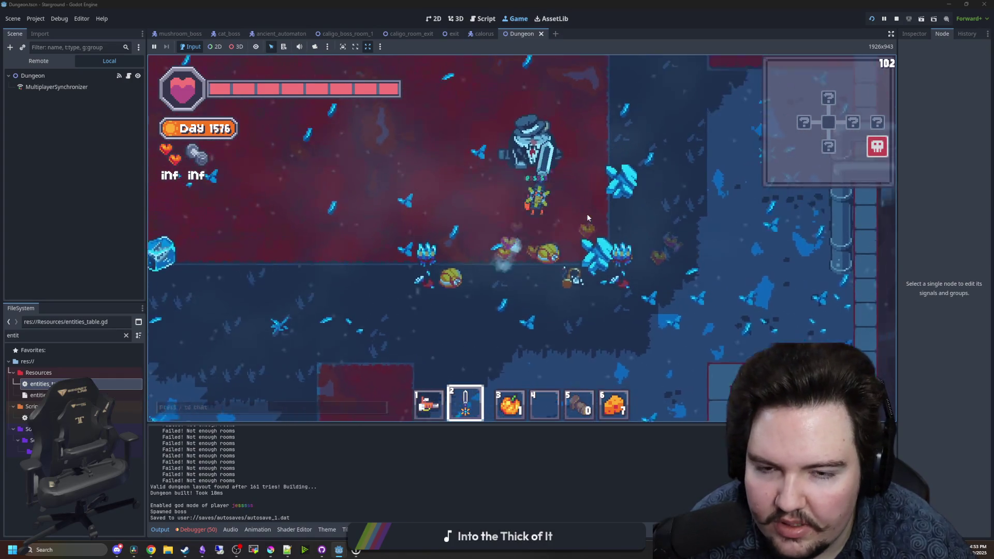
{"action": "key", "text": "w"}
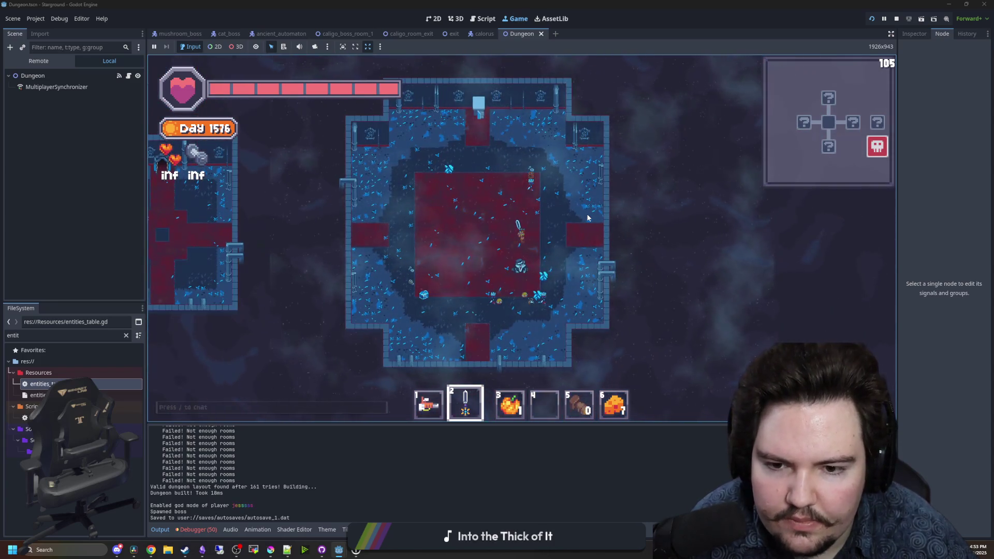
- Spawn the cat boss with the chat command '/create res://scenes/Enemies/cat_boss'
{"action": "type", "text": "a"}
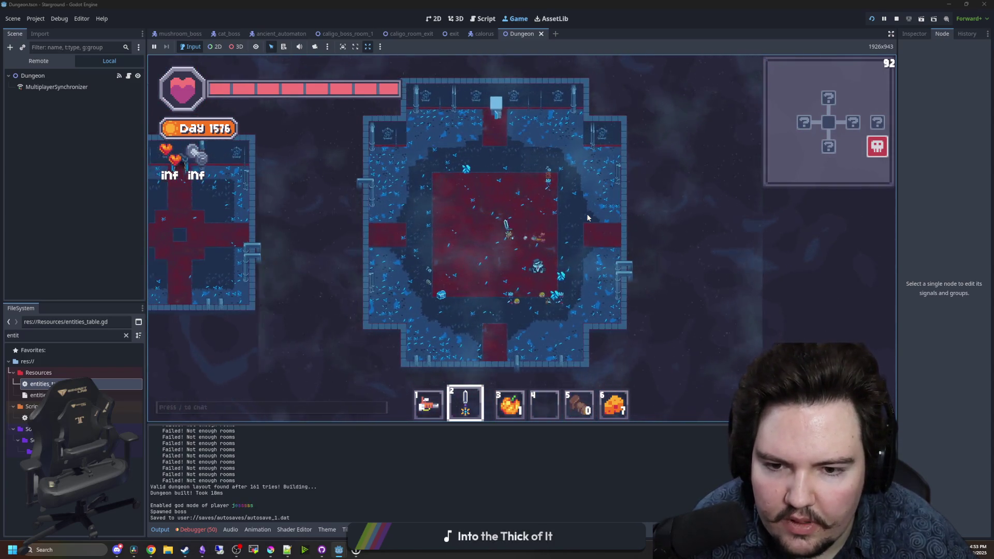
{"action": "type", "text": "/create res://scenes"}
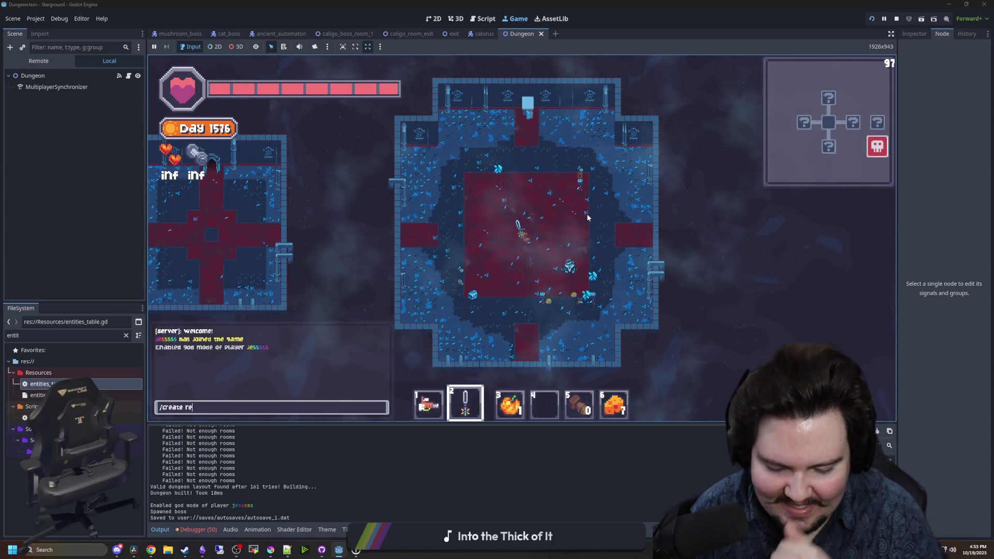
{"action": "type", "text": "/Enemies."}
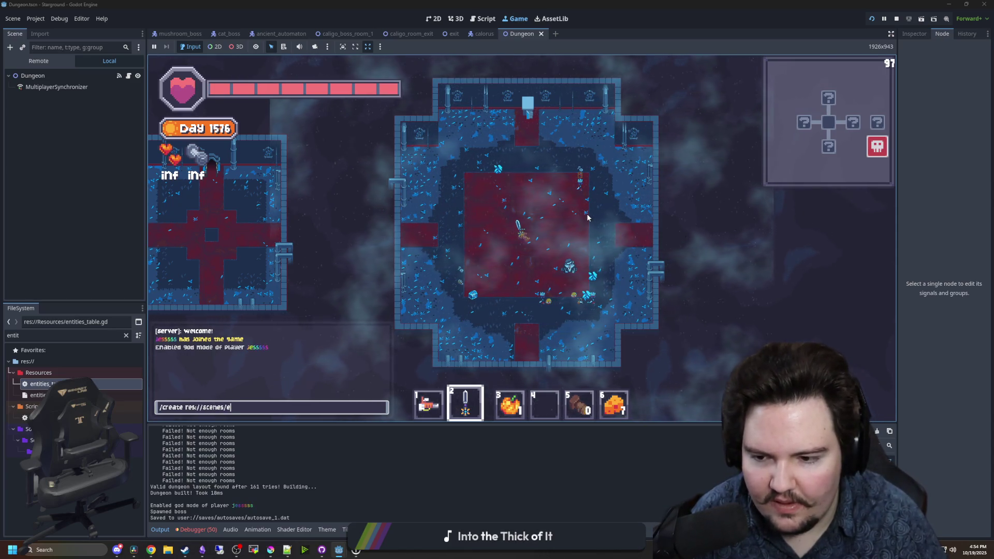
{"action": "key", "text": "BackSpace"}
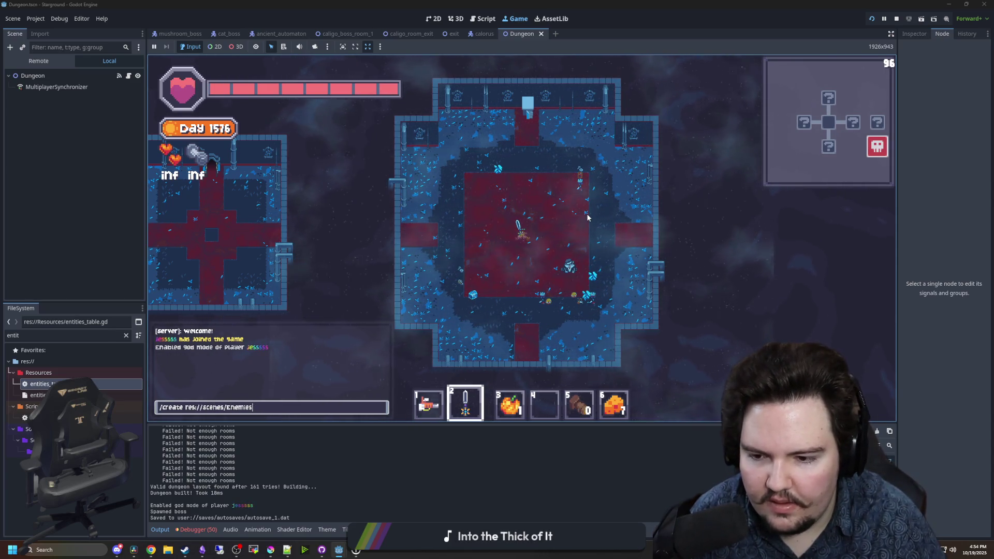
{"action": "type", "text": "/cat_boss.t"}
{"action": "key", "text": "Return"}
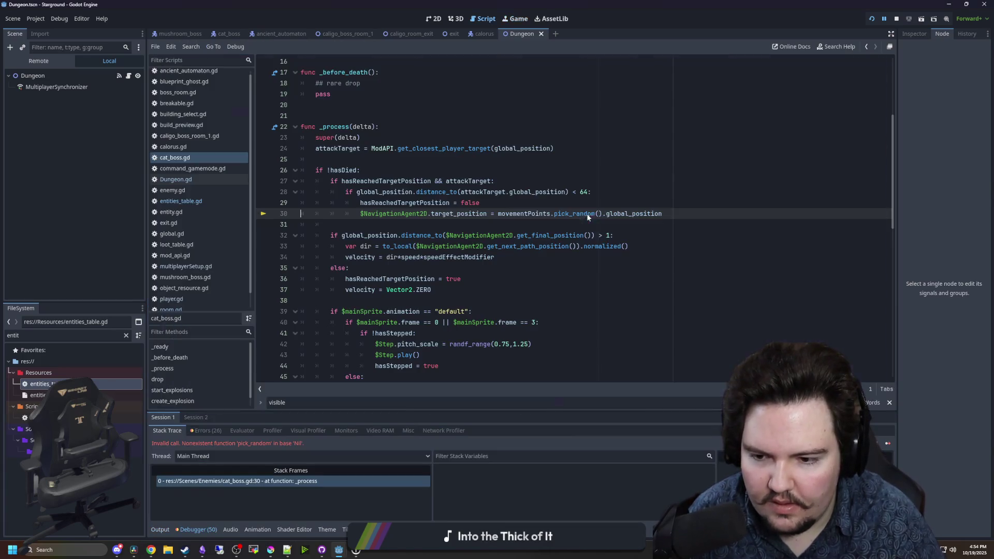
- Stop the crashed game and go to the failing pick_random line in cat_boss.gd
{"action": "left_click", "coordinate": [443, 223]}
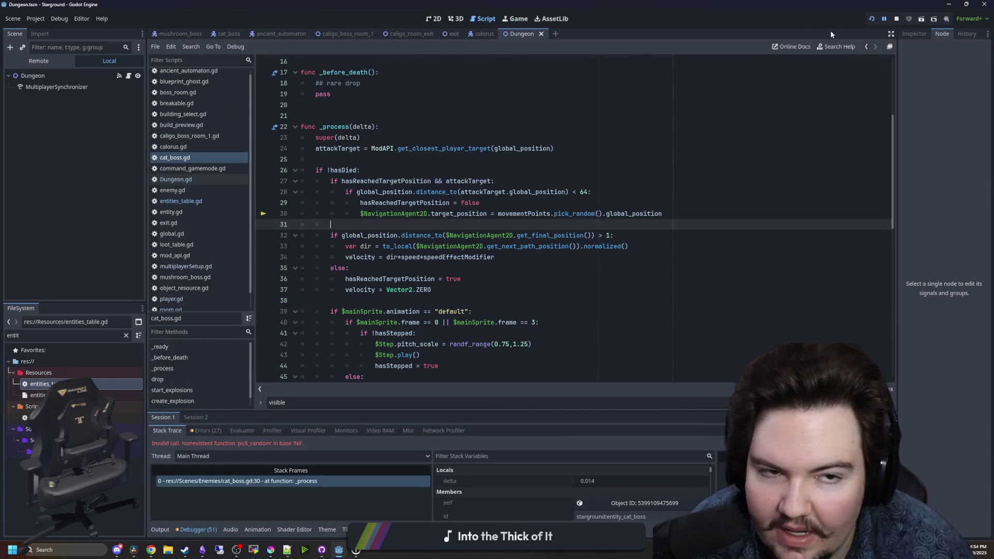
{"action": "left_click", "coordinate": [896, 19]}
{"action": "scroll", "coordinate": [464, 227], "scroll_direction": "up", "scroll_amount": 1}
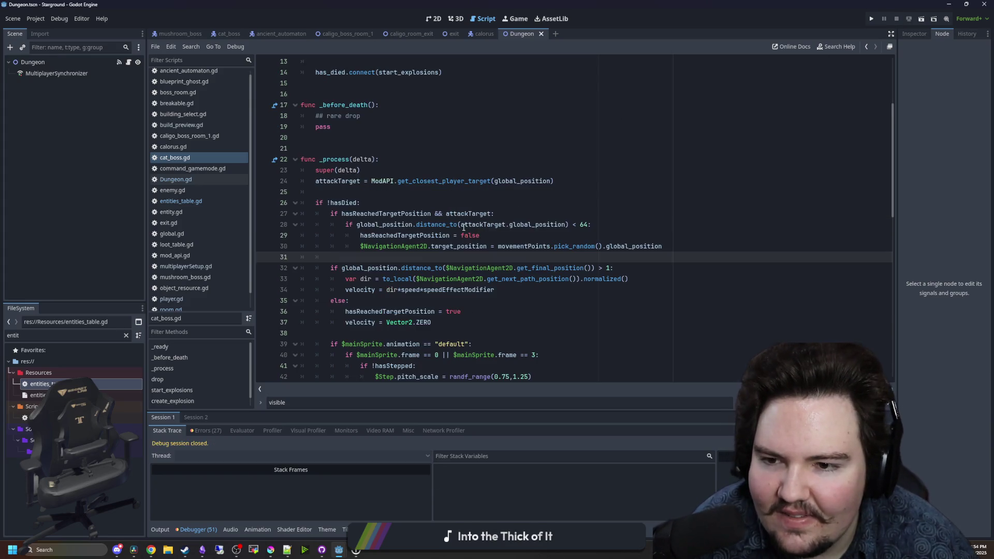
{"action": "left_click", "coordinate": [521, 246]}
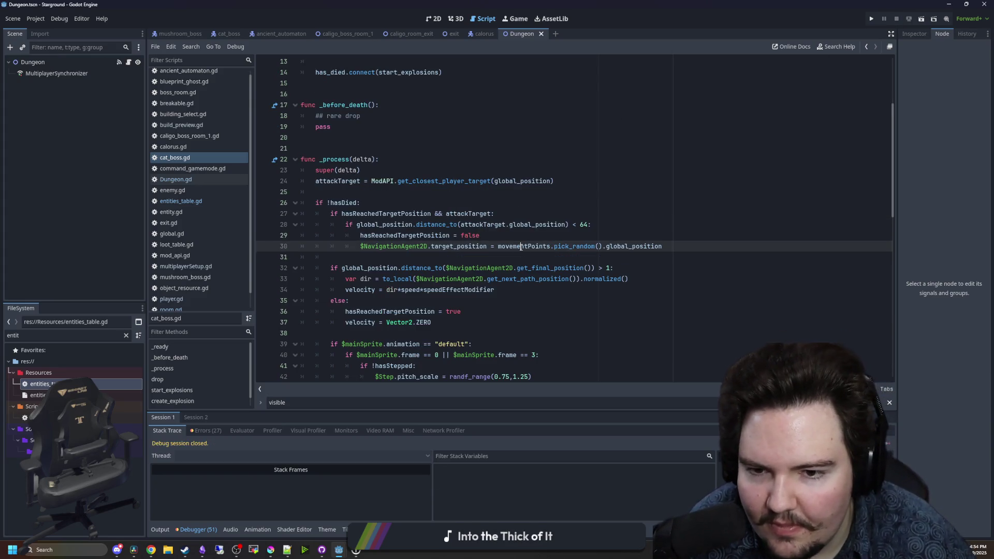
{"action": "scroll", "coordinate": [513, 226], "scroll_direction": "up", "scroll_amount": 4}
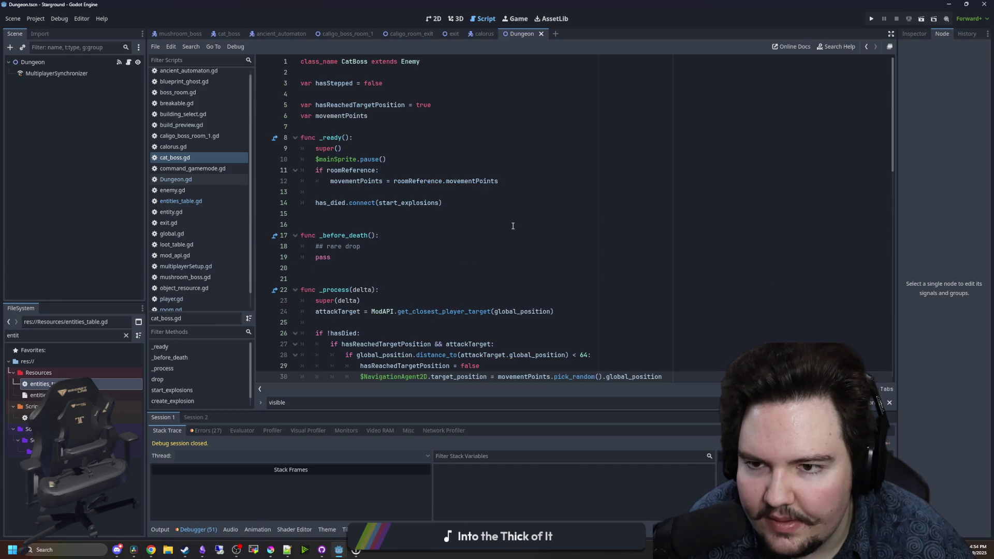
- Replace global_position with Node2D.new() in the movementPoints declaration on line 6
{"action": "left_click", "coordinate": [385, 115]}
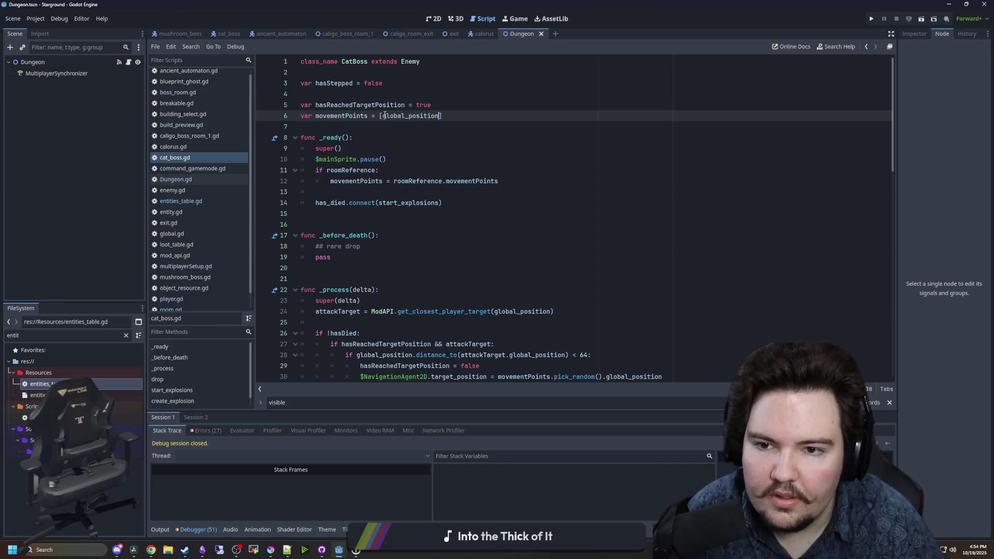
{"action": "scroll", "coordinate": [414, 150], "scroll_direction": "down", "scroll_amount": 2}
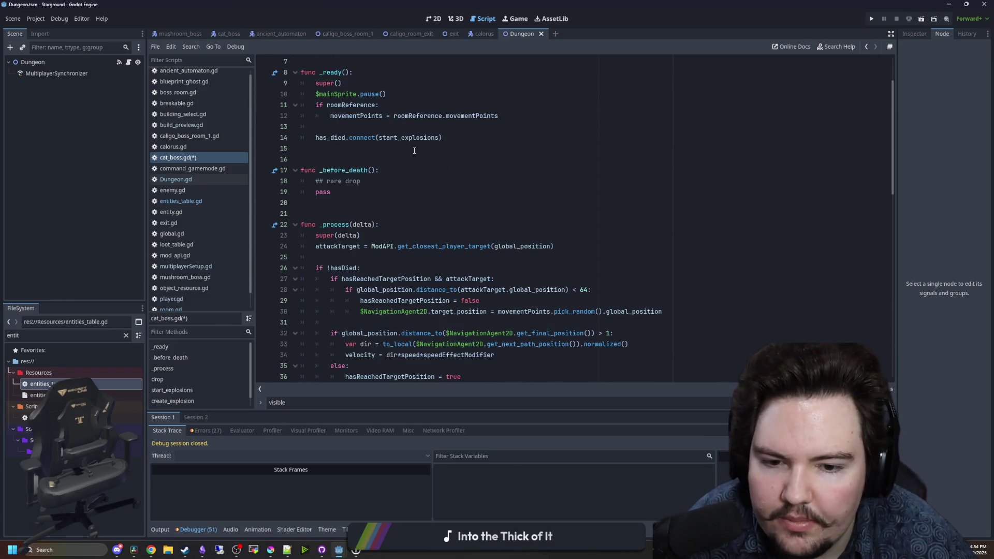
{"action": "scroll", "coordinate": [414, 137], "scroll_direction": "up", "scroll_amount": 2}
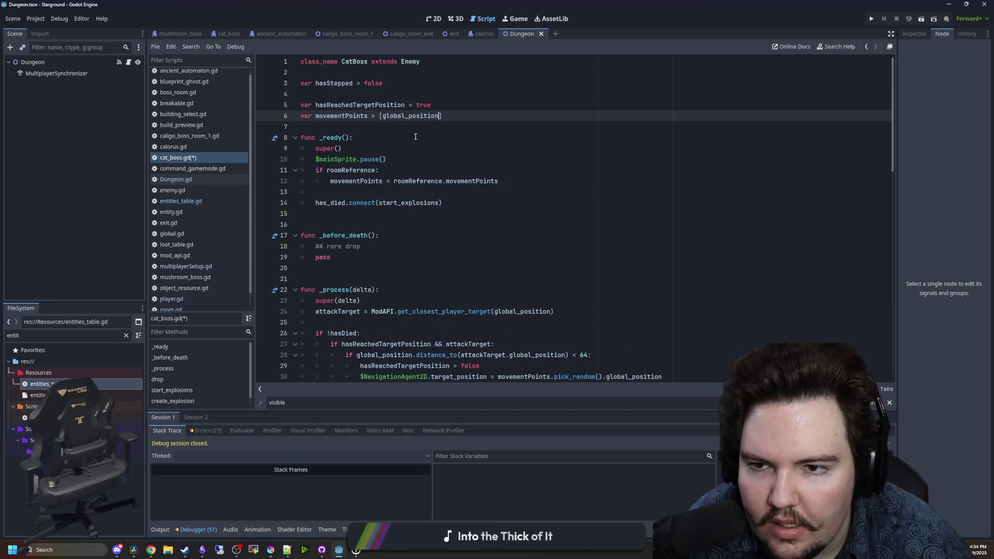
{"action": "double_click", "coordinate": [402, 117]}
{"action": "type", "text": "Node2D.new()"}
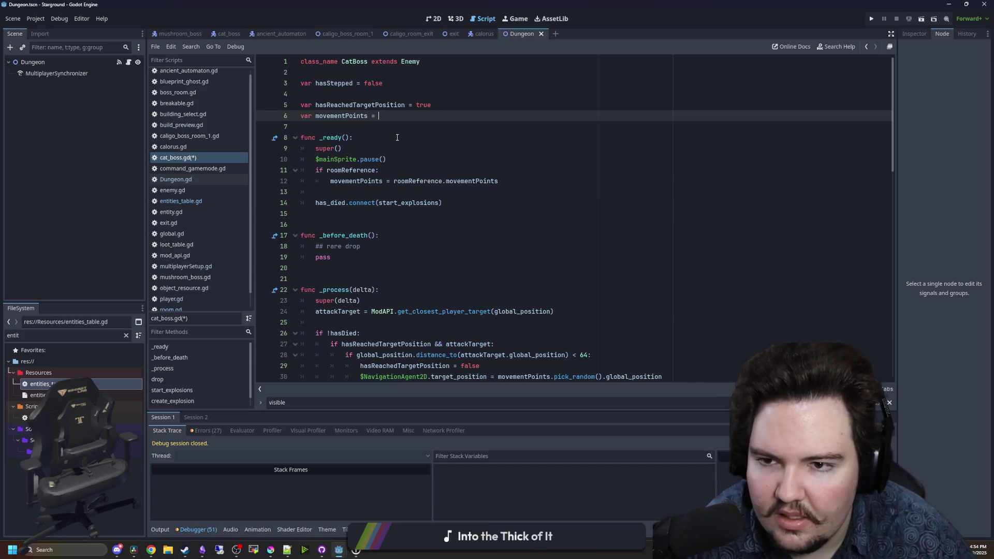
{"action": "scroll", "coordinate": [397, 138], "scroll_direction": "down", "scroll_amount": 3}
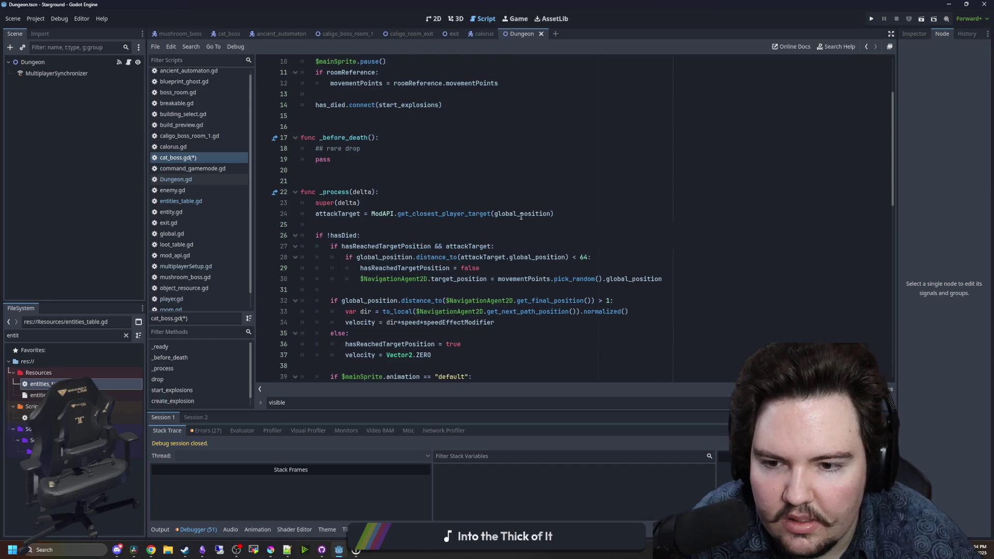
- Nest the target assignment under an 'if !movementPoints.is_empty():' check and add an else branch
{"action": "left_click", "coordinate": [507, 265]}
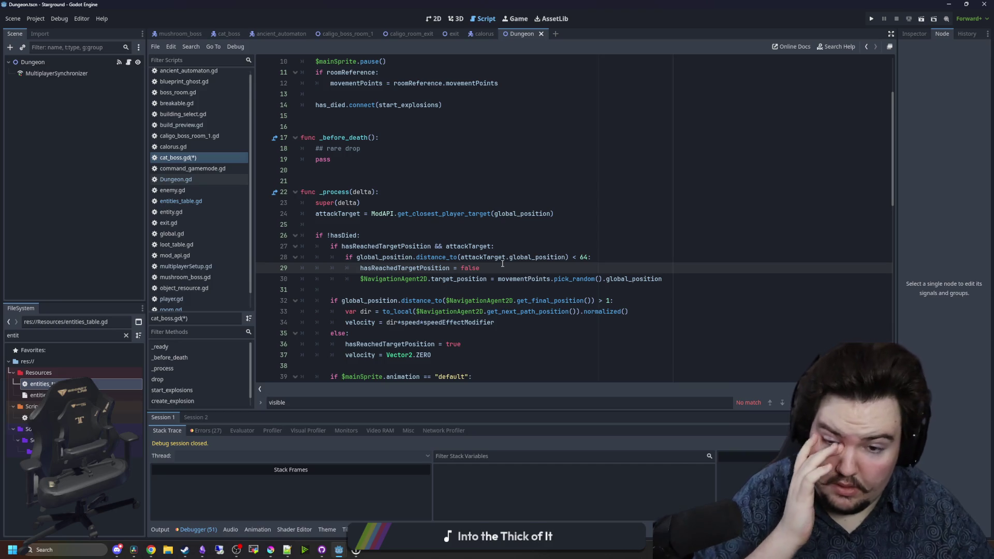
{"action": "key", "text": "Return"}
{"action": "type", "text": "if !movementPoints.is_empty():"}
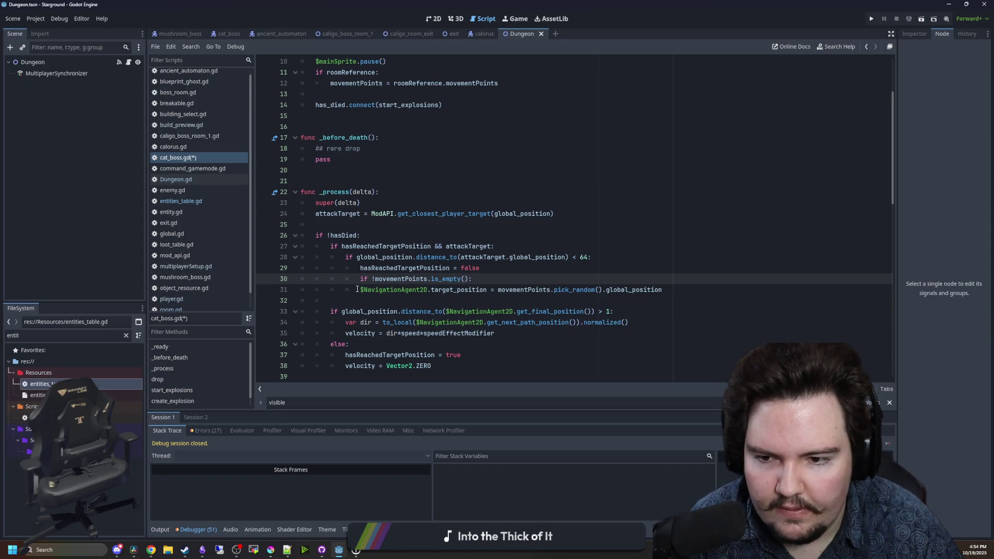
{"action": "mouse_move", "coordinate": [357, 289]}
{"action": "left_mouse_down"}
{"action": "mouse_move", "coordinate": [694, 288]}
{"action": "mouse_move", "coordinate": [375, 290]}
{"action": "left_mouse_up"}
{"action": "key", "text": "Tab"}
{"action": "left_click", "coordinate": [698, 290]}
{"action": "key", "text": "Return"}
{"action": "type", "text": "lse:"}
{"action": "key", "text": "Return"}
- Make the else branch assign global_position as the target, then save cat_boss.gd
{"action": "key", "text": "ctrl+c"}
{"action": "key", "text": "Down"}
{"action": "key", "text": "Down"}
{"action": "key", "text": "ctrl+v"}
{"action": "left_click_drag", "start_coordinate": [677, 311], "coordinate": [514, 311]}
{"action": "key", "text": "BackSpace"}
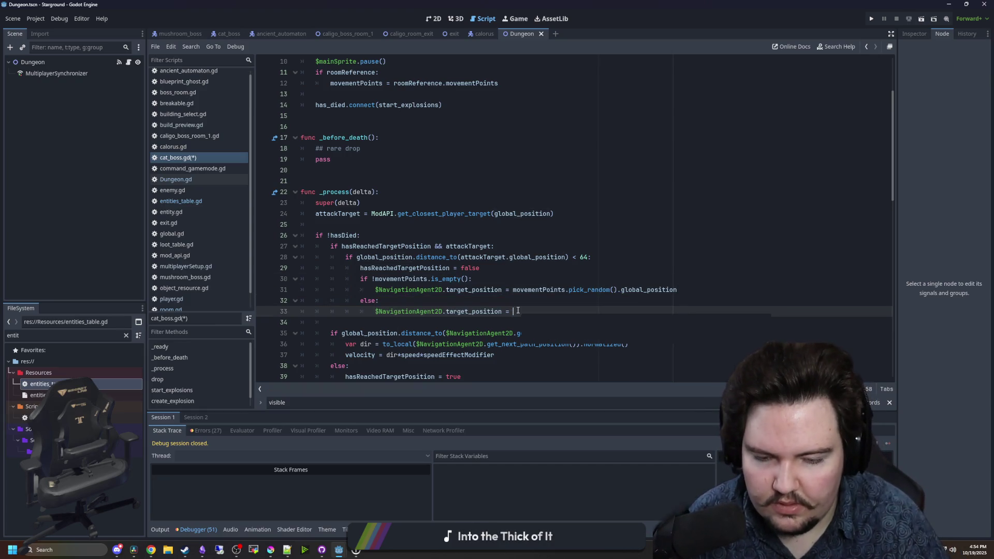
{"action": "type", "text": "g"}
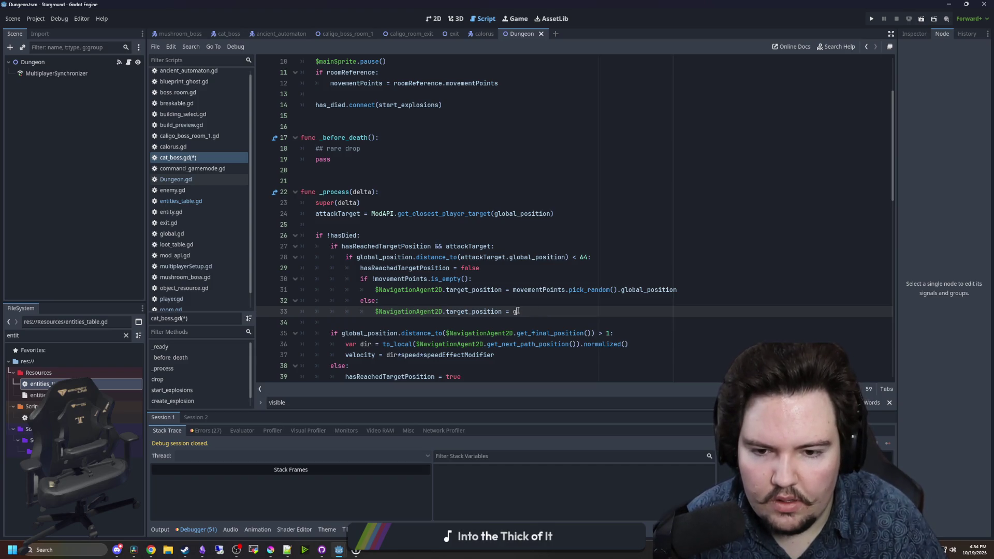
{"action": "type", "text": "lobal_position"}
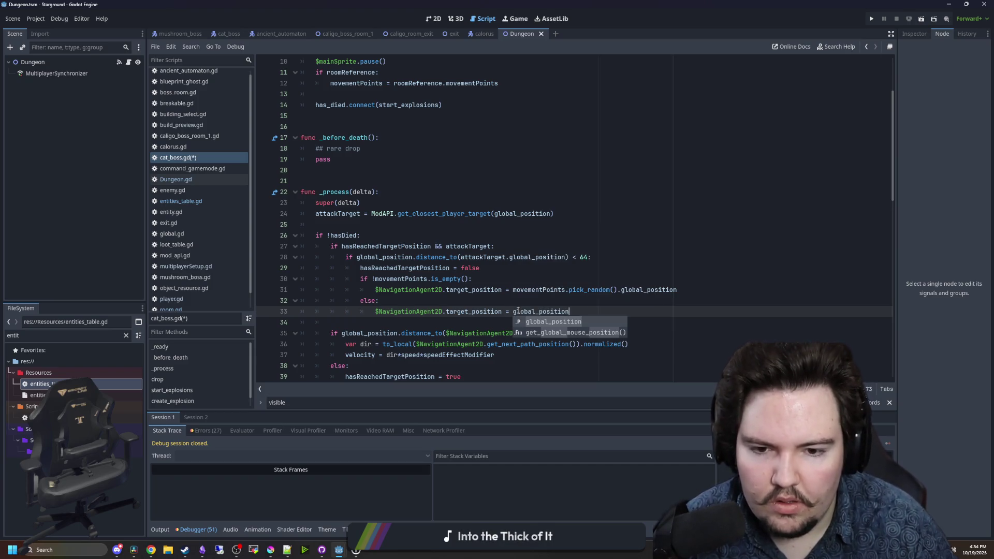
{"action": "left_click", "coordinate": [531, 300]}
{"action": "key", "text": "ctrl+s"}
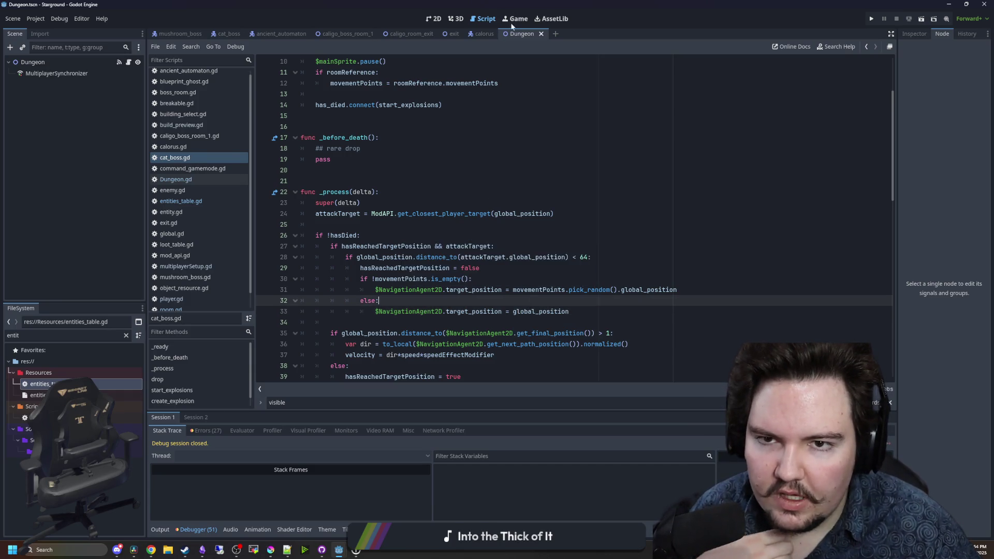
- Run the game, continue the saved game, and walk the player into a new dungeon
{"action": "left_click", "coordinate": [516, 19]}
{"action": "left_click", "coordinate": [872, 19]}
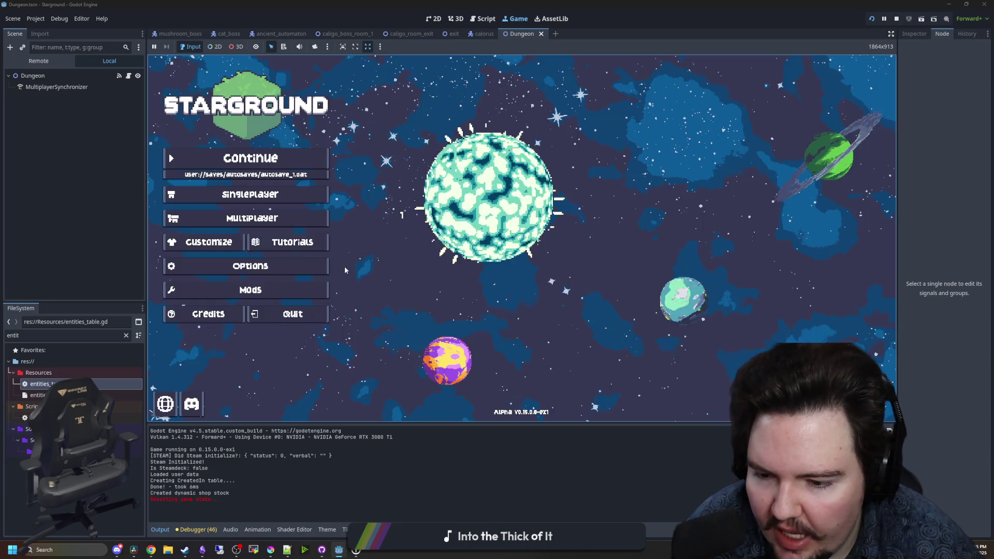
{"action": "left_click", "coordinate": [266, 163]}
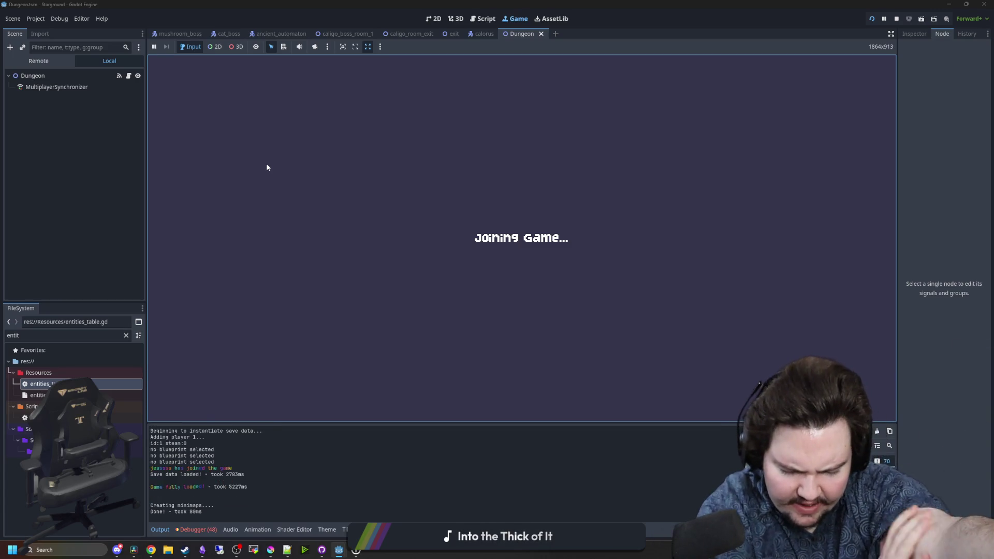
{"action": "key", "text": "a"}
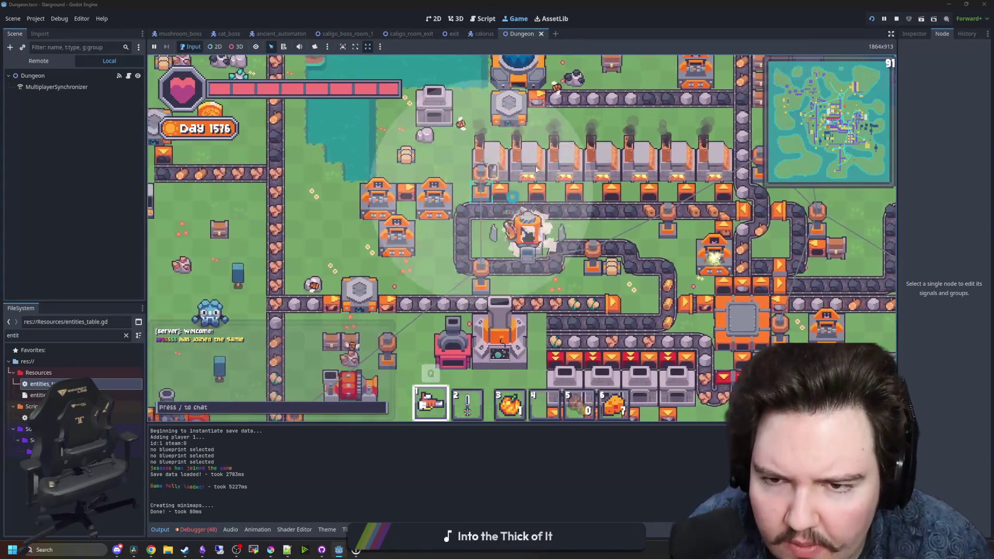
{"action": "key", "text": "w"}
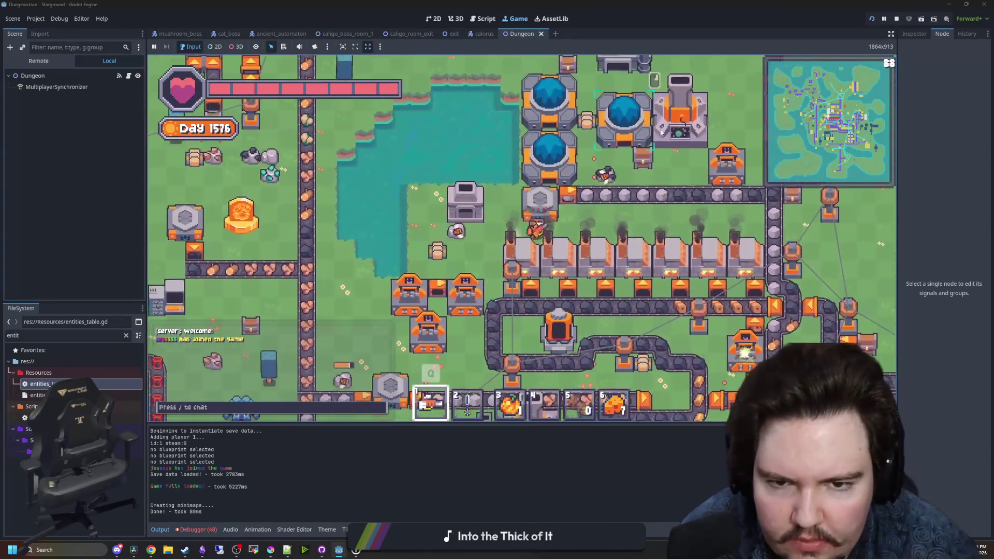
{"action": "left_click", "coordinate": [661, 133]}
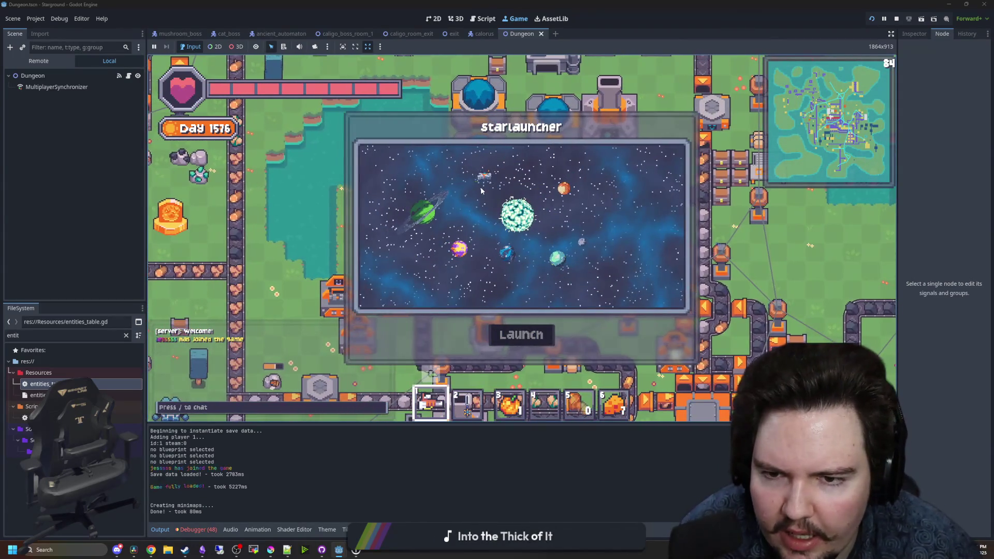
{"action": "key", "text": "w"}
{"action": "key", "text": "d"}
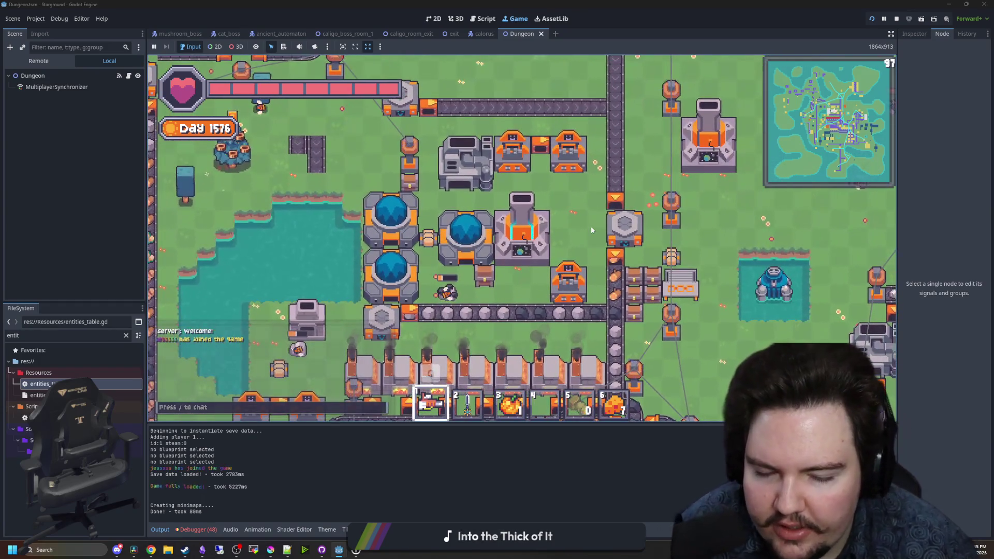
{"action": "key", "text": "e"}
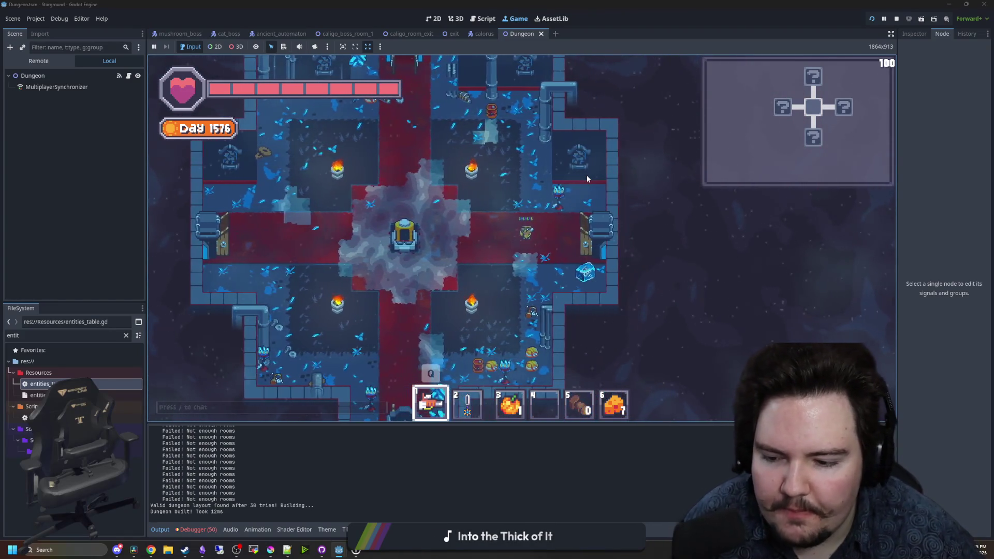
- Enable god mode with the /god chat command
{"action": "type", "text": "/god true"}
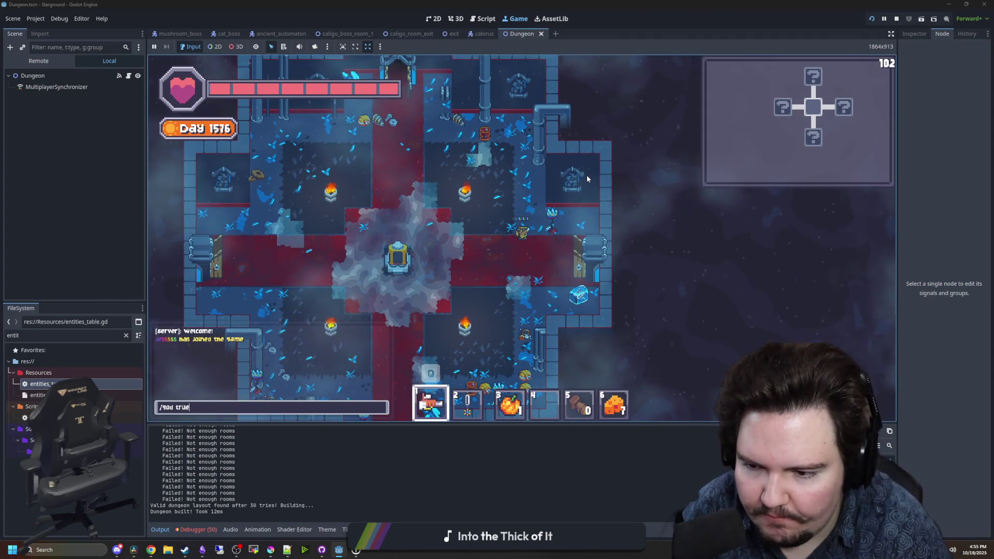
{"action": "key", "text": "Return"}
{"action": "scroll", "coordinate": [635, 186], "scroll_direction": "down", "scroll_amount": 5}
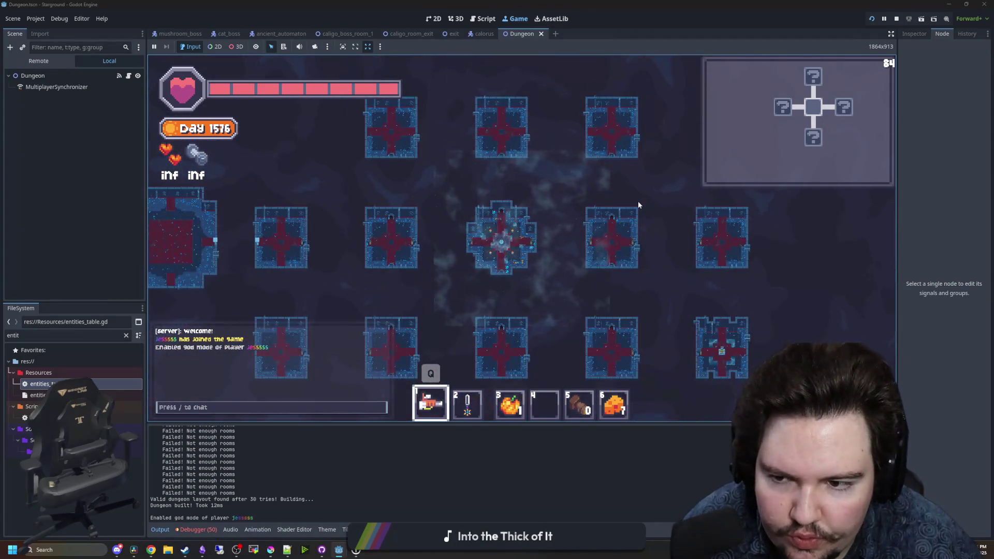
{"action": "scroll", "coordinate": [638, 200], "scroll_direction": "up", "scroll_amount": 3}
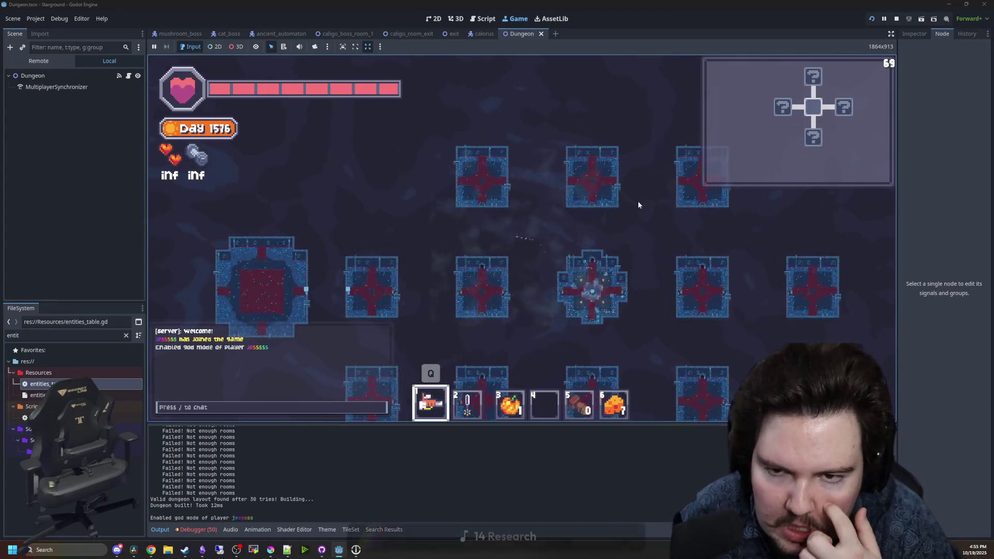
{"action": "scroll", "coordinate": [504, 220], "scroll_direction": "up", "scroll_amount": 5}
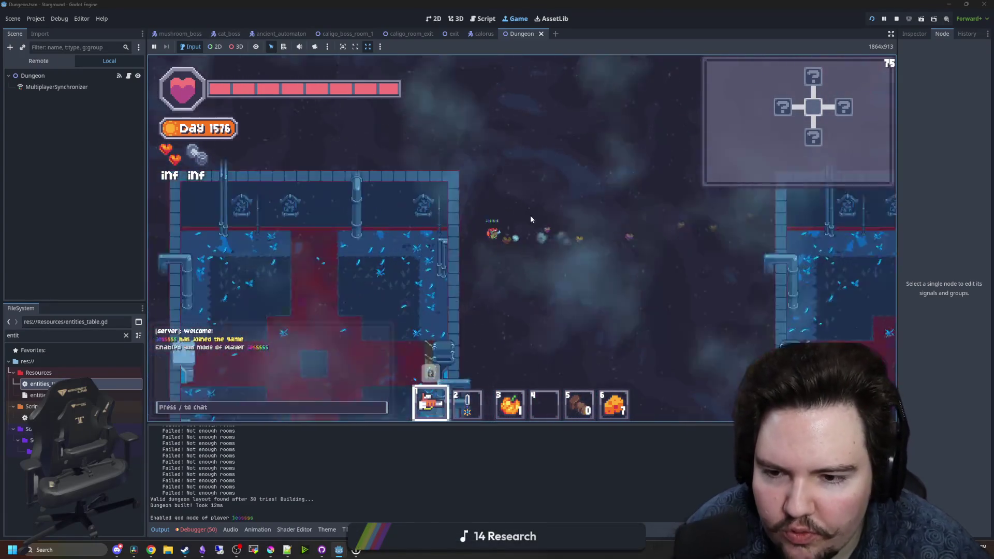
- Equip the sword from hotbar slot 2 and start attacking the Dreadcap boss
{"action": "key", "text": "2"}
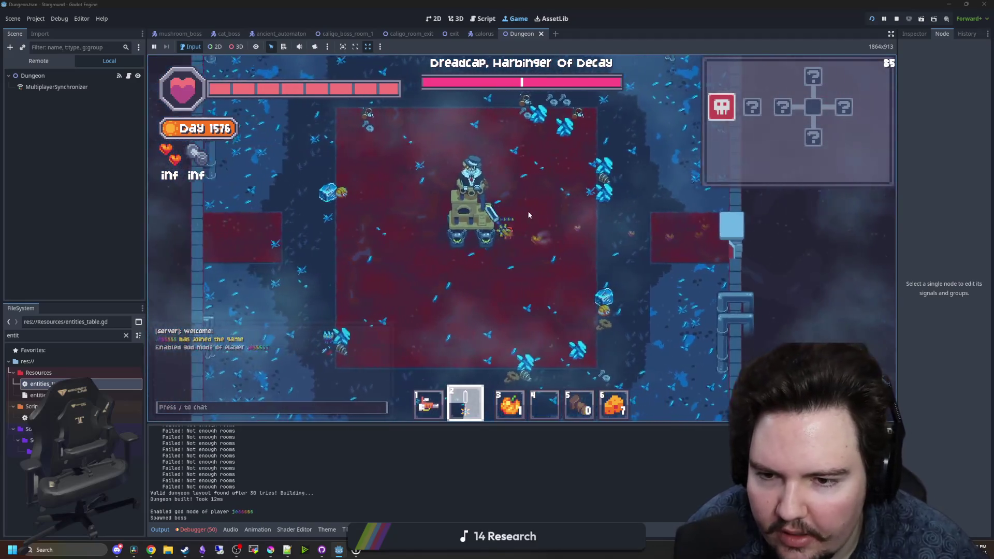
{"action": "key", "text": "d"}
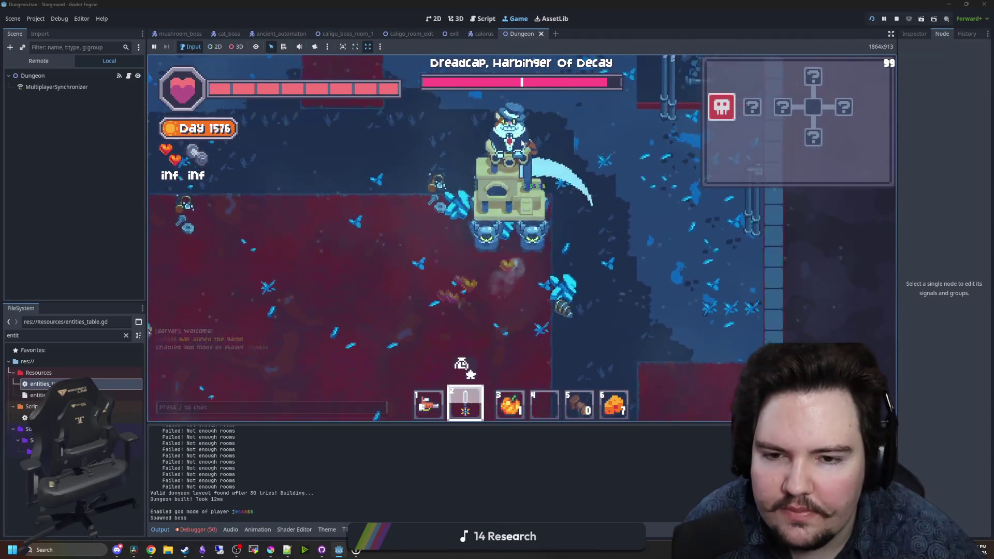
{"action": "key", "text": "a"}
{"action": "left_click", "coordinate": [486, 192]}
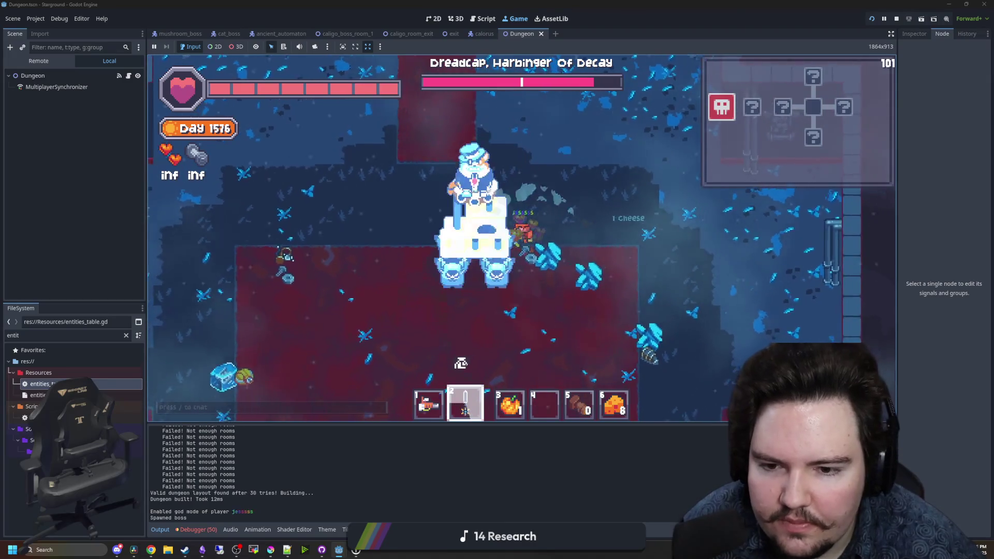
{"action": "left_click", "coordinate": [477, 203]}
{"action": "key", "text": "s"}
{"action": "key", "text": "a"}
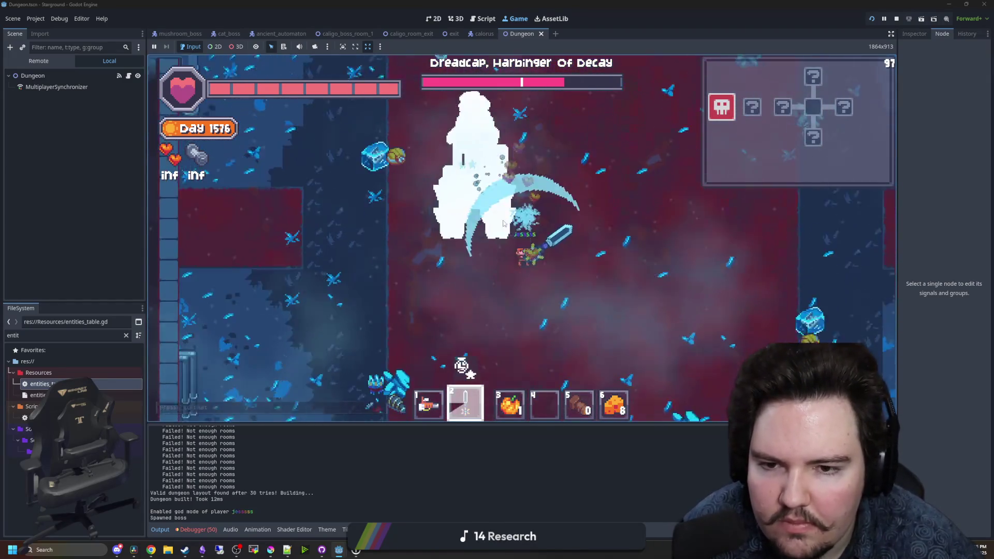
{"action": "key", "text": "d"}
{"action": "key", "text": "w"}
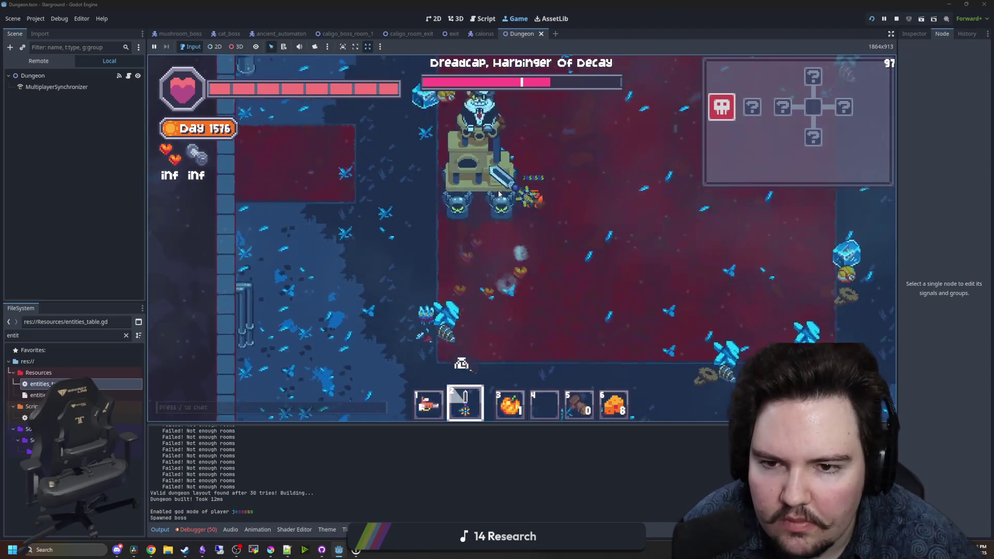
{"action": "left_click", "coordinate": [519, 168]}
- Keep slashing the boss with the sword to wear down its health
{"action": "key", "text": "a"}
{"action": "left_click", "coordinate": [530, 173]}
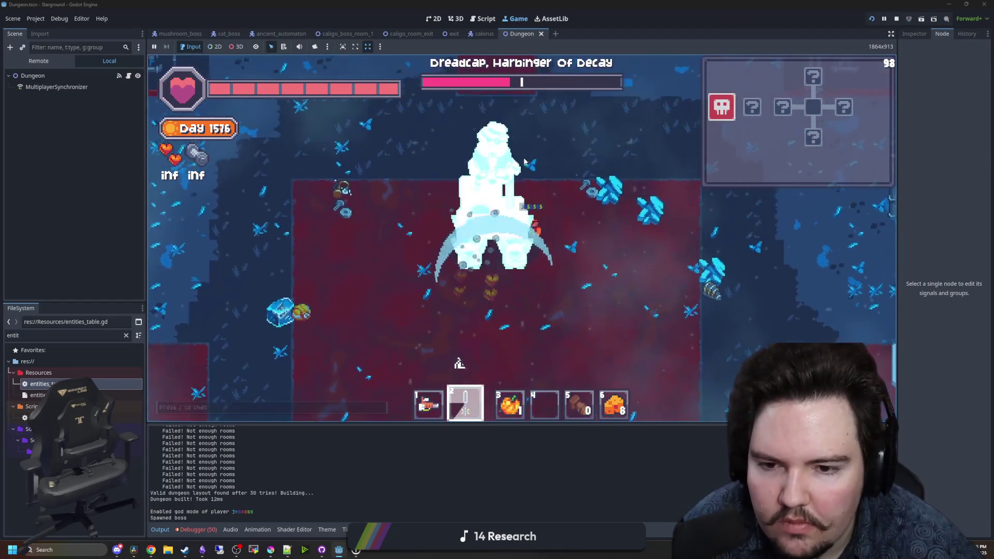
{"action": "key", "text": "d"}
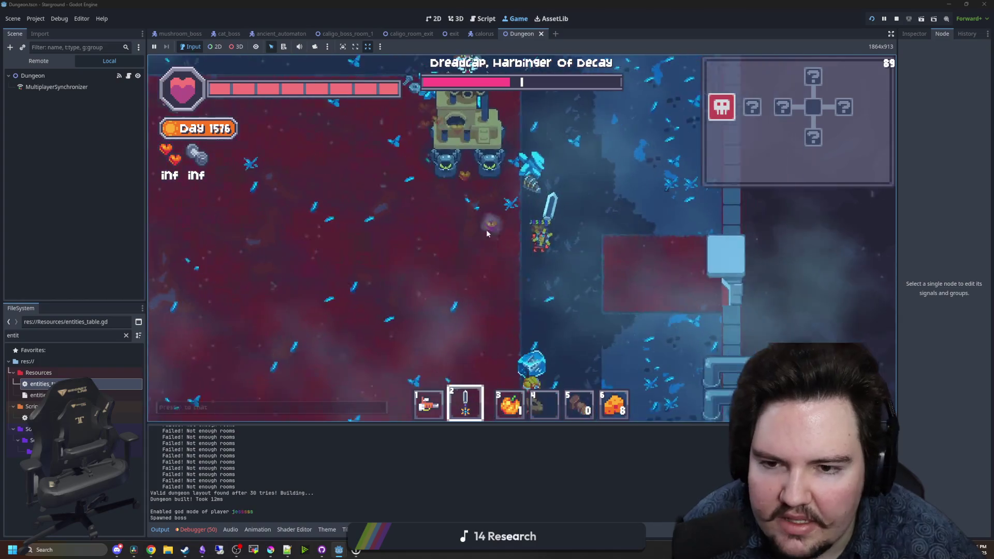
{"action": "left_click", "coordinate": [482, 204]}
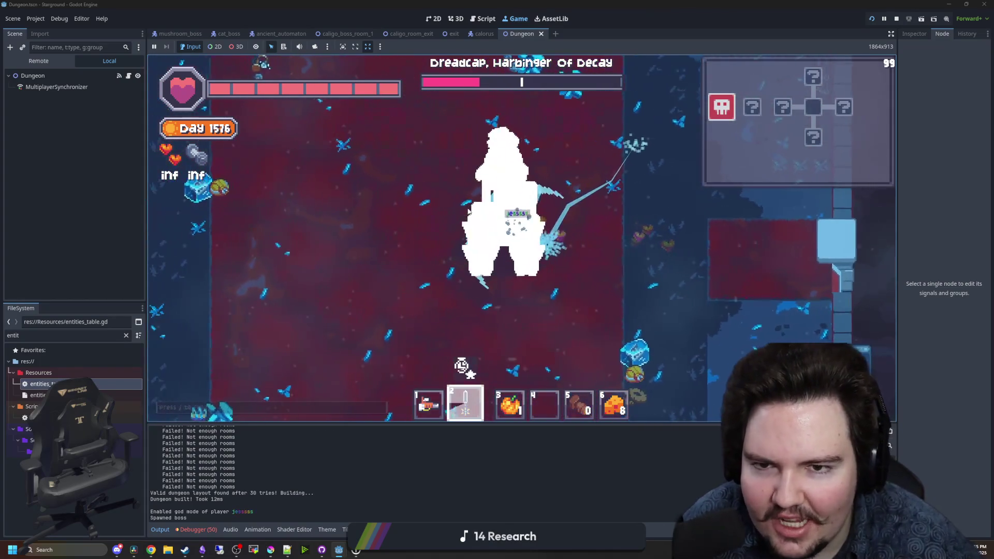
{"action": "key", "text": "a"}
{"action": "left_click", "coordinate": [468, 195]}
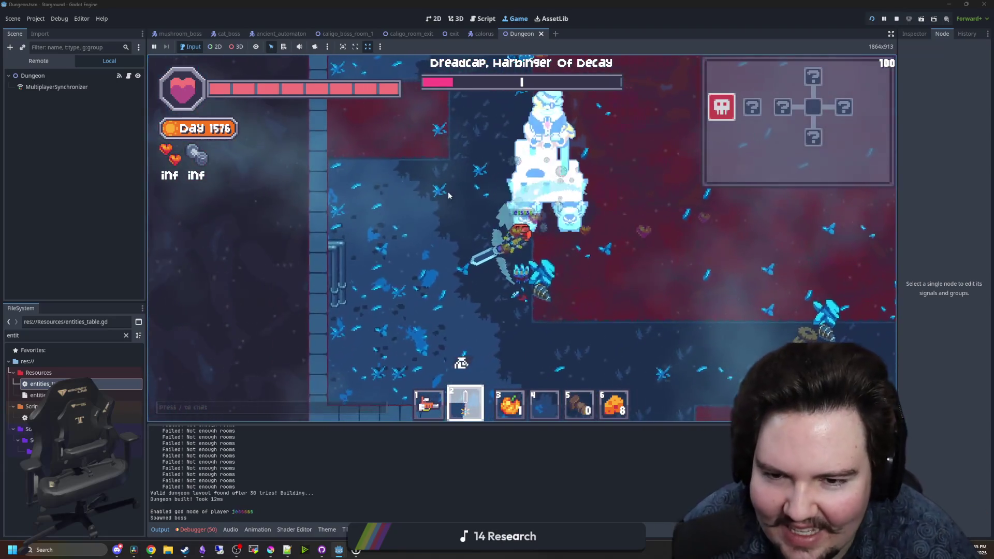
{"action": "left_click", "coordinate": [449, 195]}
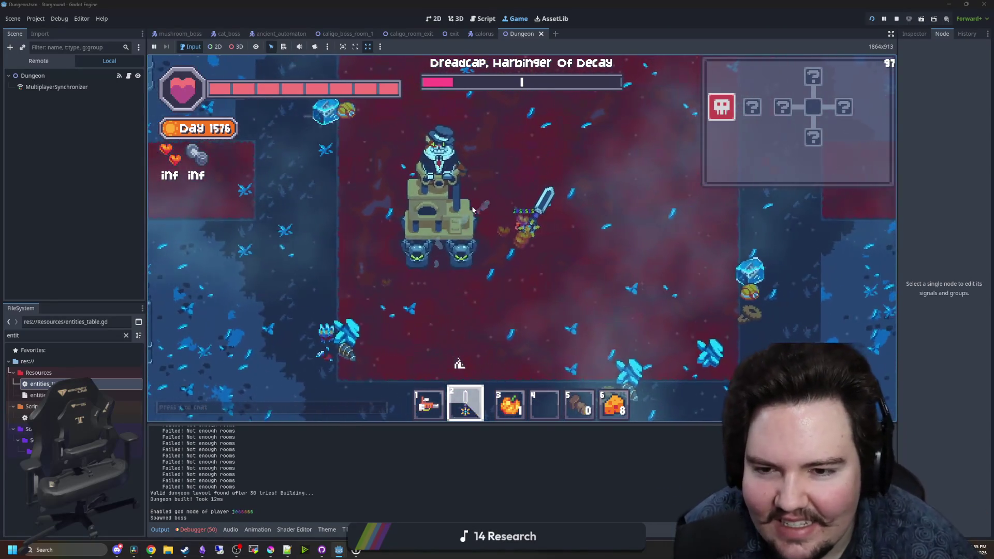
{"action": "left_click", "coordinate": [455, 280]}
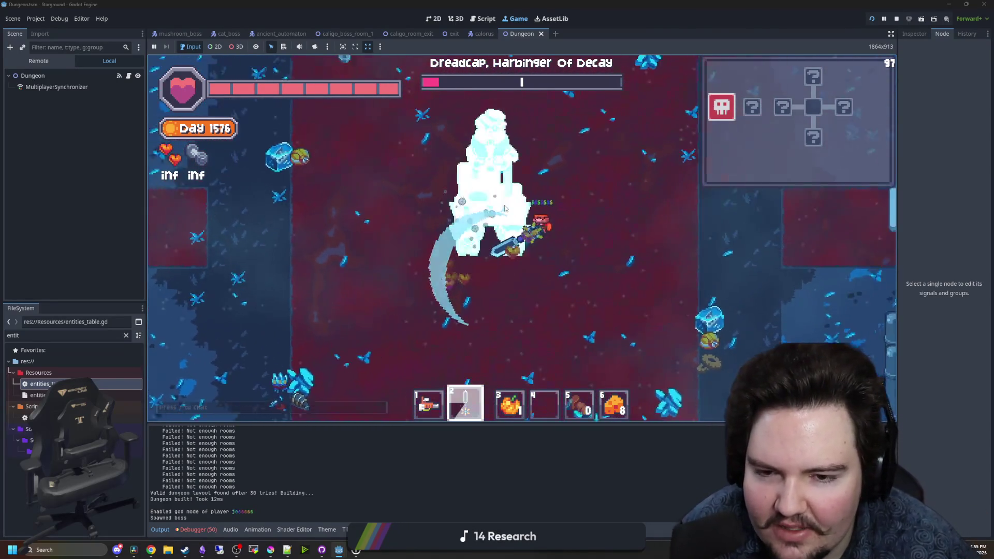
{"action": "left_click", "coordinate": [436, 206]}
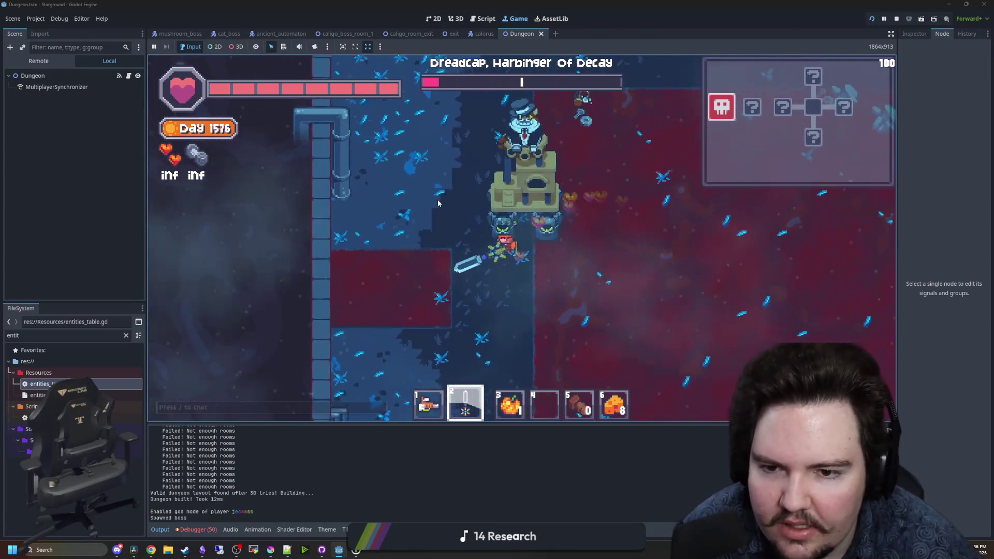
{"action": "left_click", "coordinate": [428, 239]}
{"action": "left_click", "coordinate": [481, 244]}
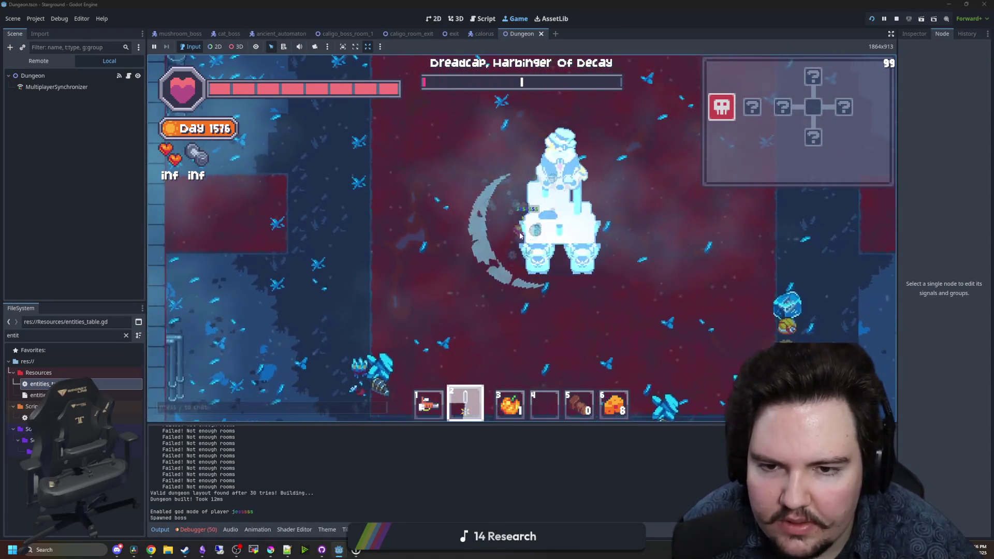
{"action": "left_click", "coordinate": [510, 251]}
- Switch back to hotbar slot 1, walk around the room, and stop the running game
{"action": "key", "text": "1"}
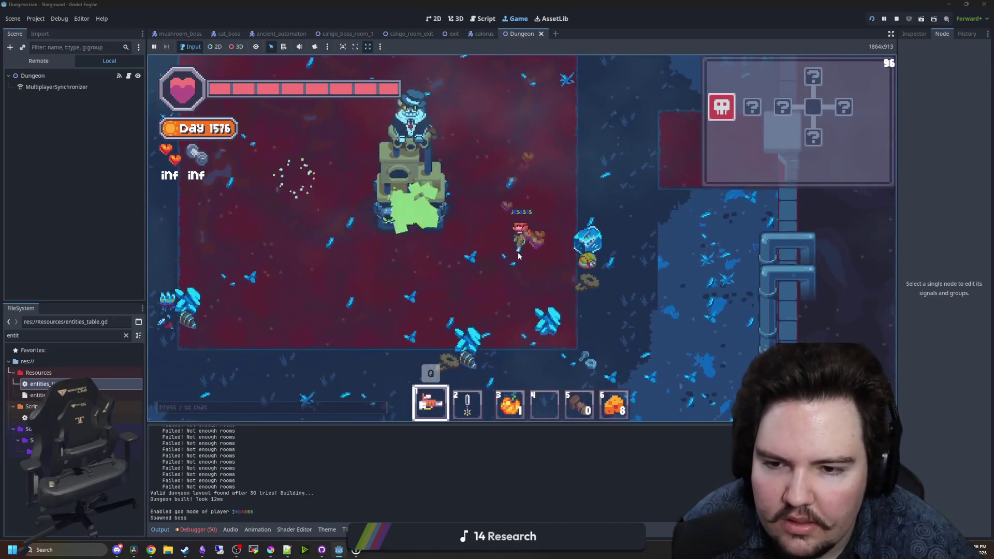
{"action": "key", "text": "a"}
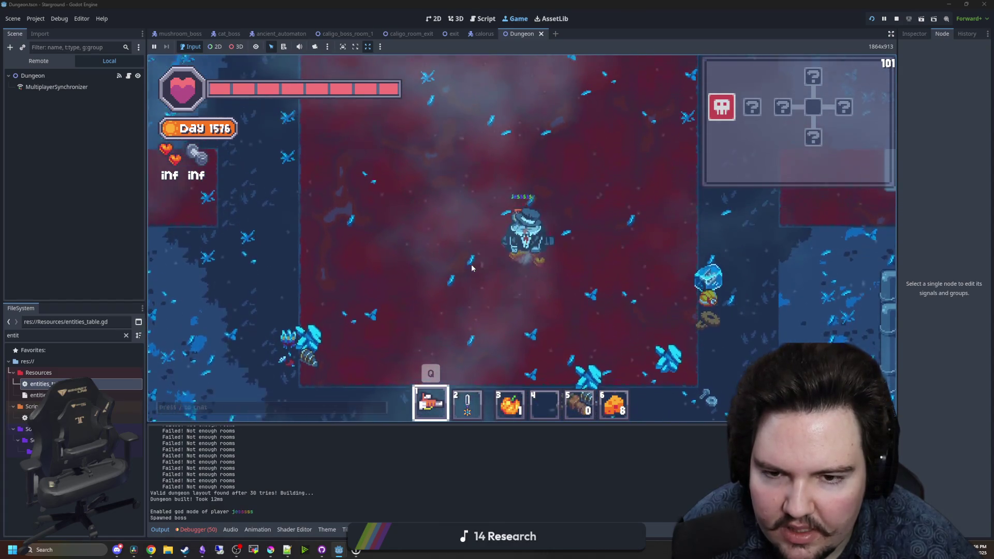
{"action": "key", "text": "d"}
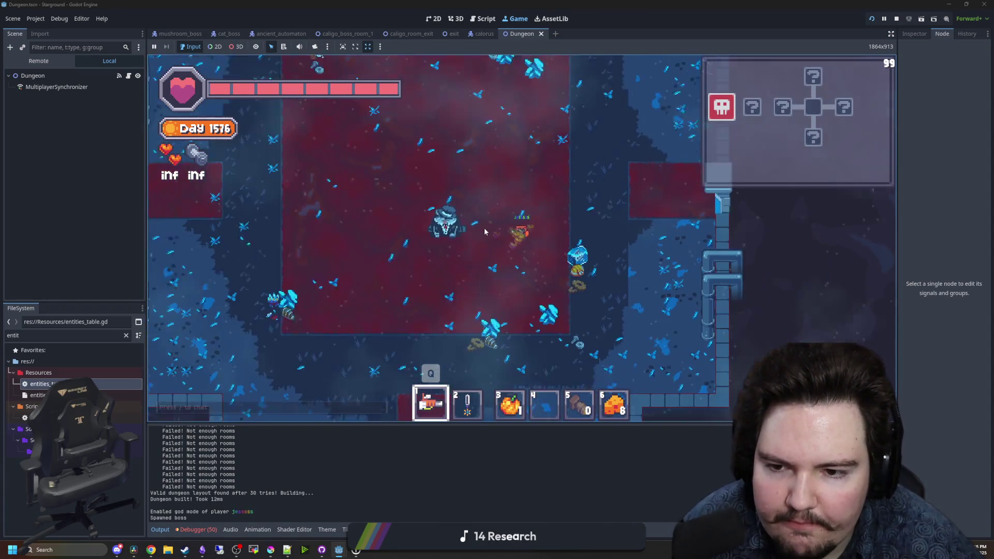
{"action": "key", "text": "s"}
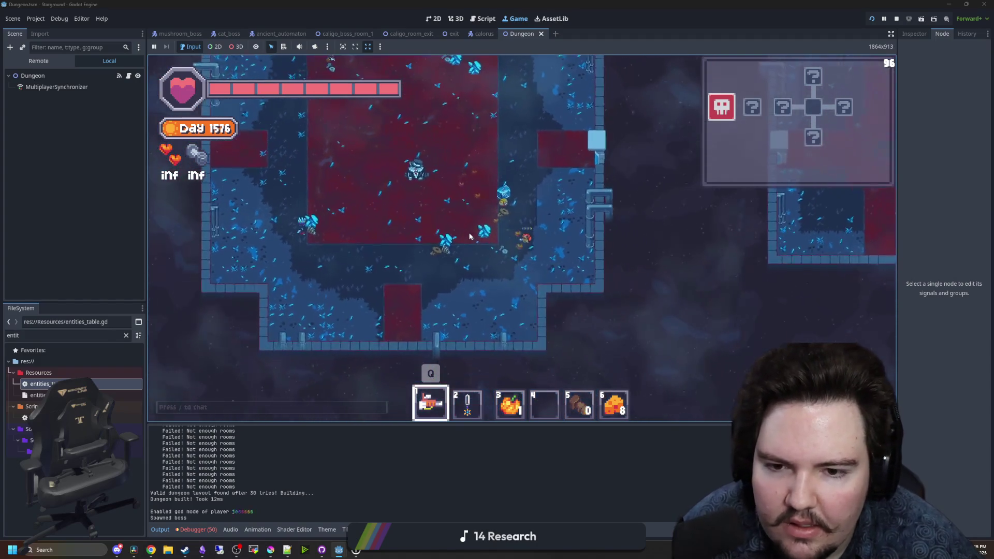
{"action": "key", "text": "a"}
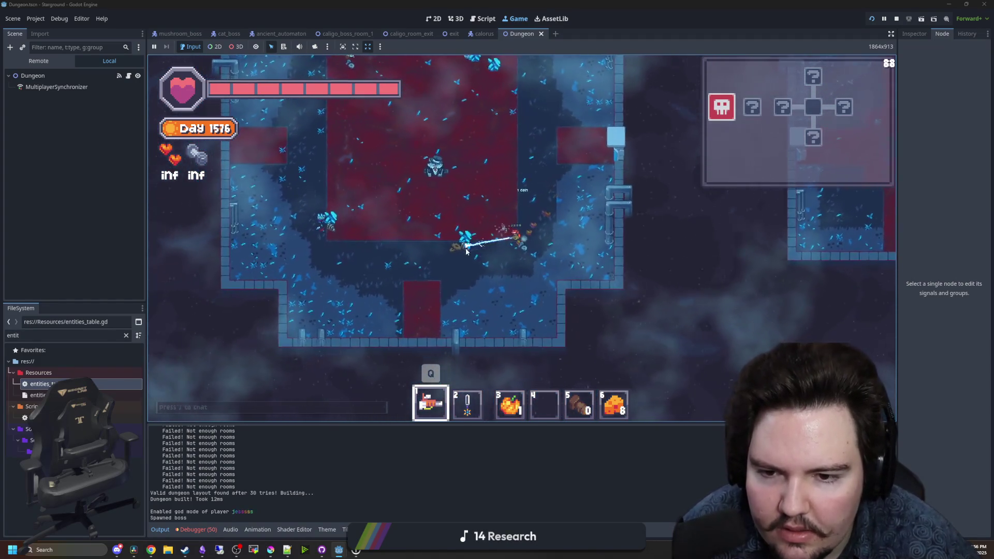
{"action": "key", "text": "w"}
{"action": "key", "text": "d"}
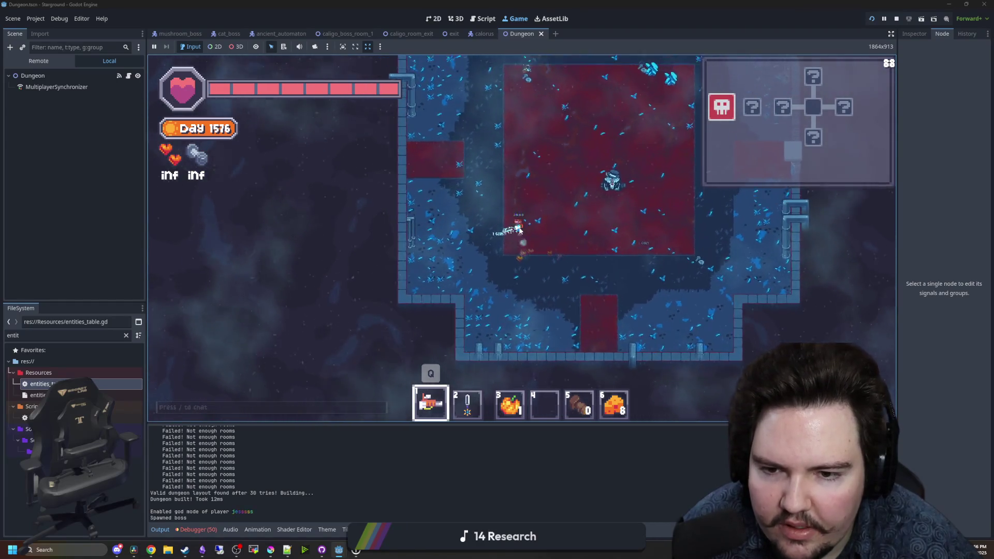
{"action": "key", "text": "d"}
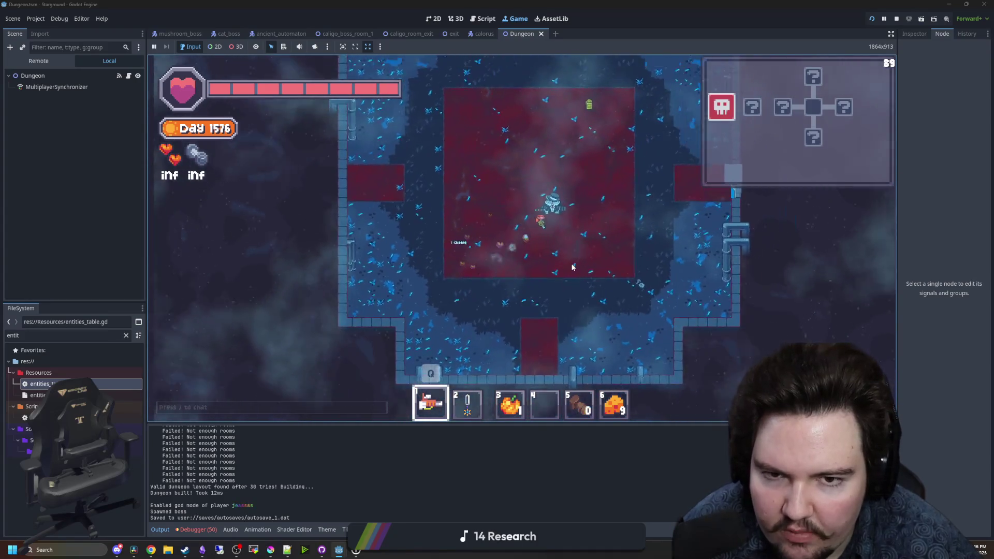
{"action": "left_click", "coordinate": [896, 19]}
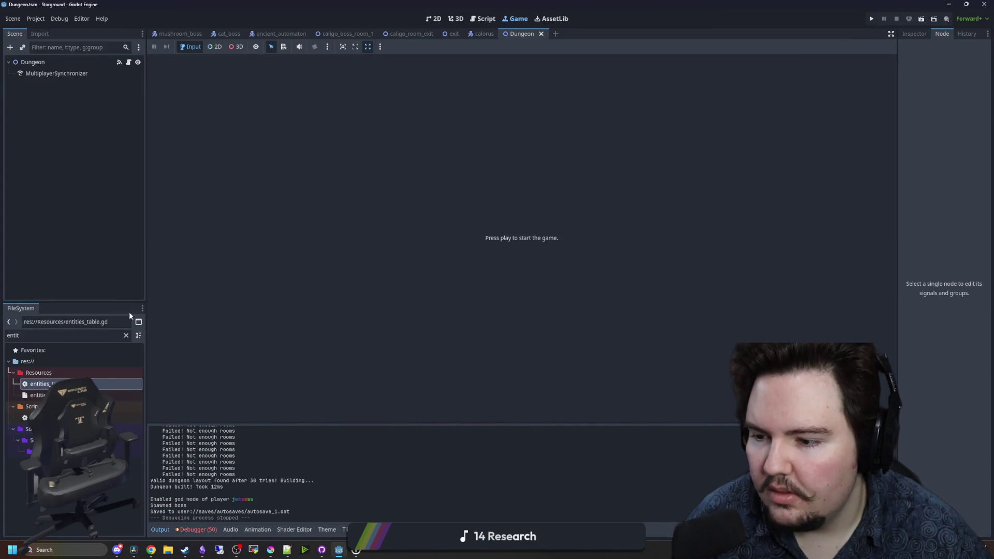
- Search the files for 'boss' and open the caligo_boss_room_1 scene in 2D
{"action": "left_click", "coordinate": [126, 335]}
{"action": "type", "text": "boss"}
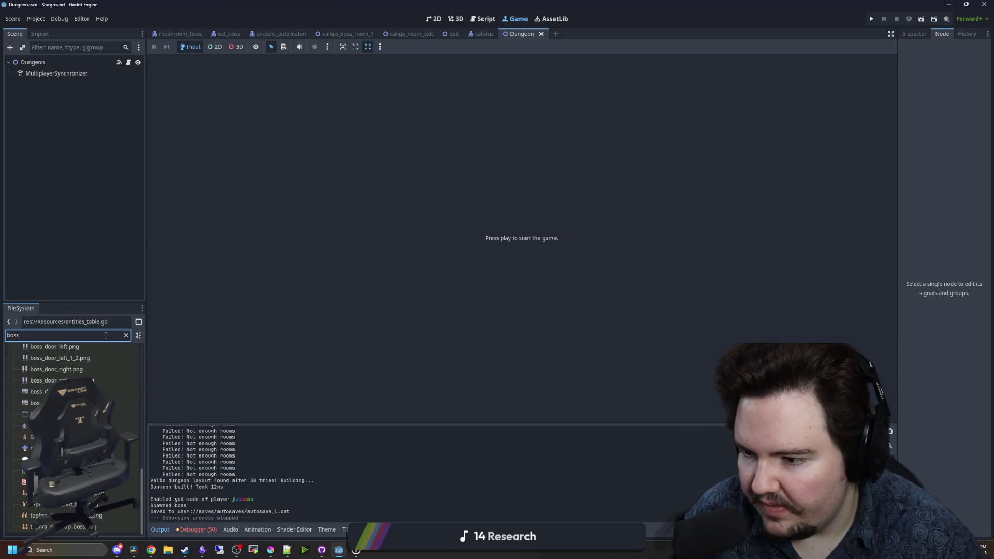
{"action": "double_click", "coordinate": [72, 417]}
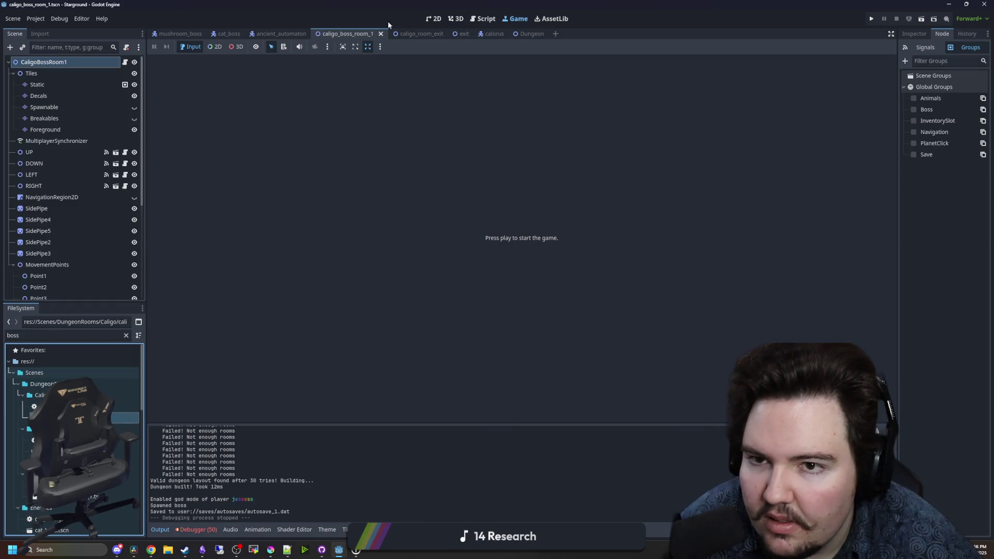
{"action": "left_click", "coordinate": [433, 18]}
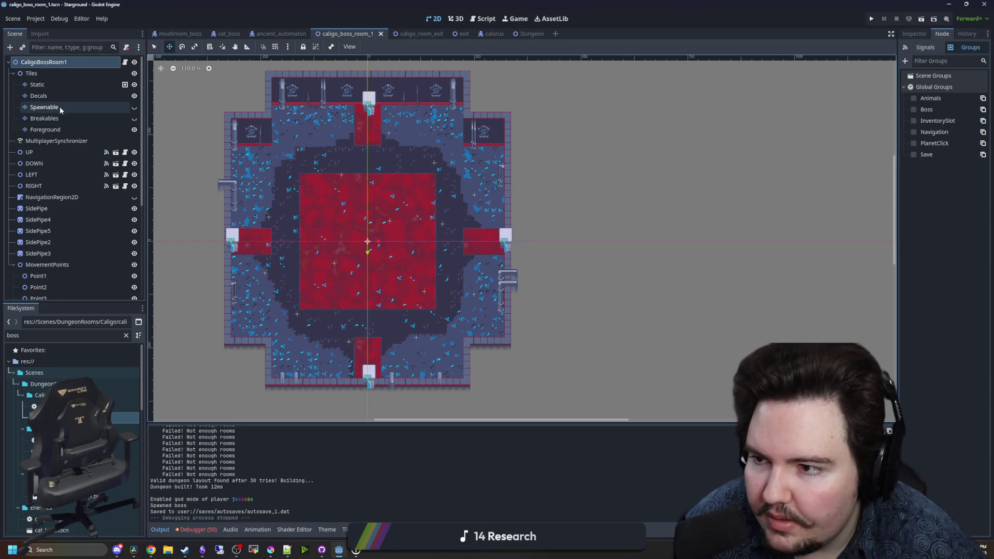
- Select and show the Spawnable layer, then ready the Rectangle painting tool
{"action": "left_click", "coordinate": [58, 108]}
{"action": "scroll", "coordinate": [198, 209], "scroll_direction": "up", "scroll_amount": 2}
{"action": "left_click", "coordinate": [135, 107]}
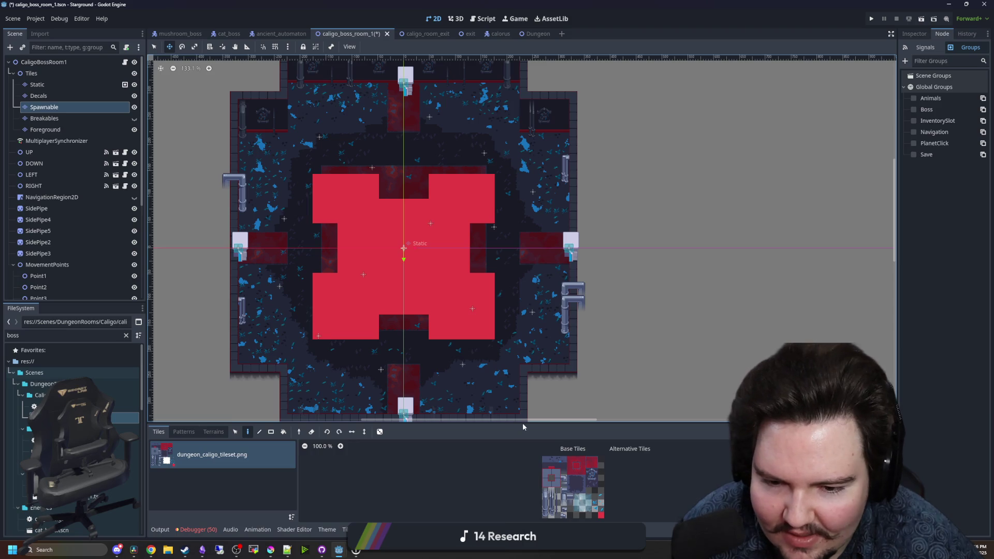
{"action": "left_click_drag", "start_coordinate": [523, 424], "coordinate": [523, 362]}
{"action": "scroll", "coordinate": [611, 486], "scroll_direction": "up", "scroll_amount": 5}
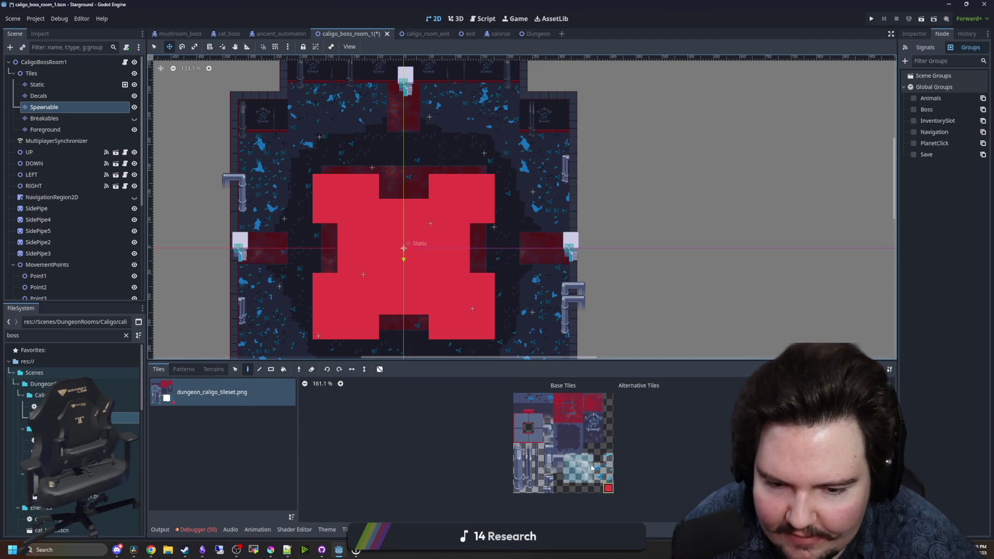
{"action": "left_click_drag", "start_coordinate": [289, 270], "coordinate": [345, 258]}
{"action": "left_click", "coordinate": [271, 368]}
{"action": "left_click_drag", "start_coordinate": [305, 321], "coordinate": [278, 252]}
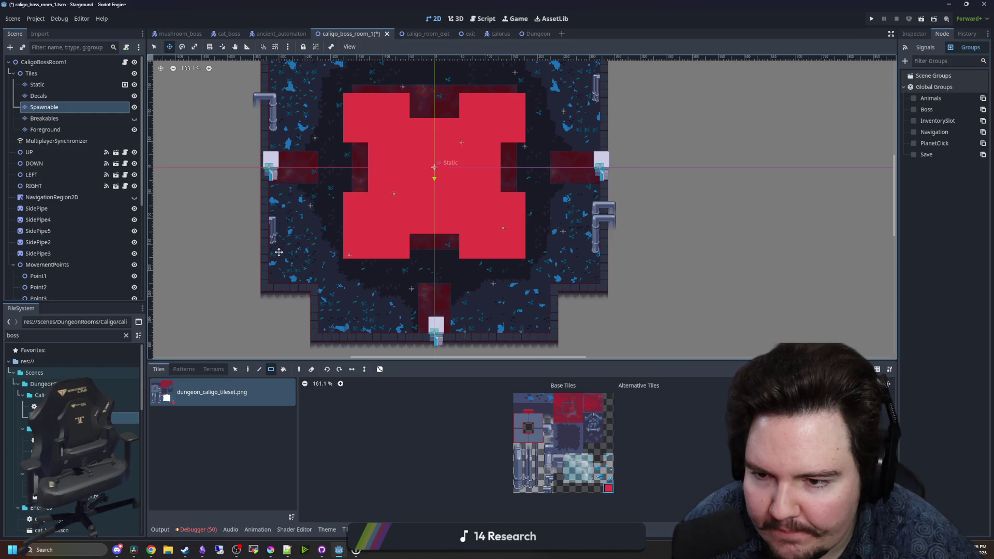
{"action": "left_click", "coordinate": [155, 48]}
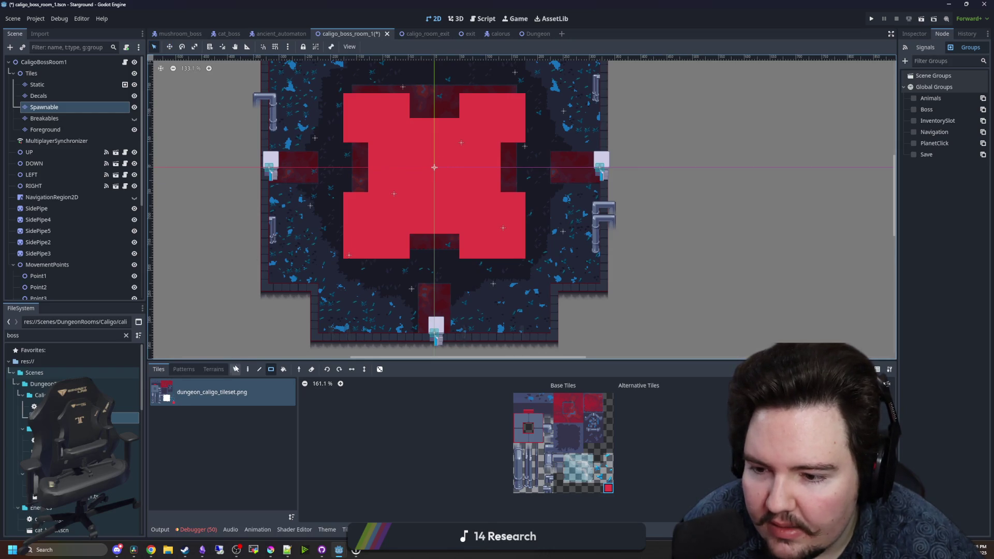
{"action": "left_click", "coordinate": [235, 369]}
- Paint spawnable tiles over the room's middle, upper strip and lower section
{"action": "mouse_move", "coordinate": [271, 282]}
{"action": "left_mouse_down"}
{"action": "mouse_move", "coordinate": [510, 234]}
{"action": "mouse_move", "coordinate": [590, 186]}
{"action": "mouse_move", "coordinate": [601, 94]}
{"action": "left_mouse_up"}
{"action": "mouse_move", "coordinate": [563, 116]}
{"action": "left_mouse_down"}
{"action": "mouse_move", "coordinate": [537, 242]}
{"action": "mouse_move", "coordinate": [373, 222]}
{"action": "mouse_move", "coordinate": [247, 182]}
{"action": "left_mouse_up"}
{"action": "left_click_drag", "start_coordinate": [297, 140], "coordinate": [523, 181]}
{"action": "scroll", "coordinate": [504, 301], "scroll_direction": "down", "scroll_amount": 3}
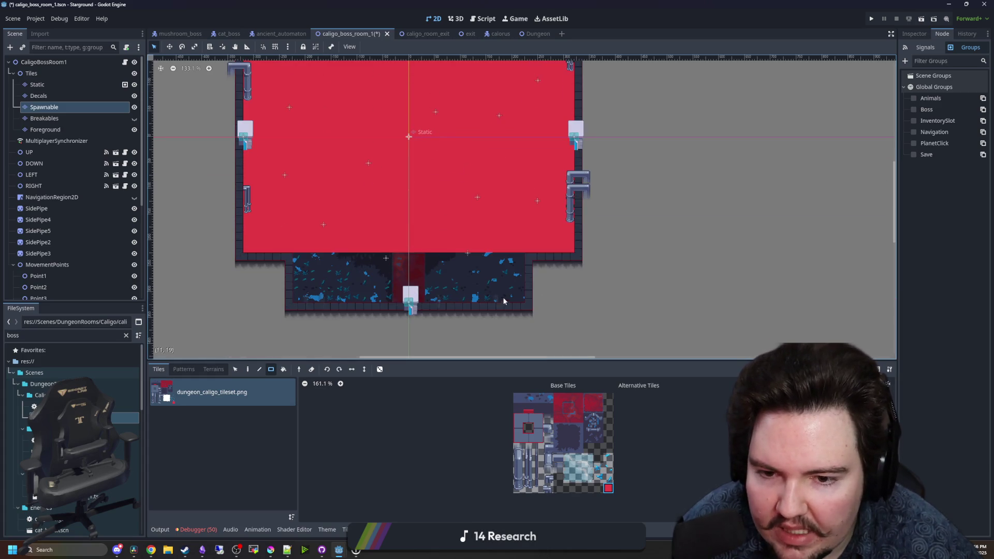
{"action": "left_click_drag", "start_coordinate": [521, 298], "coordinate": [289, 237]}
- Erase spawnable tiles in front of the bottom, right and left doorways
{"action": "left_click_drag", "start_coordinate": [386, 303], "coordinate": [434, 268]}
{"action": "scroll", "coordinate": [501, 301], "scroll_direction": "up", "scroll_amount": 2}
{"action": "left_click_drag", "start_coordinate": [592, 285], "coordinate": [572, 228]}
{"action": "scroll", "coordinate": [365, 138], "scroll_direction": "down", "scroll_amount": 2}
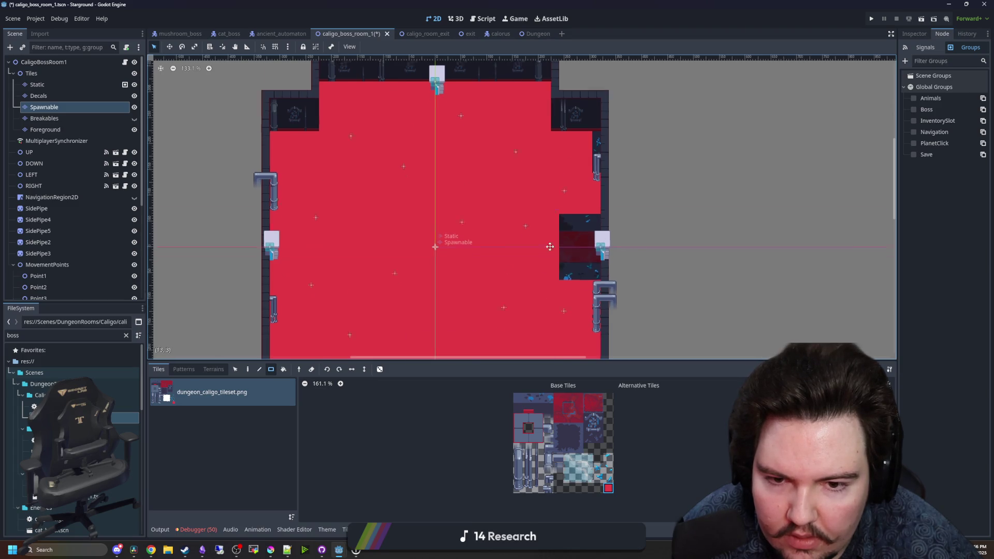
{"action": "scroll", "coordinate": [310, 252], "scroll_direction": "up", "scroll_amount": 2}
{"action": "mouse_move", "coordinate": [281, 274]}
{"action": "left_mouse_down"}
{"action": "mouse_move", "coordinate": [302, 212]}
{"action": "mouse_move", "coordinate": [314, 215]}
{"action": "left_mouse_up"}
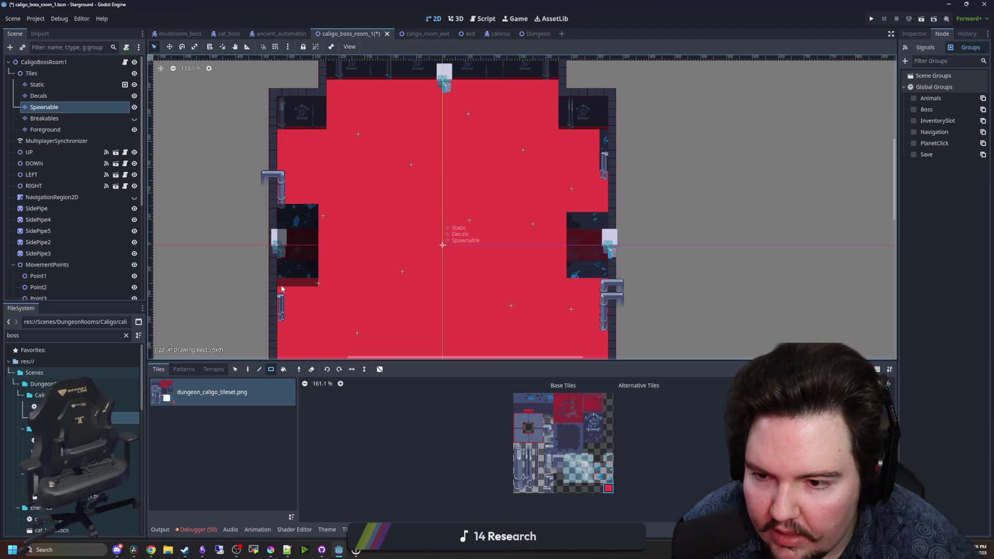
- Look over the painted floor and save the scene
{"action": "scroll", "coordinate": [411, 196], "scroll_direction": "down", "scroll_amount": 2}
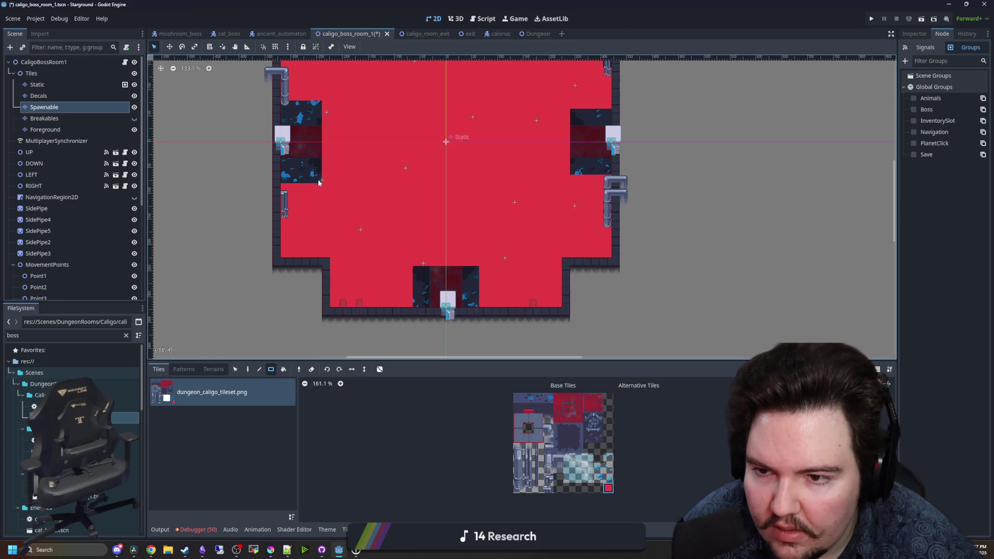
{"action": "scroll", "coordinate": [559, 168], "scroll_direction": "up", "scroll_amount": 1}
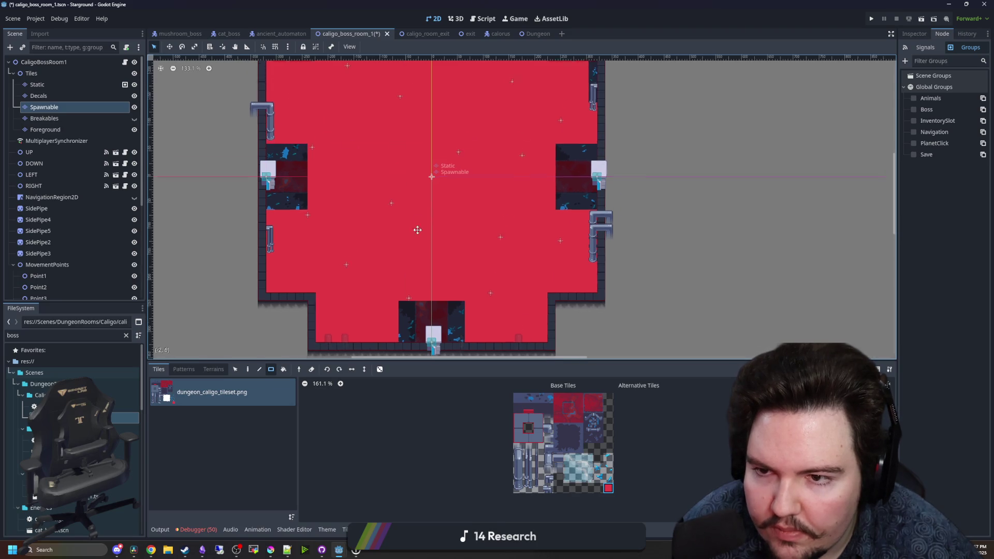
{"action": "scroll", "coordinate": [425, 146], "scroll_direction": "up", "scroll_amount": 2}
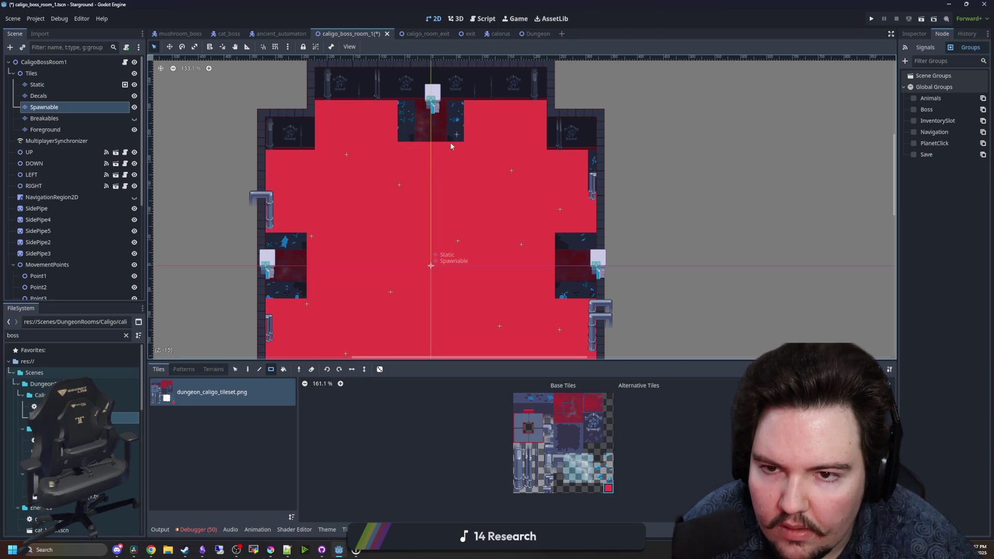
{"action": "scroll", "coordinate": [416, 147], "scroll_direction": "down", "scroll_amount": 4}
{"action": "key", "text": "ctrl+s"}
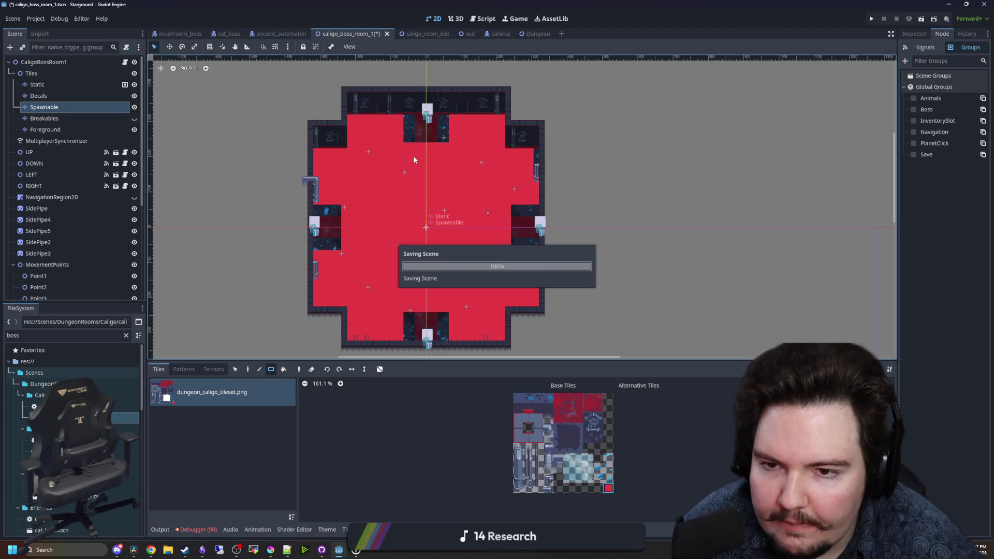
- Hide the Spawnable layer and select and show the Breakables layer
{"action": "left_click", "coordinate": [44, 118]}
{"action": "left_click", "coordinate": [134, 108]}
{"action": "left_click", "coordinate": [134, 118]}
{"action": "scroll", "coordinate": [409, 305], "scroll_direction": "up", "scroll_amount": 2}
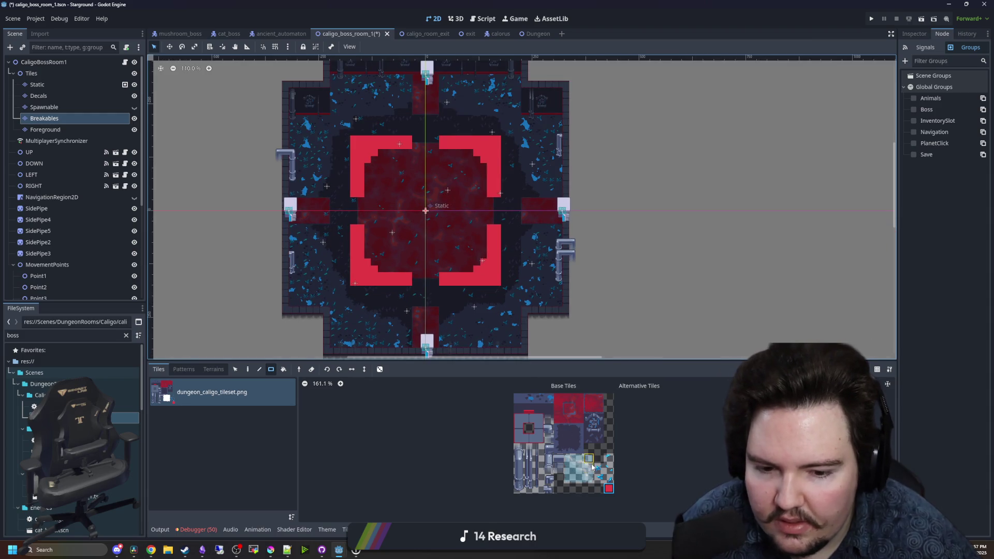
{"action": "scroll", "coordinate": [405, 305], "scroll_direction": "up", "scroll_amount": 3}
{"action": "scroll", "coordinate": [406, 304], "scroll_direction": "up", "scroll_amount": 4}
- Paint breakable tile blocks, including the lower-left and lower-right wall areas
{"action": "left_click_drag", "start_coordinate": [321, 280], "coordinate": [445, 217]}
{"action": "left_click_drag", "start_coordinate": [546, 214], "coordinate": [682, 282]}
{"action": "scroll", "coordinate": [557, 312], "scroll_direction": "down", "scroll_amount": 2}
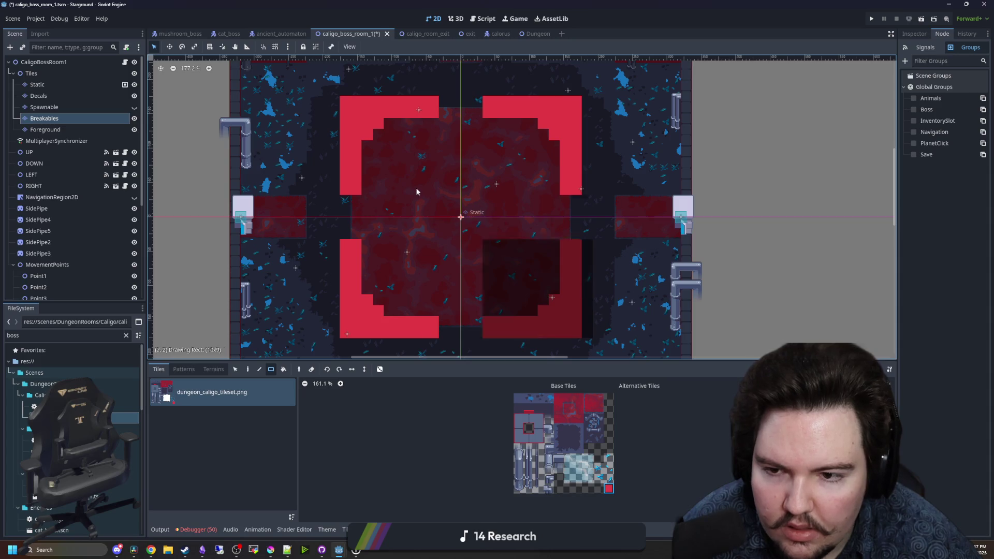
{"action": "scroll", "coordinate": [356, 288], "scroll_direction": "down", "scroll_amount": 3}
{"action": "mouse_move", "coordinate": [251, 263]}
{"action": "left_mouse_down"}
{"action": "mouse_move", "coordinate": [308, 183]}
{"action": "mouse_move", "coordinate": [309, 165]}
{"action": "left_mouse_up"}
{"action": "mouse_move", "coordinate": [682, 266]}
{"action": "left_mouse_down"}
{"action": "mouse_move", "coordinate": [619, 150]}
{"action": "mouse_move", "coordinate": [623, 158]}
{"action": "left_mouse_up"}
{"action": "scroll", "coordinate": [623, 155], "scroll_direction": "up", "scroll_amount": 1}
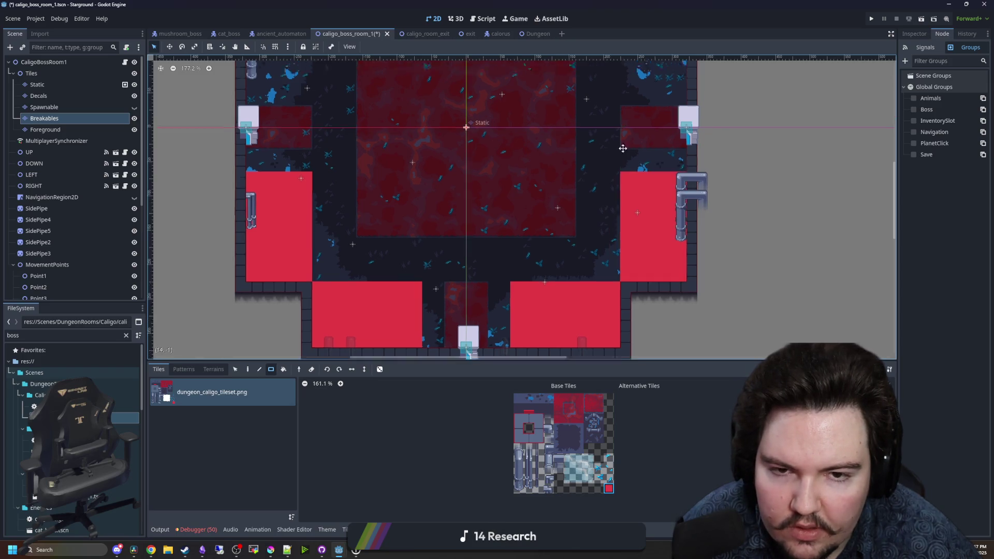
{"action": "scroll", "coordinate": [623, 148], "scroll_direction": "up", "scroll_amount": 3}
- Add breakable blocks on the right side, top right and top left
{"action": "mouse_move", "coordinate": [616, 232]}
{"action": "left_mouse_down"}
{"action": "mouse_move", "coordinate": [673, 132]}
{"action": "mouse_move", "coordinate": [671, 147]}
{"action": "mouse_move", "coordinate": [574, 142]}
{"action": "mouse_move", "coordinate": [534, 112]}
{"action": "left_mouse_up"}
{"action": "scroll", "coordinate": [621, 170], "scroll_direction": "up", "scroll_amount": 1}
{"action": "scroll", "coordinate": [621, 171], "scroll_direction": "left", "scroll_amount": 1}
{"action": "mouse_move", "coordinate": [438, 171]}
{"action": "left_mouse_down"}
{"action": "mouse_move", "coordinate": [350, 110]}
{"action": "mouse_move", "coordinate": [339, 115]}
{"action": "left_mouse_up"}
{"action": "mouse_move", "coordinate": [271, 181]}
{"action": "left_mouse_down"}
{"action": "mouse_move", "coordinate": [324, 251]}
{"action": "mouse_move", "coordinate": [327, 284]}
{"action": "left_mouse_up"}
{"action": "scroll", "coordinate": [391, 189], "scroll_direction": "down", "scroll_amount": 3}
{"action": "scroll", "coordinate": [391, 188], "scroll_direction": "down", "scroll_amount": 1}
- Paint L-shaped breakable corners at upper left, upper right, lower right and lower left
{"action": "mouse_move", "coordinate": [337, 149]}
{"action": "left_mouse_down"}
{"action": "mouse_move", "coordinate": [318, 210]}
{"action": "mouse_move", "coordinate": [349, 135]}
{"action": "left_mouse_up"}
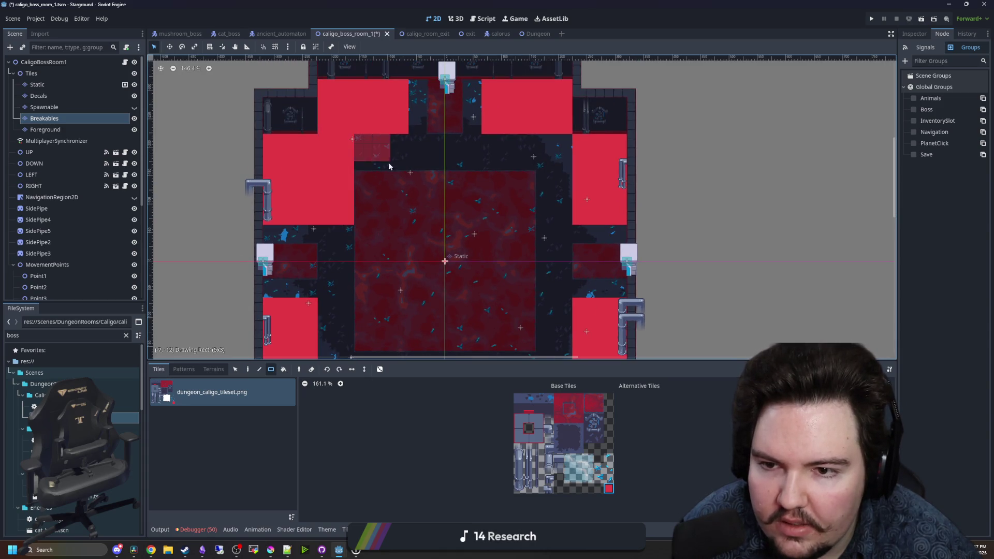
{"action": "left_click_drag", "start_coordinate": [404, 166], "coordinate": [357, 137]}
{"action": "left_click_drag", "start_coordinate": [489, 137], "coordinate": [563, 171]}
{"action": "mouse_move", "coordinate": [567, 174]}
{"action": "left_mouse_down"}
{"action": "mouse_move", "coordinate": [541, 222]}
{"action": "mouse_move", "coordinate": [543, 306]}
{"action": "left_mouse_up"}
{"action": "scroll", "coordinate": [571, 225], "scroll_direction": "down", "scroll_amount": 3}
{"action": "left_click_drag", "start_coordinate": [539, 304], "coordinate": [489, 271]}
{"action": "mouse_move", "coordinate": [409, 306]}
{"action": "left_mouse_down"}
{"action": "mouse_move", "coordinate": [386, 282]}
{"action": "mouse_move", "coordinate": [330, 275]}
{"action": "mouse_move", "coordinate": [342, 216]}
{"action": "mouse_move", "coordinate": [353, 221]}
{"action": "left_mouse_up"}
{"action": "scroll", "coordinate": [440, 243], "scroll_direction": "down", "scroll_amount": 5}
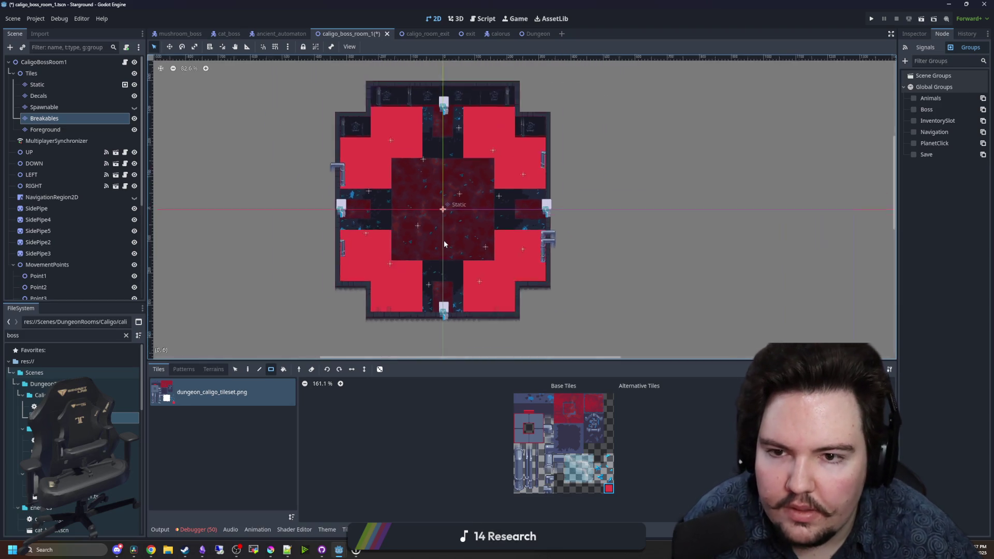
- Hide the Breakables layer and save the scene
{"action": "left_click", "coordinate": [134, 118]}
{"action": "key", "text": "ctrl+s"}
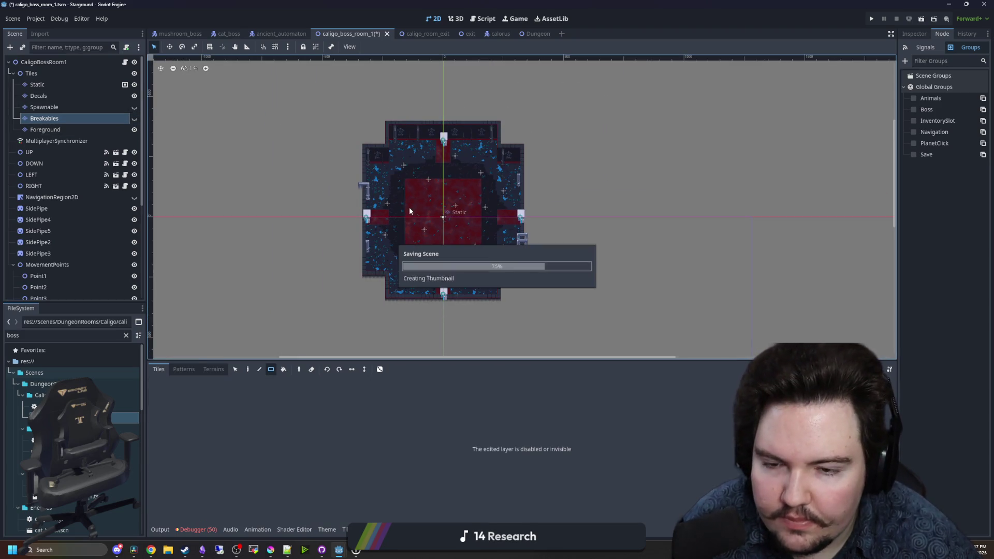
{"action": "scroll", "coordinate": [472, 194], "scroll_direction": "up", "scroll_amount": 6}
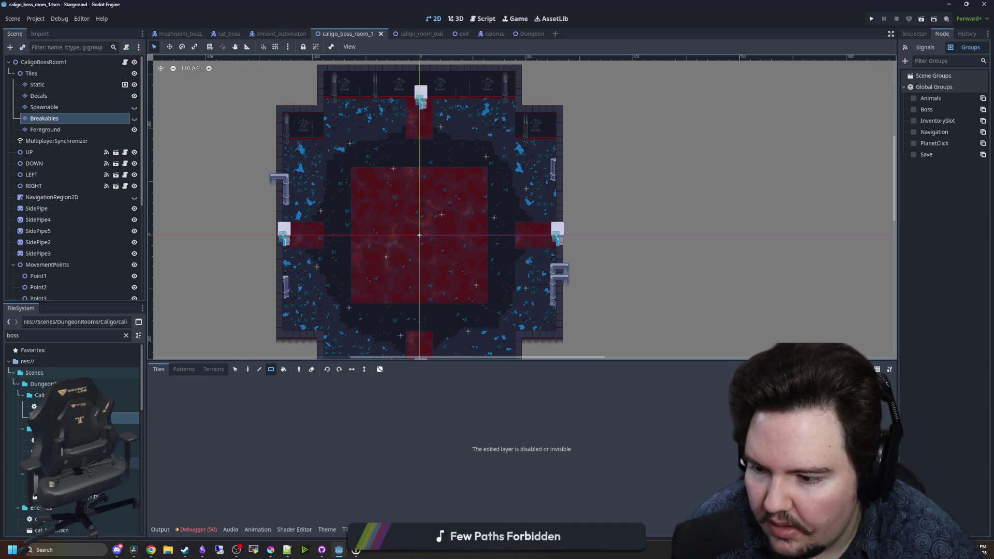
- Filter files by 'caligo', open caligo_room_1, and inspect its Breakables, Foreground, Spawnable and Decals layers
{"action": "left_click", "coordinate": [126, 336]}
{"action": "left_click", "coordinate": [126, 335]}
{"action": "type", "text": "caligo"}
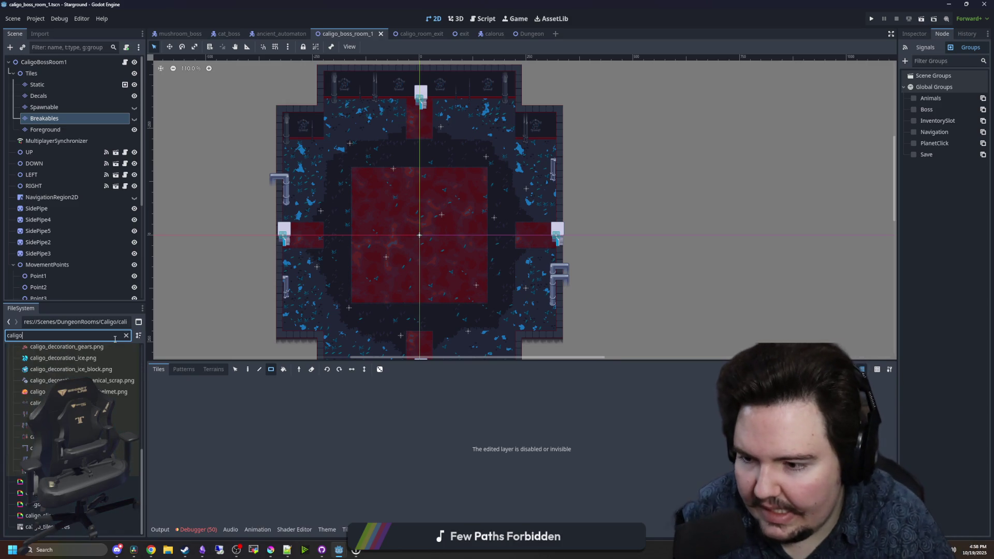
{"action": "double_click", "coordinate": [124, 463]}
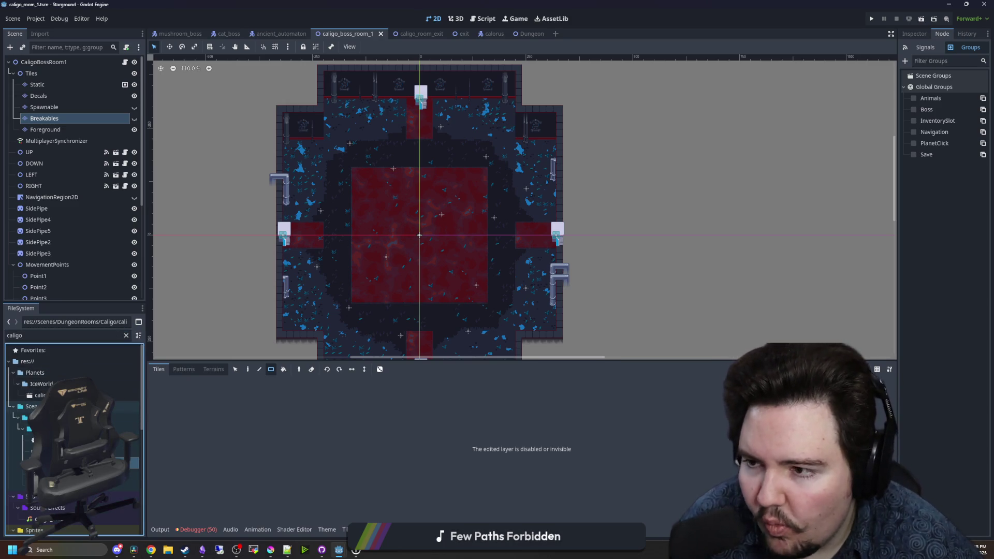
{"action": "left_click", "coordinate": [68, 119]}
{"action": "left_click", "coordinate": [65, 126]}
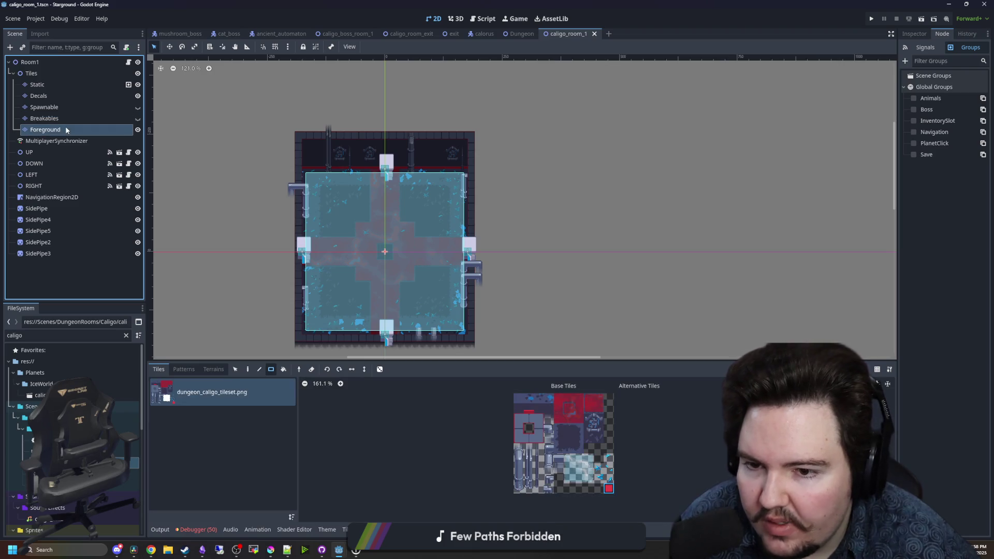
{"action": "left_click", "coordinate": [55, 116]}
{"action": "left_click", "coordinate": [51, 107]}
{"action": "left_click", "coordinate": [44, 99]}
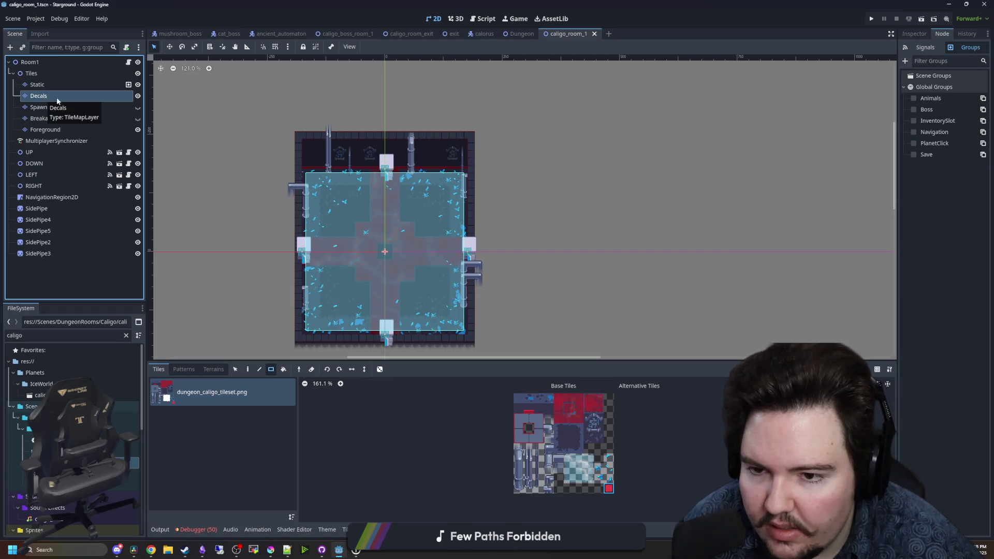
{"action": "scroll", "coordinate": [368, 291], "scroll_direction": "up", "scroll_amount": 5}
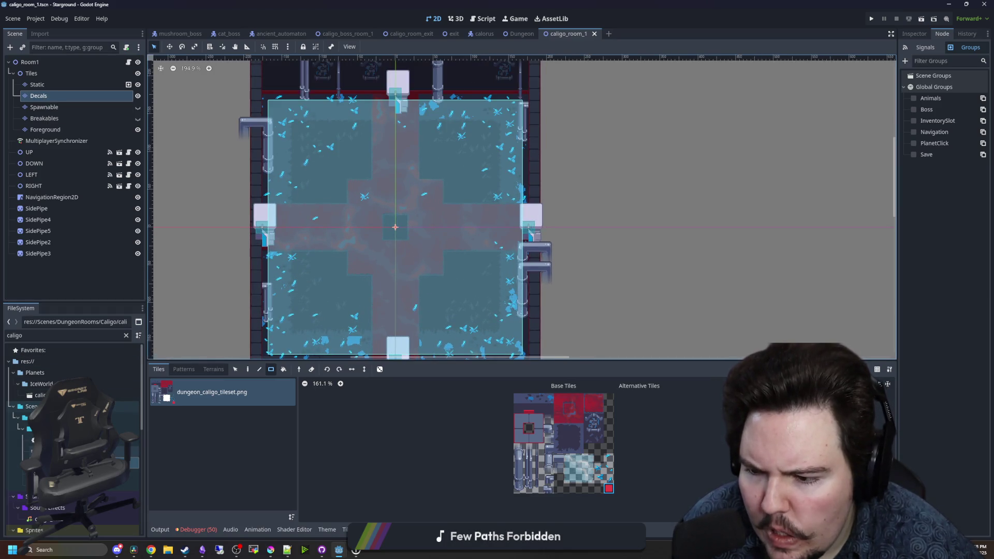
- Open caligo_room_start, copy its Ice layer, and return to caligo_boss_room_1's Static layer
{"action": "double_click", "coordinate": [125, 485]}
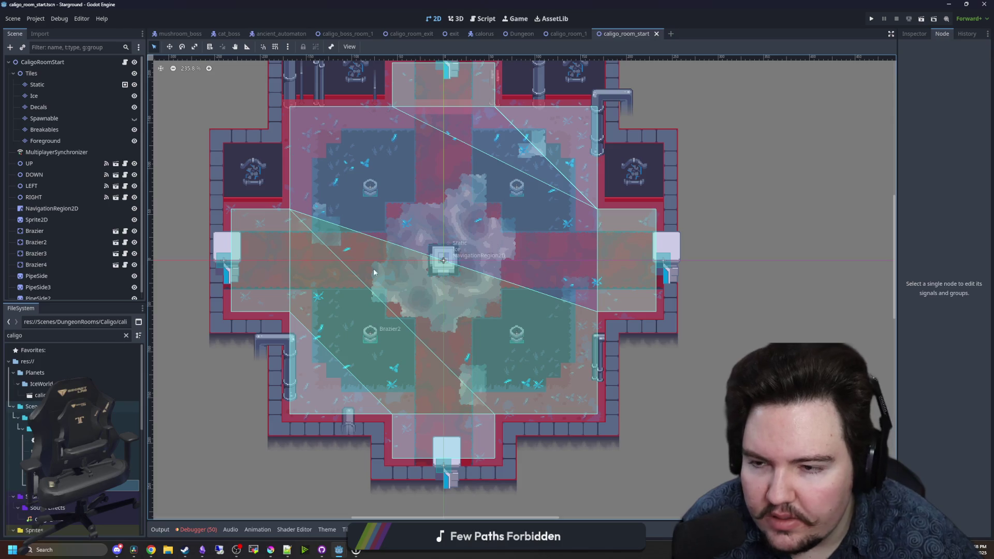
{"action": "left_click", "coordinate": [58, 97]}
{"action": "right_click", "coordinate": [56, 99]}
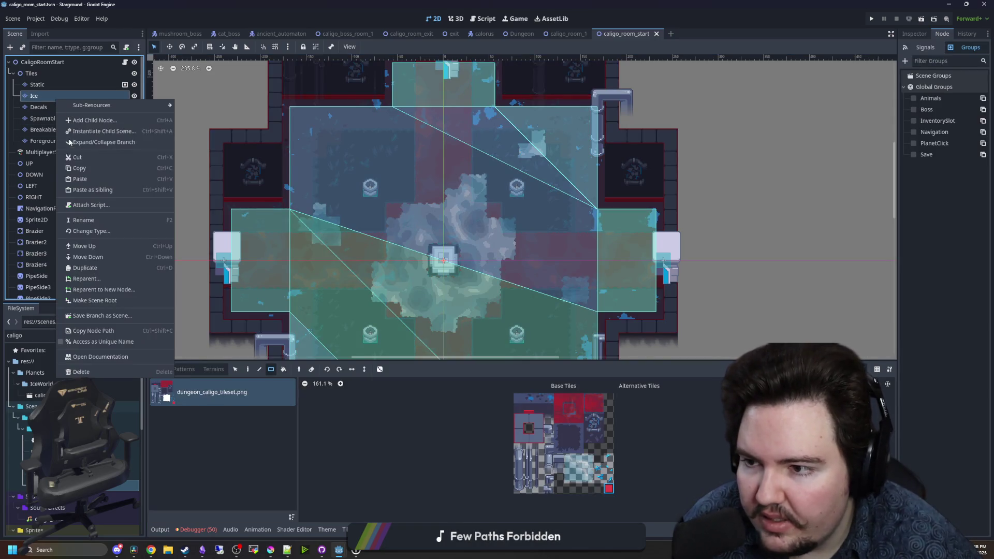
{"action": "left_click", "coordinate": [77, 168]}
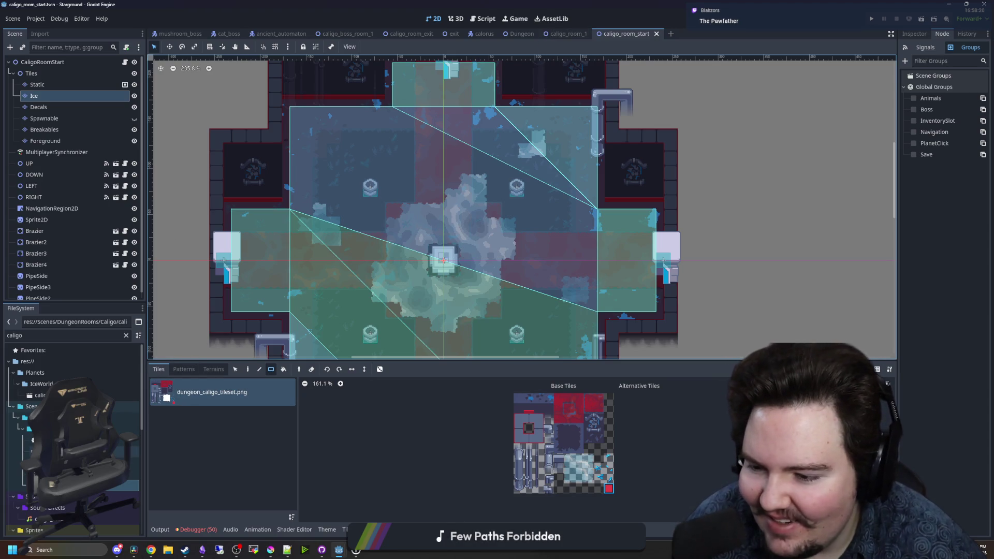
{"action": "left_click", "coordinate": [344, 34]}
{"action": "left_click", "coordinate": [45, 84]}
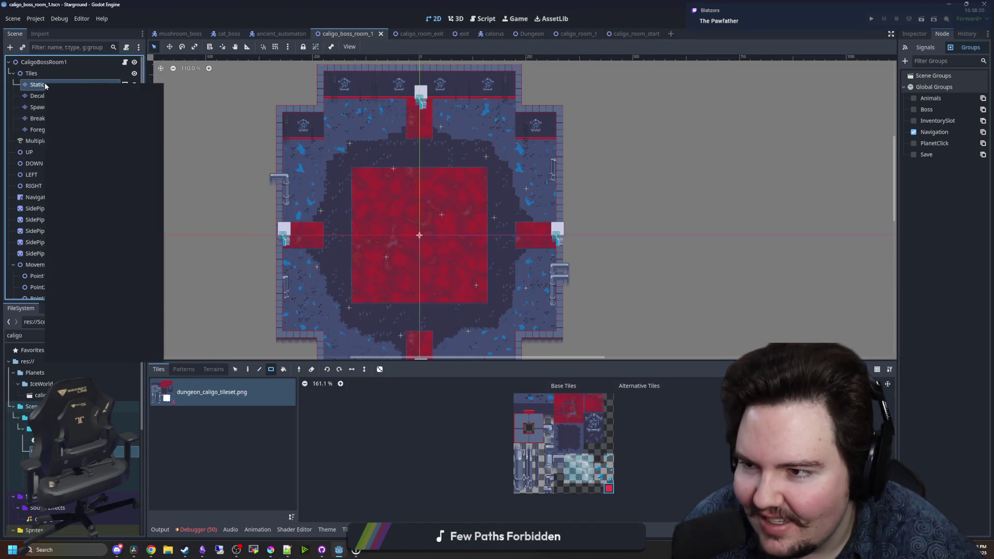
- Paste the copied Ice layer under Tiles, order it after Static, and select it for painting
{"action": "right_click", "coordinate": [46, 85]}
{"action": "left_click", "coordinate": [72, 161]}
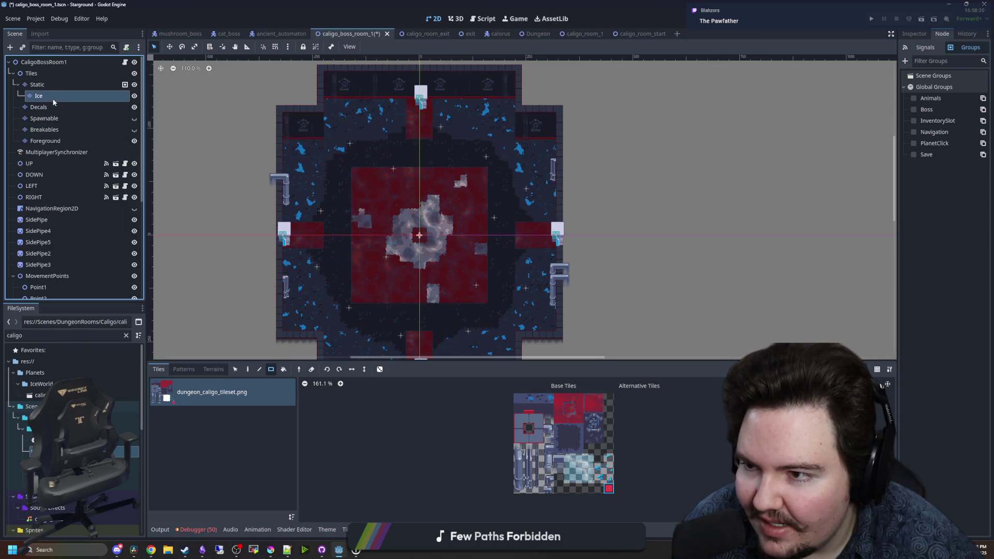
{"action": "left_click_drag", "start_coordinate": [42, 96], "coordinate": [41, 83]}
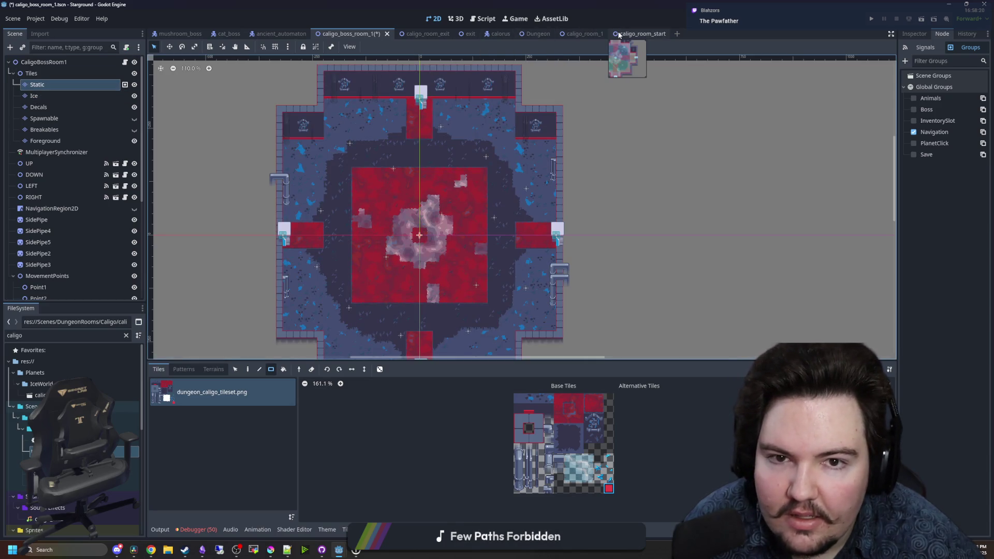
{"action": "left_click", "coordinate": [34, 96]}
{"action": "scroll", "coordinate": [368, 267], "scroll_direction": "up", "scroll_amount": 9}
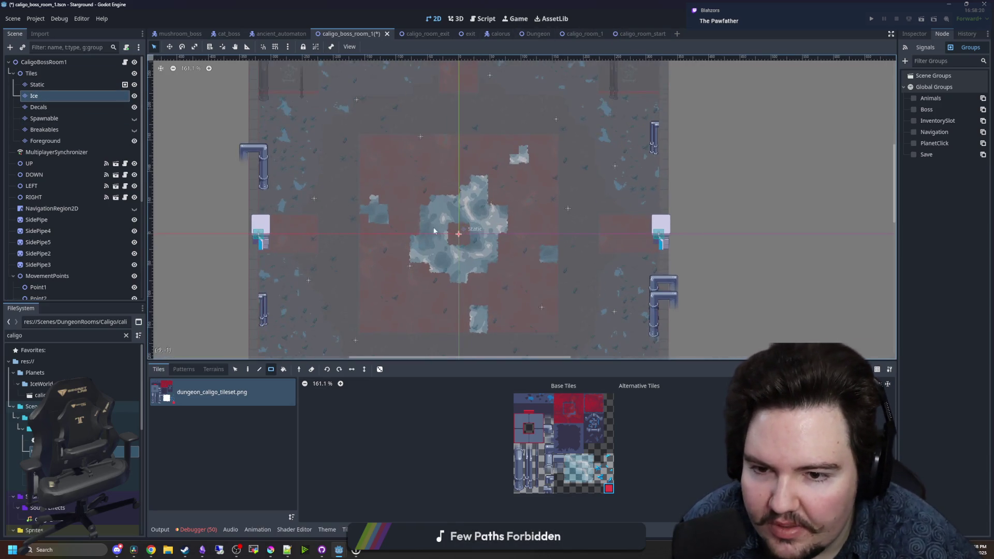
{"action": "scroll", "coordinate": [479, 278], "scroll_direction": "up", "scroll_amount": 1}
{"action": "left_click", "coordinate": [51, 105]}
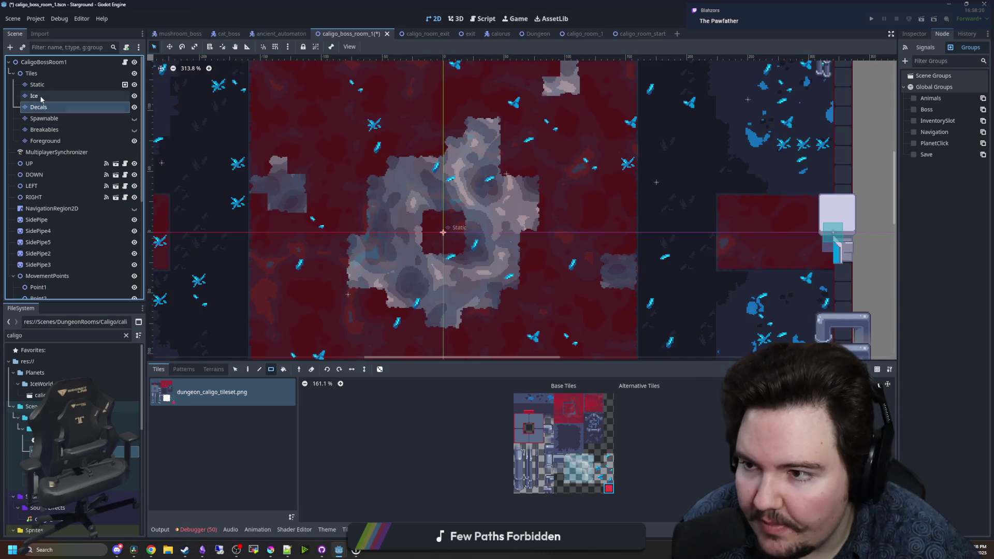
{"action": "left_click", "coordinate": [42, 96]}
- Choose the Ice terrain and fill the dark hole in the central ice patch
{"action": "left_click", "coordinate": [578, 467]}
{"action": "scroll", "coordinate": [316, 330], "scroll_direction": "up", "scroll_amount": 4}
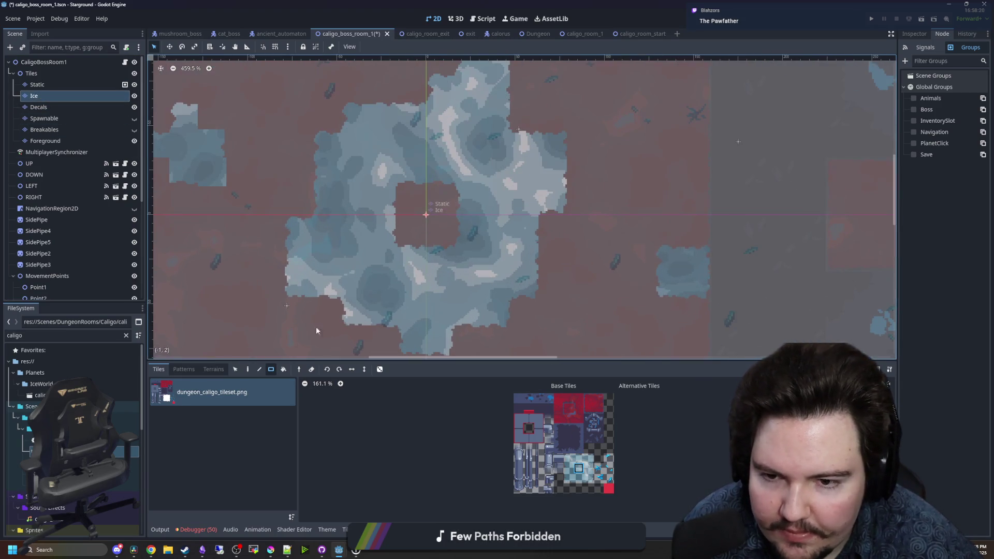
{"action": "left_click", "coordinate": [215, 369]}
{"action": "left_click", "coordinate": [192, 418]}
{"action": "mouse_move", "coordinate": [430, 241]}
{"action": "left_mouse_down"}
{"action": "mouse_move", "coordinate": [422, 207]}
{"action": "mouse_move", "coordinate": [461, 201]}
{"action": "mouse_move", "coordinate": [397, 253]}
{"action": "left_mouse_up"}
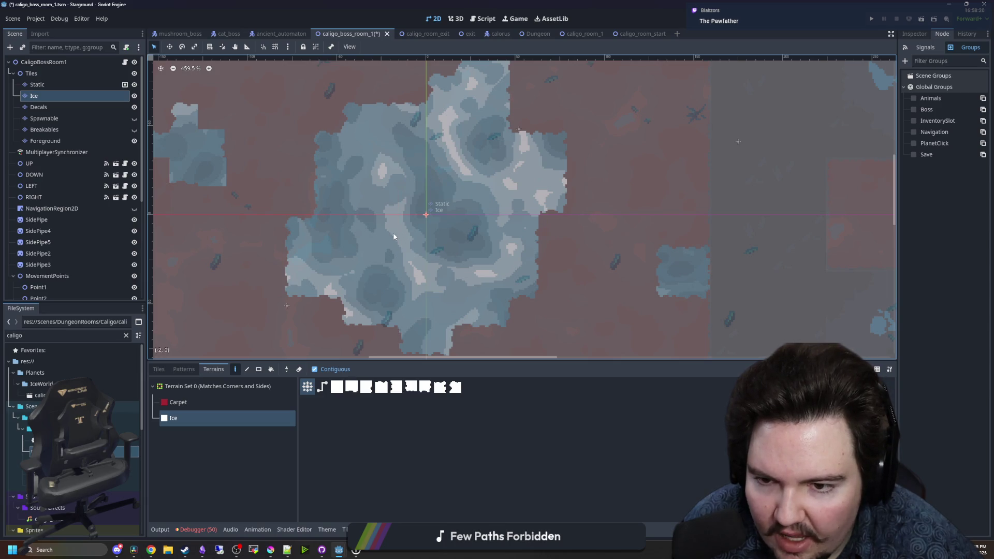
- Paint new ice patches on the centre floor, lower floor and near the top wall
{"action": "scroll", "coordinate": [355, 310], "scroll_direction": "down", "scroll_amount": 5}
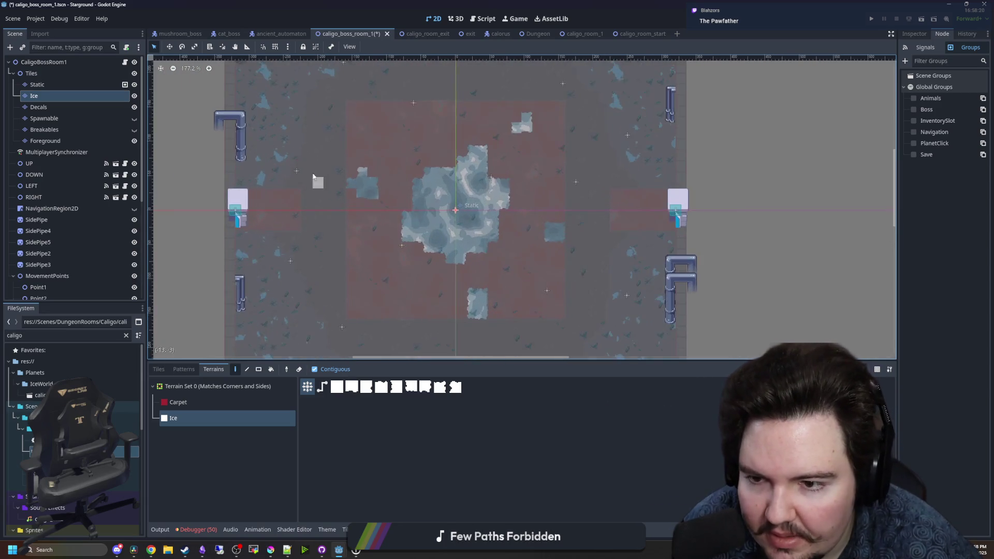
{"action": "scroll", "coordinate": [313, 176], "scroll_direction": "up", "scroll_amount": 2}
{"action": "scroll", "coordinate": [328, 297], "scroll_direction": "down", "scroll_amount": 2}
{"action": "mouse_move", "coordinate": [316, 253]}
{"action": "left_mouse_down"}
{"action": "mouse_move", "coordinate": [336, 237]}
{"action": "mouse_move", "coordinate": [301, 253]}
{"action": "mouse_move", "coordinate": [345, 279]}
{"action": "left_mouse_up"}
{"action": "left_click_drag", "start_coordinate": [469, 305], "coordinate": [398, 279]}
{"action": "left_click_drag", "start_coordinate": [334, 257], "coordinate": [313, 223]}
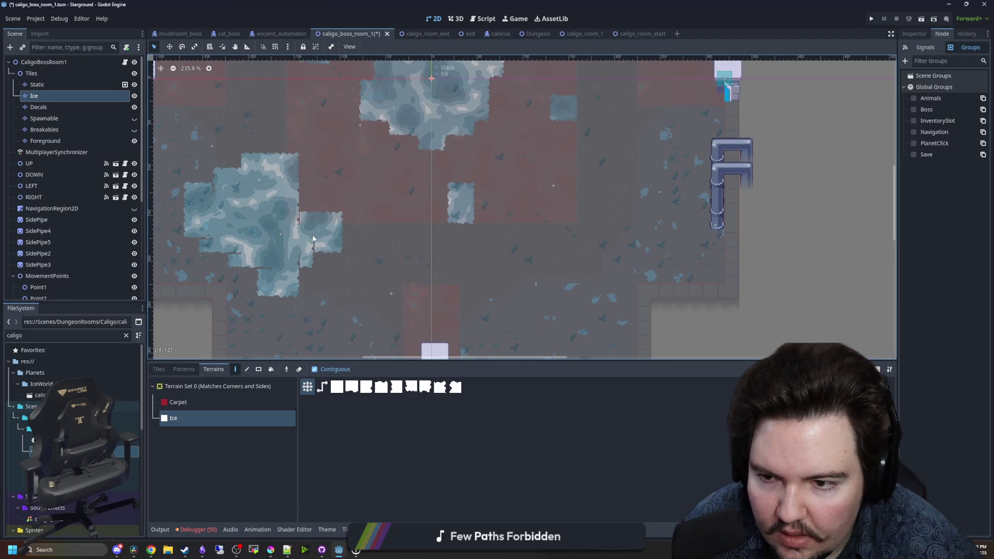
{"action": "scroll", "coordinate": [344, 238], "scroll_direction": "down", "scroll_amount": 4}
{"action": "left_click_drag", "start_coordinate": [488, 266], "coordinate": [505, 254]}
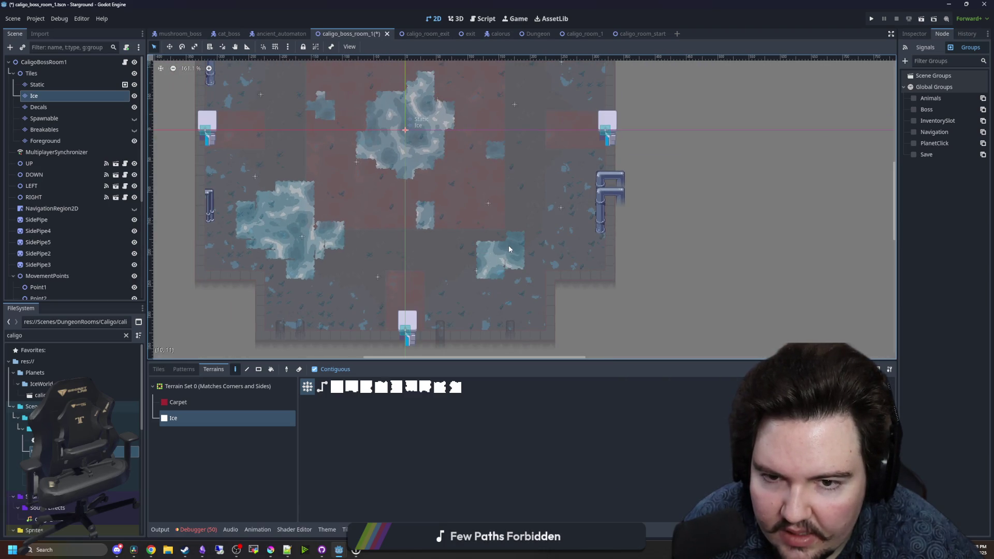
{"action": "scroll", "coordinate": [508, 249], "scroll_direction": "up", "scroll_amount": 5}
{"action": "left_click_drag", "start_coordinate": [284, 200], "coordinate": [317, 184]}
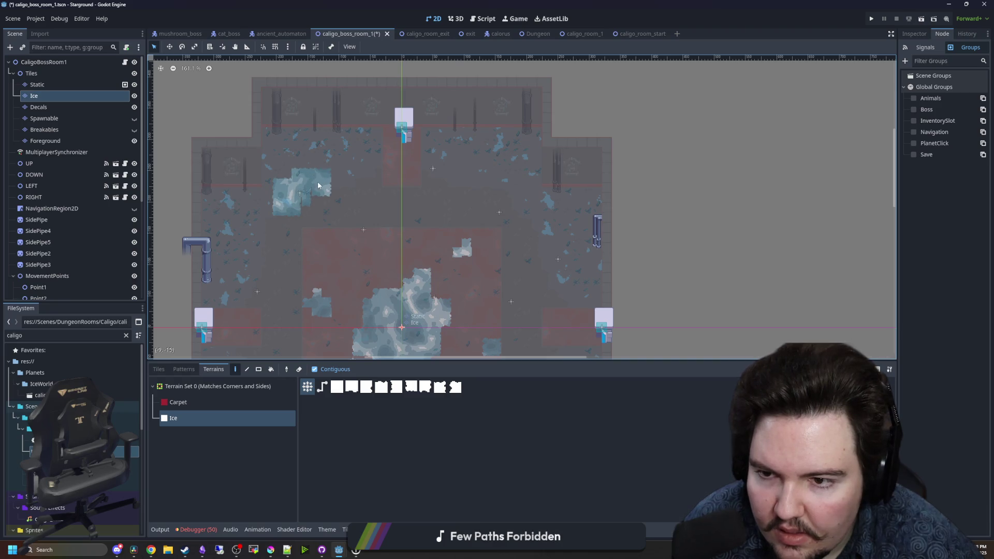
{"action": "scroll", "coordinate": [512, 217], "scroll_direction": "down", "scroll_amount": 3}
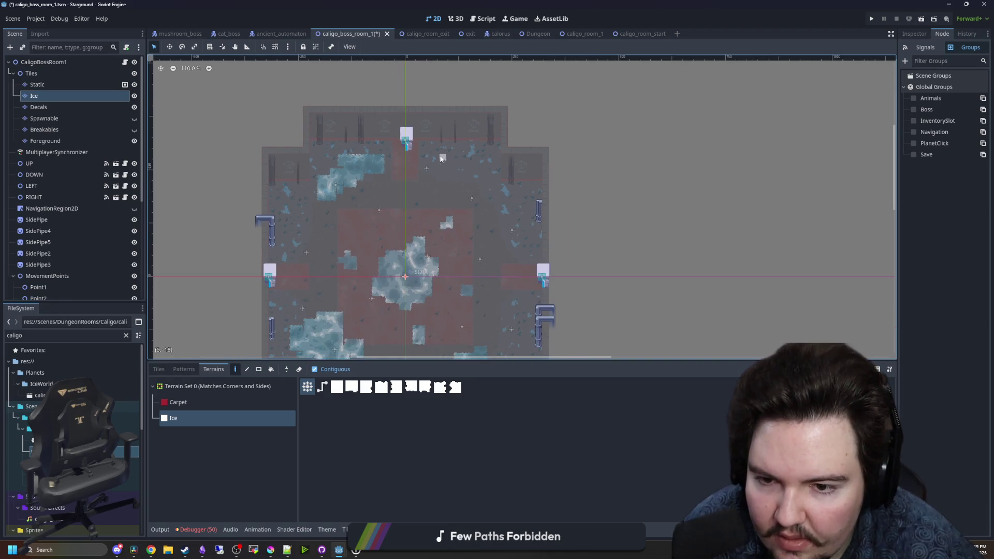
{"action": "scroll", "coordinate": [484, 220], "scroll_direction": "up", "scroll_amount": 3}
{"action": "scroll", "coordinate": [482, 207], "scroll_direction": "up", "scroll_amount": 3}
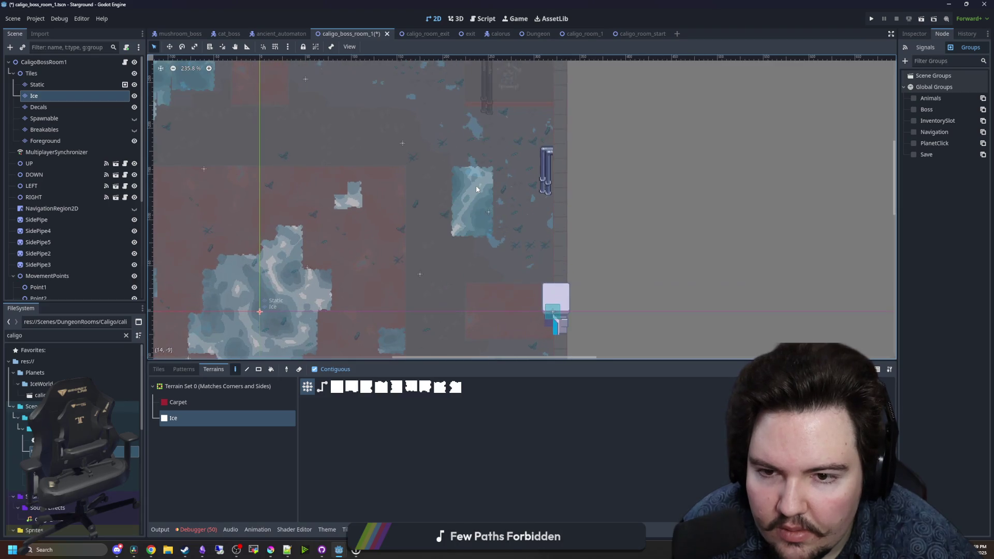
{"action": "scroll", "coordinate": [427, 278], "scroll_direction": "up", "scroll_amount": 4}
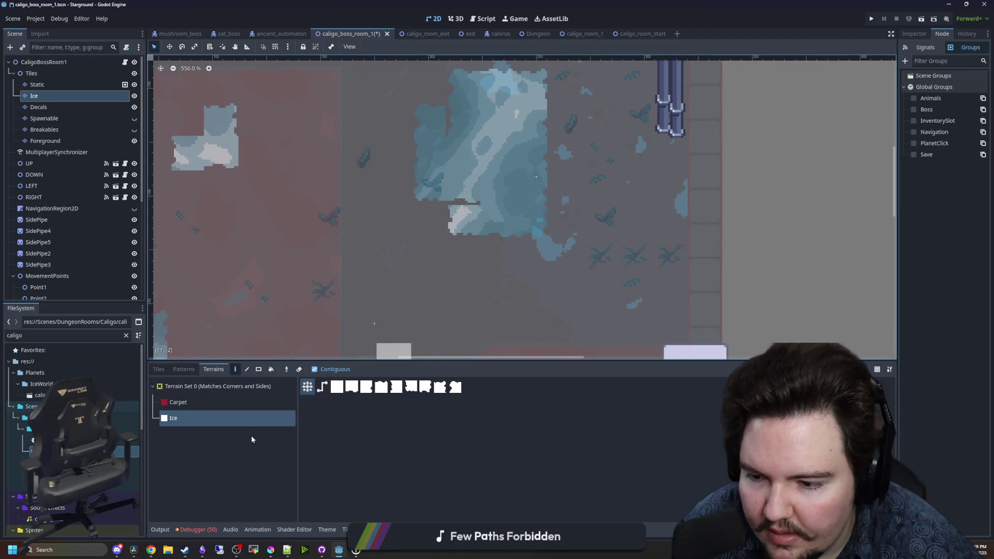
{"action": "left_click", "coordinate": [158, 369]}
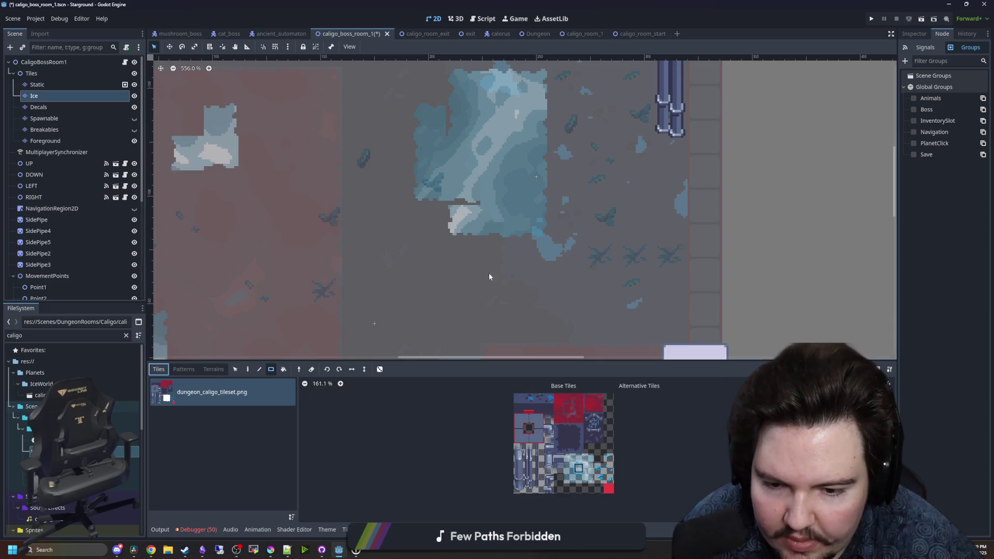
- Fill the notch in the ice block near the right-hand pipes with single ice tiles
{"action": "scroll", "coordinate": [305, 315], "scroll_direction": "up", "scroll_amount": 2}
{"action": "left_click", "coordinate": [248, 369]}
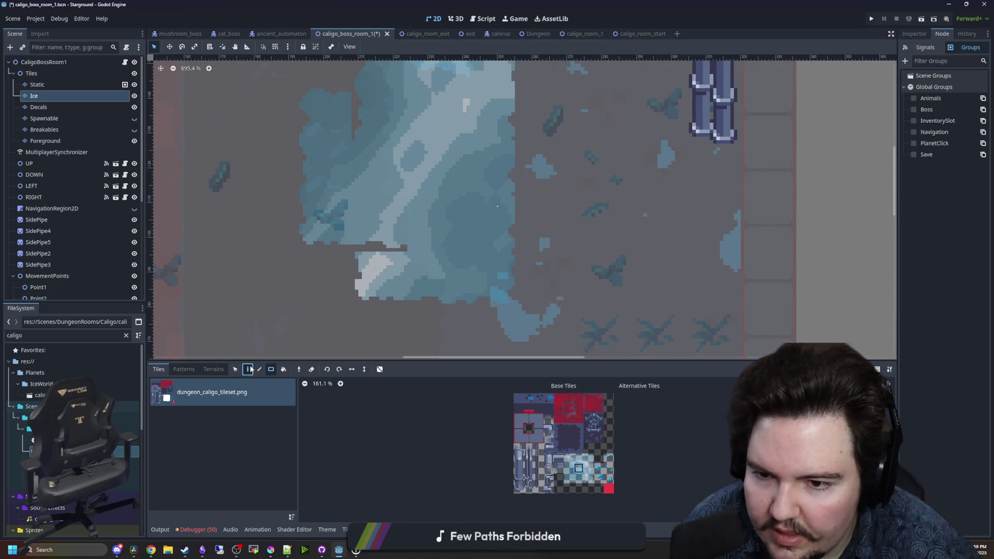
{"action": "left_click_drag", "start_coordinate": [378, 222], "coordinate": [364, 135]}
{"action": "scroll", "coordinate": [364, 135], "scroll_direction": "down", "scroll_amount": 6}
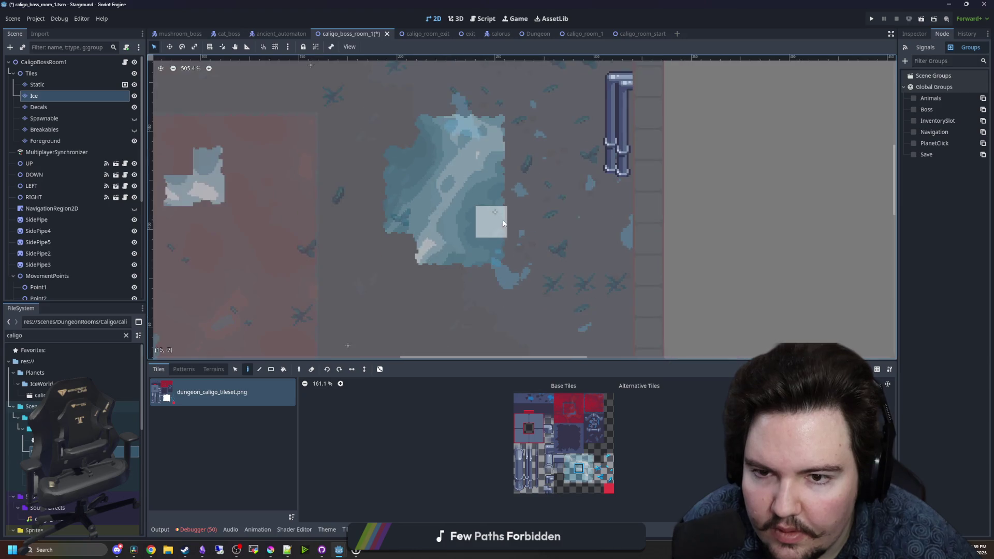
{"action": "scroll", "coordinate": [431, 217], "scroll_direction": "up", "scroll_amount": 2}
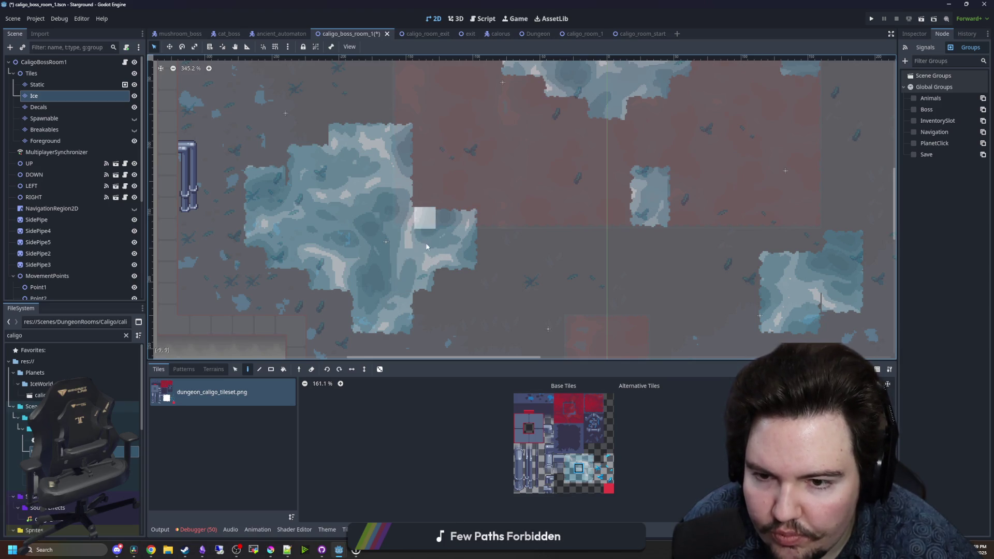
{"action": "scroll", "coordinate": [387, 275], "scroll_direction": "down", "scroll_amount": 3}
{"action": "scroll", "coordinate": [621, 287], "scroll_direction": "up", "scroll_amount": 2}
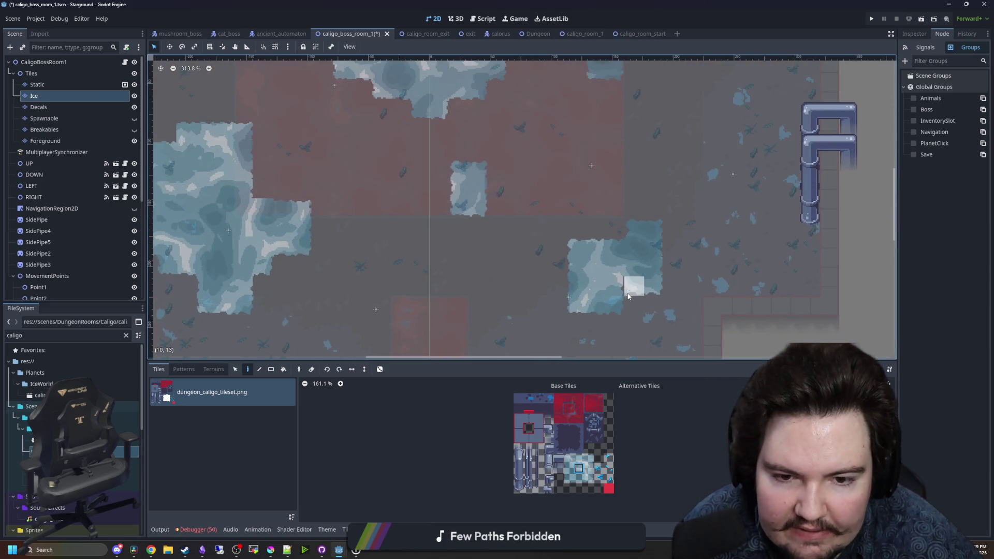
{"action": "scroll", "coordinate": [537, 325], "scroll_direction": "down", "scroll_amount": 3}
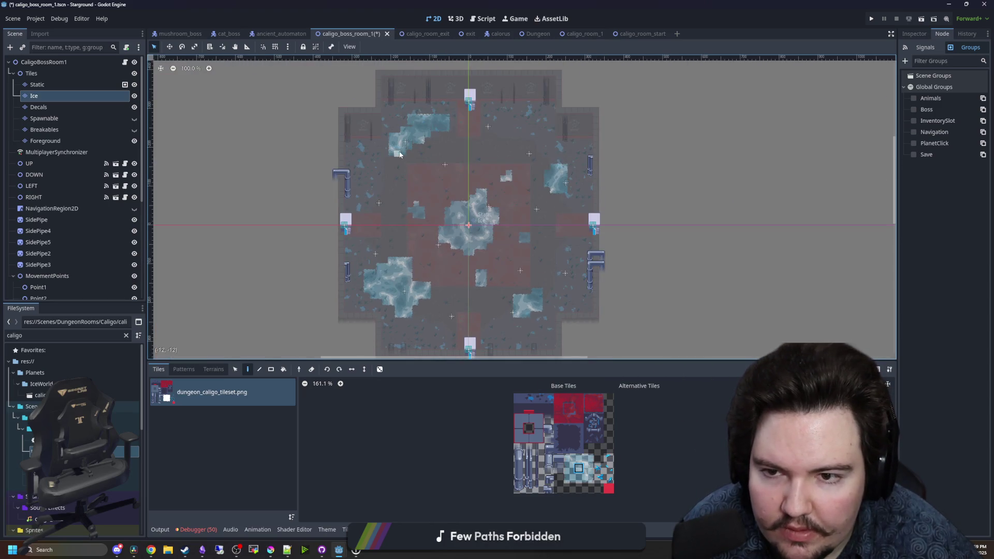
{"action": "scroll", "coordinate": [373, 279], "scroll_direction": "up", "scroll_amount": 3}
{"action": "scroll", "coordinate": [373, 279], "scroll_direction": "up", "scroll_amount": 3}
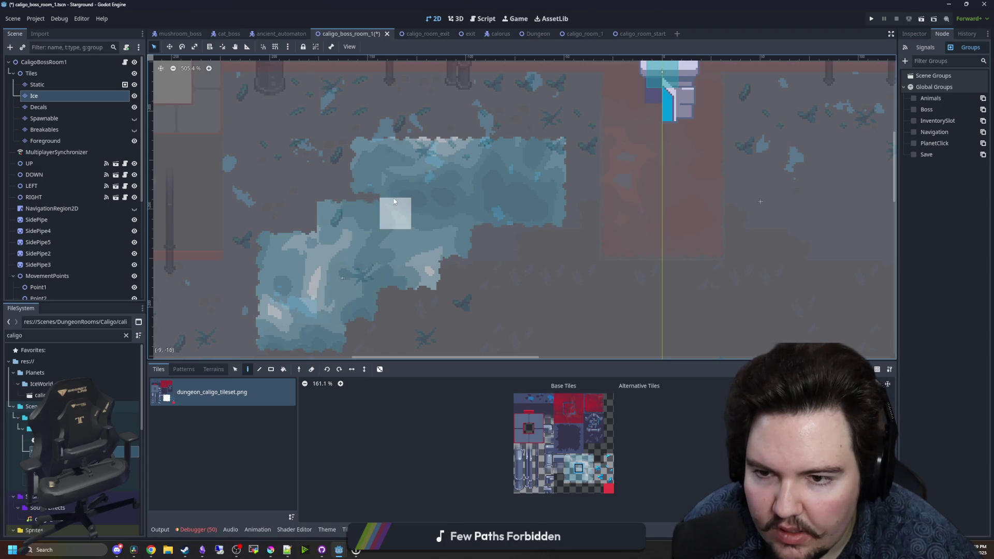
{"action": "scroll", "coordinate": [374, 195], "scroll_direction": "down", "scroll_amount": 5}
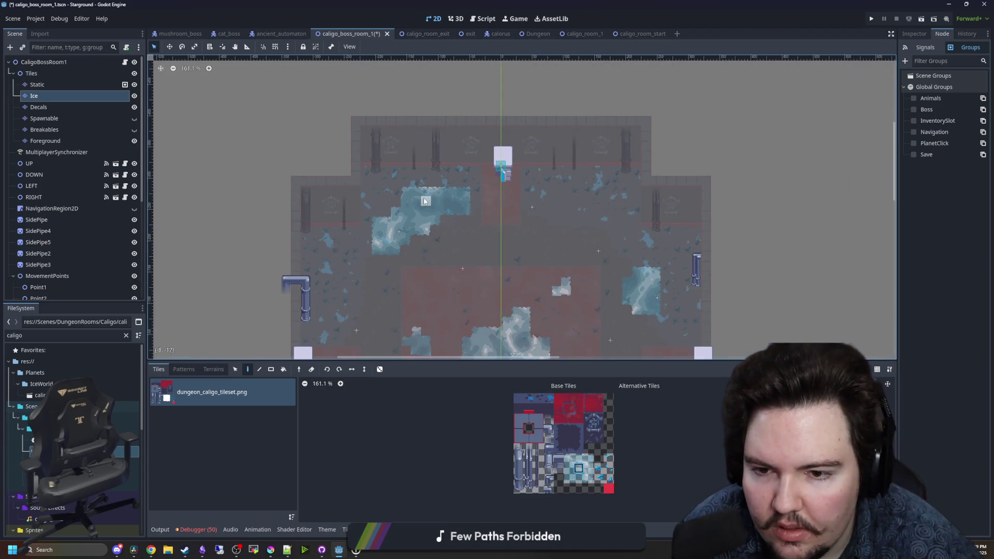
{"action": "scroll", "coordinate": [424, 200], "scroll_direction": "down", "scroll_amount": 3}
- Save the caligo_boss_room_1 scene with Ctrl+S
{"action": "key", "text": "ctrl+s"}
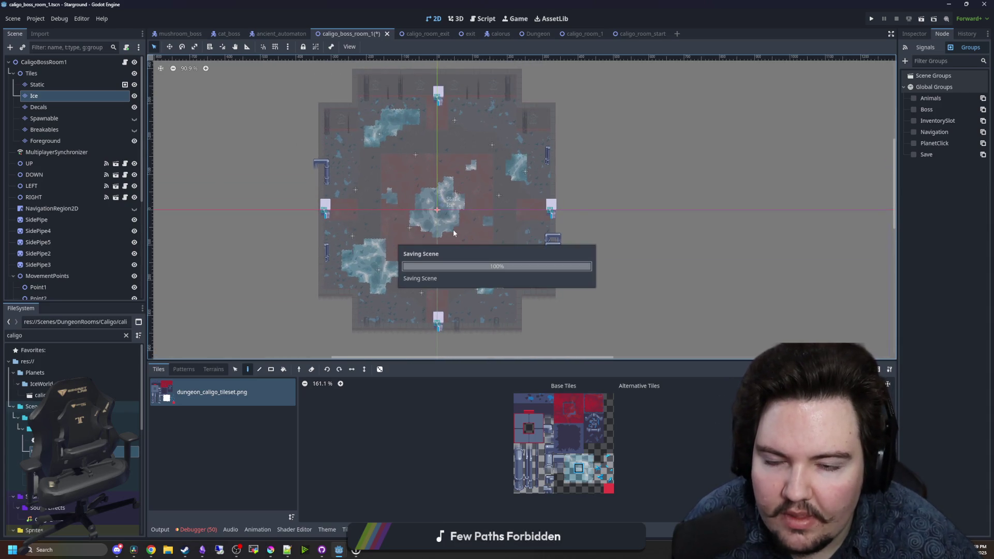
{"action": "scroll", "coordinate": [454, 239], "scroll_direction": "down", "scroll_amount": 2}
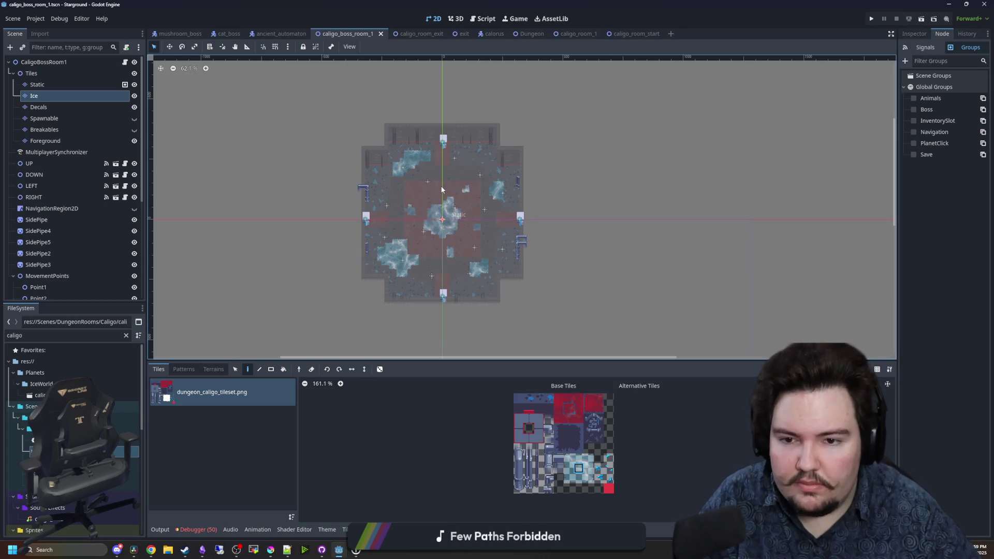
{"action": "scroll", "coordinate": [420, 209], "scroll_direction": "up", "scroll_amount": 2}
{"action": "key", "text": "ctrl+s"}
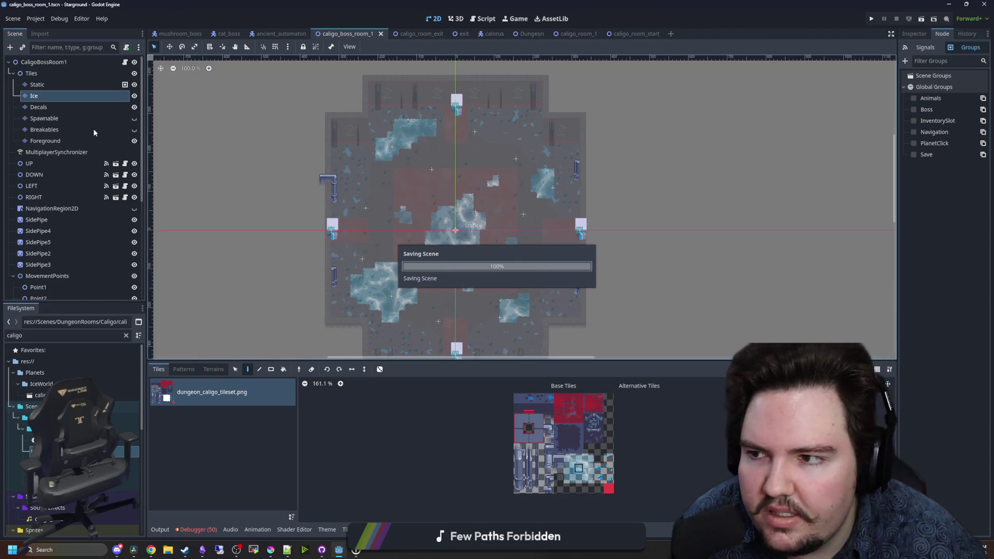
{"action": "key", "text": "ctrl+s"}
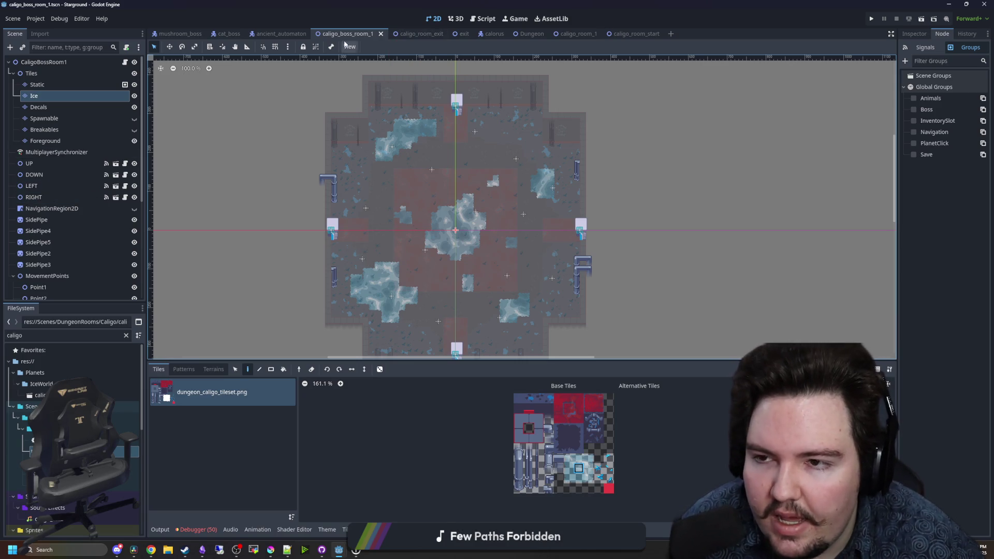
- Open the cat boss scene's cat_boss.gd script and save it
{"action": "left_click", "coordinate": [225, 34]}
{"action": "left_click", "coordinate": [129, 62]}
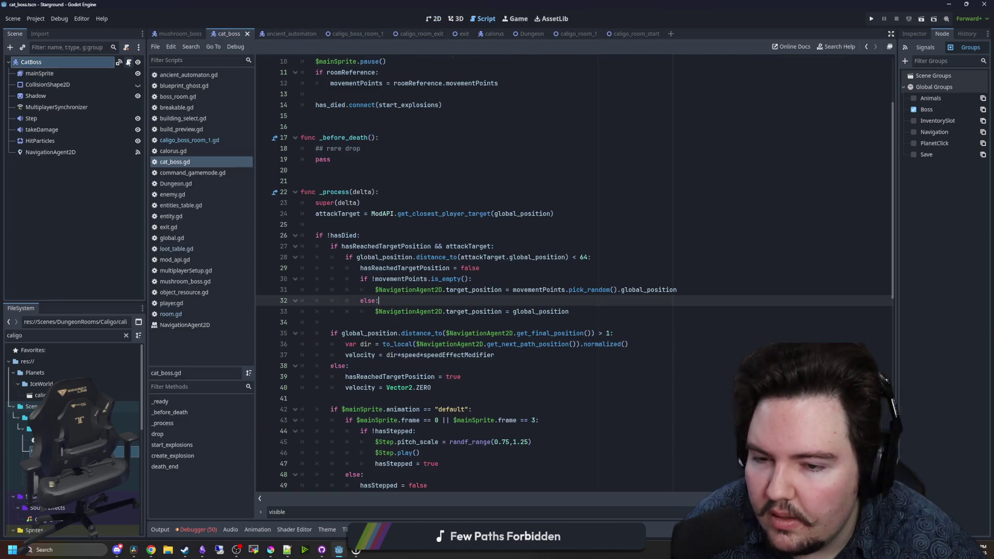
{"action": "left_click", "coordinate": [362, 181]}
{"action": "key", "text": "ctrl+s"}
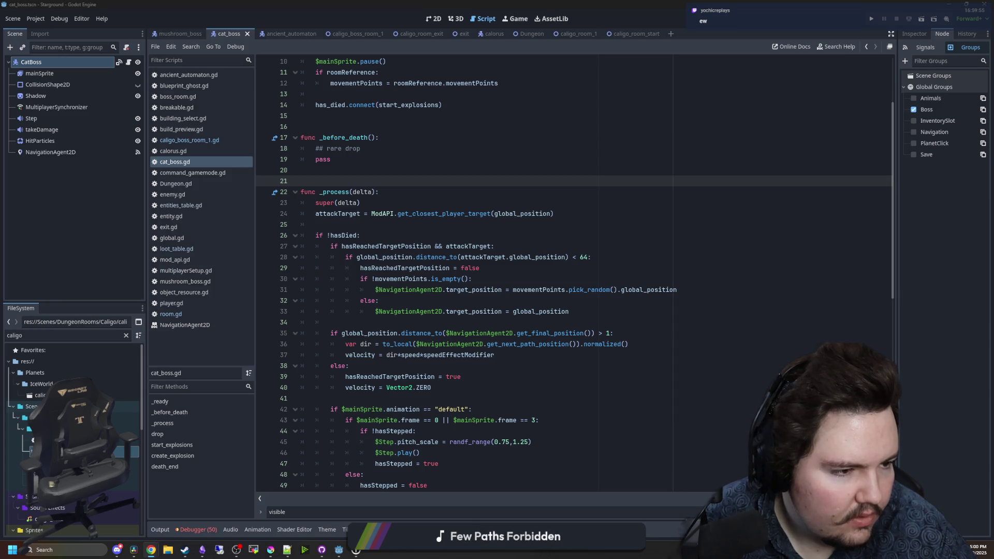
- Review the _process, attackTarget and distance-check lines of cat_boss.gd and save again
{"action": "key", "text": "super"}
{"action": "key", "text": "super"}
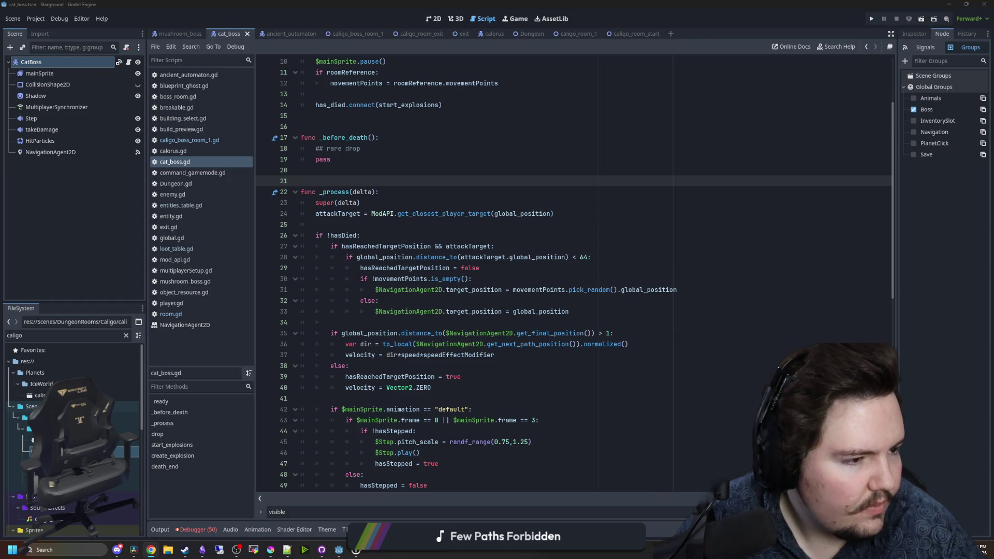
{"action": "left_click", "coordinate": [689, 257]}
{"action": "left_click", "coordinate": [559, 214]}
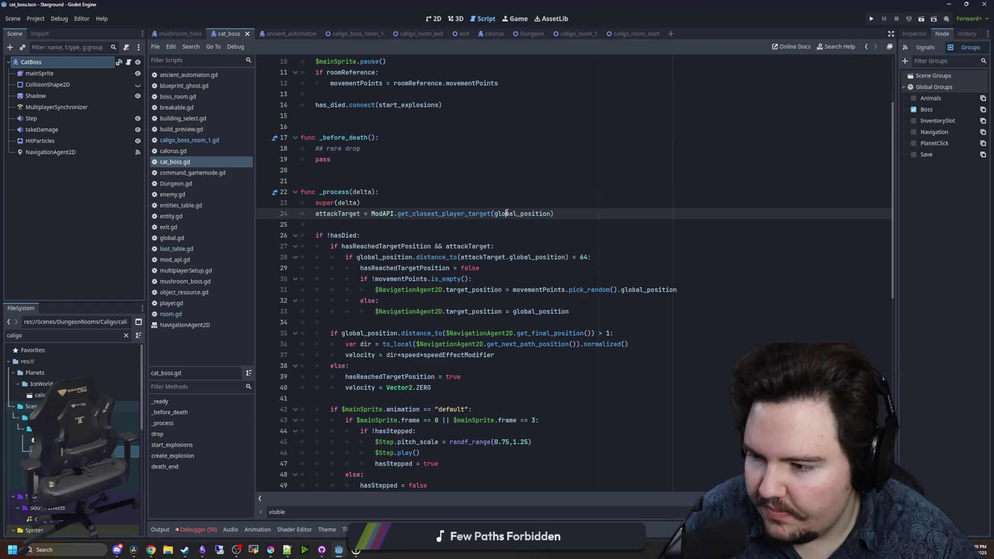
{"action": "left_click", "coordinate": [481, 192]}
{"action": "key", "text": "ctrl+s"}
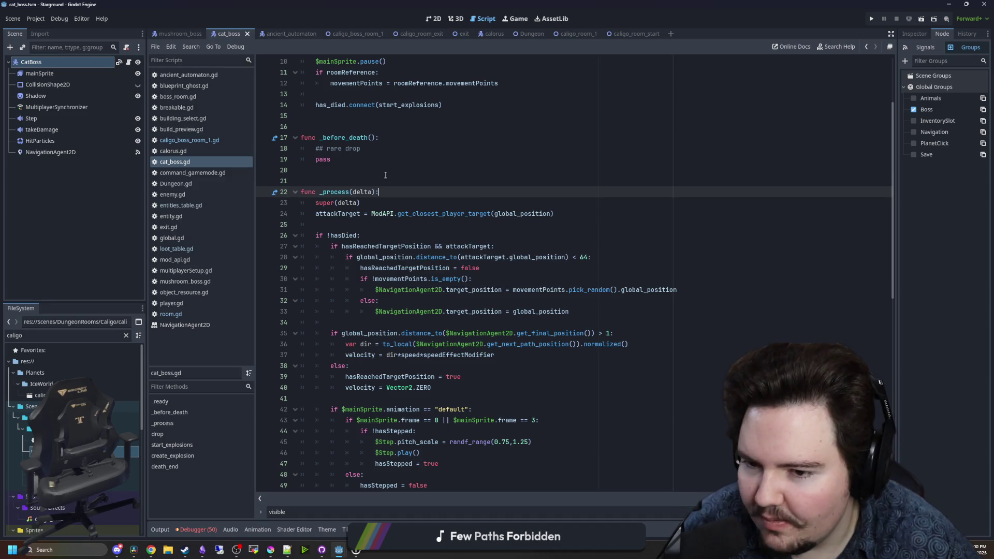
{"action": "left_click", "coordinate": [380, 167]}
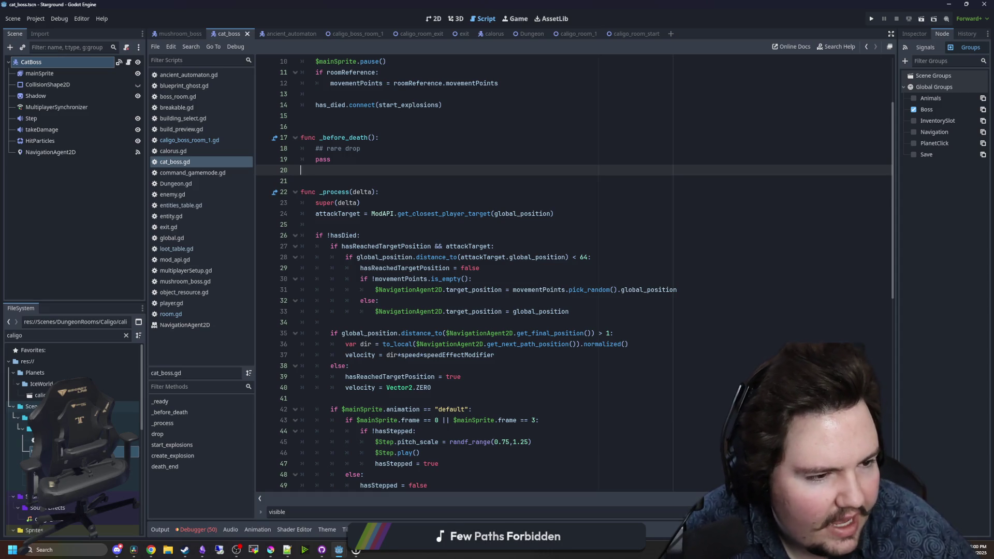
- Bring the Krita window in front of Godot and maximize it
{"action": "key", "text": "alt+Tab"}
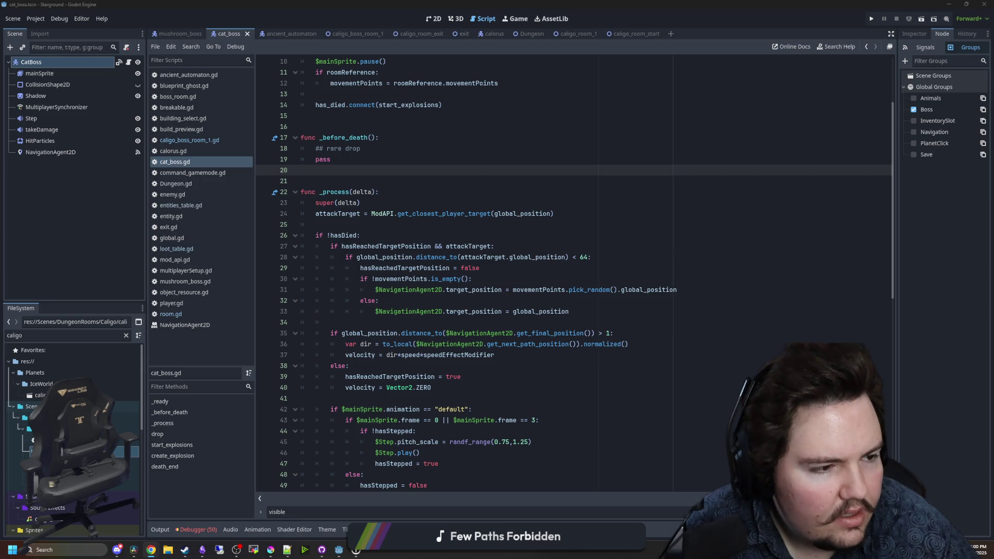
{"action": "left_click", "coordinate": [715, 213]}
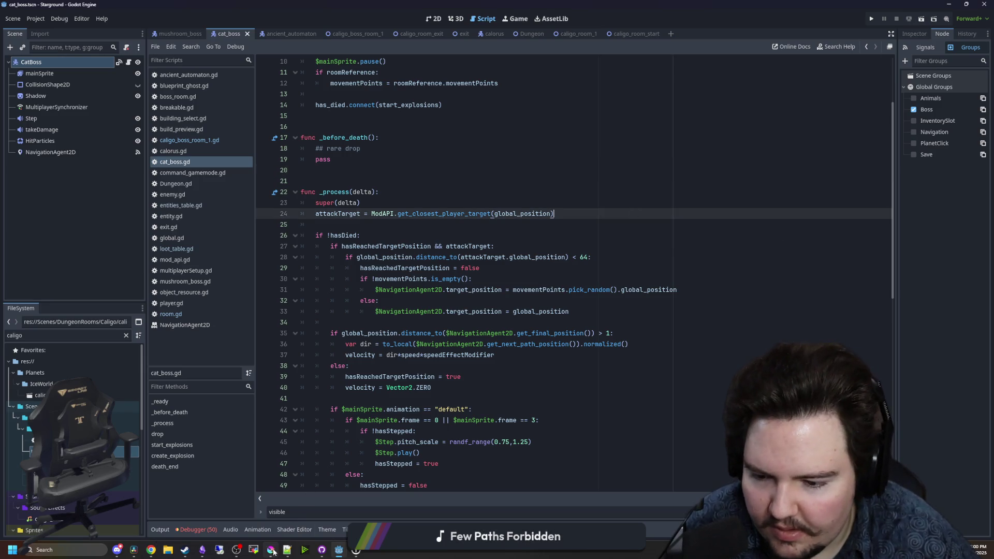
{"action": "mouse_move", "coordinate": [274, 552]}
{"action": "left_click", "coordinate": [270, 510]}
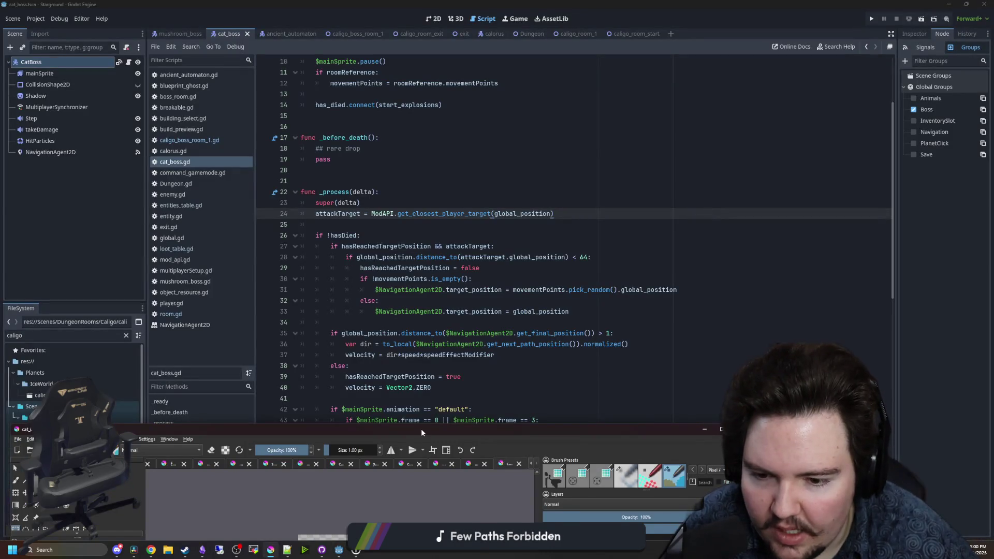
{"action": "double_click", "coordinate": [421, 428]}
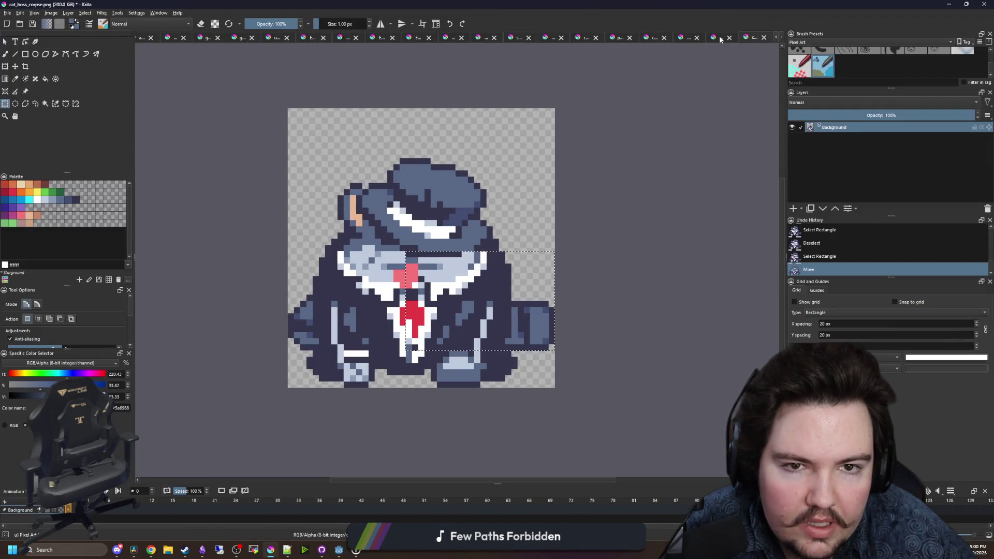
- On the unsaved sketch document, pick green and set the freehand brush to 3 px
{"action": "left_click", "coordinate": [720, 38]}
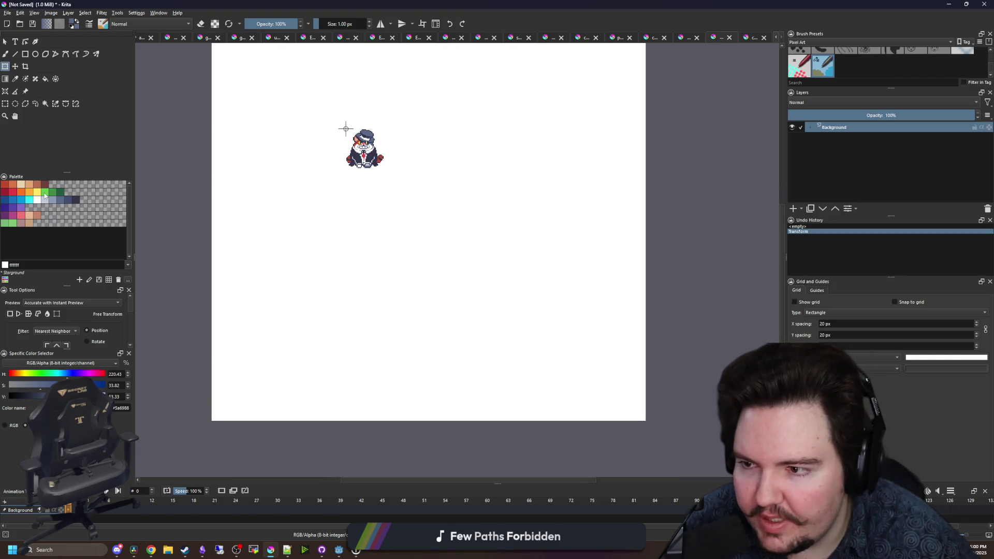
{"action": "left_click", "coordinate": [44, 193]}
{"action": "key", "text": "b"}
{"action": "scroll", "coordinate": [290, 243], "scroll_direction": "up", "scroll_amount": 5}
{"action": "key", "text": "bracketright"}
{"action": "key", "text": "bracketright"}
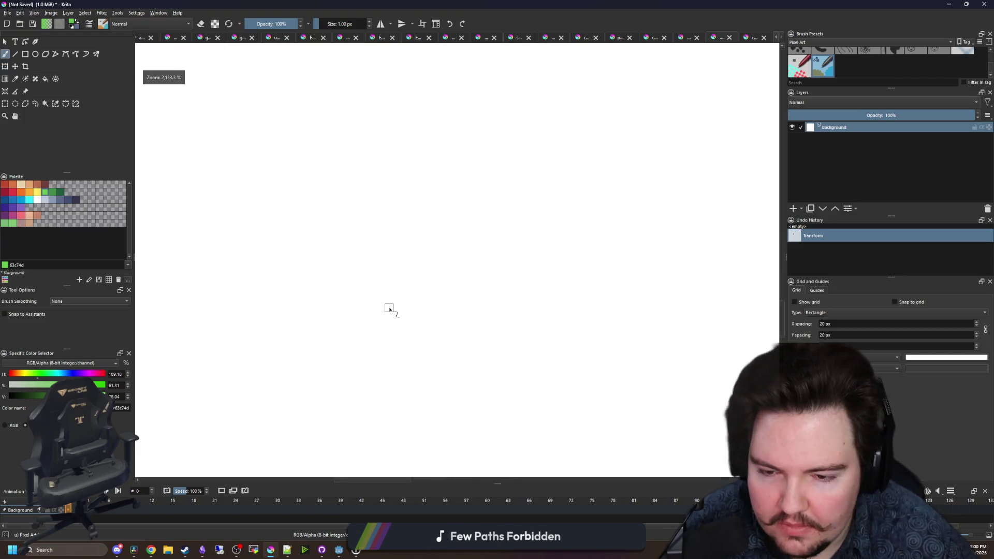
- Draw green '+', 'X' and 'Y' strokes below the cat sprite
{"action": "left_click_drag", "start_coordinate": [306, 312], "coordinate": [621, 315]}
{"action": "left_click_drag", "start_coordinate": [472, 124], "coordinate": [466, 428]}
{"action": "scroll", "coordinate": [342, 266], "scroll_direction": "down", "scroll_amount": 5}
{"action": "left_click_drag", "start_coordinate": [426, 239], "coordinate": [499, 337]}
{"action": "mouse_move", "coordinate": [406, 330]}
{"action": "left_mouse_down"}
{"action": "mouse_move", "coordinate": [513, 226]}
{"action": "mouse_move", "coordinate": [457, 188]}
{"action": "mouse_move", "coordinate": [353, 166]}
{"action": "left_mouse_up"}
{"action": "mouse_move", "coordinate": [441, 237]}
{"action": "left_mouse_down"}
{"action": "mouse_move", "coordinate": [487, 294]}
{"action": "mouse_move", "coordinate": [489, 365]}
{"action": "left_mouse_up"}
{"action": "scroll", "coordinate": [497, 329], "scroll_direction": "down", "scroll_amount": 5}
{"action": "scroll", "coordinate": [497, 355], "scroll_direction": "up", "scroll_amount": 4}
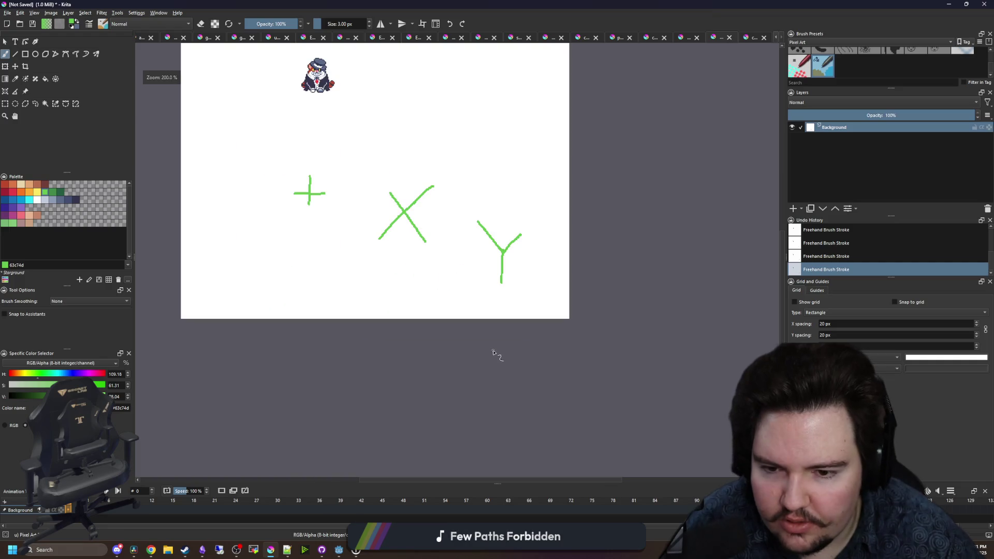
{"action": "left_click_drag", "start_coordinate": [470, 323], "coordinate": [479, 337]}
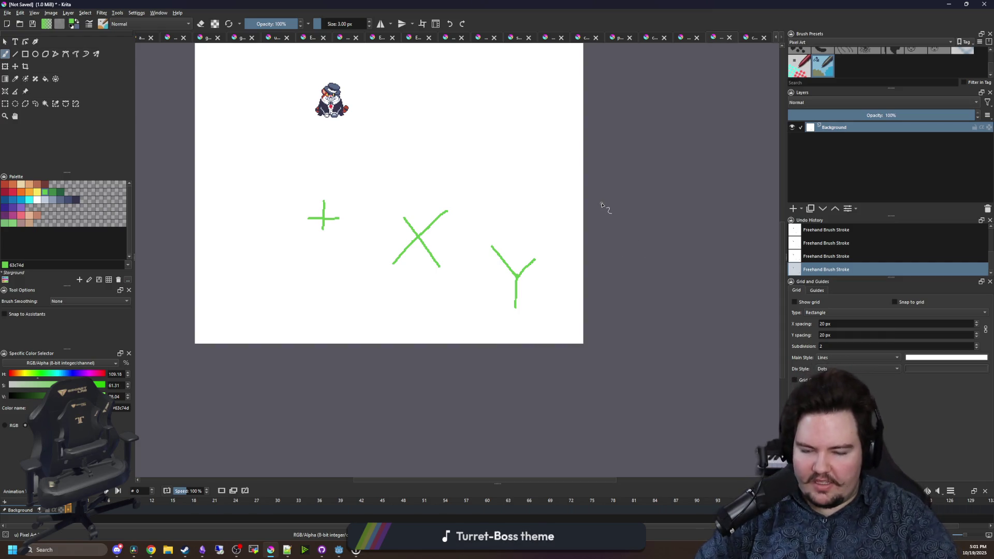
{"action": "scroll", "coordinate": [463, 271], "scroll_direction": "up", "scroll_amount": 5}
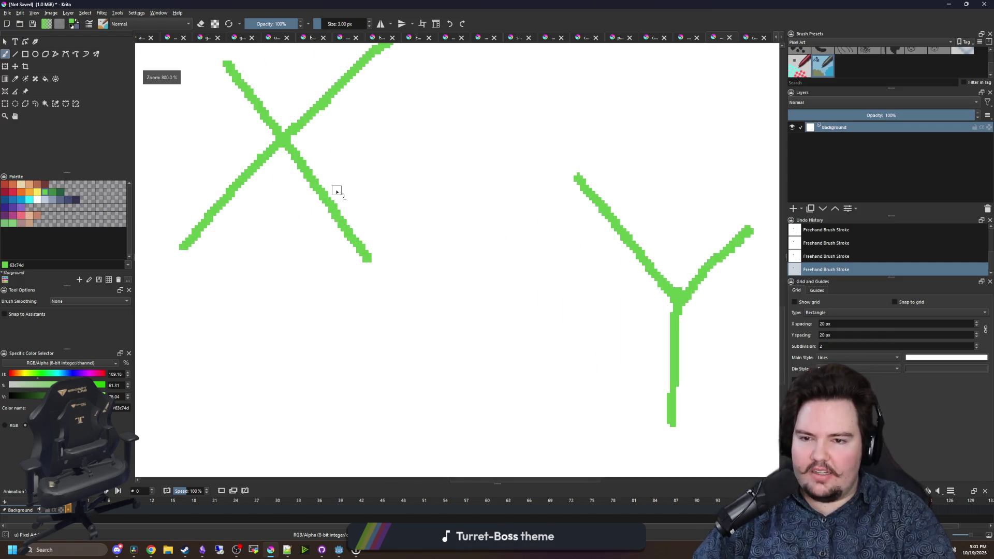
{"action": "scroll", "coordinate": [441, 272], "scroll_direction": "down", "scroll_amount": 5}
{"action": "scroll", "coordinate": [417, 220], "scroll_direction": "up", "scroll_amount": 2}
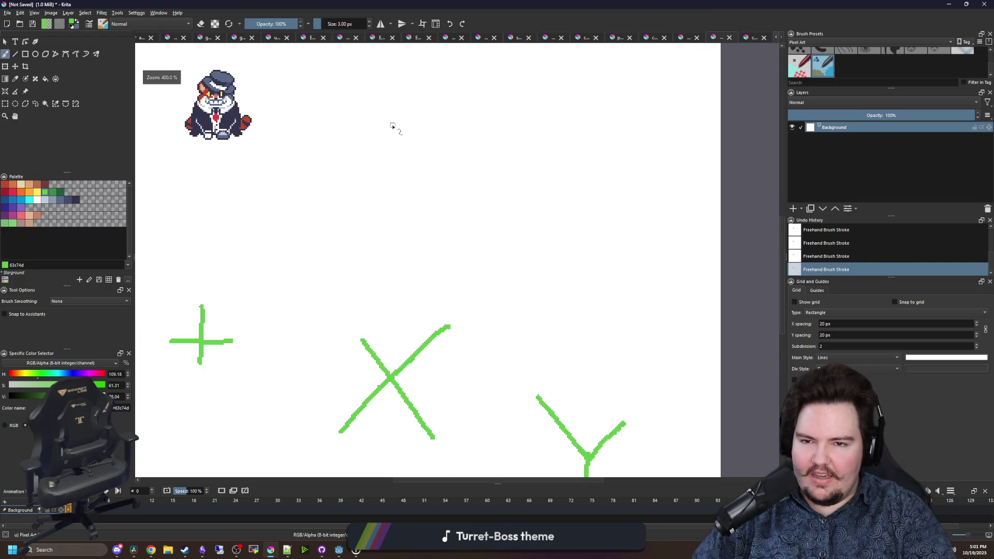
- Draw a second green X with a green plus beside it at upper right
{"action": "left_click_drag", "start_coordinate": [392, 124], "coordinate": [458, 233]}
{"action": "left_click_drag", "start_coordinate": [460, 129], "coordinate": [355, 229]}
{"action": "left_click", "coordinate": [471, 182], "text": "ctrl"}
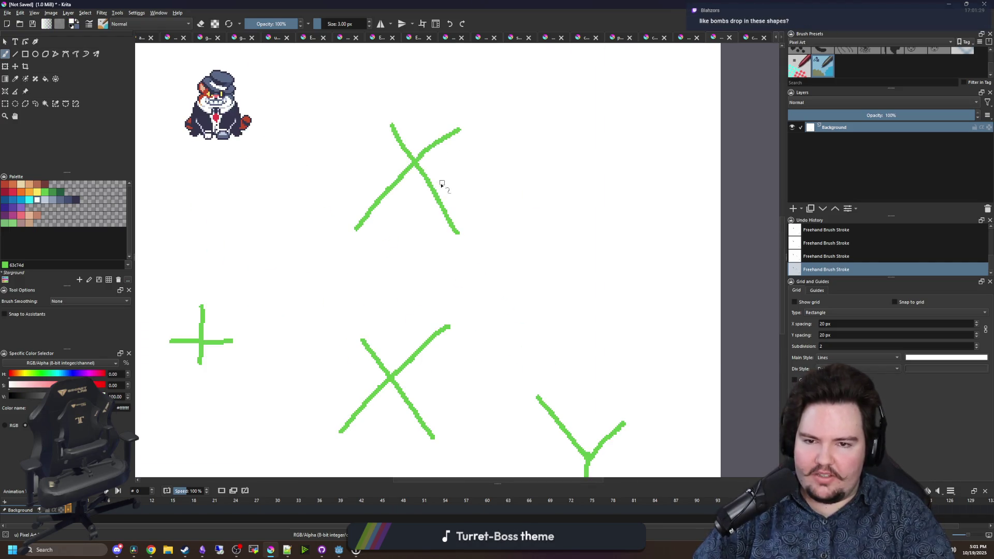
{"action": "left_click", "coordinate": [46, 194]}
{"action": "left_click_drag", "start_coordinate": [455, 172], "coordinate": [620, 176]}
{"action": "left_click_drag", "start_coordinate": [530, 213], "coordinate": [534, 95]}
{"action": "scroll", "coordinate": [504, 199], "scroll_direction": "down", "scroll_amount": 2}
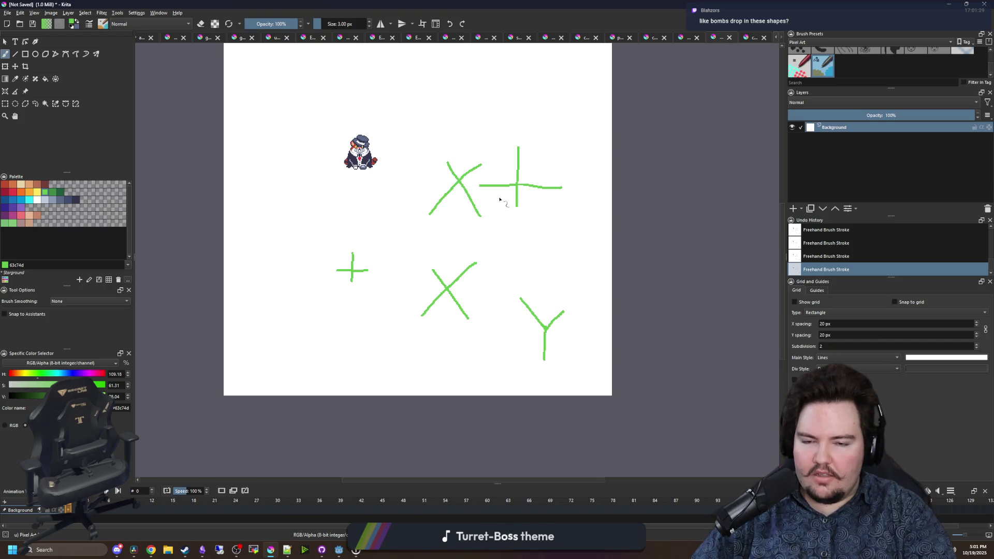
{"action": "scroll", "coordinate": [515, 206], "scroll_direction": "up", "scroll_amount": 3}
{"action": "left_click_drag", "start_coordinate": [509, 207], "coordinate": [509, 237]}
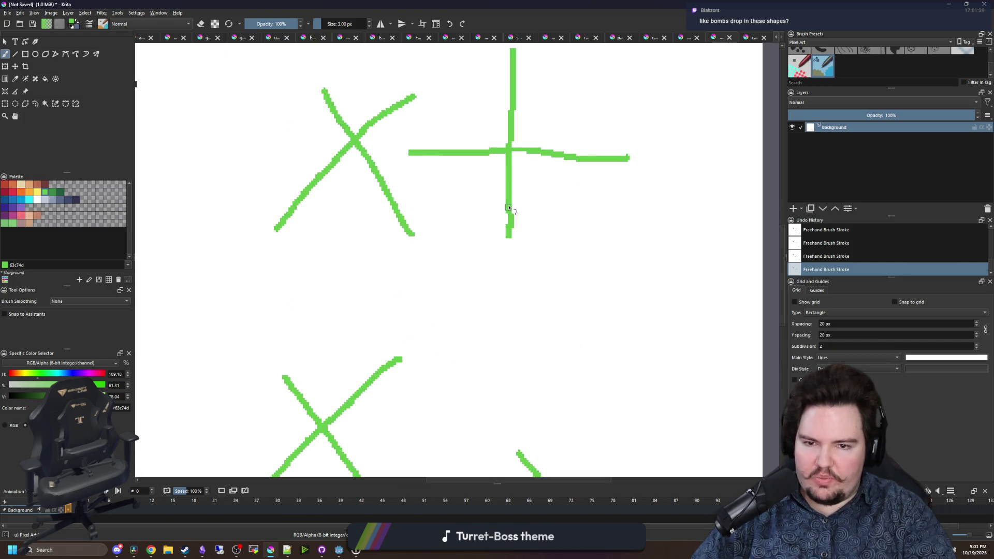
{"action": "scroll", "coordinate": [510, 223], "scroll_direction": "down", "scroll_amount": 5}
{"action": "scroll", "coordinate": [269, 260], "scroll_direction": "up", "scroll_amount": 3}
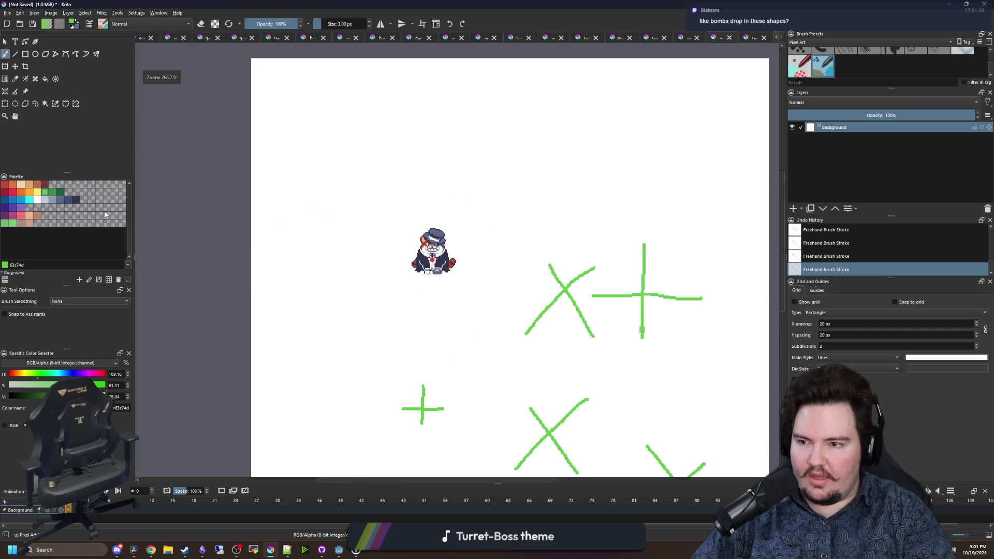
{"action": "scroll", "coordinate": [368, 337], "scroll_direction": "up", "scroll_amount": 4}
- Paint a green dot and draw a large red cross centred on it, undoing a stray stroke
{"action": "left_click_drag", "start_coordinate": [368, 338], "coordinate": [378, 350]}
{"action": "scroll", "coordinate": [333, 267], "scroll_direction": "down", "scroll_amount": 4}
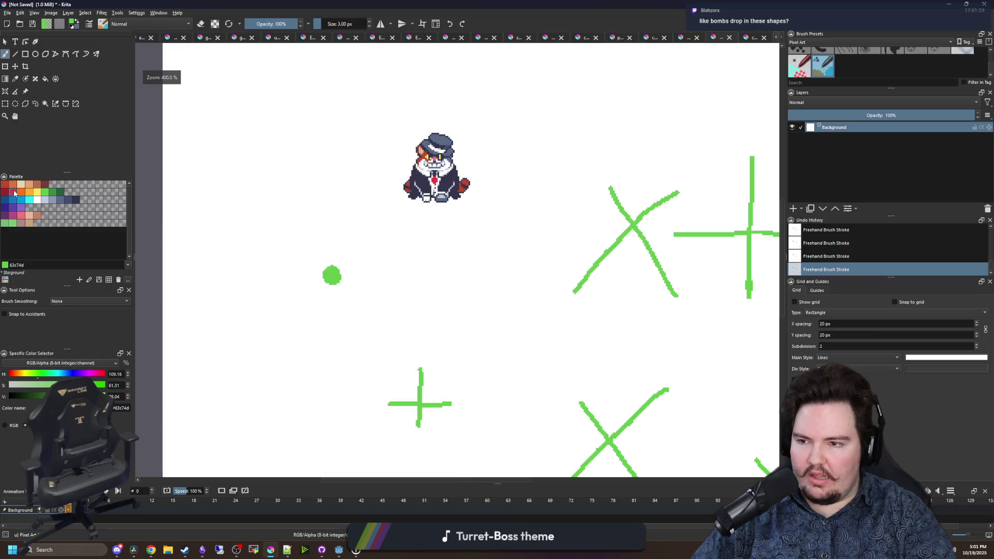
{"action": "left_click", "coordinate": [14, 193]}
{"action": "scroll", "coordinate": [291, 278], "scroll_direction": "up", "scroll_amount": 1}
{"action": "left_click_drag", "start_coordinate": [247, 270], "coordinate": [461, 292]}
{"action": "left_click", "coordinate": [355, 308]}
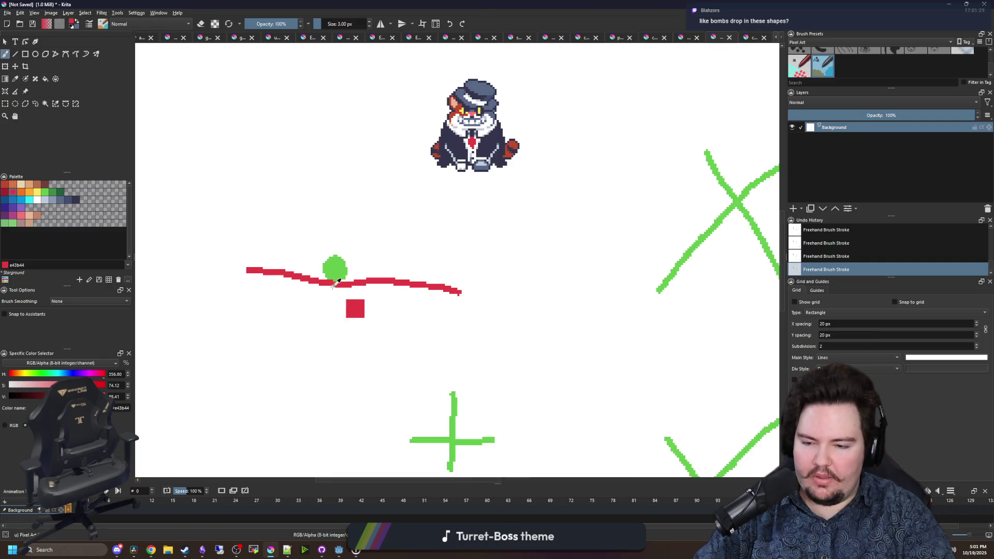
{"action": "key", "text": "ctrl+z"}
{"action": "key", "text": "ctrl+z"}
{"action": "left_click_drag", "start_coordinate": [220, 269], "coordinate": [528, 271]}
{"action": "left_click_drag", "start_coordinate": [335, 357], "coordinate": [322, 134]}
{"action": "scroll", "coordinate": [339, 283], "scroll_direction": "down", "scroll_amount": 2}
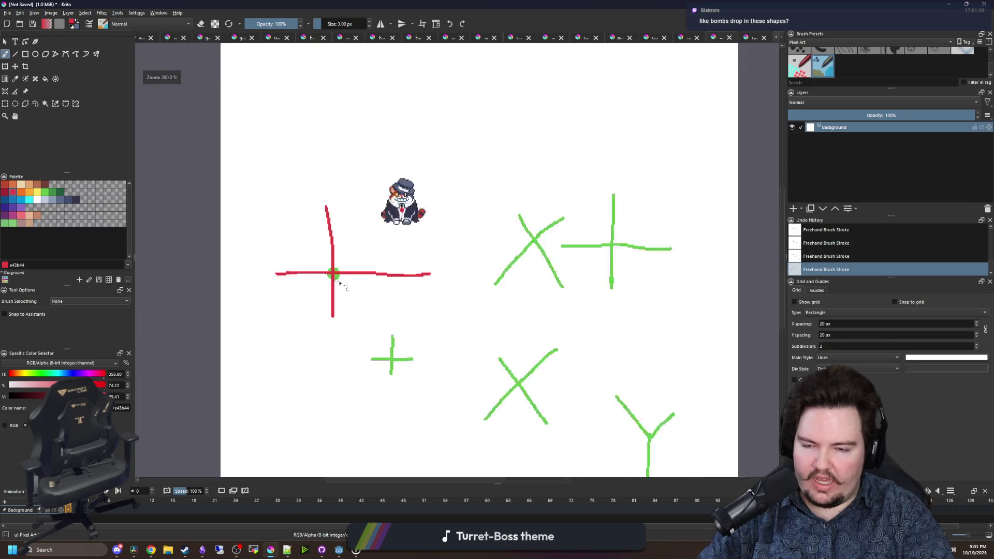
{"action": "scroll", "coordinate": [337, 297], "scroll_direction": "down", "scroll_amount": 2}
{"action": "scroll", "coordinate": [339, 289], "scroll_direction": "up", "scroll_amount": 2}
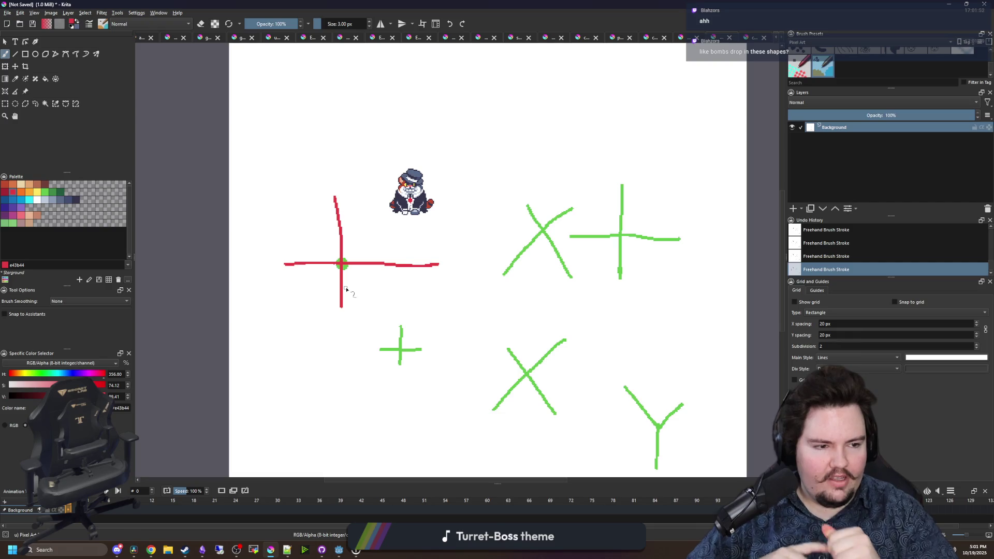
{"action": "scroll", "coordinate": [599, 258], "scroll_direction": "up", "scroll_amount": 2}
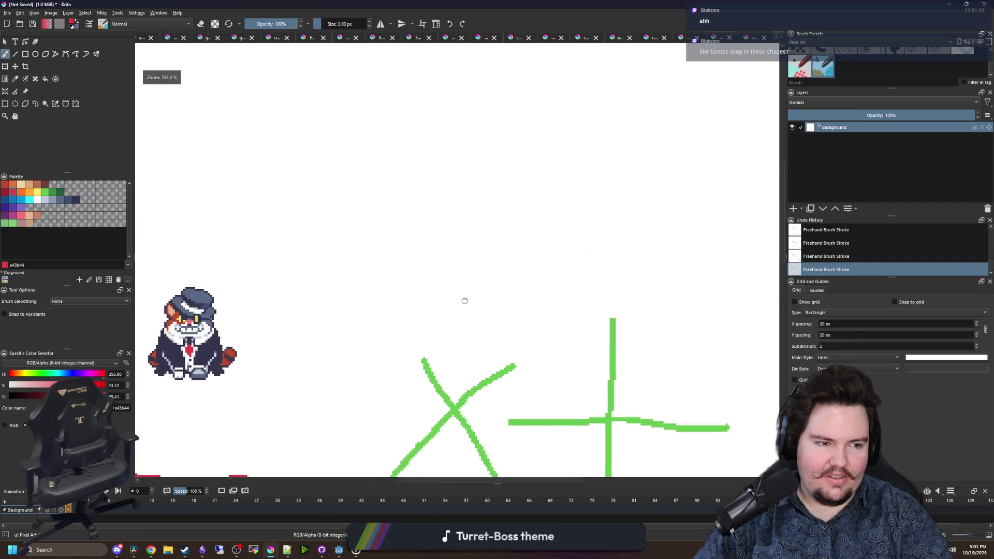
- Draw a red oval outline above the sprite and fill its interior solid red
{"action": "scroll", "coordinate": [440, 265], "scroll_direction": "up", "scroll_amount": 4}
{"action": "left_click_drag", "start_coordinate": [399, 295], "coordinate": [422, 299]}
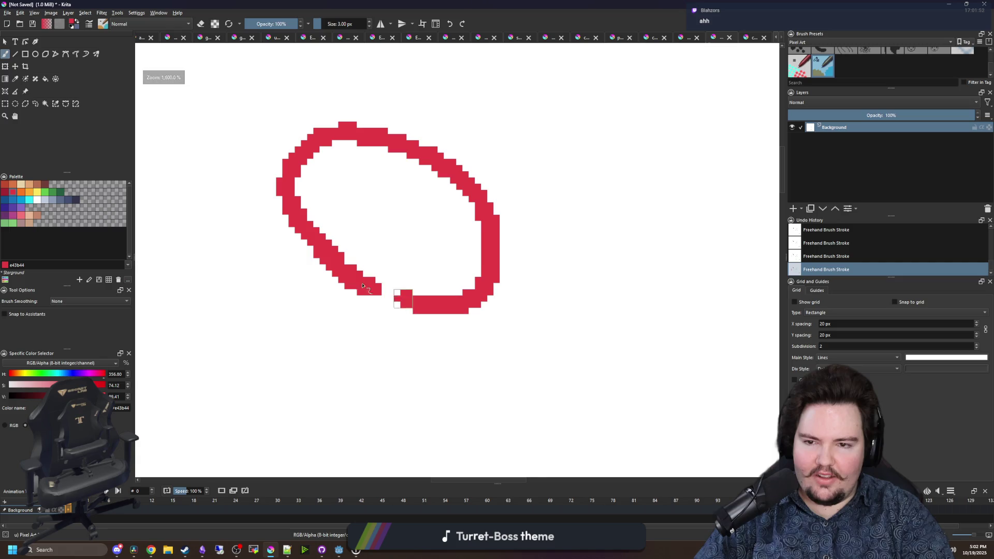
{"action": "left_click_drag", "start_coordinate": [329, 178], "coordinate": [422, 248]}
{"action": "key", "text": "f"}
{"action": "left_click", "coordinate": [379, 230]}
{"action": "left_click", "coordinate": [325, 177]}
- Paint a white cross across the oval and four small white spots in its quarters
{"action": "key", "text": "b"}
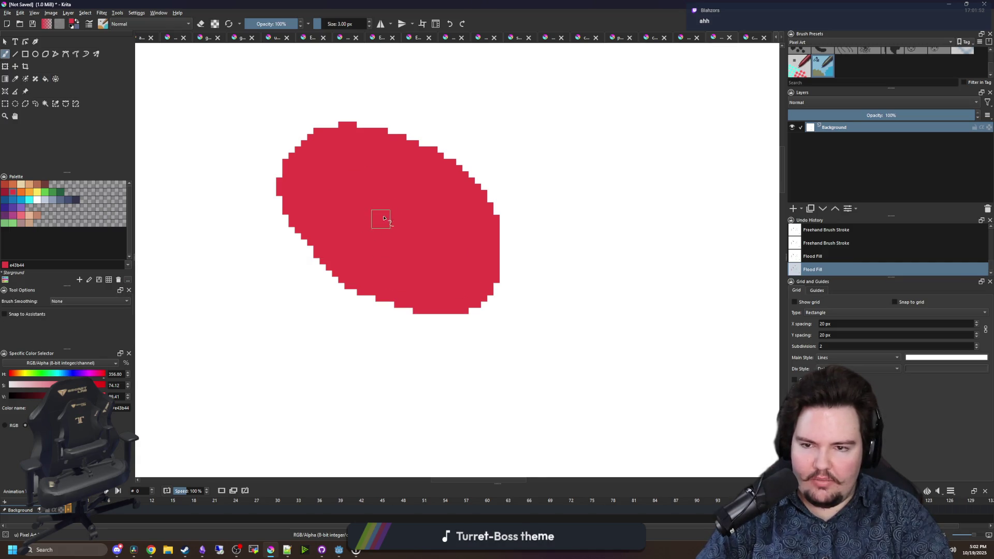
{"action": "scroll", "coordinate": [390, 206], "scroll_direction": "up", "scroll_amount": 1}
{"action": "key", "text": "x"}
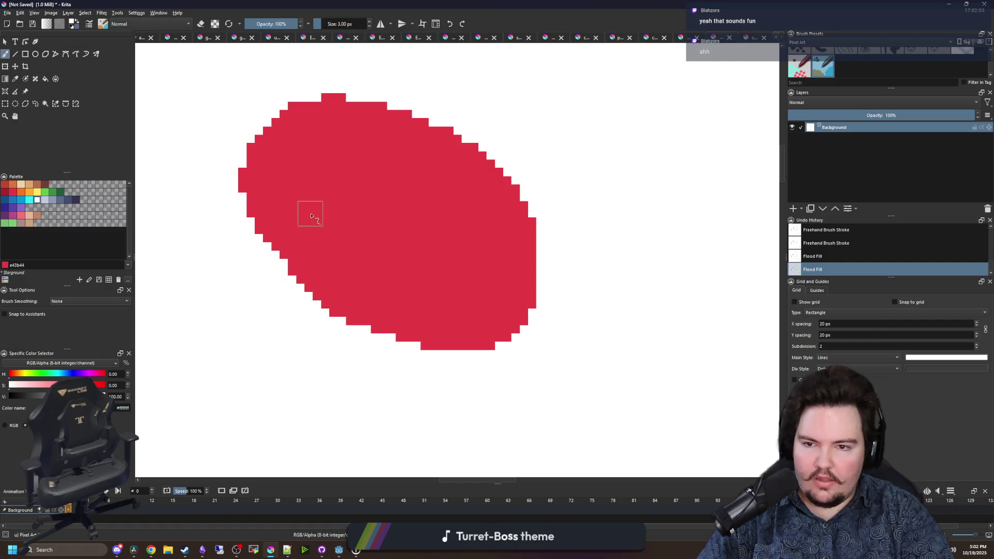
{"action": "left_click_drag", "start_coordinate": [323, 226], "coordinate": [510, 249]}
{"action": "left_click_drag", "start_coordinate": [406, 142], "coordinate": [408, 326]}
{"action": "scroll", "coordinate": [392, 288], "scroll_direction": "down", "scroll_amount": 5}
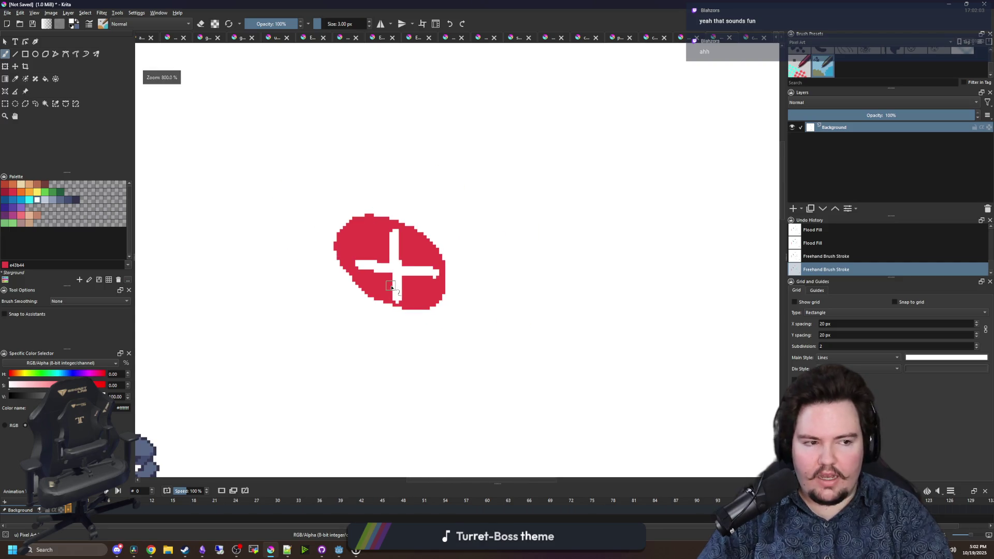
{"action": "scroll", "coordinate": [371, 223], "scroll_direction": "up", "scroll_amount": 4}
{"action": "left_click_drag", "start_coordinate": [321, 191], "coordinate": [318, 178]}
{"action": "left_click_drag", "start_coordinate": [448, 210], "coordinate": [440, 217]}
{"action": "mouse_move", "coordinate": [444, 303]}
{"action": "left_mouse_down"}
{"action": "mouse_move", "coordinate": [441, 293]}
{"action": "mouse_move", "coordinate": [445, 310]}
{"action": "left_mouse_up"}
{"action": "left_click_drag", "start_coordinate": [342, 287], "coordinate": [338, 299]}
{"action": "scroll", "coordinate": [336, 298], "scroll_direction": "down", "scroll_amount": 8}
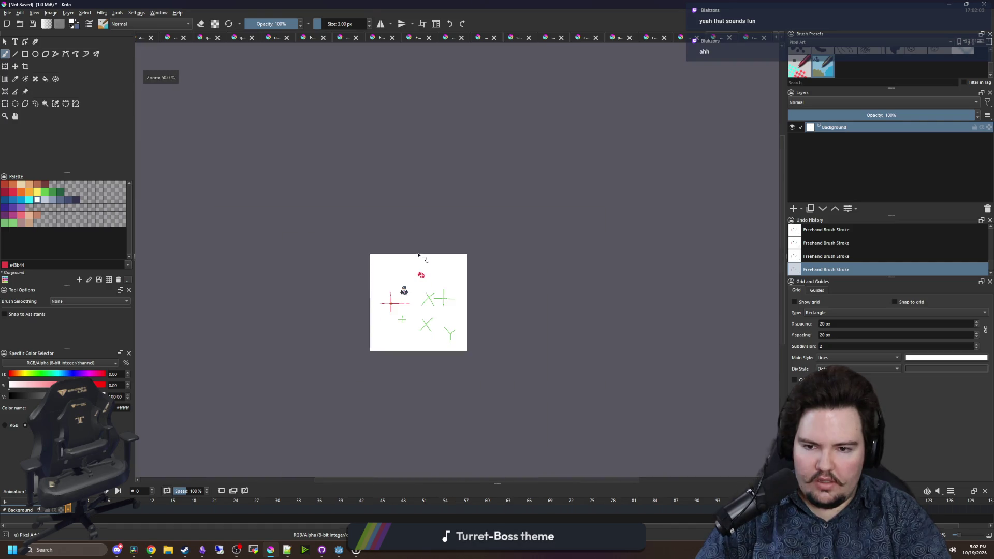
{"action": "scroll", "coordinate": [416, 254], "scroll_direction": "up", "scroll_amount": 6}
{"action": "scroll", "coordinate": [418, 253], "scroll_direction": "down", "scroll_amount": 4}
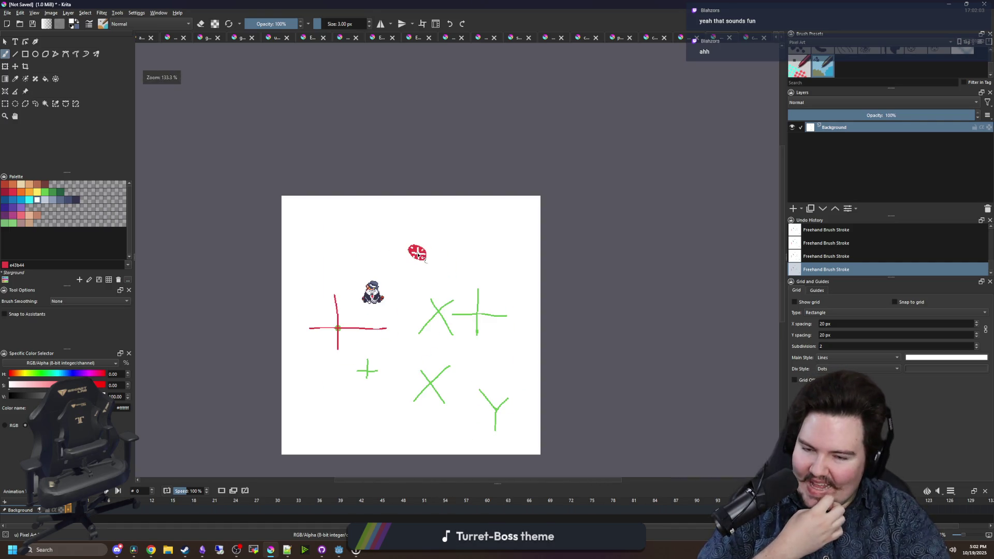
{"action": "scroll", "coordinate": [435, 251], "scroll_direction": "up", "scroll_amount": 5}
{"action": "scroll", "coordinate": [433, 269], "scroll_direction": "down", "scroll_amount": 4}
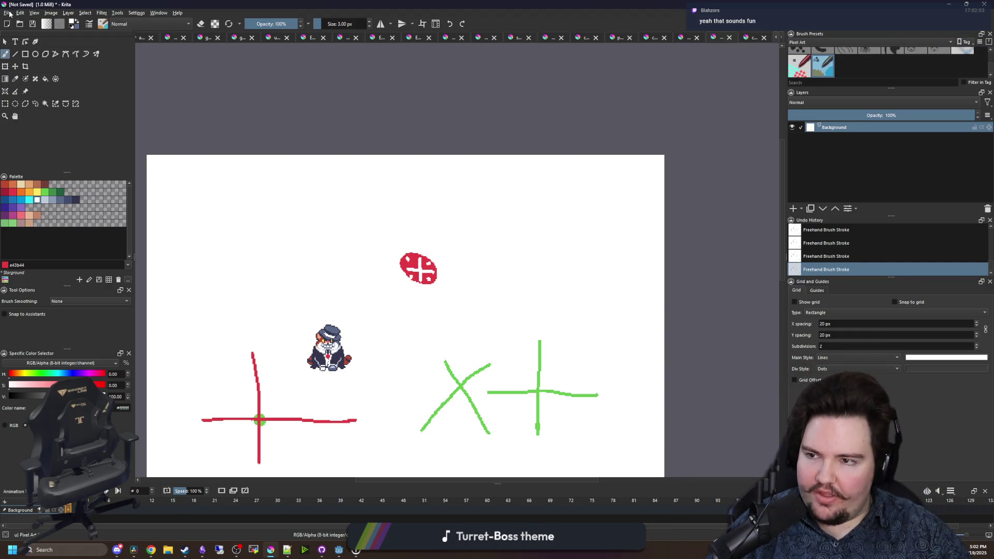
- Create a custom document 14 px wide and 14 px high
{"action": "left_click", "coordinate": [8, 13]}
{"action": "left_click", "coordinate": [21, 21]}
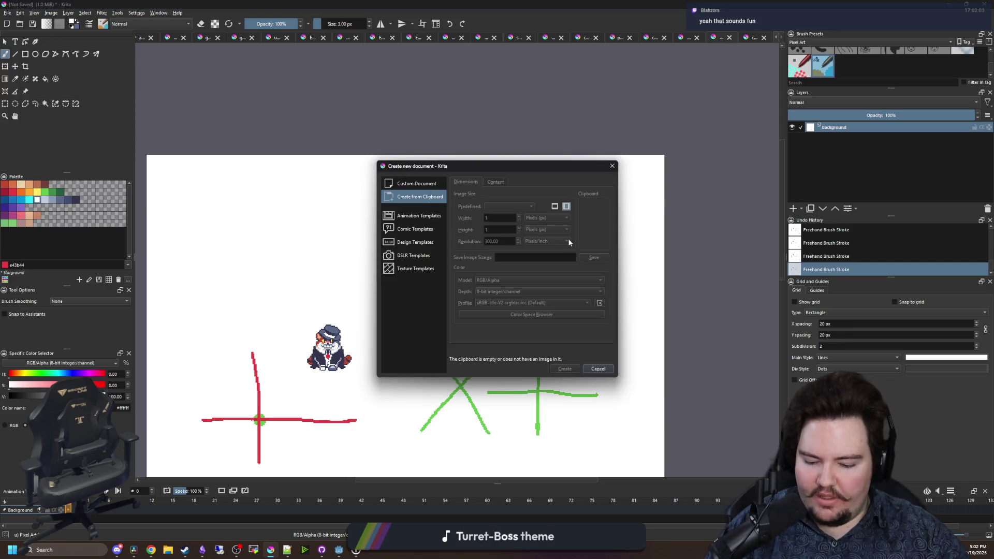
{"action": "left_click", "coordinate": [417, 186]}
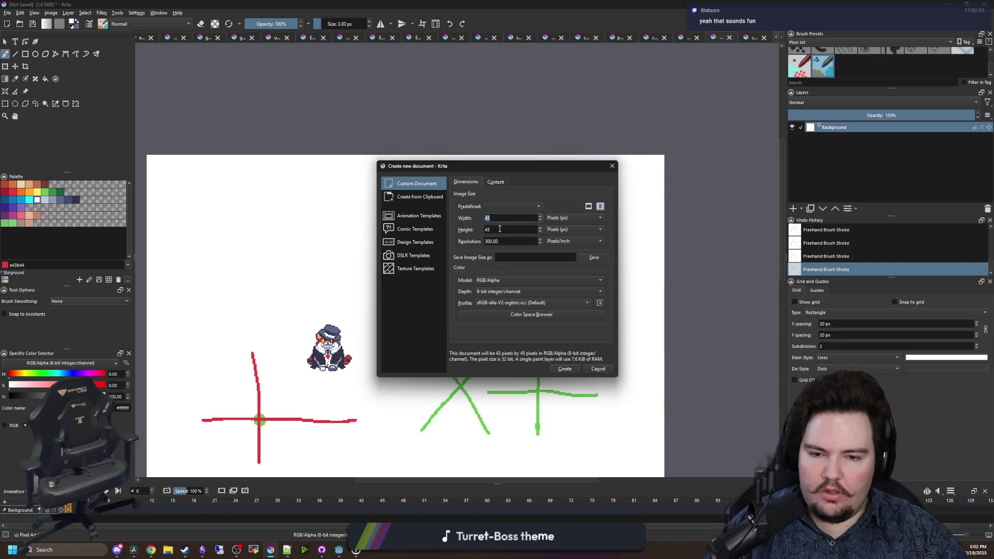
{"action": "type", "text": "12"}
{"action": "key", "text": "BackSpace"}
{"action": "type", "text": "4"}
{"action": "key", "text": "Tab"}
{"action": "type", "text": "14"}
{"action": "left_click", "coordinate": [566, 368]}
- Zoom the new canvas and shrink the brush to 2 px
{"action": "scroll", "coordinate": [284, 246], "scroll_direction": "down", "scroll_amount": 3}
{"action": "scroll", "coordinate": [349, 242], "scroll_direction": "up", "scroll_amount": 2}
{"action": "scroll", "coordinate": [352, 243], "scroll_direction": "down", "scroll_amount": 1}
{"action": "scroll", "coordinate": [368, 261], "scroll_direction": "up", "scroll_amount": 1}
{"action": "key", "text": "bracketleft"}
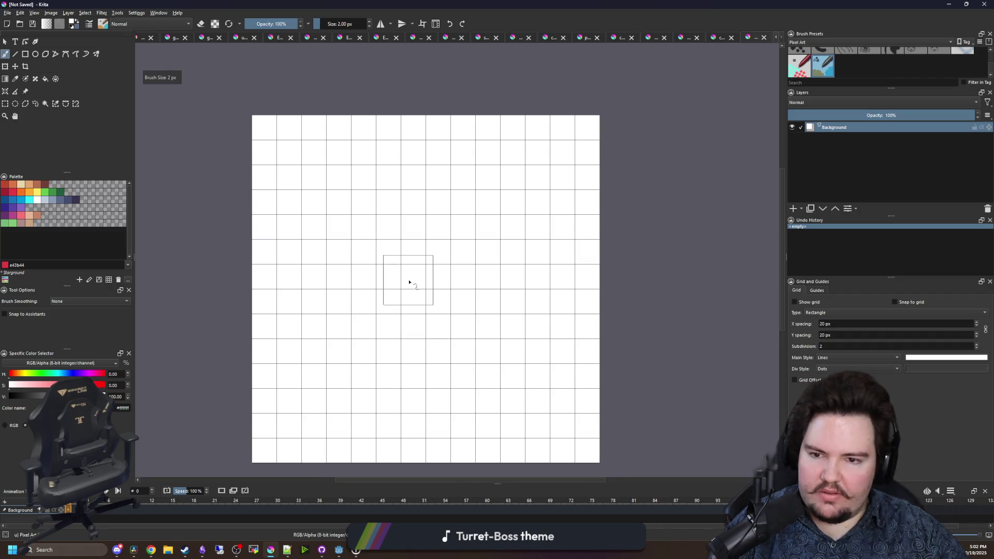
- Shrink the brush to 1 px and pick dark navy #35354c
{"action": "key", "text": "bracketleft"}
{"action": "left_click", "coordinate": [76, 200]}
{"action": "mouse_move", "coordinate": [419, 136]}
{"action": "left_mouse_down"}
{"action": "mouse_move", "coordinate": [463, 132]}
{"action": "mouse_move", "coordinate": [388, 134]}
{"action": "left_mouse_up"}
{"action": "scroll", "coordinate": [417, 205], "scroll_direction": "down", "scroll_amount": 1}
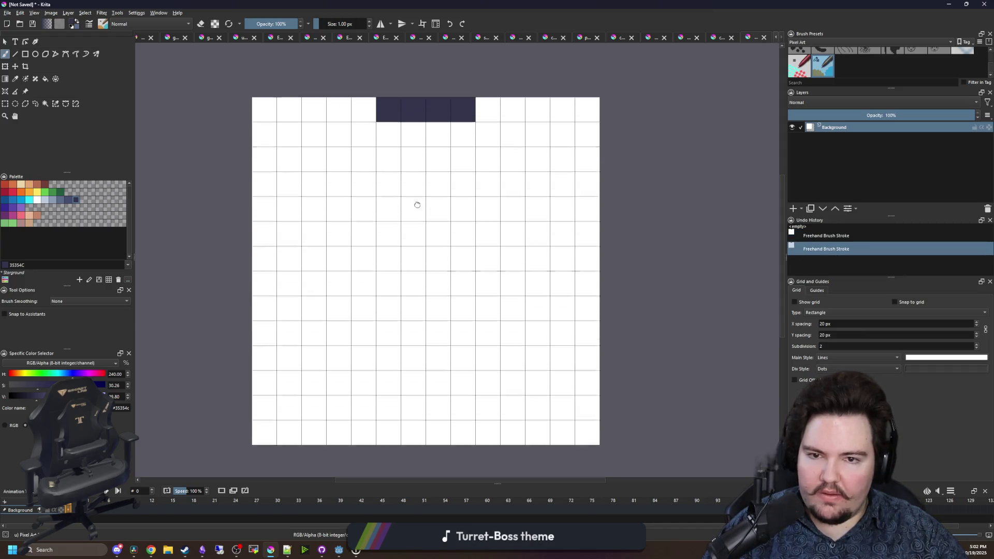
- Paint the dark navy top, bottom, left and right rows of the circle outline
{"action": "left_click_drag", "start_coordinate": [392, 425], "coordinate": [455, 421]}
{"action": "left_click", "coordinate": [365, 427]}
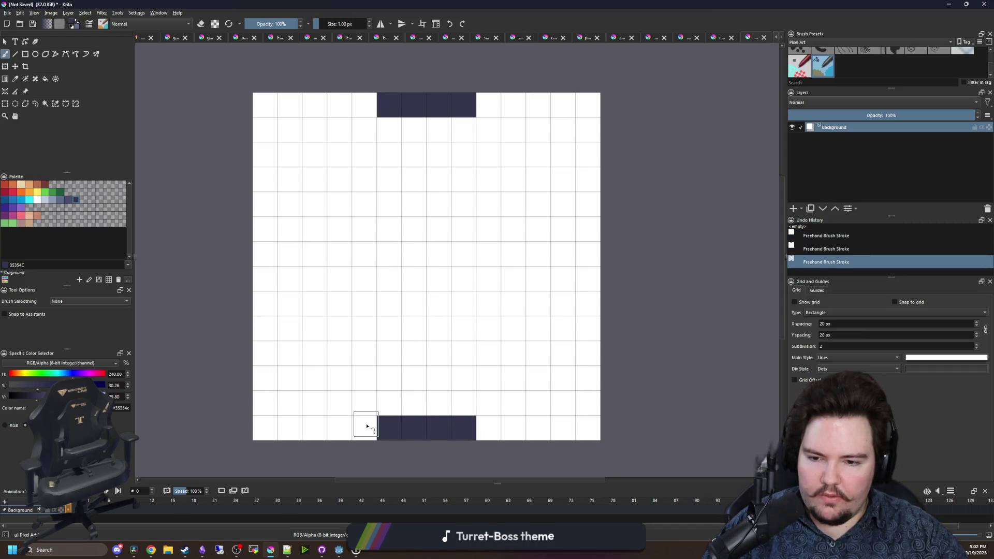
{"action": "left_click", "coordinate": [483, 426]}
{"action": "left_click", "coordinate": [486, 106]}
{"action": "left_click", "coordinate": [365, 104]}
{"action": "left_click_drag", "start_coordinate": [269, 331], "coordinate": [264, 199]}
{"action": "left_click_drag", "start_coordinate": [585, 203], "coordinate": [592, 329]}
- Add stepped diagonal navy pixels at all four corners of the circle
{"action": "left_click", "coordinate": [288, 354]}
{"action": "left_click", "coordinate": [314, 377]}
{"action": "left_click", "coordinate": [334, 402]}
{"action": "left_click", "coordinate": [513, 402]}
{"action": "left_click", "coordinate": [538, 378]}
{"action": "left_click", "coordinate": [560, 357]}
{"action": "left_click", "coordinate": [562, 180]}
{"action": "left_click", "coordinate": [538, 155]}
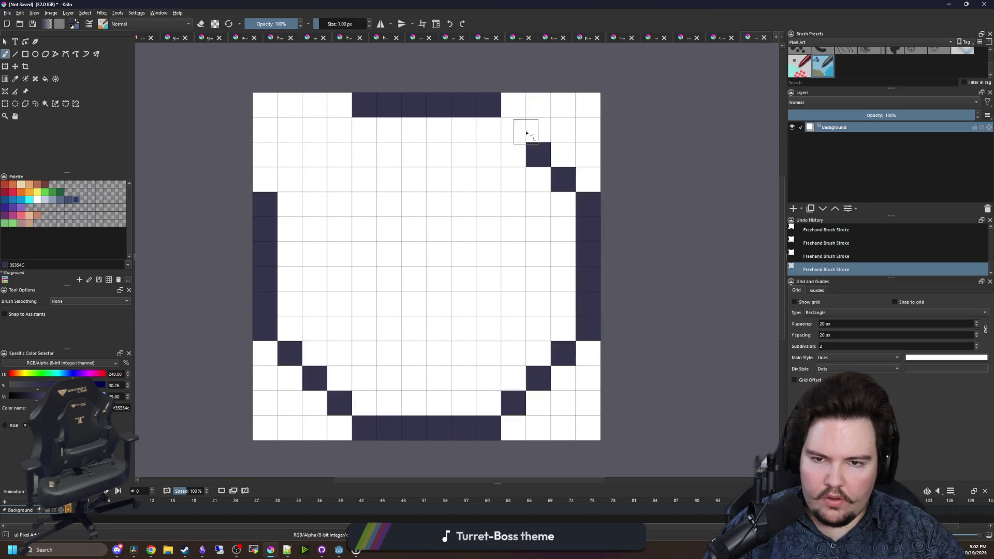
{"action": "left_click", "coordinate": [514, 131]}
{"action": "left_click", "coordinate": [339, 130]}
{"action": "left_click", "coordinate": [311, 159]}
- Fill the remaining gaps in the outline, leaving the outside corners white
{"action": "left_click", "coordinate": [290, 180]}
{"action": "left_click", "coordinate": [290, 205]}
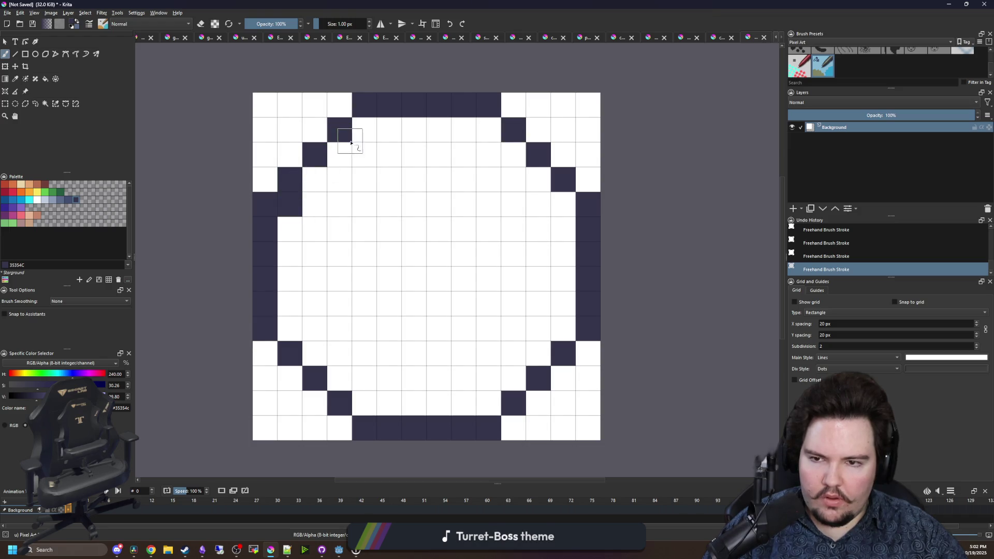
{"action": "left_click", "coordinate": [364, 130]}
{"action": "left_click", "coordinate": [489, 130]}
{"action": "left_click", "coordinate": [563, 205]}
{"action": "left_click", "coordinate": [563, 328]}
{"action": "left_click", "coordinate": [488, 404]}
{"action": "left_click", "coordinate": [364, 404]}
{"action": "left_click", "coordinate": [291, 324]}
- Sample white from the canvas, then make dark red the painting colour
{"action": "key", "text": "p"}
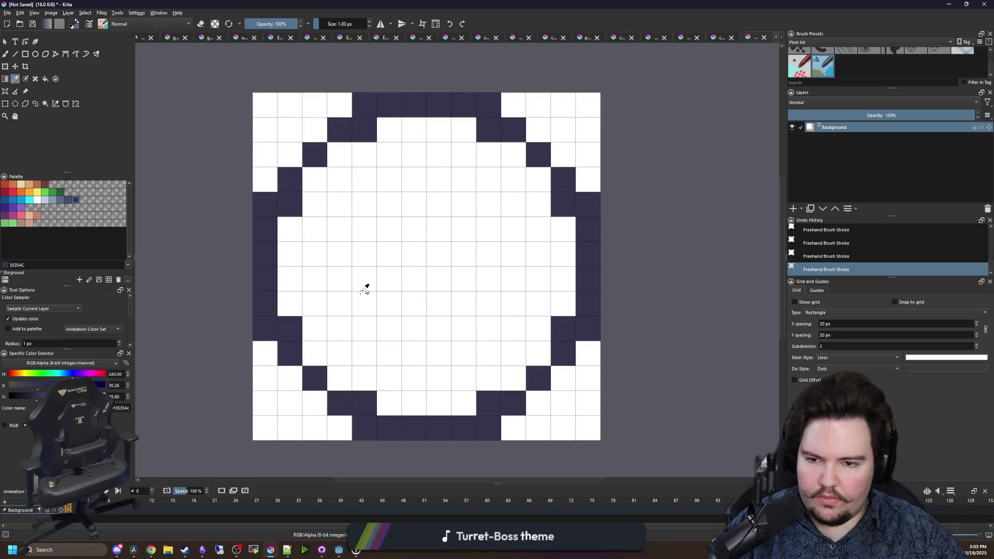
{"action": "left_click", "coordinate": [363, 291]}
{"action": "left_click", "coordinate": [5, 192]}
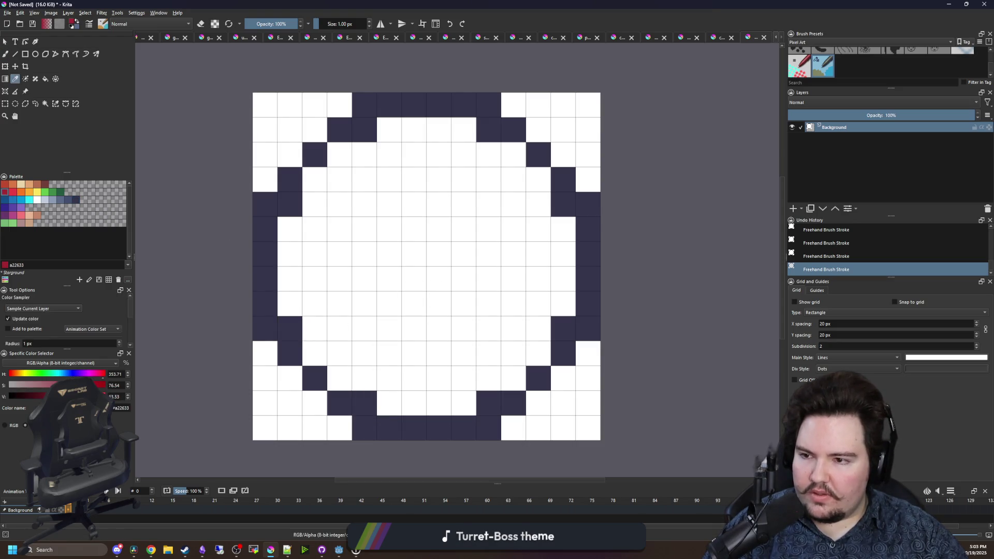
- Flood-fill the circle interior with bright red #e43b44
{"action": "key", "text": "f"}
{"action": "left_click", "coordinate": [390, 253]}
{"action": "left_click", "coordinate": [12, 191]}
{"action": "left_click", "coordinate": [367, 260]}
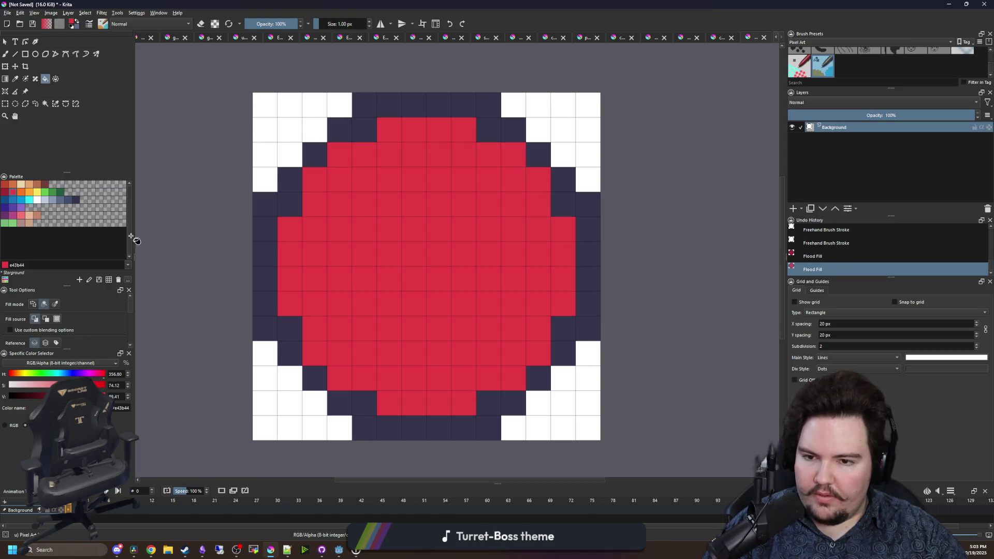
- Paint dark red #a22633 shading pixels just inside the outline on every side
{"action": "left_click", "coordinate": [4, 192]}
{"action": "key", "text": "b"}
{"action": "left_click", "coordinate": [290, 204]}
{"action": "left_click", "coordinate": [289, 329]}
{"action": "left_click", "coordinate": [488, 403]}
{"action": "left_click", "coordinate": [364, 402]}
{"action": "left_click", "coordinate": [563, 204]}
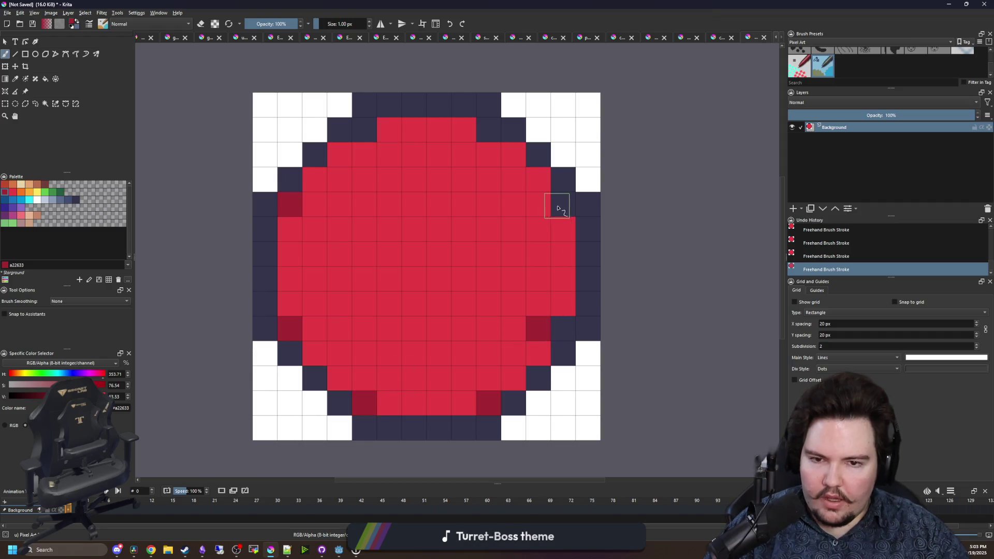
{"action": "left_click", "coordinate": [567, 333]}
{"action": "left_click", "coordinate": [489, 129]}
{"action": "left_click", "coordinate": [364, 129]}
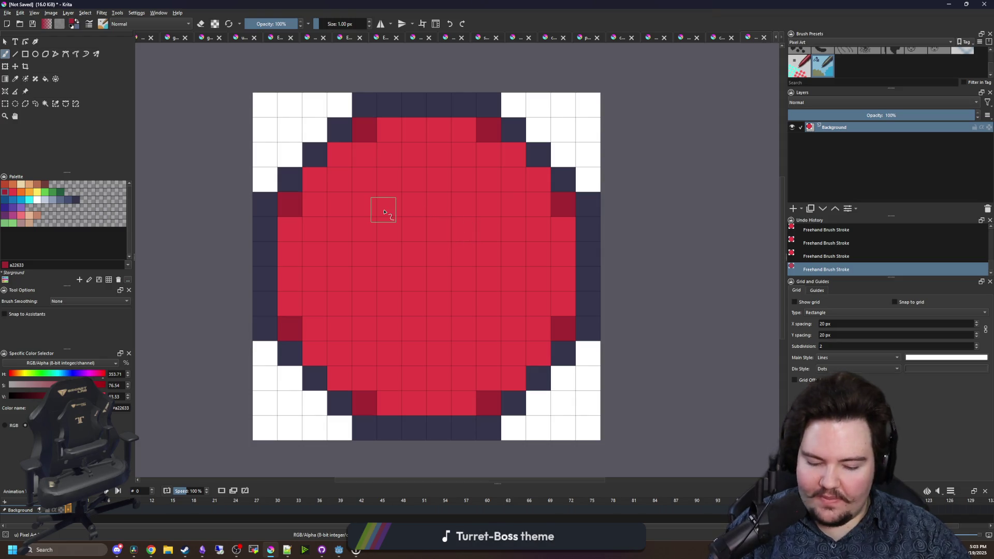
- Paint a dark red block across the circle centre
{"action": "key", "text": "p"}
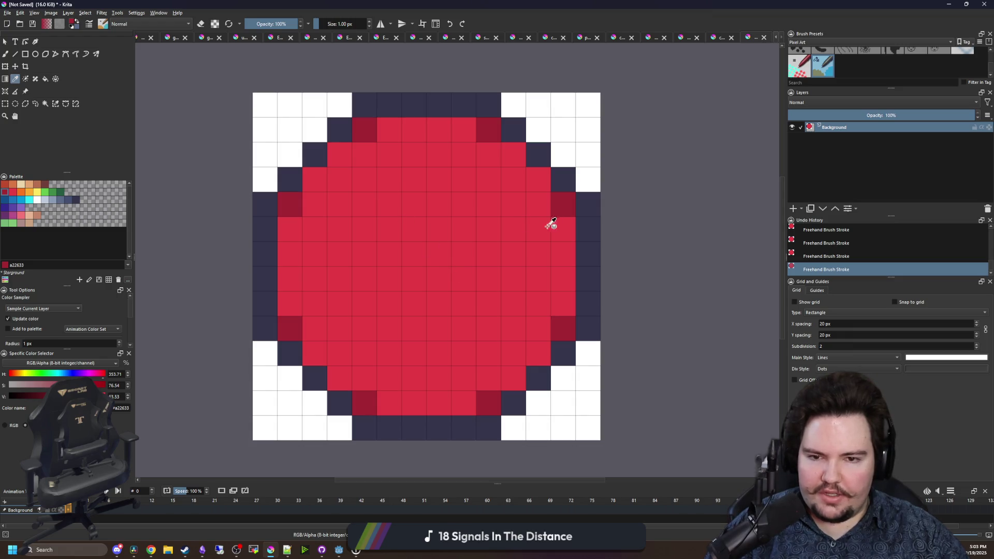
{"action": "key", "text": "b"}
{"action": "mouse_move", "coordinate": [411, 253]}
{"action": "left_mouse_down"}
{"action": "mouse_move", "coordinate": [418, 277]}
{"action": "mouse_move", "coordinate": [362, 259]}
{"action": "mouse_move", "coordinate": [317, 279]}
{"action": "mouse_move", "coordinate": [310, 267]}
{"action": "left_mouse_up"}
- Extend the dark red band into a cross and add dark red accent pixels in the quadrants
{"action": "mouse_move", "coordinate": [474, 265]}
{"action": "left_mouse_down"}
{"action": "mouse_move", "coordinate": [526, 260]}
{"action": "mouse_move", "coordinate": [454, 272]}
{"action": "mouse_move", "coordinate": [417, 185]}
{"action": "mouse_move", "coordinate": [437, 243]}
{"action": "mouse_move", "coordinate": [420, 338]}
{"action": "mouse_move", "coordinate": [437, 284]}
{"action": "left_mouse_up"}
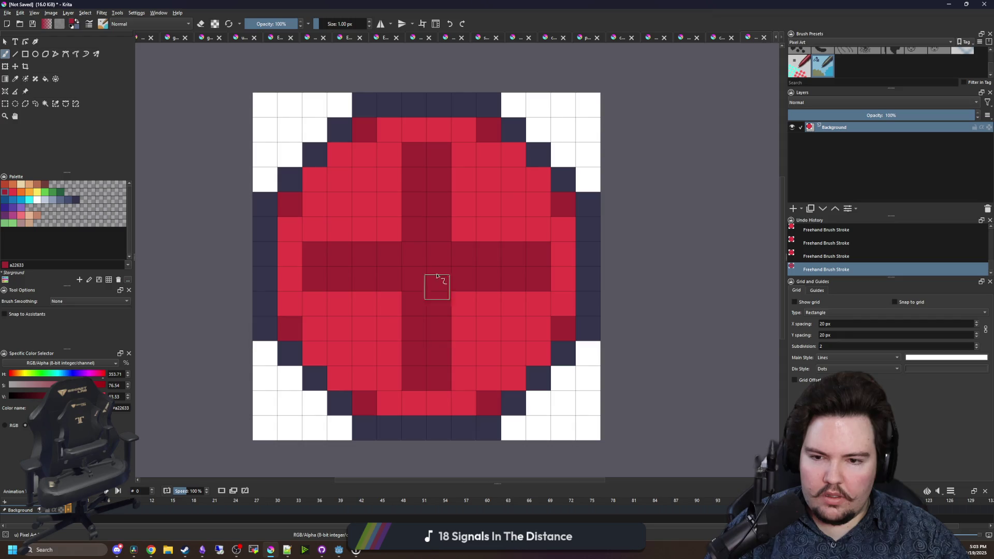
{"action": "left_click", "coordinate": [366, 328]}
{"action": "left_click", "coordinate": [494, 329]}
{"action": "left_click", "coordinate": [489, 204]}
{"action": "left_click", "coordinate": [362, 204]}
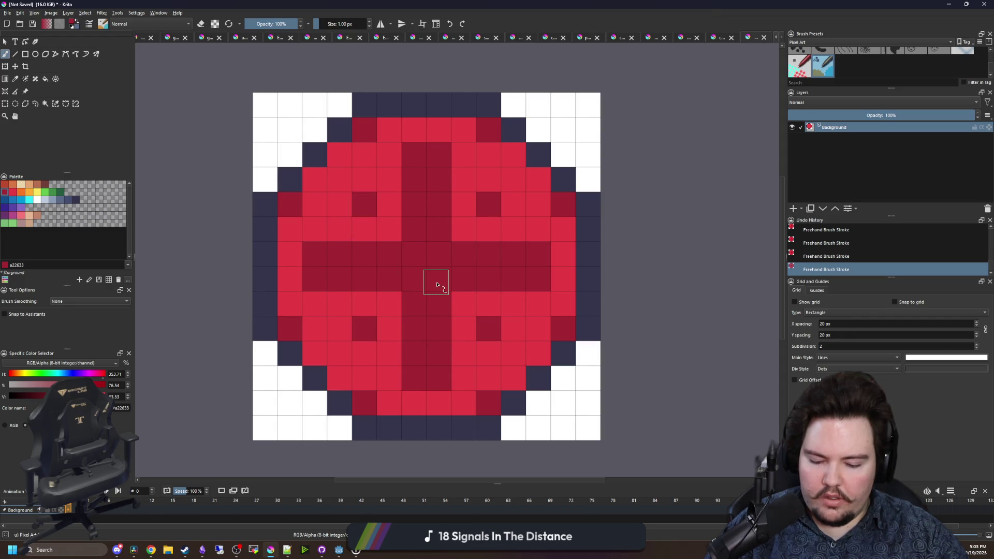
- Flood-fill the dark red cross with navy #35354c
{"action": "key", "text": "p"}
{"action": "scroll", "coordinate": [439, 280], "scroll_direction": "down", "scroll_amount": 8}
{"action": "scroll", "coordinate": [420, 265], "scroll_direction": "up", "scroll_amount": 4}
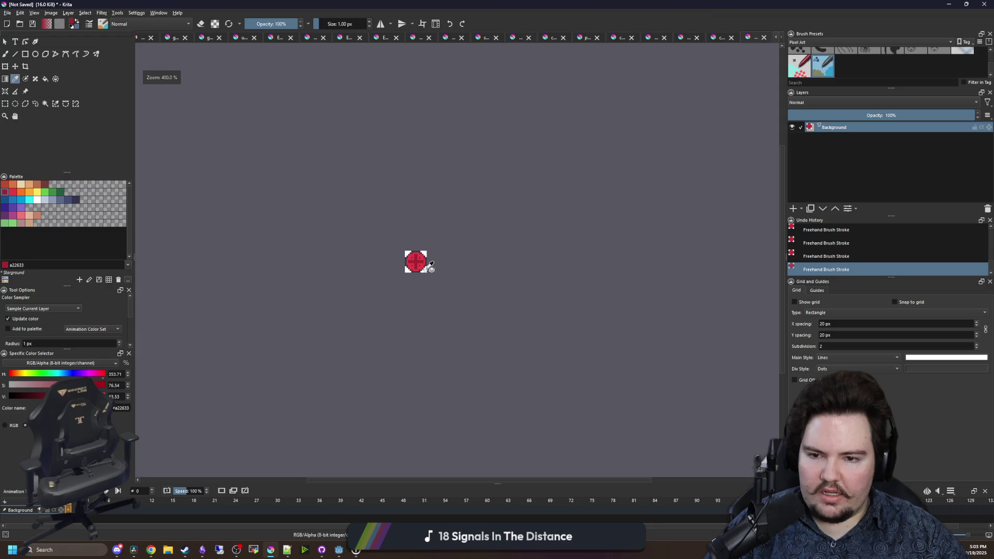
{"action": "scroll", "coordinate": [419, 265], "scroll_direction": "up", "scroll_amount": 4}
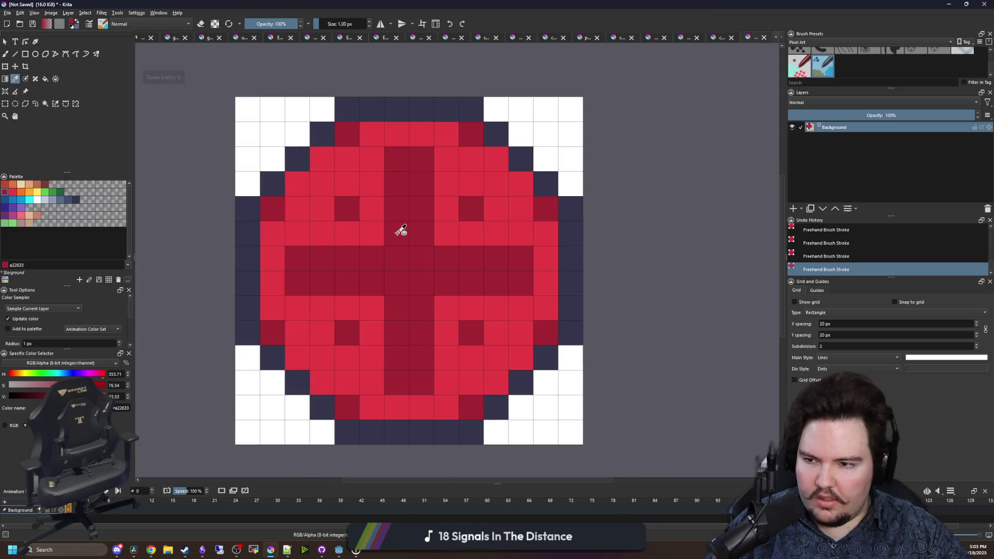
{"action": "key", "text": "b"}
{"action": "left_click", "coordinate": [76, 200]}
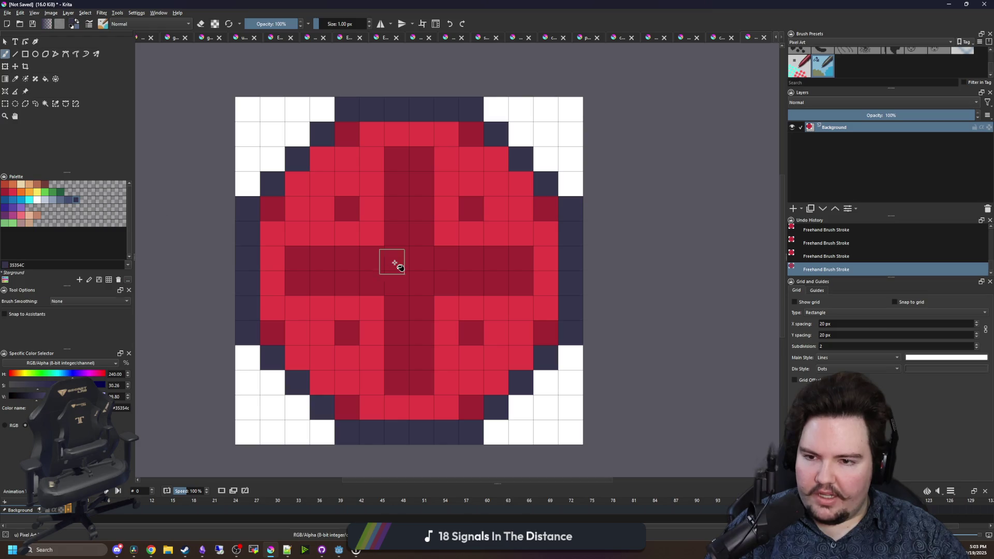
{"action": "key", "text": "f"}
{"action": "left_click", "coordinate": [394, 263]}
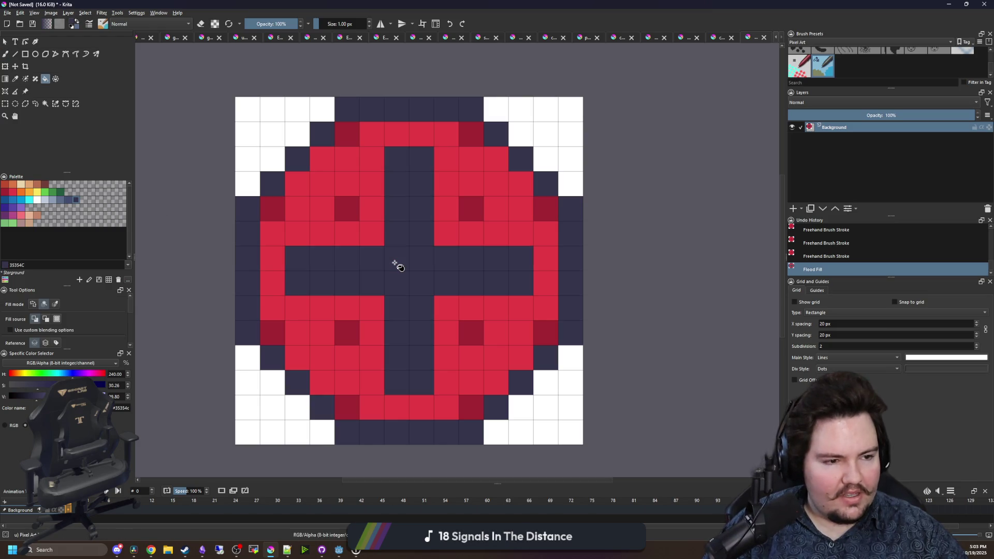
- Try an orange plus at the centre, repainting neighbouring dark cells bright red
{"action": "key", "text": "b"}
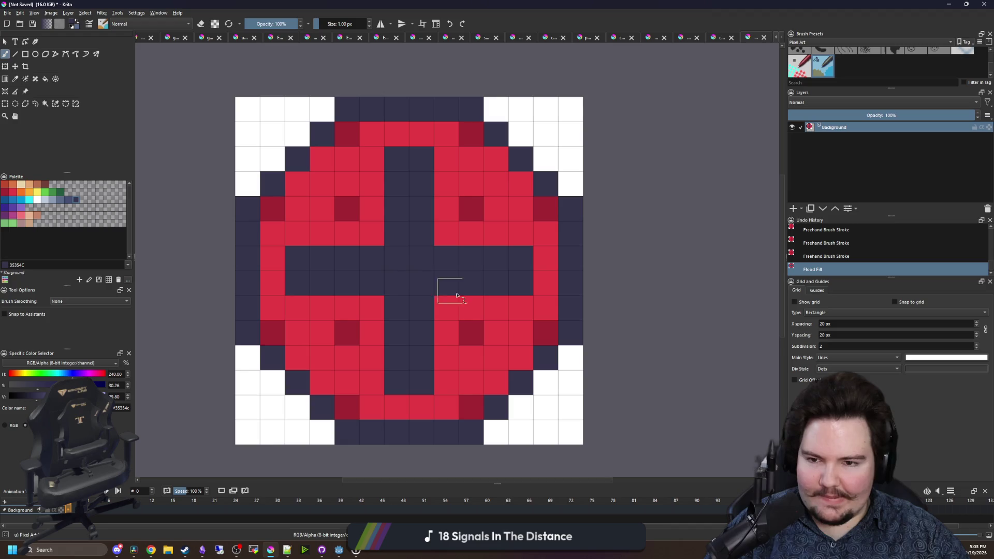
{"action": "left_click", "coordinate": [30, 192]}
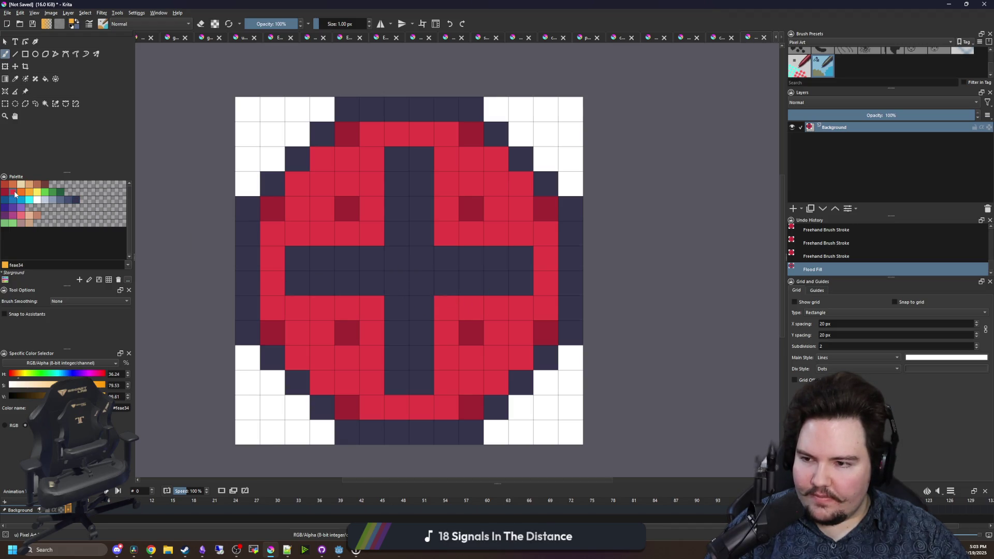
{"action": "mouse_move", "coordinate": [419, 282]}
{"action": "left_mouse_down"}
{"action": "mouse_move", "coordinate": [397, 280]}
{"action": "mouse_move", "coordinate": [411, 301]}
{"action": "mouse_move", "coordinate": [372, 271]}
{"action": "left_mouse_up"}
{"action": "mouse_move", "coordinate": [396, 233]}
{"action": "left_mouse_down"}
{"action": "mouse_move", "coordinate": [435, 250]}
{"action": "mouse_move", "coordinate": [446, 270]}
{"action": "left_mouse_up"}
{"action": "left_click", "coordinate": [13, 193]}
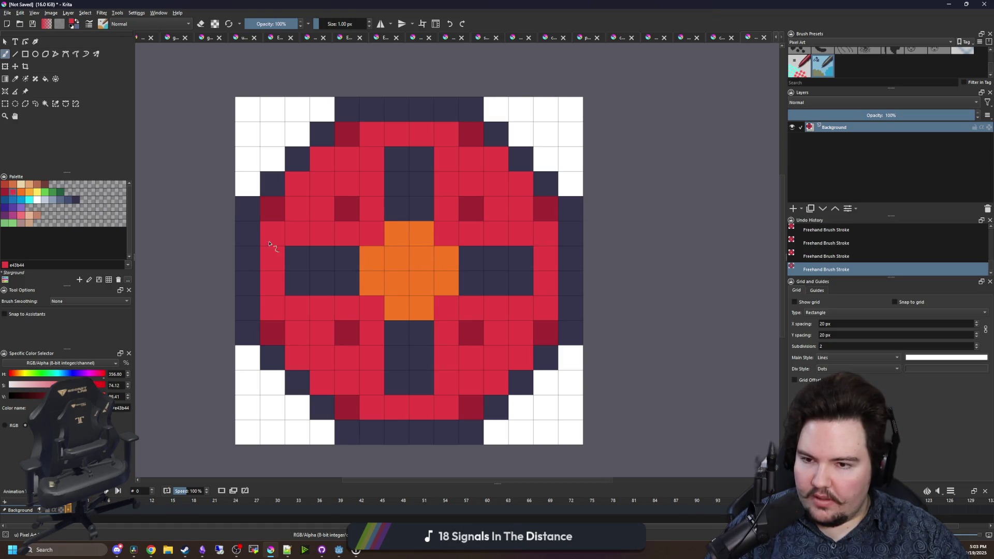
{"action": "left_click_drag", "start_coordinate": [346, 256], "coordinate": [348, 284]}
{"action": "left_click_drag", "start_coordinate": [471, 256], "coordinate": [472, 283]}
{"action": "left_click_drag", "start_coordinate": [422, 332], "coordinate": [405, 334]}
{"action": "left_click_drag", "start_coordinate": [398, 208], "coordinate": [413, 210]}
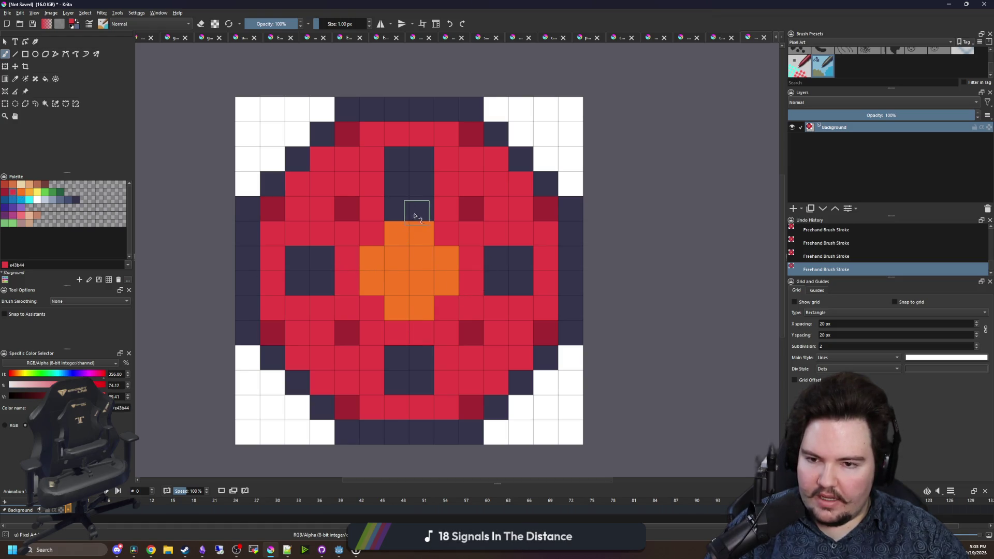
- Sample navy from the canvas and undo the last red strokes
{"action": "key", "text": "p"}
{"action": "left_click", "coordinate": [321, 273]}
{"action": "scroll", "coordinate": [378, 261], "scroll_direction": "down", "scroll_amount": 5}
{"action": "scroll", "coordinate": [378, 263], "scroll_direction": "down", "scroll_amount": 2}
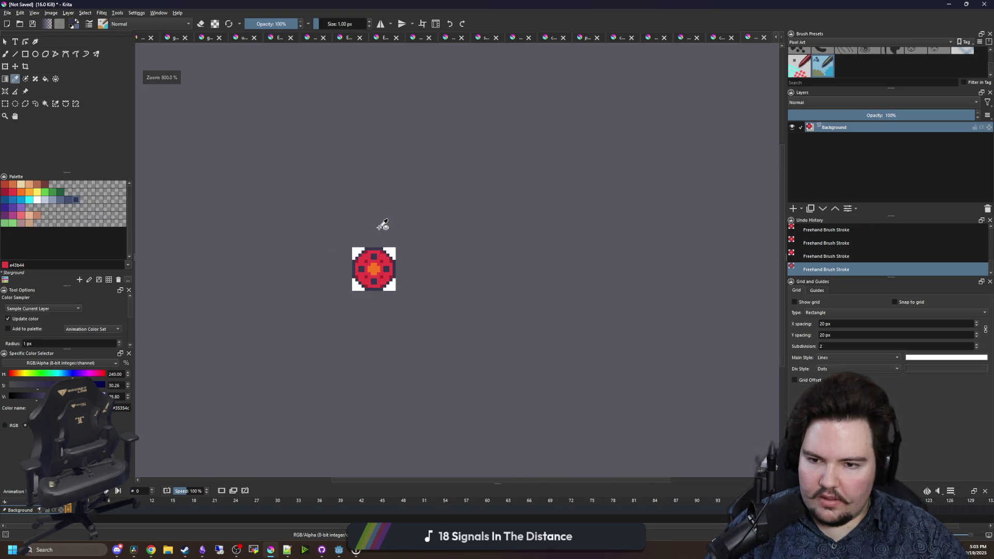
{"action": "key", "text": "ctrl+z"}
{"action": "key", "text": "ctrl+z"}
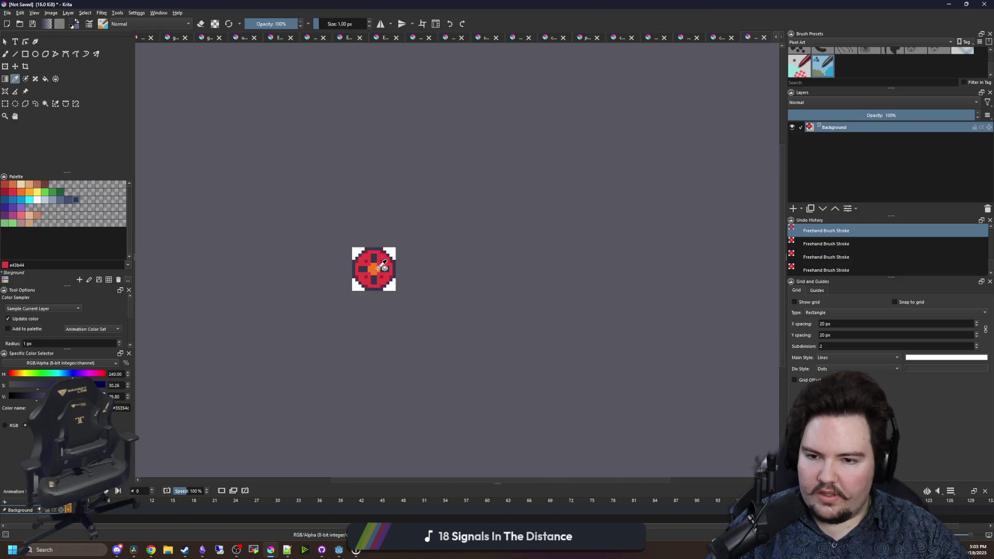
- Paint more orange around the centre, then undo back to the navy cross
{"action": "scroll", "coordinate": [383, 265], "scroll_direction": "up", "scroll_amount": 5}
{"action": "left_click", "coordinate": [362, 275]}
{"action": "key", "text": "b"}
{"action": "mouse_move", "coordinate": [355, 313]}
{"action": "left_mouse_down"}
{"action": "mouse_move", "coordinate": [344, 324]}
{"action": "mouse_move", "coordinate": [318, 266]}
{"action": "left_mouse_up"}
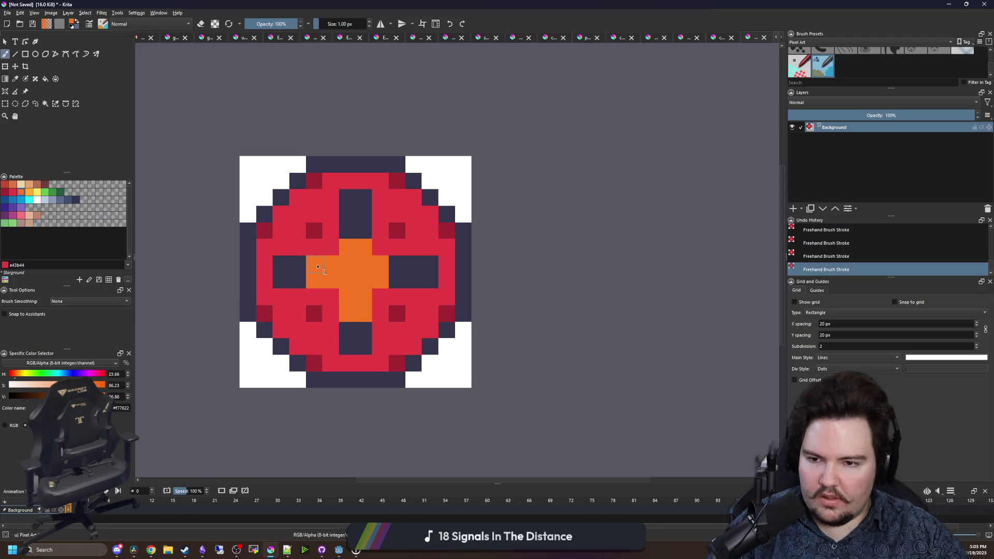
{"action": "left_click_drag", "start_coordinate": [347, 231], "coordinate": [363, 230]}
{"action": "left_click_drag", "start_coordinate": [396, 264], "coordinate": [397, 279]}
{"action": "scroll", "coordinate": [384, 236], "scroll_direction": "down", "scroll_amount": 5}
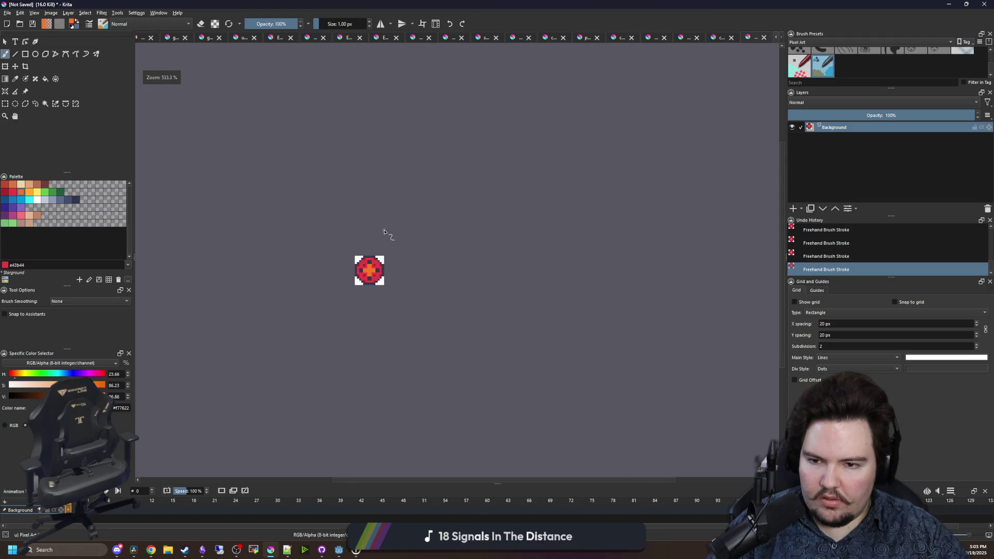
{"action": "scroll", "coordinate": [393, 227], "scroll_direction": "up", "scroll_amount": 8}
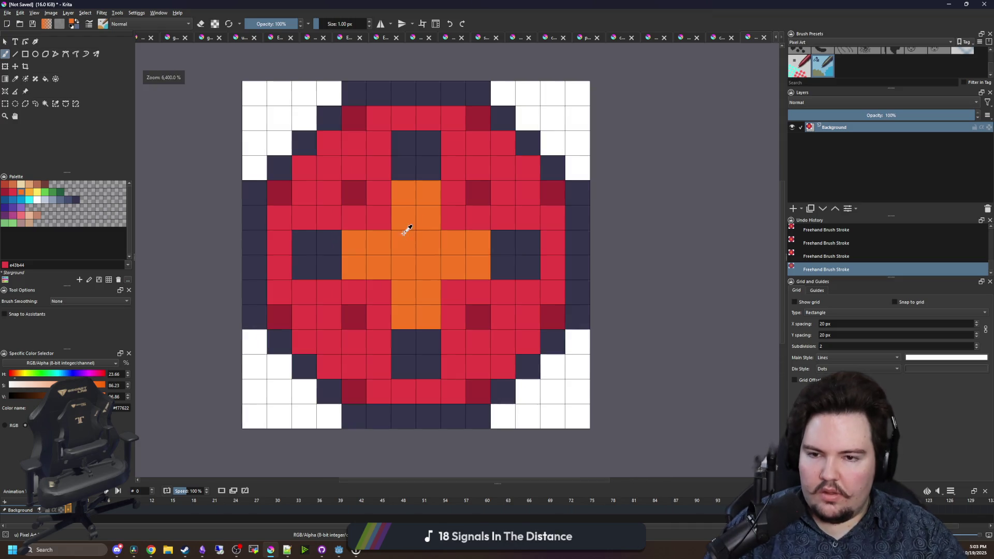
{"action": "key", "text": "ctrl+z"}
{"action": "key", "text": "ctrl+z"}
{"action": "key", "text": "ctrl+z"}
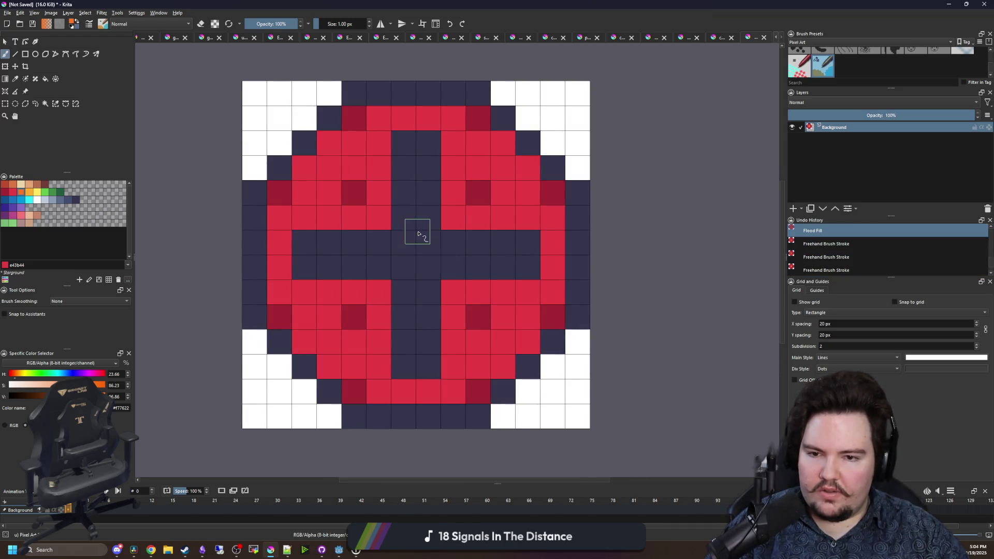
- Widen the navy cross by painting adjacent red cells navy
{"action": "left_click_drag", "start_coordinate": [432, 232], "coordinate": [418, 262]}
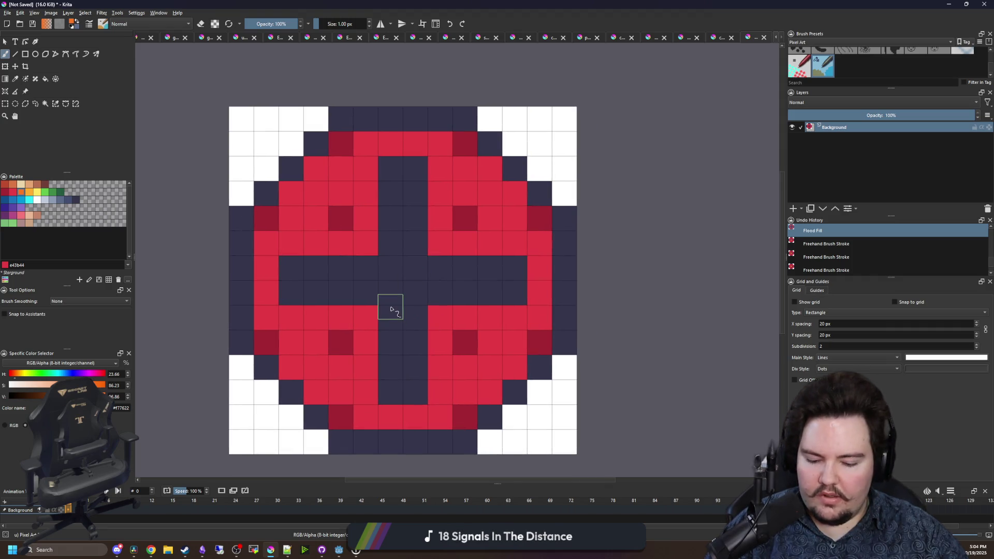
{"action": "left_click", "coordinate": [390, 309], "text": "ctrl"}
{"action": "mouse_move", "coordinate": [291, 255]}
{"action": "left_mouse_down"}
{"action": "mouse_move", "coordinate": [378, 222]}
{"action": "mouse_move", "coordinate": [360, 216]}
{"action": "left_mouse_up"}
{"action": "mouse_move", "coordinate": [425, 174]}
{"action": "left_mouse_down"}
{"action": "mouse_move", "coordinate": [449, 245]}
{"action": "mouse_move", "coordinate": [514, 244]}
{"action": "mouse_move", "coordinate": [440, 392]}
{"action": "left_mouse_up"}
{"action": "left_click_drag", "start_coordinate": [368, 384], "coordinate": [291, 318]}
{"action": "left_click", "coordinate": [325, 366]}
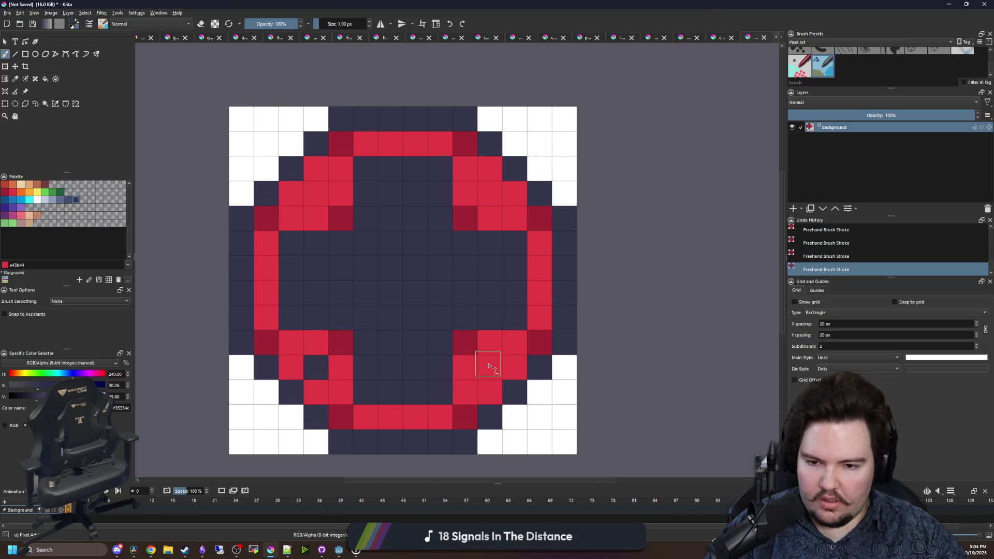
- Paint the remaining red quadrant cells navy
{"action": "left_click", "coordinate": [487, 365]}
{"action": "left_click", "coordinate": [487, 192]}
{"action": "left_click", "coordinate": [314, 194]}
{"action": "scroll", "coordinate": [424, 310], "scroll_direction": "down", "scroll_amount": 5}
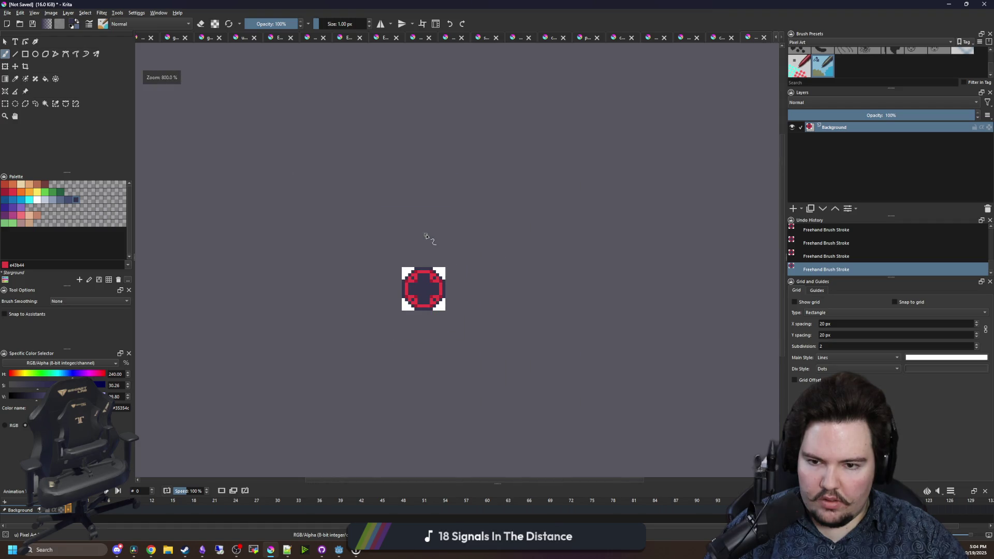
{"action": "scroll", "coordinate": [421, 288], "scroll_direction": "up", "scroll_amount": 5}
- Repaint a bright red band across the interior and add orange at the cross centre
{"action": "key", "text": "p"}
{"action": "left_click", "coordinate": [515, 337]}
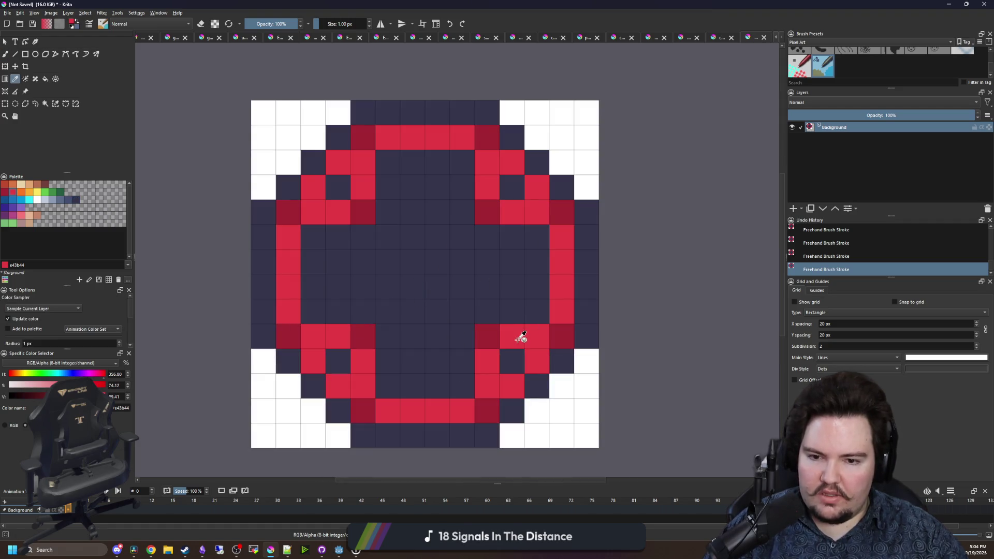
{"action": "key", "text": "b"}
{"action": "mouse_move", "coordinate": [510, 290]}
{"action": "left_mouse_down"}
{"action": "mouse_move", "coordinate": [406, 262]}
{"action": "mouse_move", "coordinate": [389, 277]}
{"action": "mouse_move", "coordinate": [406, 304]}
{"action": "mouse_move", "coordinate": [414, 362]}
{"action": "mouse_move", "coordinate": [426, 209]}
{"action": "mouse_move", "coordinate": [436, 243]}
{"action": "mouse_move", "coordinate": [409, 189]}
{"action": "left_mouse_up"}
{"action": "left_click", "coordinate": [21, 192]}
{"action": "mouse_move", "coordinate": [436, 266]}
{"action": "left_mouse_down"}
{"action": "mouse_move", "coordinate": [413, 284]}
{"action": "mouse_move", "coordinate": [425, 310]}
{"action": "mouse_move", "coordinate": [394, 264]}
{"action": "mouse_move", "coordinate": [437, 244]}
{"action": "mouse_move", "coordinate": [460, 280]}
{"action": "left_mouse_up"}
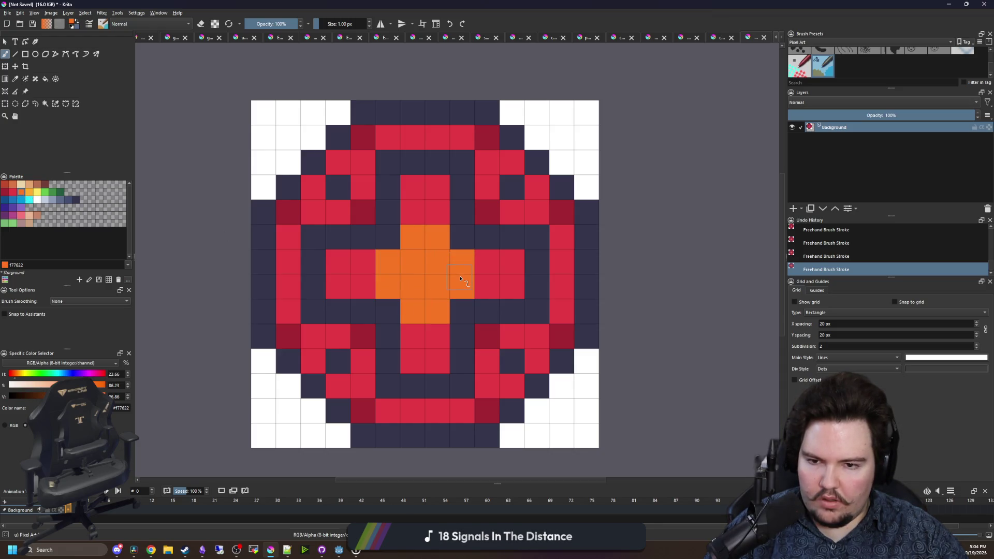
- Paint dark red cells around the orange cross on all four sides
{"action": "left_click", "coordinate": [6, 195]}
{"action": "left_click_drag", "start_coordinate": [345, 262], "coordinate": [339, 287]}
{"action": "left_click_drag", "start_coordinate": [444, 189], "coordinate": [409, 187]}
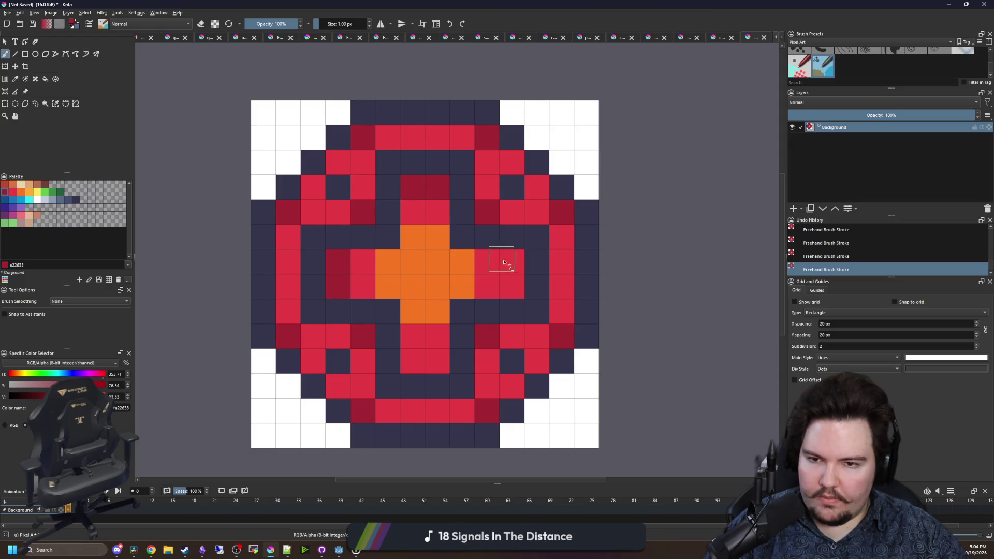
{"action": "left_click_drag", "start_coordinate": [501, 260], "coordinate": [513, 287]}
{"action": "left_click_drag", "start_coordinate": [448, 362], "coordinate": [420, 360]}
{"action": "scroll", "coordinate": [398, 269], "scroll_direction": "down", "scroll_amount": 10}
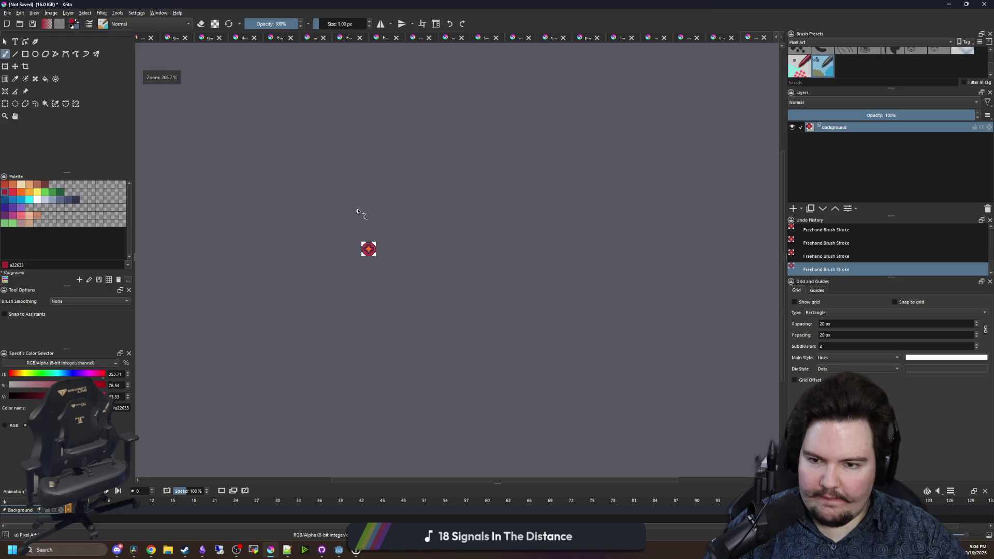
{"action": "scroll", "coordinate": [369, 236], "scroll_direction": "up", "scroll_amount": 10}
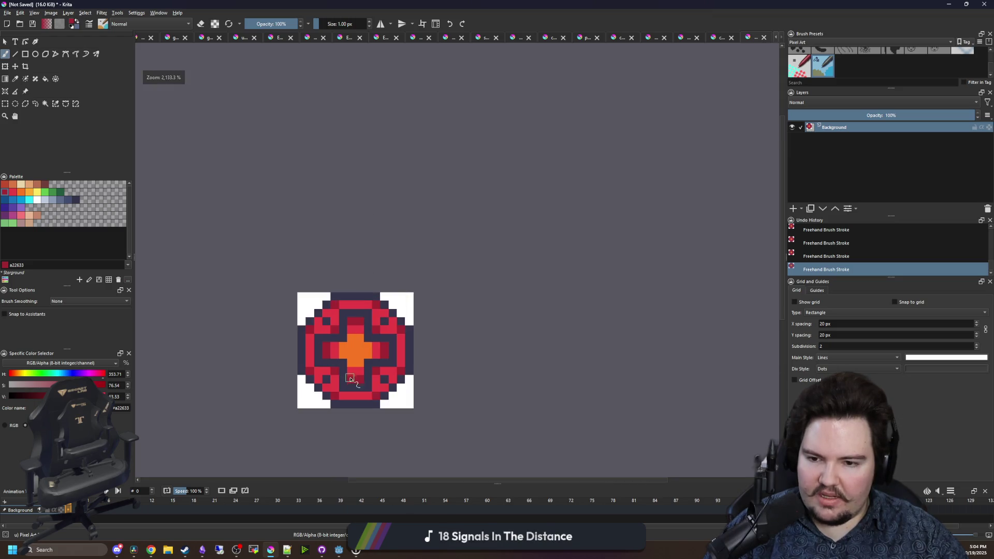
- Flood-fill the cross with navy and brush the inner red blocks navy
{"action": "key", "text": "f"}
{"action": "left_click", "coordinate": [349, 337], "text": "ctrl"}
{"action": "left_click", "coordinate": [361, 345]}
{"action": "key", "text": "b"}
{"action": "mouse_move", "coordinate": [360, 371]}
{"action": "left_mouse_down"}
{"action": "mouse_move", "coordinate": [362, 395]}
{"action": "mouse_move", "coordinate": [388, 366]}
{"action": "mouse_move", "coordinate": [355, 316]}
{"action": "mouse_move", "coordinate": [314, 311]}
{"action": "left_mouse_up"}
{"action": "left_click", "coordinate": [455, 323]}
{"action": "mouse_move", "coordinate": [368, 270]}
{"action": "left_mouse_down"}
{"action": "mouse_move", "coordinate": [374, 264]}
{"action": "mouse_move", "coordinate": [350, 213]}
{"action": "left_mouse_up"}
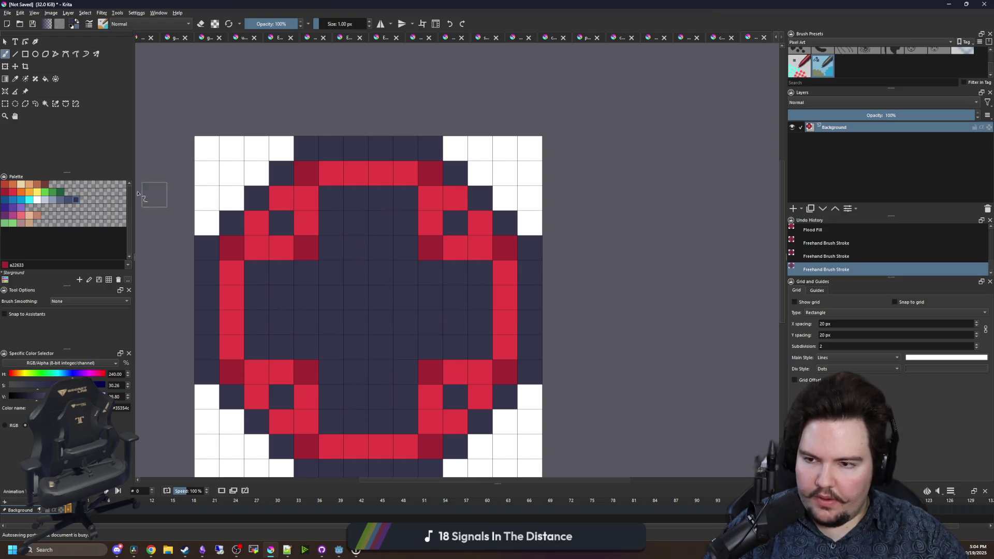
{"action": "scroll", "coordinate": [383, 280], "scroll_direction": "down", "scroll_amount": 1}
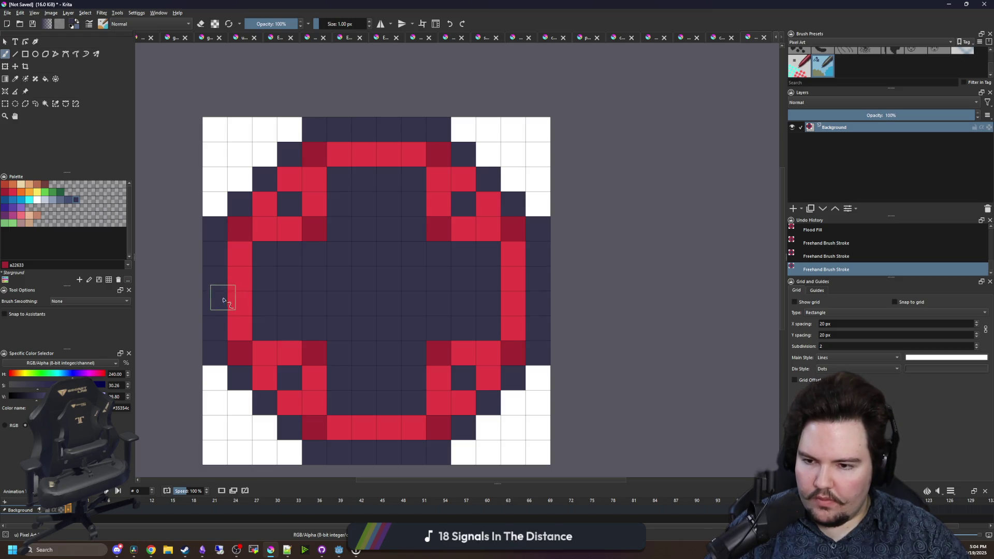
- Erase the edge-midpoint pixels on all four sides to transparency
{"action": "key", "text": "e"}
{"action": "mouse_move", "coordinate": [223, 282]}
{"action": "left_mouse_down"}
{"action": "mouse_move", "coordinate": [223, 308]}
{"action": "mouse_move", "coordinate": [239, 293]}
{"action": "left_mouse_up"}
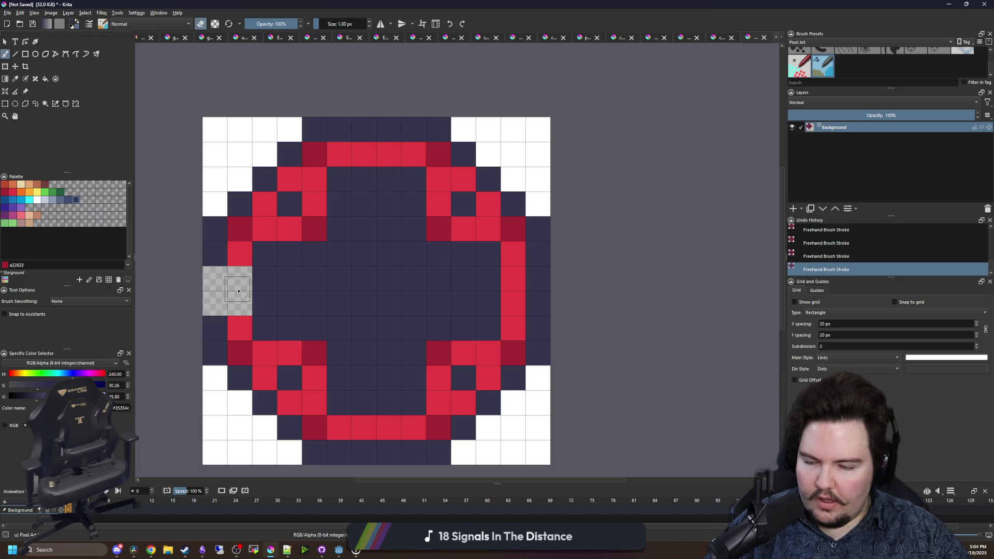
{"action": "left_click_drag", "start_coordinate": [383, 121], "coordinate": [379, 124]}
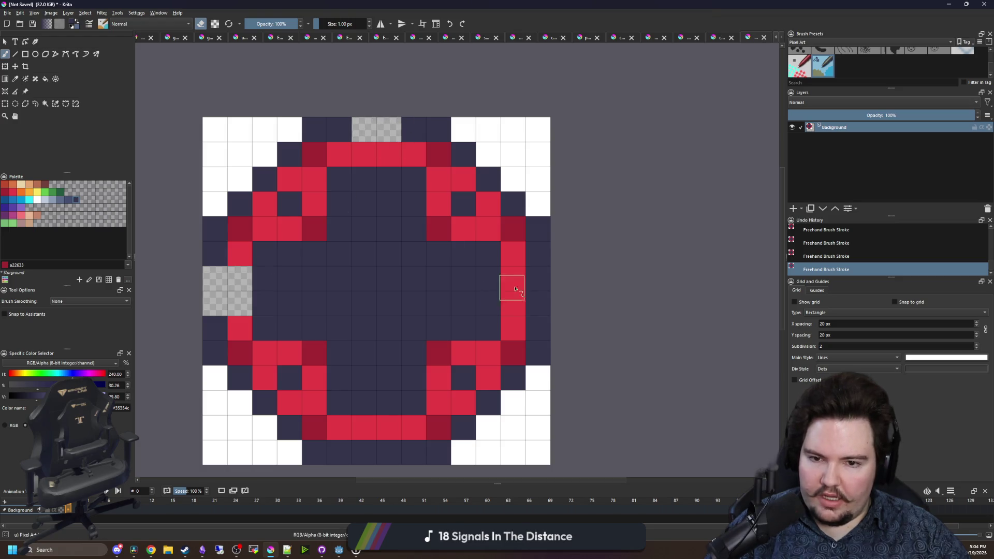
{"action": "left_click_drag", "start_coordinate": [533, 282], "coordinate": [535, 298]}
{"action": "left_click", "coordinate": [387, 454]}
{"action": "key", "text": "e"}
- Paint the red pixels beside each transparent notch navy
{"action": "left_click_drag", "start_coordinate": [399, 408], "coordinate": [373, 409]}
{"action": "left_click_drag", "start_coordinate": [522, 288], "coordinate": [523, 259]}
{"action": "left_click_drag", "start_coordinate": [249, 285], "coordinate": [249, 256]}
{"action": "left_click_drag", "start_coordinate": [374, 136], "coordinate": [397, 138]}
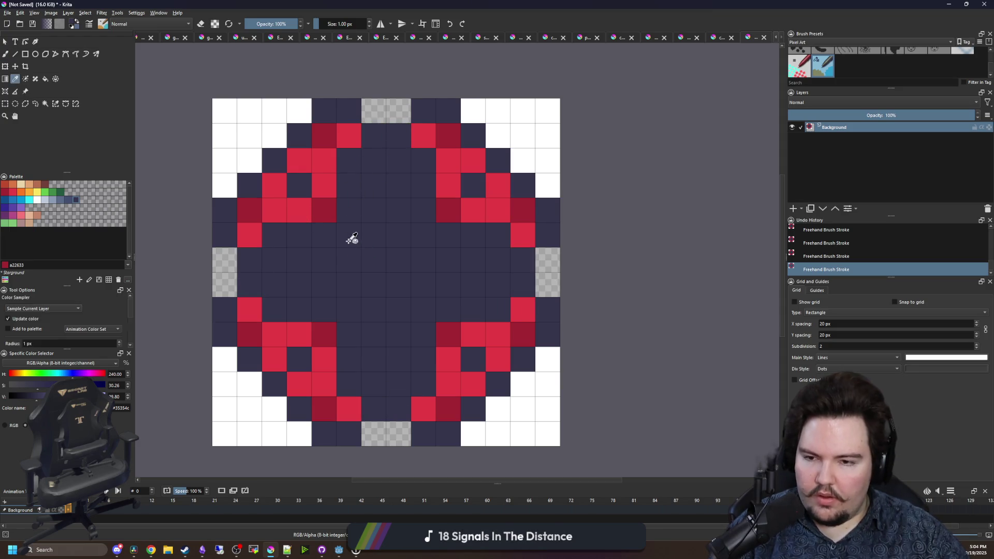
- Sample bright red and paint it into all four quadrants
{"action": "left_click", "coordinate": [300, 212], "text": "ctrl"}
{"action": "mouse_move", "coordinate": [271, 235]}
{"action": "left_mouse_down"}
{"action": "mouse_move", "coordinate": [337, 233]}
{"action": "mouse_move", "coordinate": [349, 156]}
{"action": "left_mouse_up"}
{"action": "mouse_move", "coordinate": [432, 162]}
{"action": "left_mouse_down"}
{"action": "mouse_move", "coordinate": [421, 222]}
{"action": "mouse_move", "coordinate": [507, 234]}
{"action": "left_mouse_up"}
{"action": "mouse_move", "coordinate": [520, 309]}
{"action": "left_mouse_down"}
{"action": "mouse_move", "coordinate": [436, 308]}
{"action": "mouse_move", "coordinate": [415, 385]}
{"action": "left_mouse_up"}
{"action": "mouse_move", "coordinate": [350, 383]}
{"action": "left_mouse_down"}
{"action": "mouse_move", "coordinate": [348, 324]}
{"action": "mouse_move", "coordinate": [322, 302]}
{"action": "mouse_move", "coordinate": [318, 309]}
{"action": "left_mouse_up"}
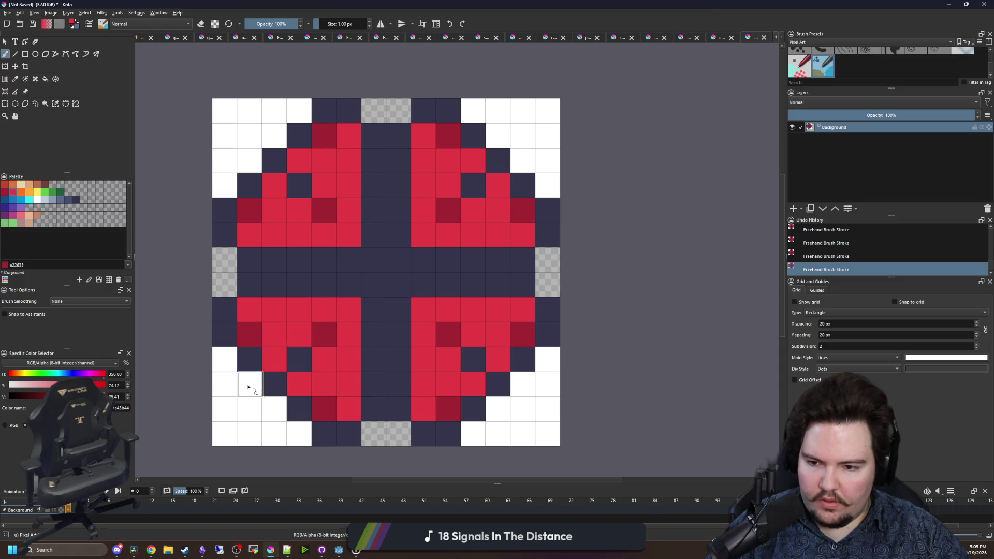
- Make the four white corners transparent with contiguous selection and Delete, then deselect
{"action": "left_click", "coordinate": [47, 107]}
{"action": "left_click", "coordinate": [266, 437]}
{"action": "key", "text": "Delete"}
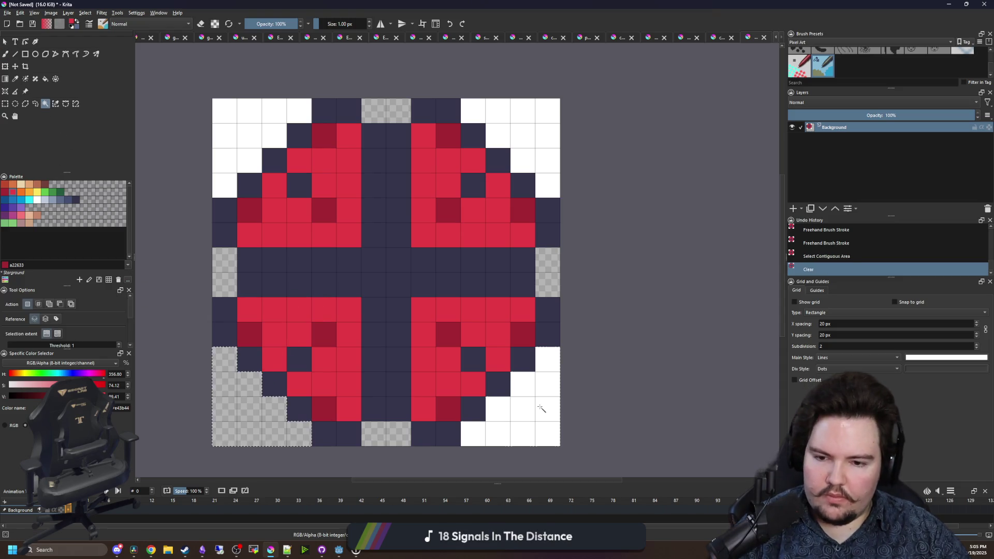
{"action": "left_click", "coordinate": [539, 408]}
{"action": "key", "text": "Delete"}
{"action": "left_click", "coordinate": [522, 134]}
{"action": "key", "text": "Delete"}
{"action": "left_click", "coordinate": [248, 134]}
{"action": "key", "text": "ctrl+shift+a"}
- Sample dark navy and paint two outline cells at each of the four corners
{"action": "scroll", "coordinate": [398, 248], "scroll_direction": "down", "scroll_amount": 8}
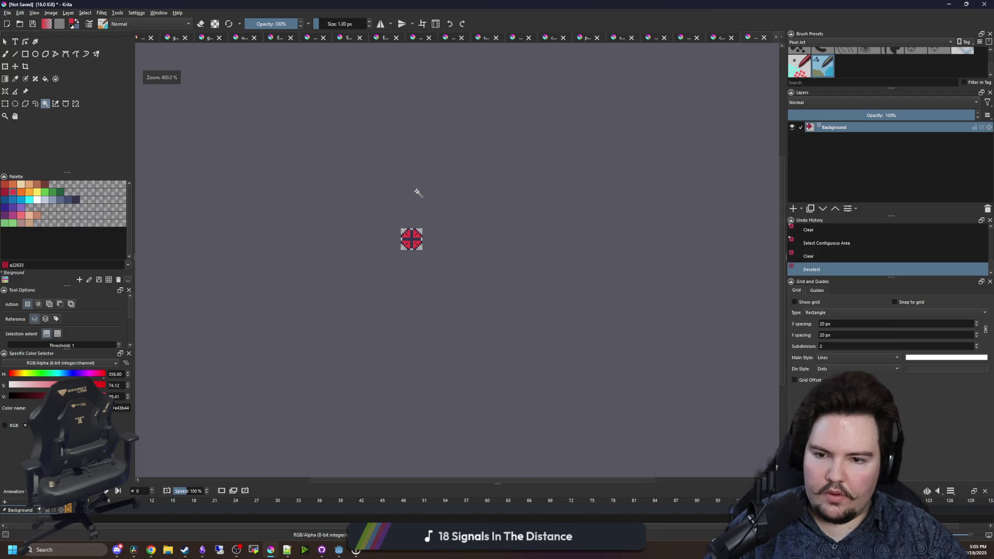
{"action": "scroll", "coordinate": [435, 188], "scroll_direction": "up", "scroll_amount": 10}
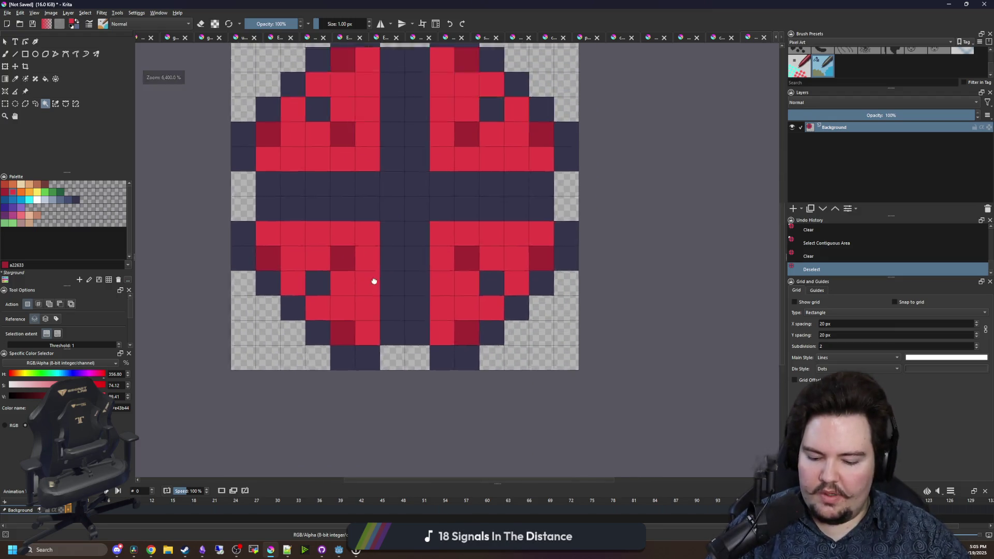
{"action": "key", "text": "p"}
{"action": "left_click", "coordinate": [255, 325]}
{"action": "key", "text": "b"}
{"action": "left_click", "coordinate": [250, 345]}
{"action": "left_click", "coordinate": [275, 371]}
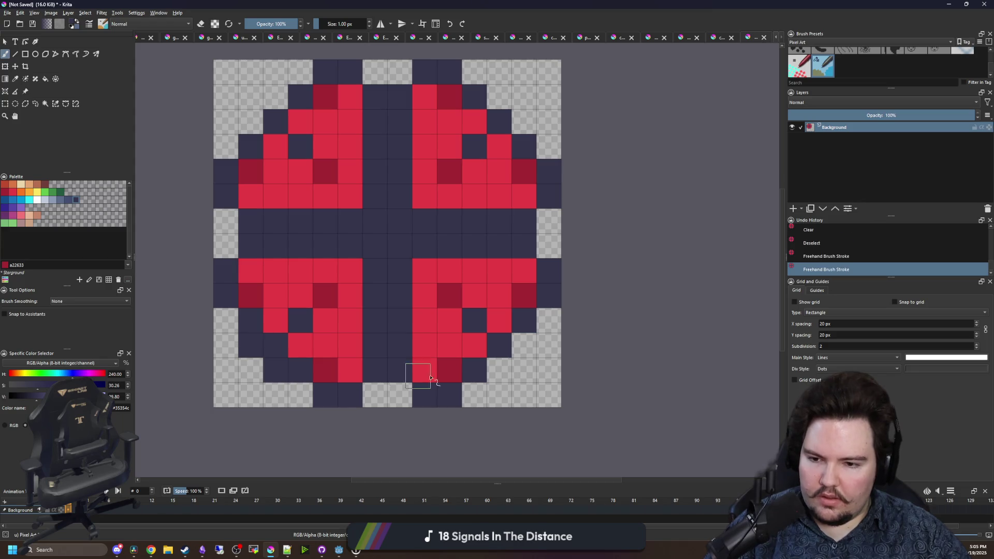
{"action": "left_click", "coordinate": [497, 371]}
{"action": "left_click", "coordinate": [524, 346]}
{"action": "left_click", "coordinate": [524, 122]}
{"action": "left_click", "coordinate": [498, 97]}
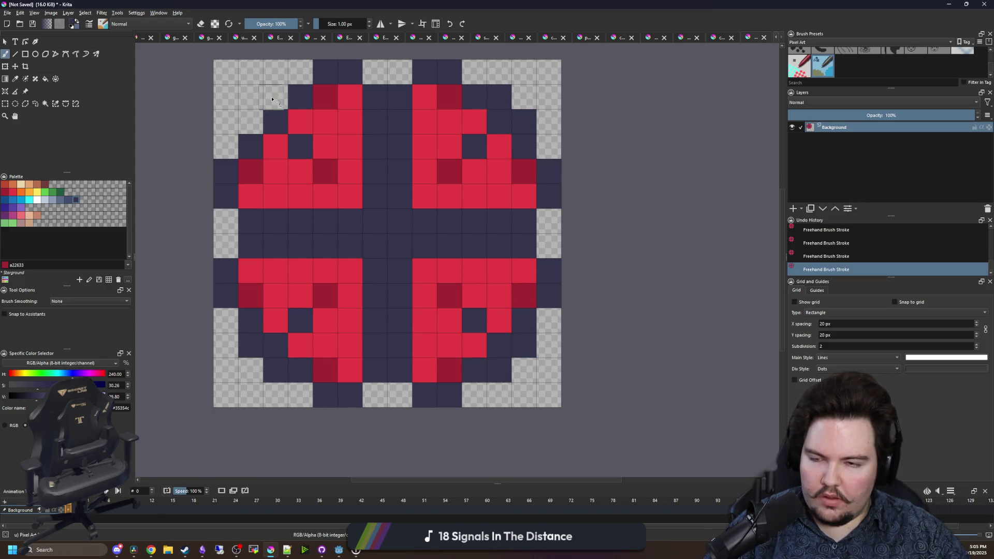
{"action": "left_click", "coordinate": [275, 97]}
{"action": "left_click", "coordinate": [250, 122]}
- Paint one dark crimson shading cell inside each quadrant's outer corner
{"action": "left_click", "coordinate": [326, 97], "text": "ctrl"}
{"action": "left_click", "coordinate": [275, 122]}
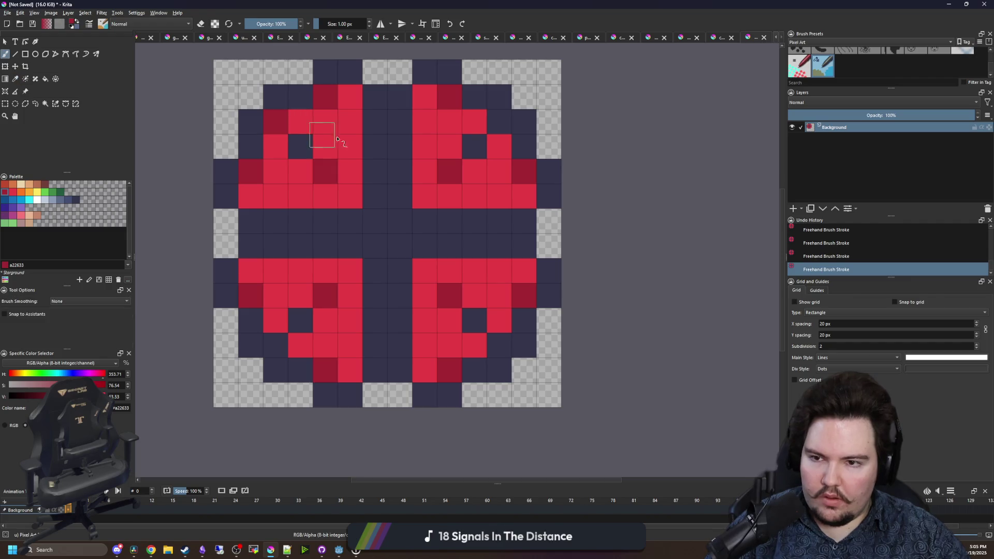
{"action": "left_click", "coordinate": [498, 122]}
{"action": "left_click", "coordinate": [498, 345]}
{"action": "left_click", "coordinate": [276, 346]}
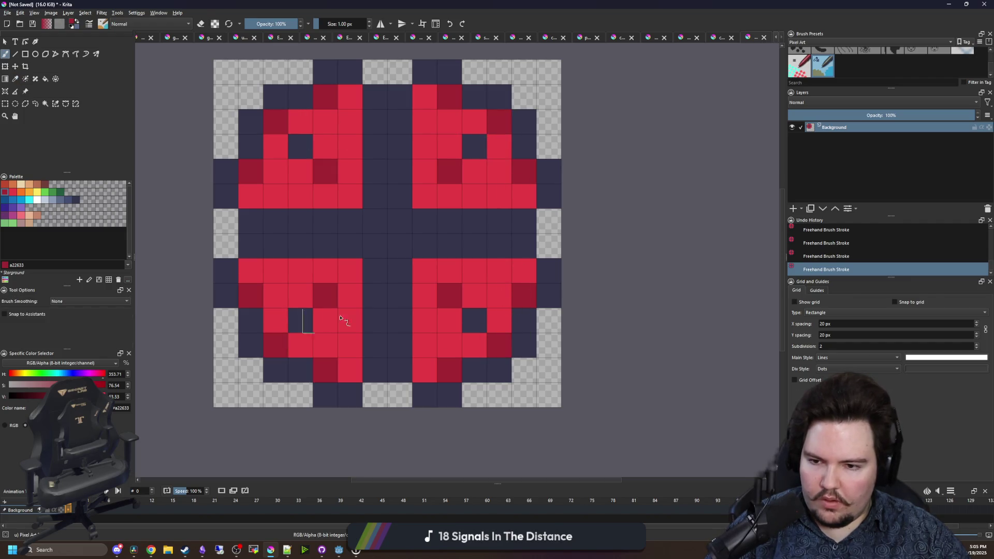
{"action": "scroll", "coordinate": [403, 290], "scroll_direction": "down", "scroll_amount": 6}
{"action": "scroll", "coordinate": [422, 275], "scroll_direction": "up", "scroll_amount": 4}
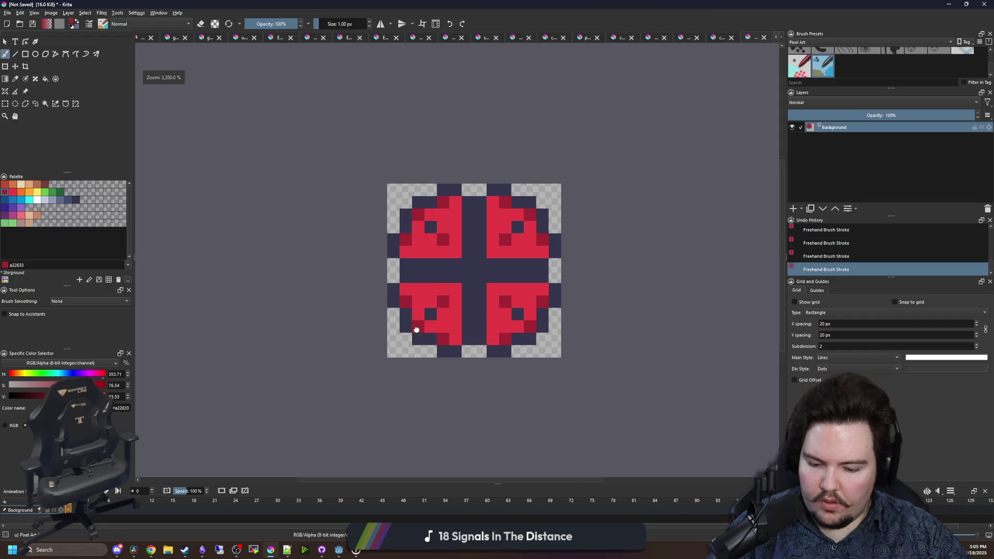
{"action": "scroll", "coordinate": [416, 330], "scroll_direction": "up", "scroll_amount": 1}
{"action": "left_click", "coordinate": [315, 414], "text": "ctrl"}
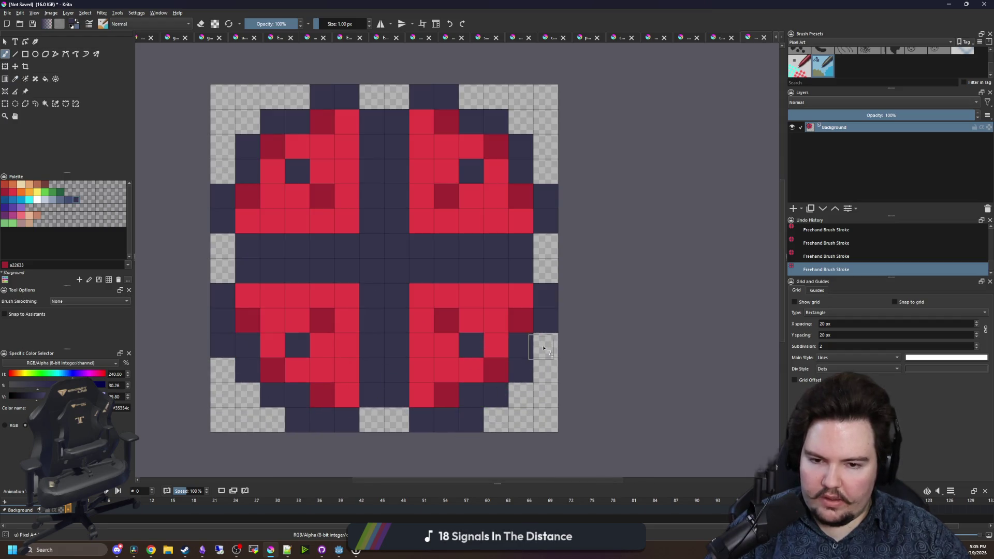
- Extend the navy outline with cells on the right edge, top row and left edge
{"action": "left_click", "coordinate": [545, 171]}
{"action": "left_click", "coordinate": [471, 97]}
{"action": "left_click", "coordinate": [297, 97]}
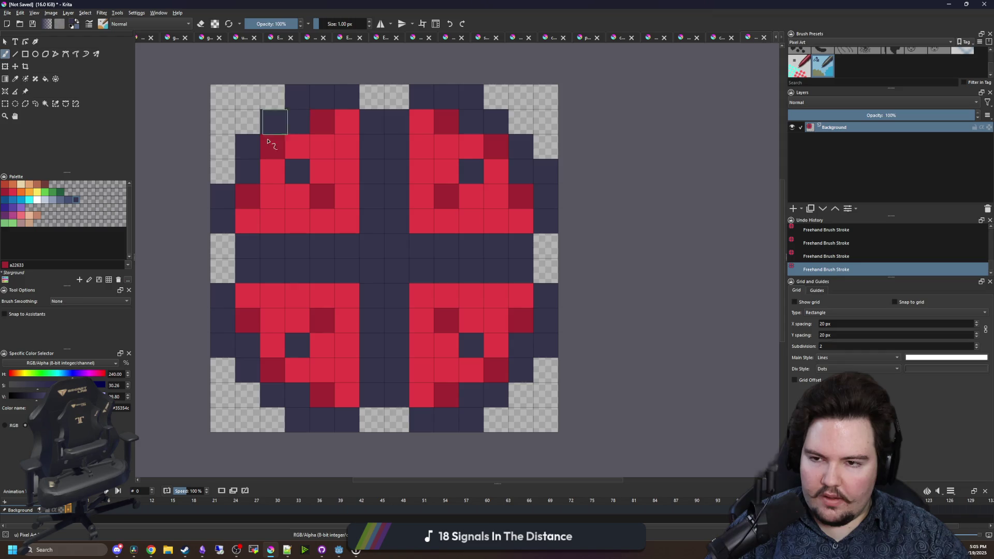
{"action": "left_click", "coordinate": [222, 173]}
- Paint eight cells just inside the outline dark crimson around the bomb
{"action": "left_click", "coordinate": [246, 199], "text": "ctrl"}
{"action": "left_click", "coordinate": [247, 171]}
{"action": "left_click", "coordinate": [297, 121]}
{"action": "left_click", "coordinate": [471, 121]}
{"action": "left_click", "coordinate": [522, 174]}
{"action": "left_click", "coordinate": [519, 345]}
{"action": "left_click", "coordinate": [468, 393]}
{"action": "left_click", "coordinate": [299, 391]}
{"action": "left_click", "coordinate": [259, 339]}
- Sample bright red and flood-fill the dark-red shading cells in the lower quadrants red
{"action": "scroll", "coordinate": [375, 245], "scroll_direction": "down", "scroll_amount": 6}
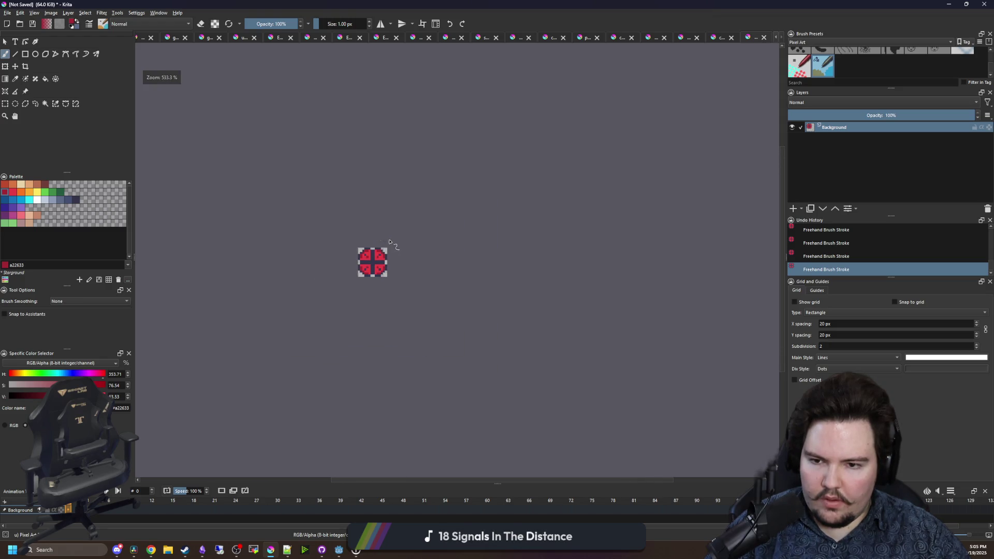
{"action": "scroll", "coordinate": [389, 241], "scroll_direction": "up", "scroll_amount": 8}
{"action": "key", "text": "p"}
{"action": "left_click", "coordinate": [276, 304]}
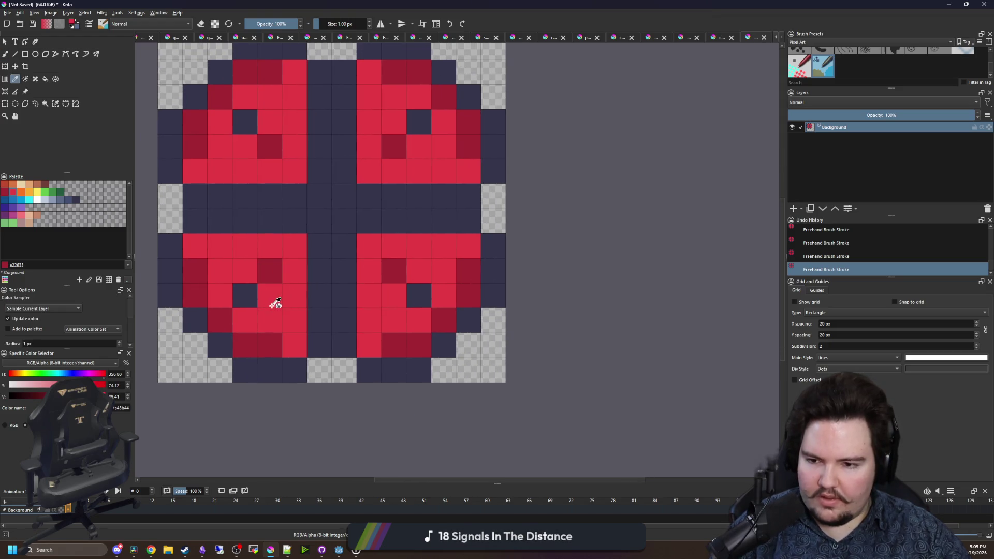
{"action": "key", "text": "f"}
{"action": "left_click", "coordinate": [272, 342]}
{"action": "left_click", "coordinate": [223, 322]}
{"action": "left_click", "coordinate": [193, 290]}
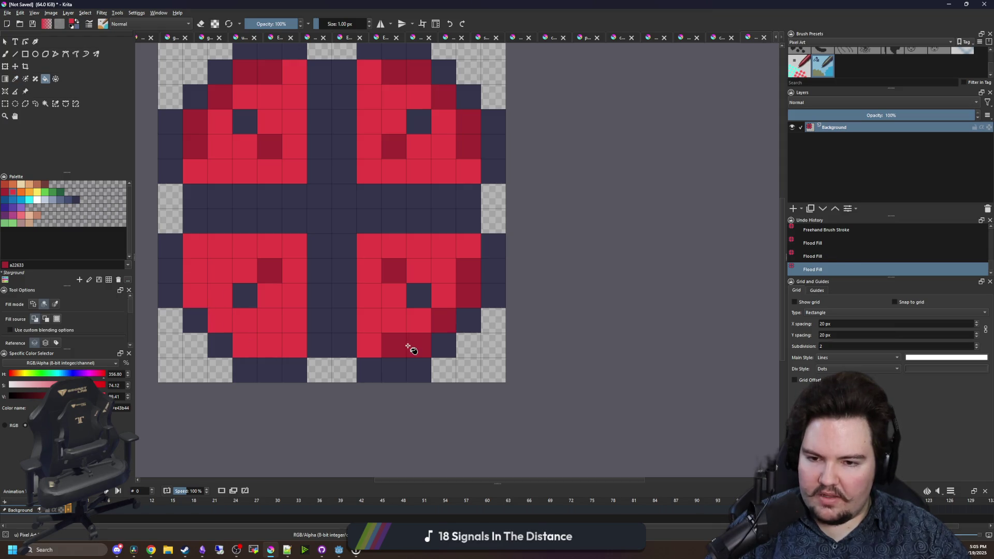
{"action": "left_click", "coordinate": [411, 344]}
{"action": "left_click", "coordinate": [467, 266]}
{"action": "left_click_drag", "start_coordinate": [470, 267], "coordinate": [485, 294]}
- Flood-fill the top quadrants' dark-red cells red, leaving one dark-red accent per quadrant
{"action": "left_click", "coordinate": [483, 171]}
{"action": "left_click", "coordinate": [432, 104]}
{"action": "left_click", "coordinate": [459, 123]}
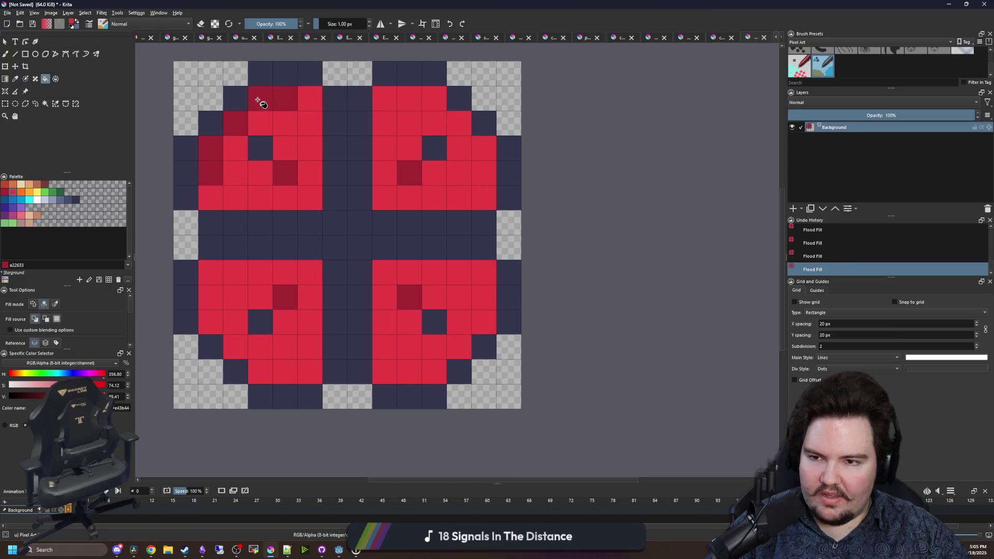
{"action": "left_click", "coordinate": [259, 97]}
{"action": "left_click", "coordinate": [235, 123]}
{"action": "left_click", "coordinate": [219, 156]}
{"action": "key", "text": "b"}
{"action": "scroll", "coordinate": [357, 227], "scroll_direction": "down", "scroll_amount": 10}
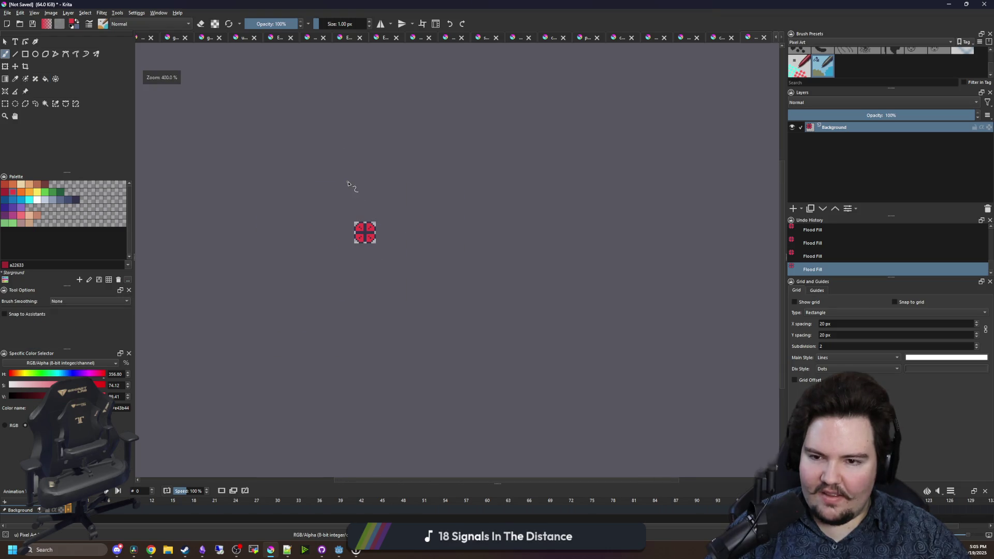
{"action": "scroll", "coordinate": [363, 213], "scroll_direction": "up", "scroll_amount": 10}
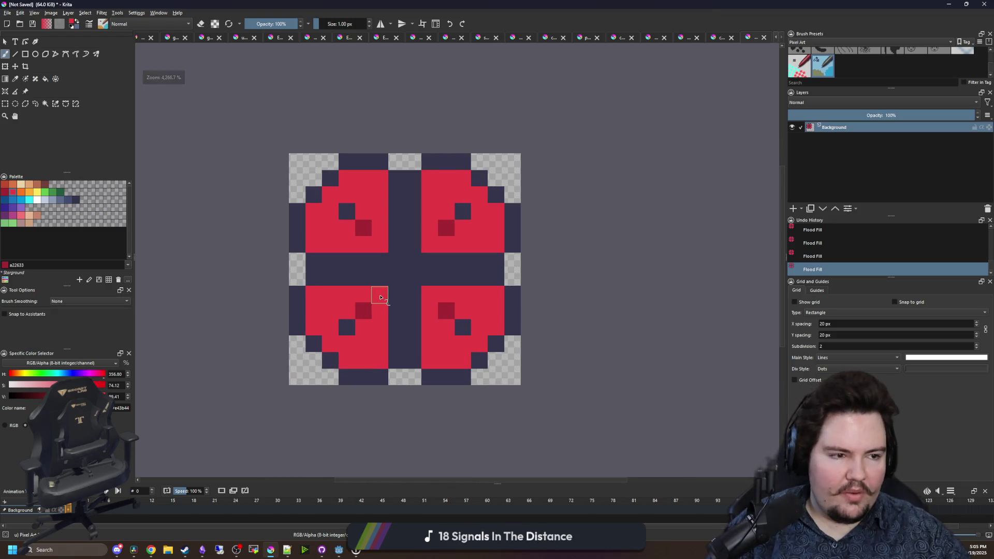
{"action": "scroll", "coordinate": [418, 286], "scroll_direction": "up", "scroll_amount": 2}
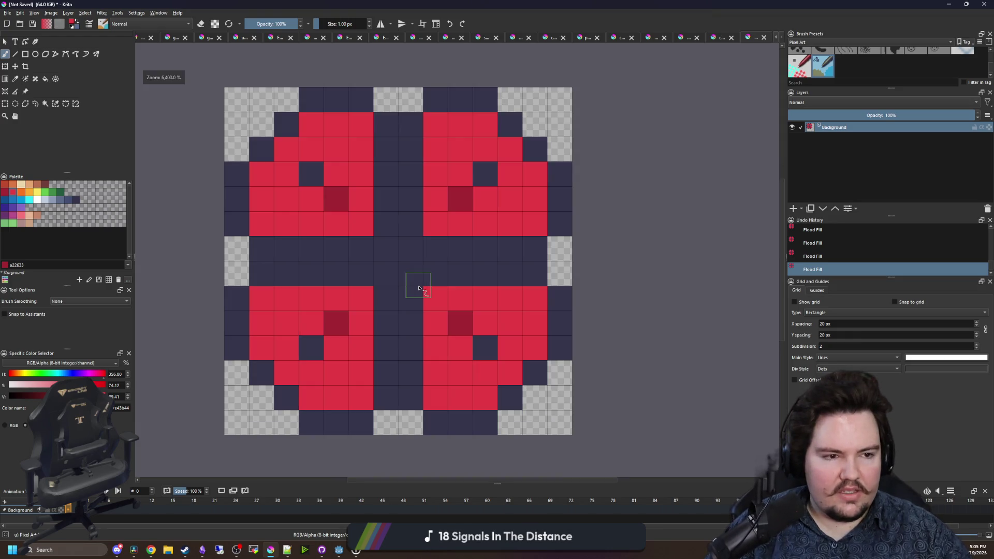
{"action": "left_click_drag", "start_coordinate": [418, 286], "coordinate": [402, 302]}
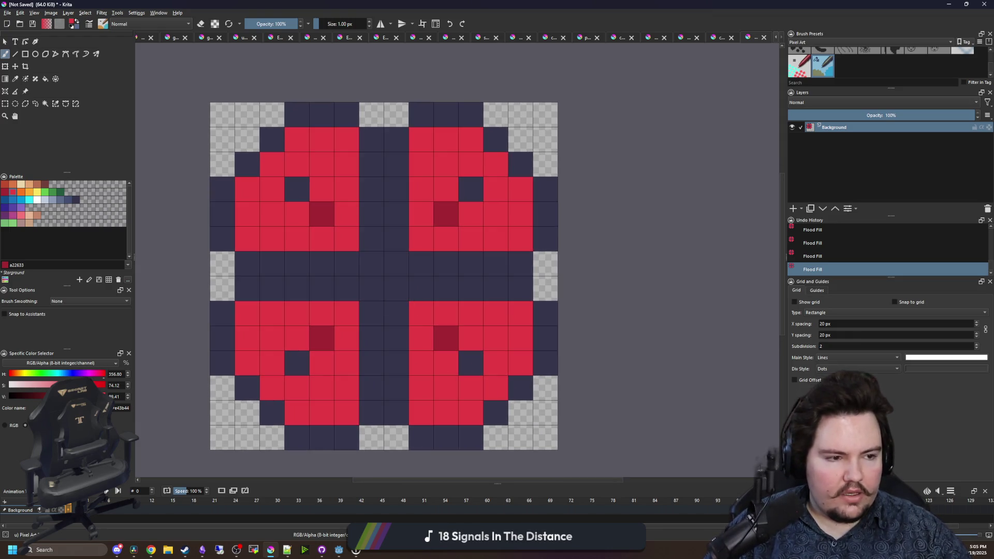
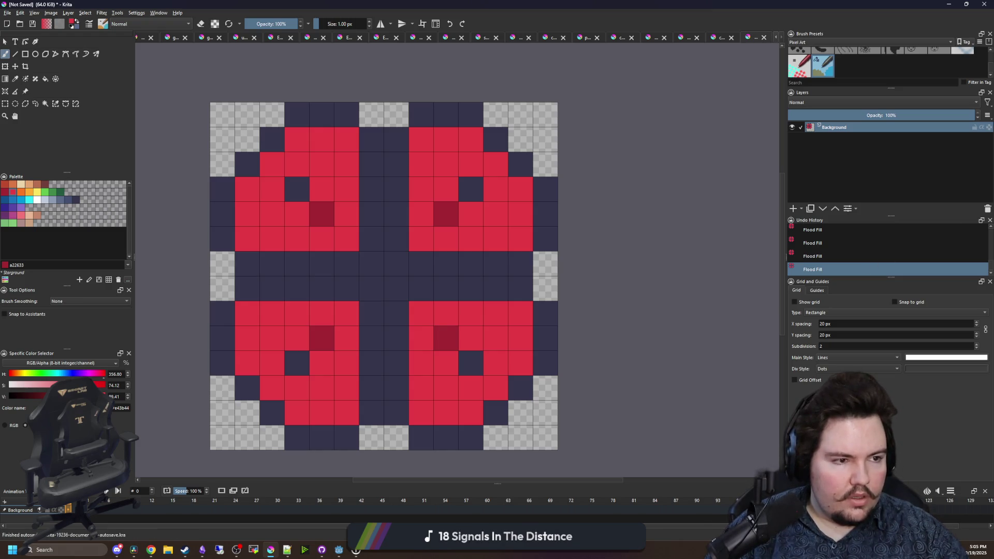
- Fill the four red lobes of the tile with yellow fee761
{"action": "left_click_drag", "start_coordinate": [391, 251], "coordinate": [380, 254]}
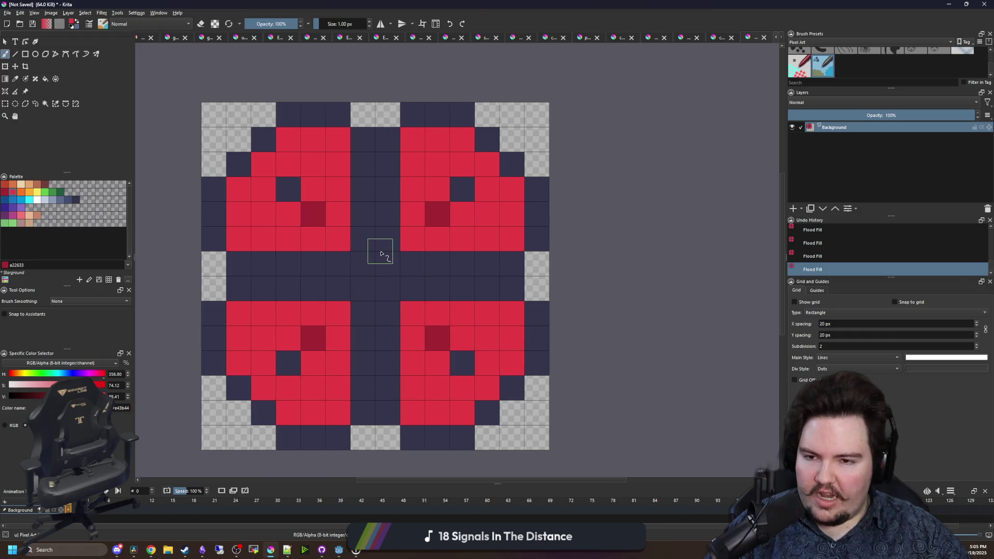
{"action": "key", "text": "f"}
{"action": "left_click", "coordinate": [47, 198]}
{"action": "left_click", "coordinate": [41, 194]}
{"action": "left_click", "coordinate": [274, 218]}
{"action": "left_click", "coordinate": [444, 239]}
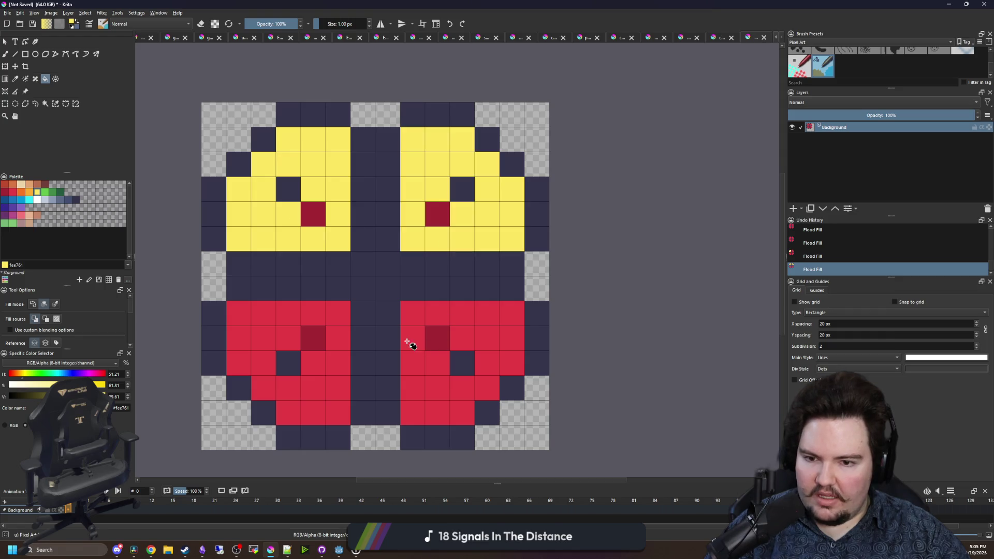
{"action": "left_click", "coordinate": [416, 361]}
{"action": "left_click", "coordinate": [334, 389]}
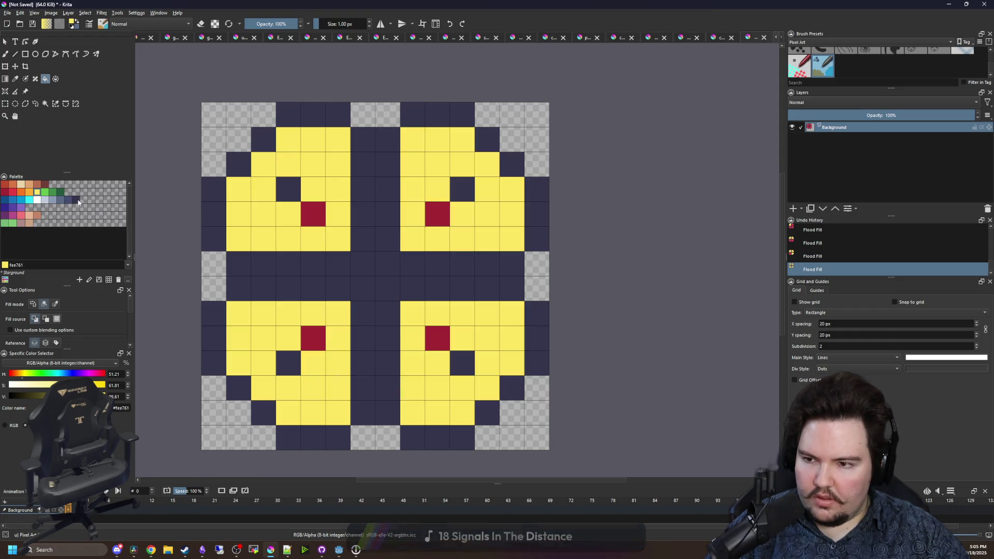
- Paint over the leftover red eye pixels in the lobes with yellow
{"action": "key", "text": "b"}
{"action": "left_click", "coordinate": [313, 214]}
{"action": "left_click", "coordinate": [313, 338]}
{"action": "left_click", "coordinate": [442, 344]}
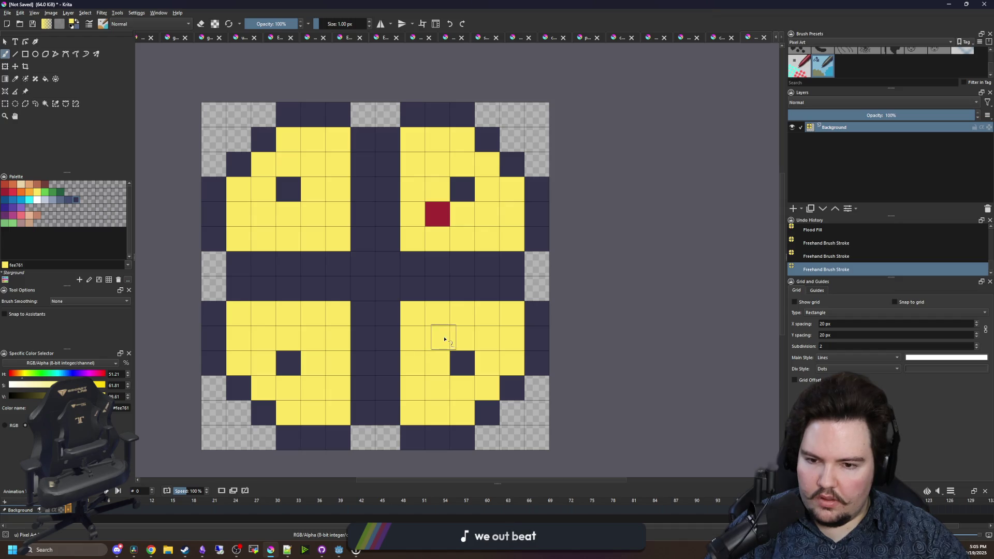
{"action": "key", "text": "f"}
{"action": "key", "text": "b"}
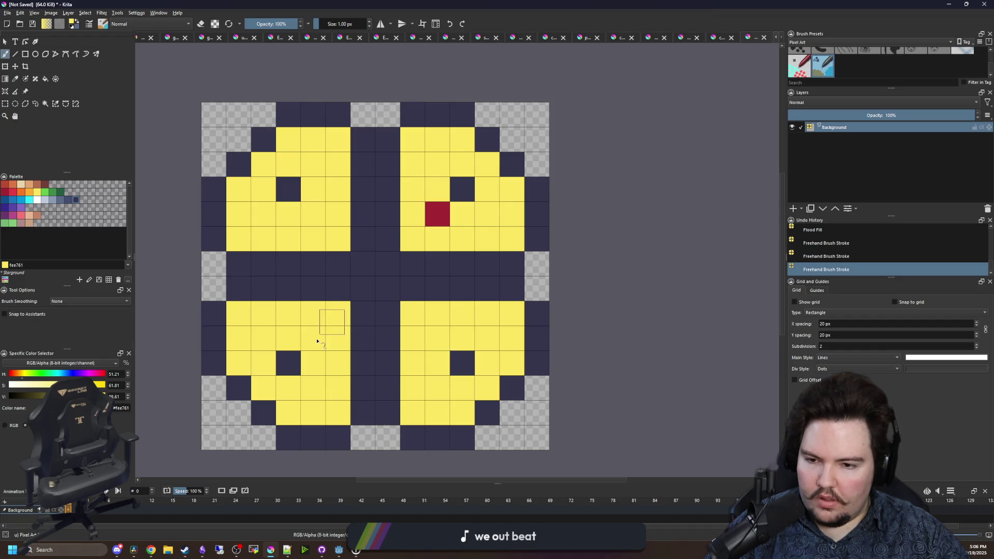
{"action": "key", "text": "e"}
{"action": "left_click", "coordinate": [413, 344]}
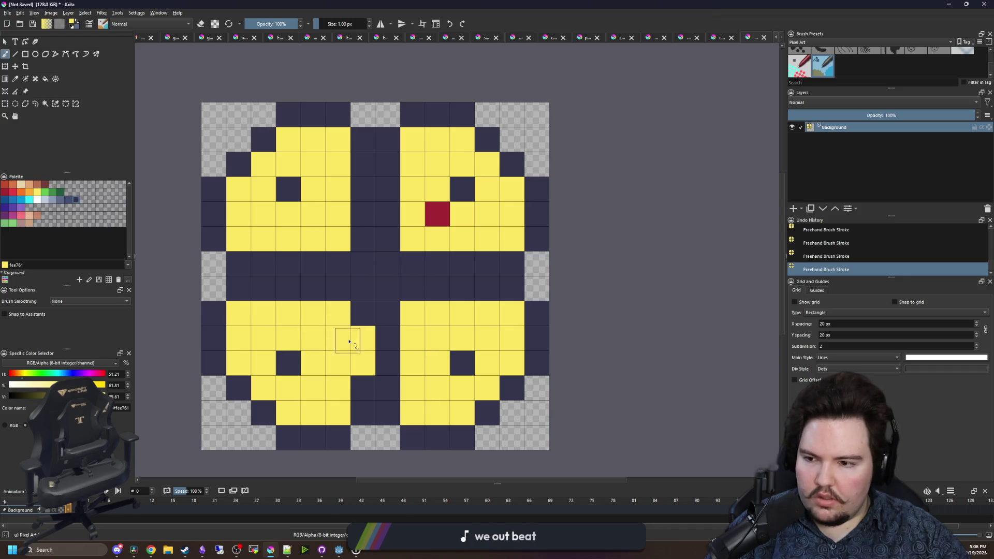
{"action": "key", "text": "ctrl+z"}
- Place a dark navy 35354c cell in the lower-left, lower-right and upper-left lobes
{"action": "left_click", "coordinate": [75, 200]}
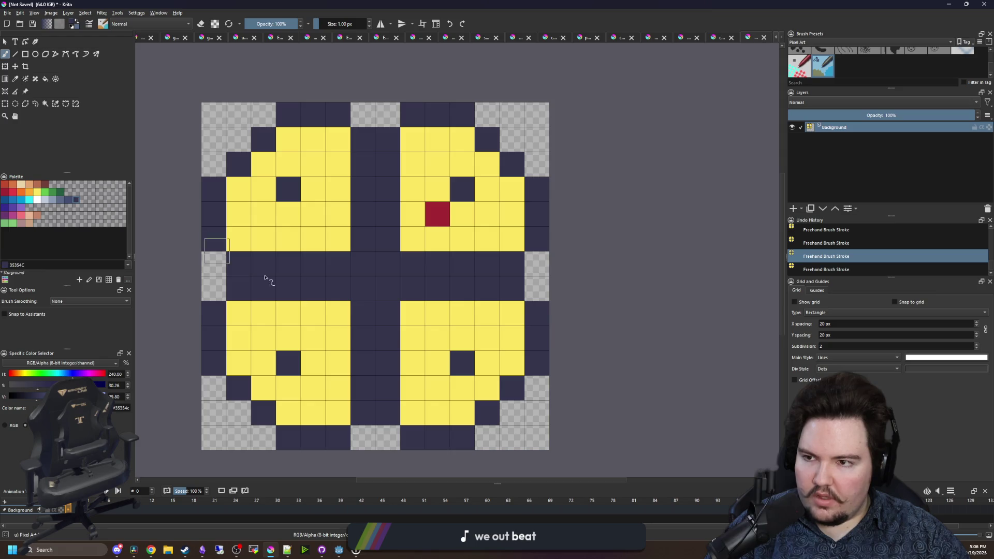
{"action": "left_click", "coordinate": [313, 338]}
{"action": "left_click", "coordinate": [441, 341]}
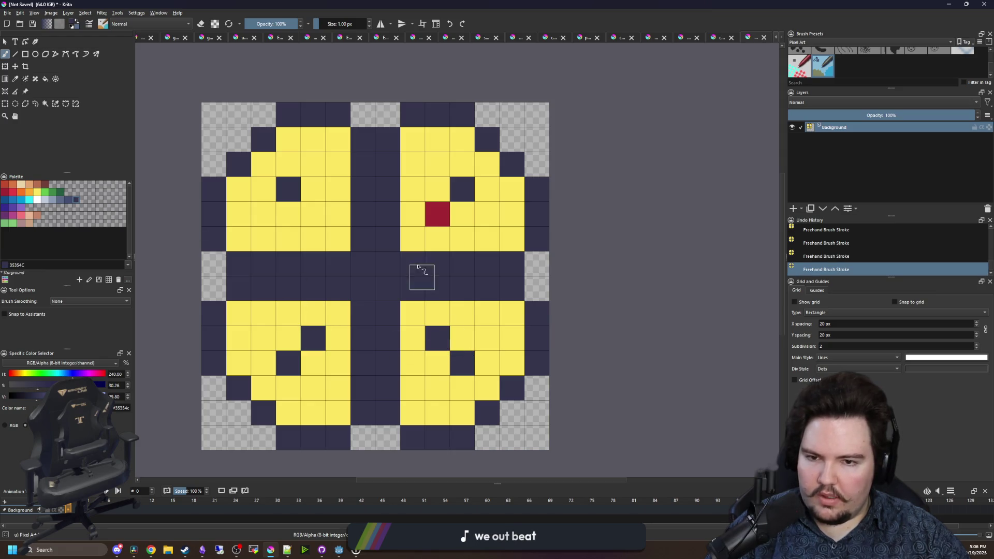
{"action": "left_click", "coordinate": [313, 213]}
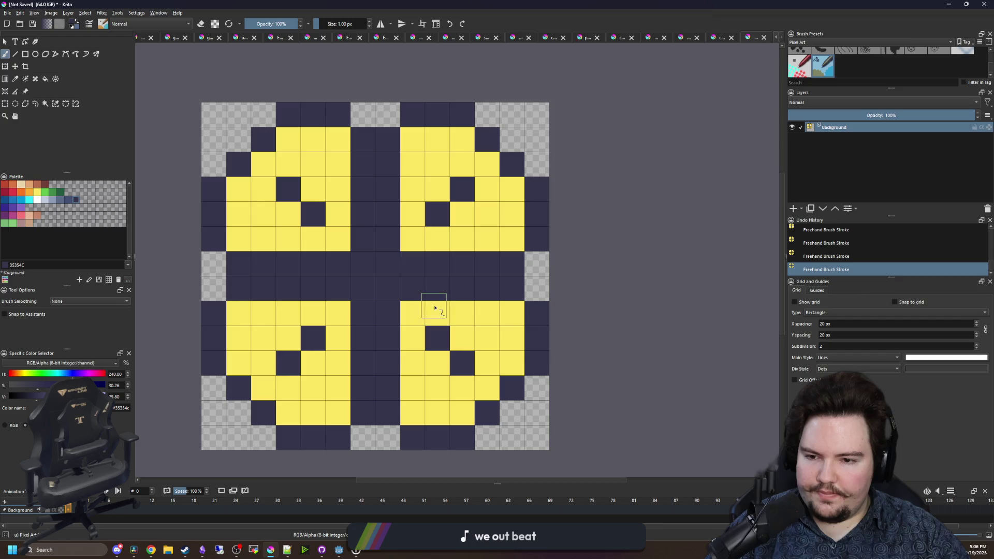
- Grow each quadrant's dark cell into a 2x2 navy centre
{"action": "left_click", "coordinate": [289, 337]}
{"action": "left_click", "coordinate": [313, 362]}
{"action": "left_click", "coordinate": [463, 338]}
{"action": "left_click", "coordinate": [438, 362]}
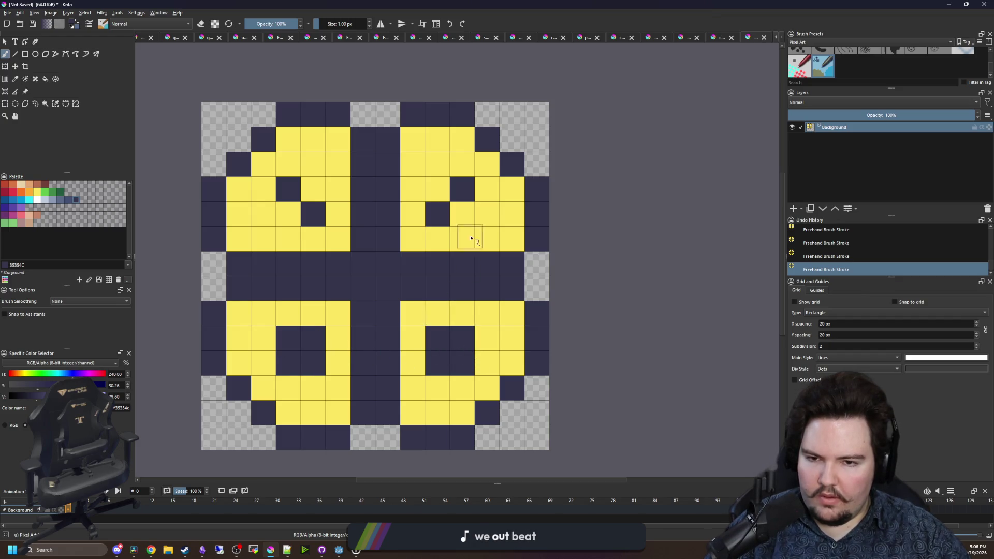
{"action": "left_click", "coordinate": [462, 213]}
{"action": "left_click", "coordinate": [438, 187]}
{"action": "left_click", "coordinate": [313, 188]}
{"action": "left_click", "coordinate": [289, 213]}
{"action": "scroll", "coordinate": [374, 267], "scroll_direction": "down", "scroll_amount": 5}
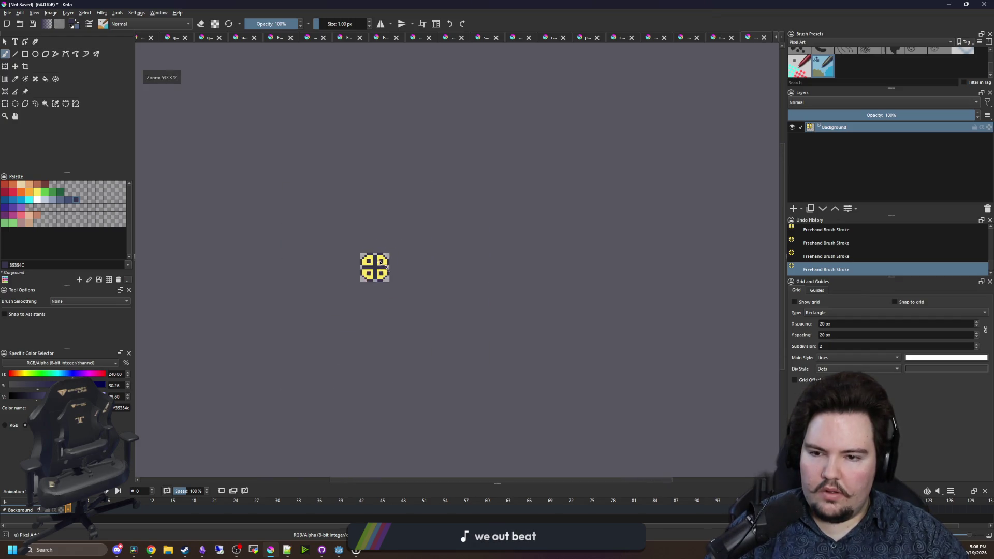
{"action": "scroll", "coordinate": [395, 262], "scroll_direction": "up", "scroll_amount": 10}
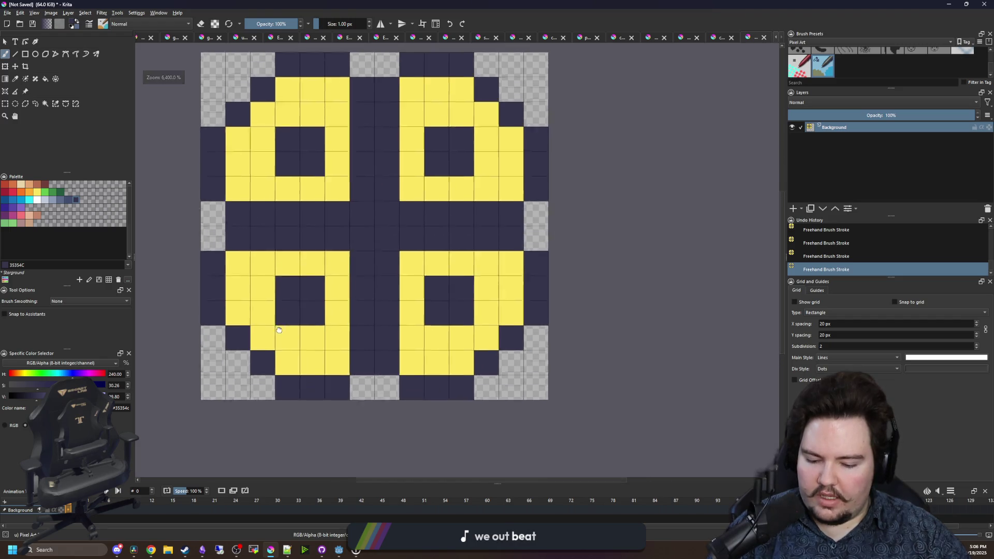
- Shade the rings' outer columns and bottom rows with orange f77622
{"action": "key", "text": "p"}
{"action": "left_click", "coordinate": [29, 191]}
{"action": "key", "text": "b"}
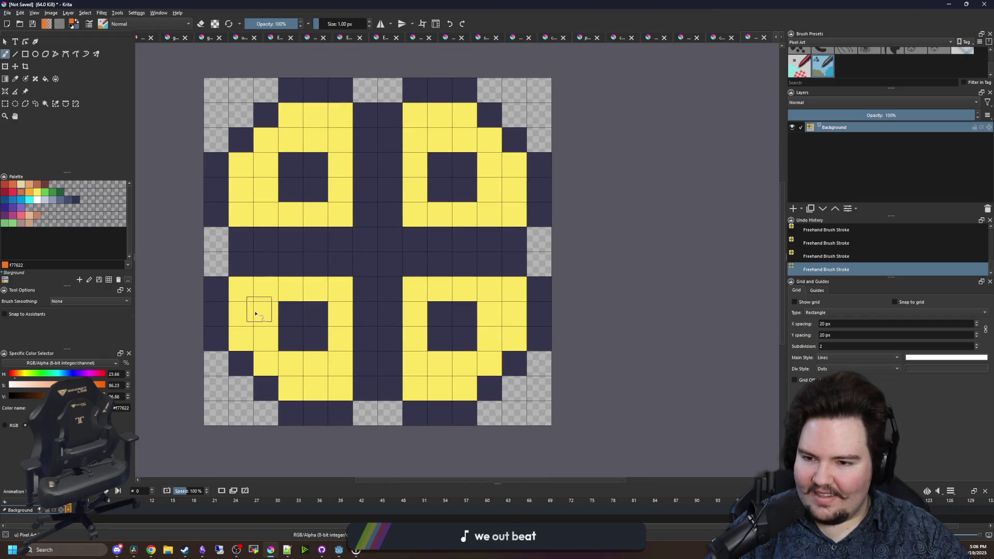
{"action": "left_click_drag", "start_coordinate": [241, 288], "coordinate": [246, 337]}
{"action": "left_click_drag", "start_coordinate": [291, 388], "coordinate": [340, 389]}
{"action": "left_click_drag", "start_coordinate": [415, 388], "coordinate": [464, 388]}
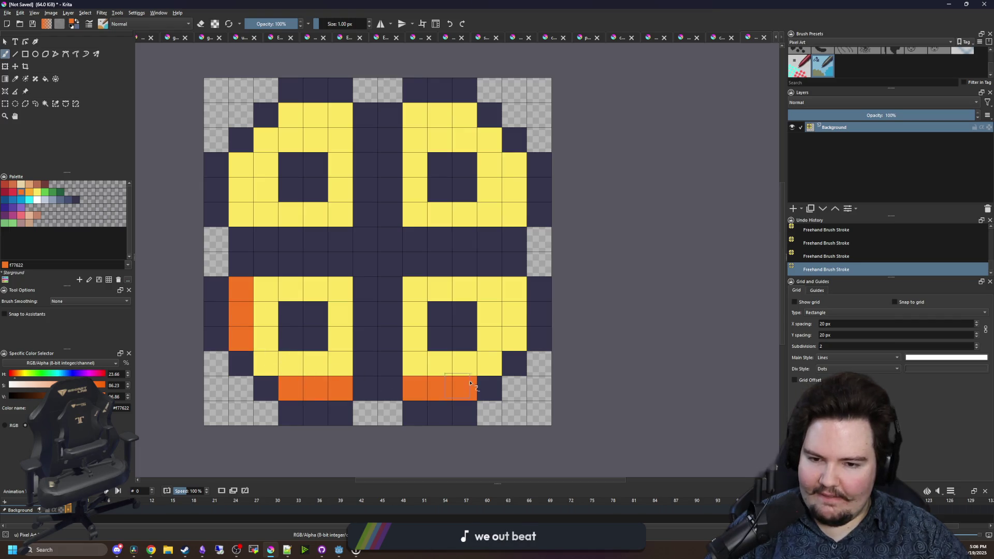
{"action": "left_click_drag", "start_coordinate": [514, 339], "coordinate": [512, 299]}
{"action": "mouse_move", "coordinate": [517, 208]}
{"action": "left_mouse_down"}
{"action": "mouse_move", "coordinate": [415, 214]}
{"action": "mouse_move", "coordinate": [414, 189]}
{"action": "left_mouse_up"}
{"action": "mouse_move", "coordinate": [337, 190]}
{"action": "left_mouse_down"}
{"action": "mouse_move", "coordinate": [275, 210]}
{"action": "mouse_move", "coordinate": [249, 196]}
{"action": "left_mouse_up"}
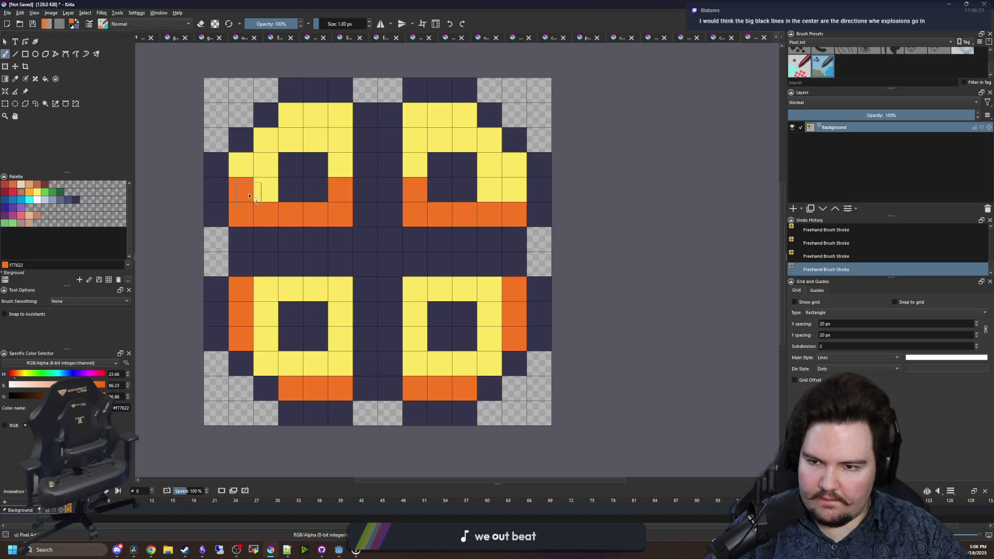
- Add orange corner and inner-top cells and extend the orange shading along the lower rings
{"action": "left_click", "coordinate": [288, 120]}
{"action": "left_click", "coordinate": [464, 115]}
{"action": "left_click_drag", "start_coordinate": [514, 190], "coordinate": [492, 193]}
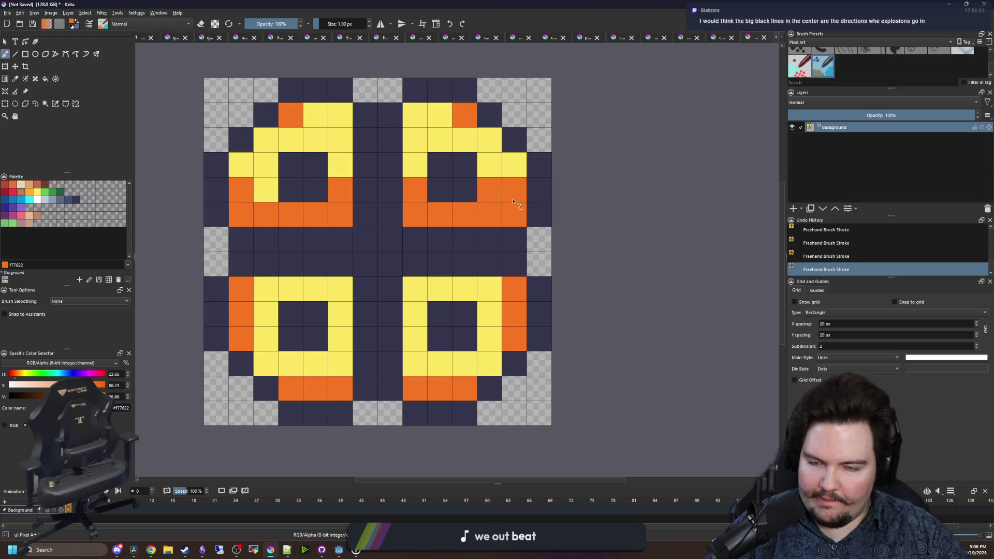
{"action": "key", "text": "ctrl+z"}
{"action": "left_click", "coordinate": [265, 365]}
{"action": "left_click_drag", "start_coordinate": [489, 365], "coordinate": [414, 362]}
{"action": "left_click", "coordinate": [494, 336]}
{"action": "left_click_drag", "start_coordinate": [347, 366], "coordinate": [290, 365]}
{"action": "left_click", "coordinate": [266, 340]}
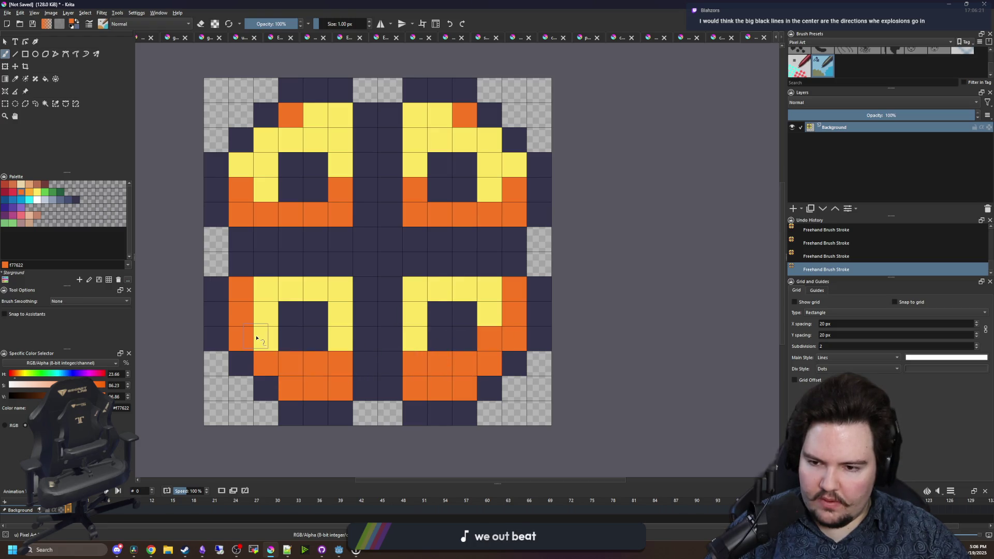
{"action": "left_click", "coordinate": [336, 286]}
{"action": "left_click", "coordinate": [409, 285]}
- Dot four red e43b44 cells beside the central dark column
{"action": "left_click", "coordinate": [13, 192]}
{"action": "left_click", "coordinate": [340, 214]}
{"action": "left_click", "coordinate": [415, 214]}
{"action": "left_click", "coordinate": [414, 288]}
{"action": "left_click", "coordinate": [346, 288]}
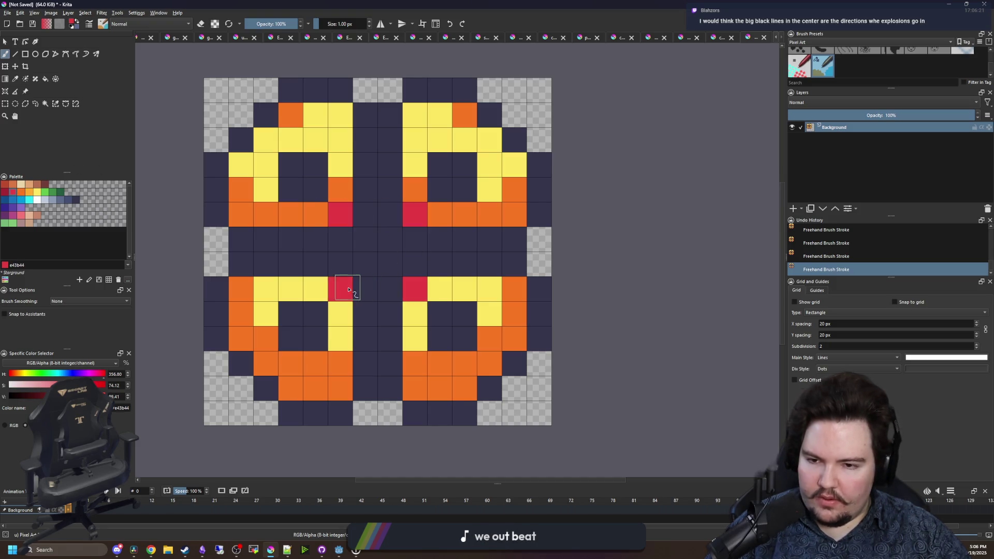
- Check the tile and switch the paint colour to green 3e8948
{"action": "scroll", "coordinate": [348, 289], "scroll_direction": "down", "scroll_amount": 8}
{"action": "scroll", "coordinate": [380, 200], "scroll_direction": "up", "scroll_amount": 8}
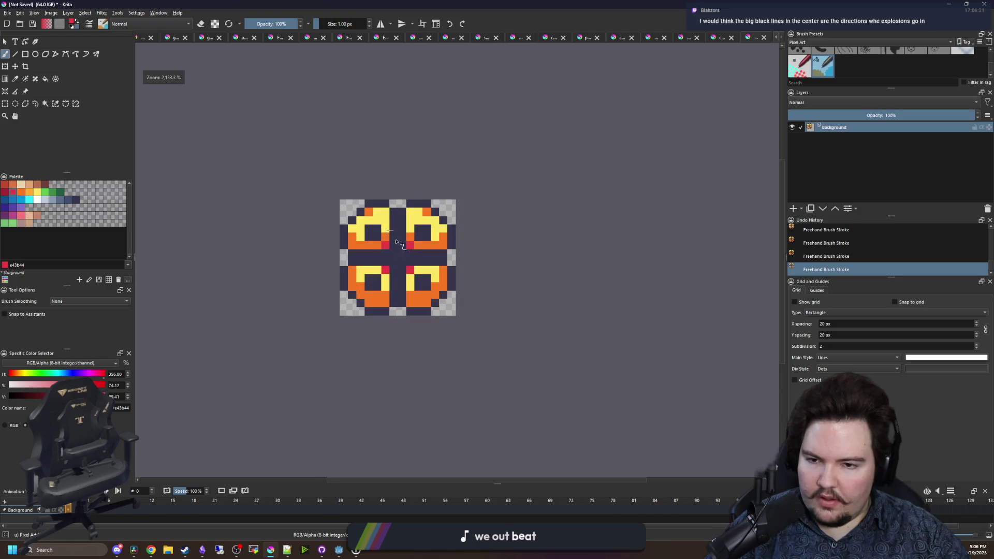
{"action": "scroll", "coordinate": [383, 242], "scroll_direction": "down", "scroll_amount": 2}
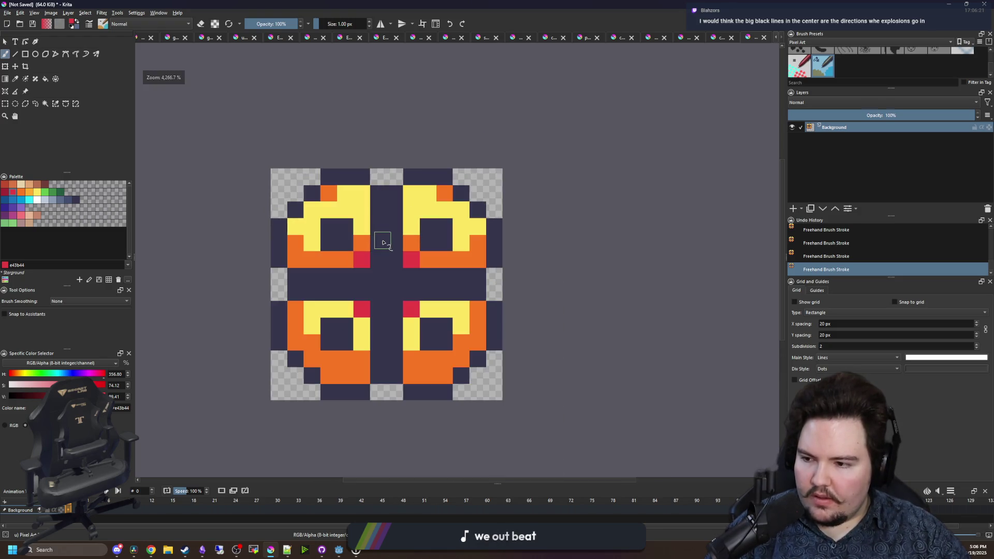
{"action": "scroll", "coordinate": [382, 286], "scroll_direction": "up", "scroll_amount": 2}
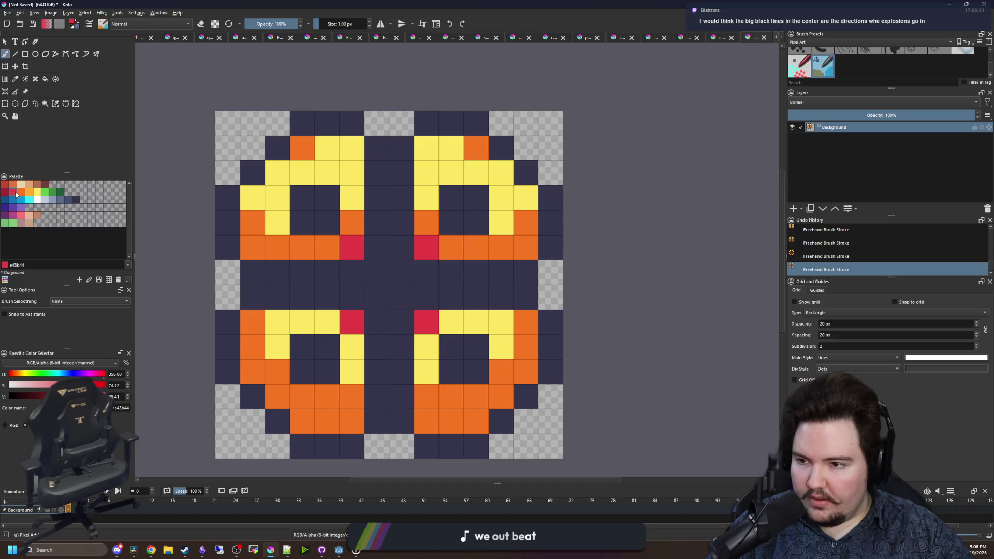
{"action": "left_click", "coordinate": [19, 192]}
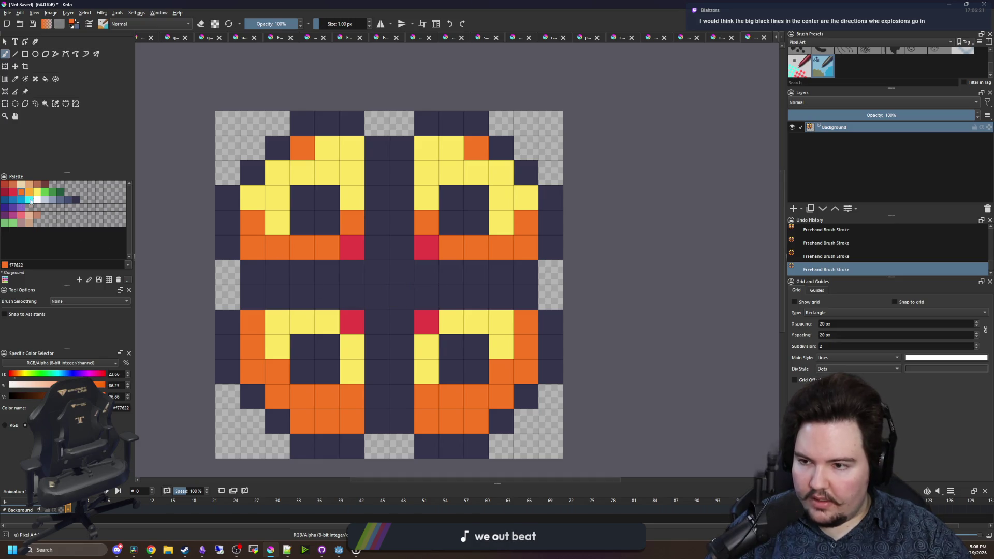
{"action": "left_click", "coordinate": [53, 192]}
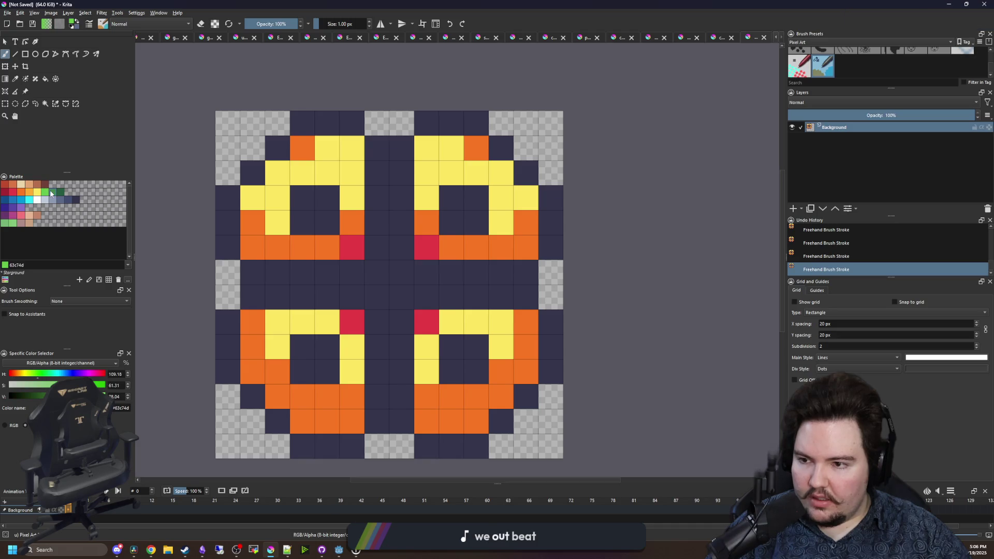
- Paint a green cross shape at the centre of the tile
{"action": "left_click_drag", "start_coordinate": [328, 298], "coordinate": [333, 281]}
{"action": "left_click_drag", "start_coordinate": [451, 272], "coordinate": [451, 298]}
{"action": "left_click", "coordinate": [390, 223]}
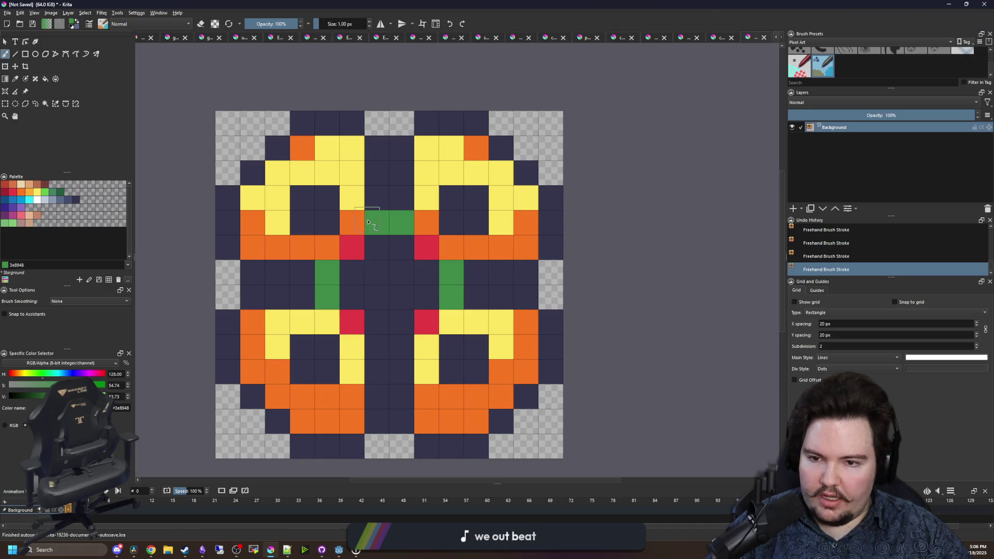
{"action": "left_click", "coordinate": [399, 354]}
{"action": "mouse_move", "coordinate": [399, 353]}
{"action": "left_mouse_down"}
{"action": "mouse_move", "coordinate": [402, 290]}
{"action": "mouse_move", "coordinate": [378, 331]}
{"action": "mouse_move", "coordinate": [352, 297]}
{"action": "mouse_move", "coordinate": [378, 282]}
{"action": "mouse_move", "coordinate": [418, 297]}
{"action": "left_mouse_up"}
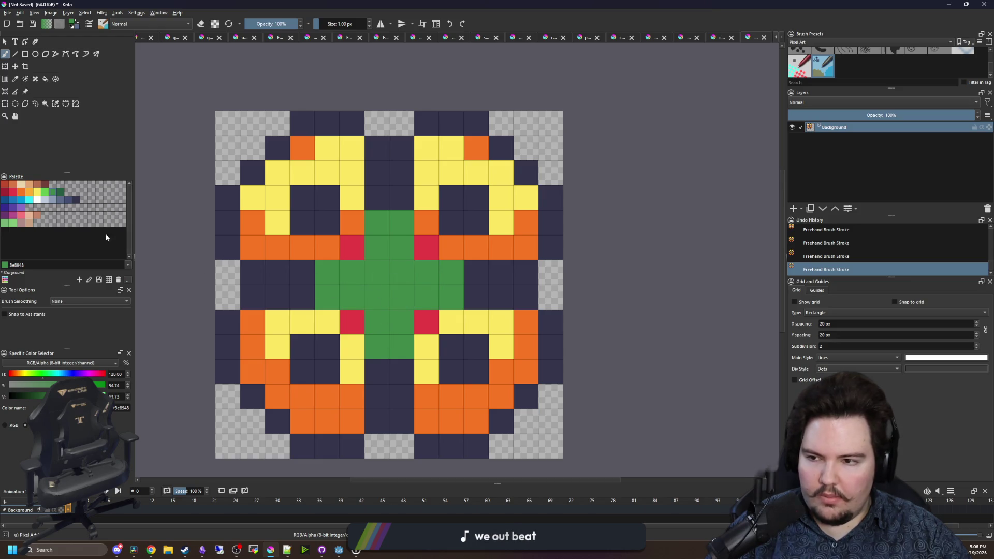
- Recolour the cross darker green and give its four centre cells a bright-green core
{"action": "left_click", "coordinate": [61, 194]}
{"action": "key", "text": "f"}
{"action": "left_click", "coordinate": [362, 266]}
{"action": "scroll", "coordinate": [365, 264], "scroll_direction": "down", "scroll_amount": 5}
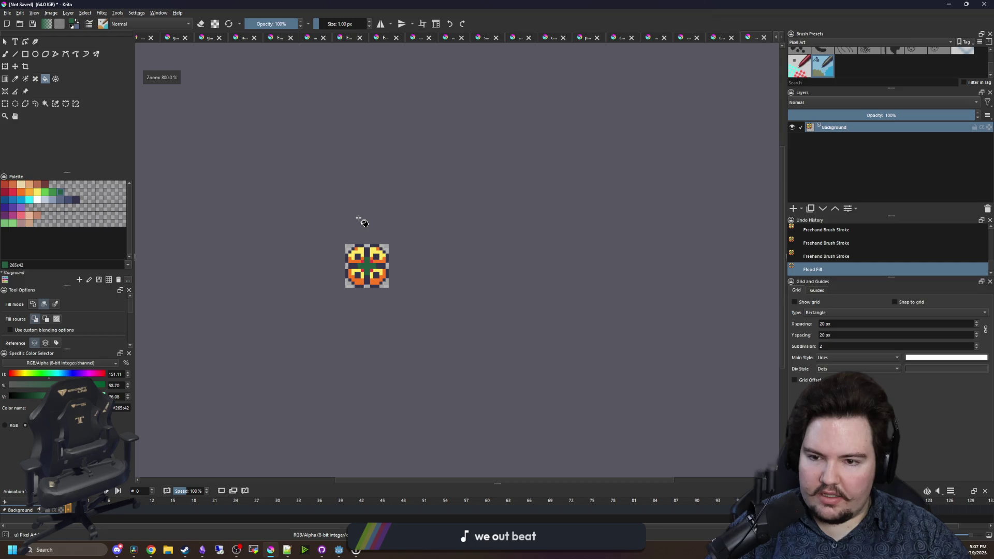
{"action": "scroll", "coordinate": [359, 220], "scroll_direction": "down", "scroll_amount": 2}
{"action": "scroll", "coordinate": [384, 256], "scroll_direction": "up", "scroll_amount": 7}
{"action": "key", "text": "b"}
{"action": "key", "text": "x"}
{"action": "left_click_drag", "start_coordinate": [328, 248], "coordinate": [353, 272]}
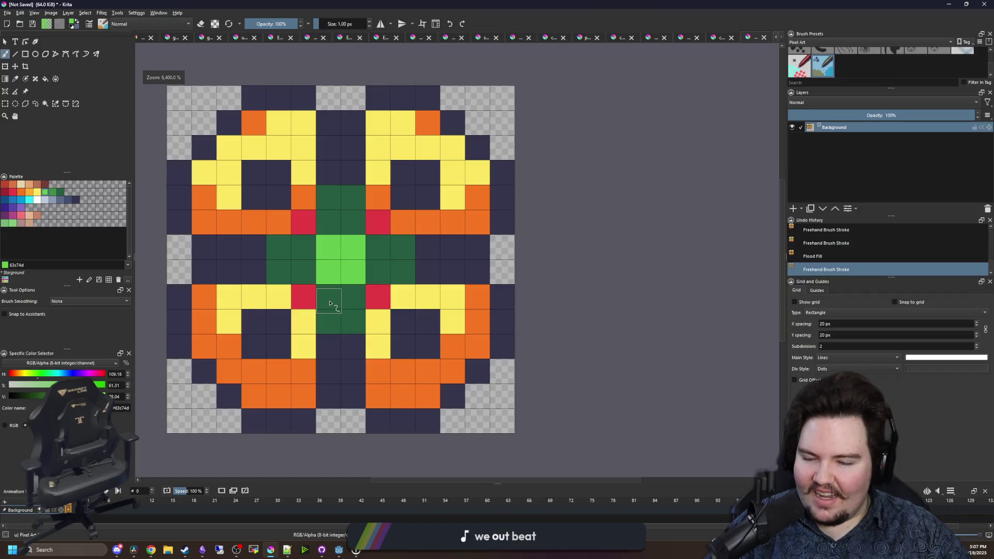
- Paint red e43b44 cell pairs beside the green centre in the upper and lower rows
{"action": "left_click", "coordinate": [21, 193]}
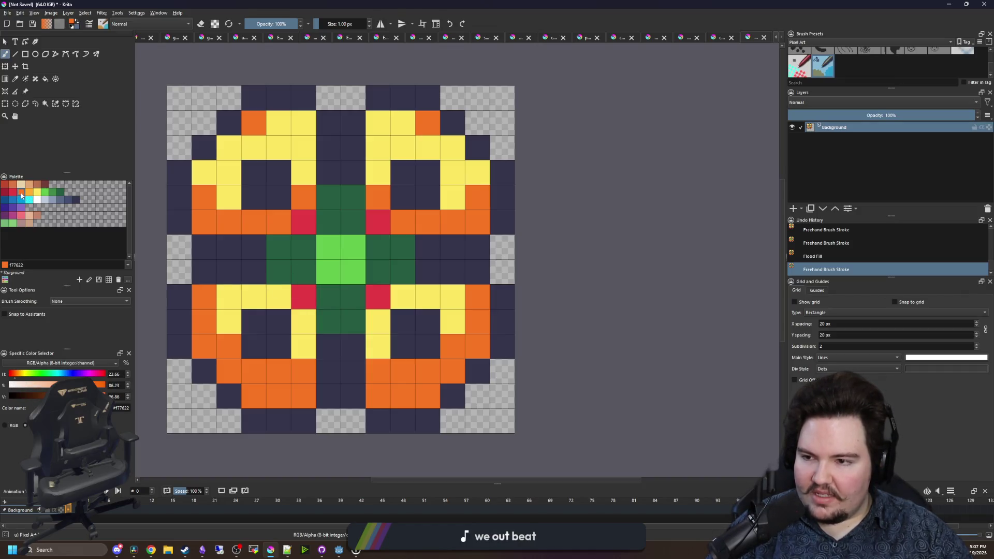
{"action": "left_click_drag", "start_coordinate": [274, 193], "coordinate": [254, 196]}
{"action": "key", "text": "ctrl+z"}
{"action": "left_click", "coordinate": [12, 192]}
{"action": "left_click_drag", "start_coordinate": [428, 196], "coordinate": [403, 197]}
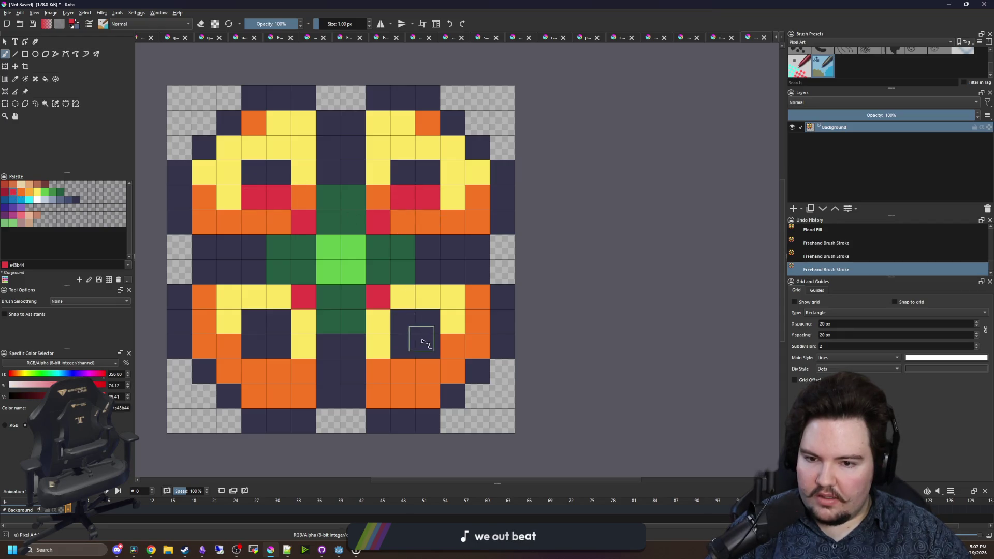
{"action": "left_click_drag", "start_coordinate": [421, 342], "coordinate": [403, 341]}
{"action": "left_click_drag", "start_coordinate": [255, 344], "coordinate": [280, 344]}
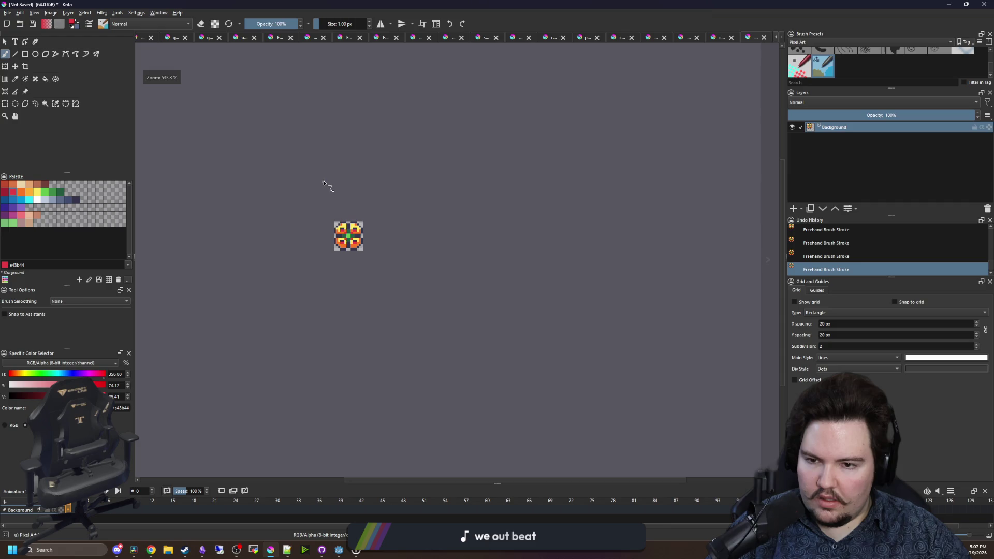
{"action": "scroll", "coordinate": [335, 223], "scroll_direction": "up", "scroll_amount": 6}
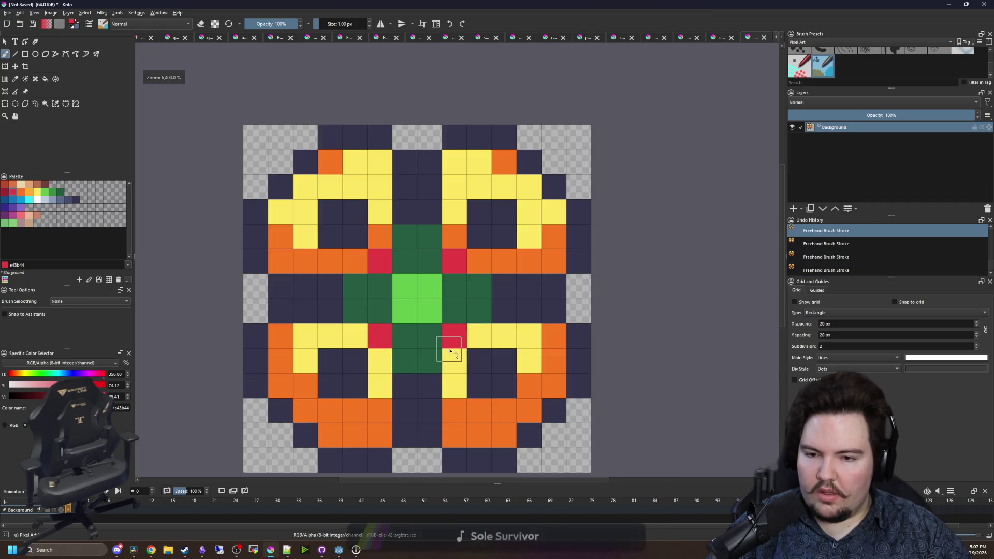
{"action": "scroll", "coordinate": [377, 327], "scroll_direction": "down", "scroll_amount": 1}
{"action": "scroll", "coordinate": [376, 327], "scroll_direction": "up", "scroll_amount": 1}
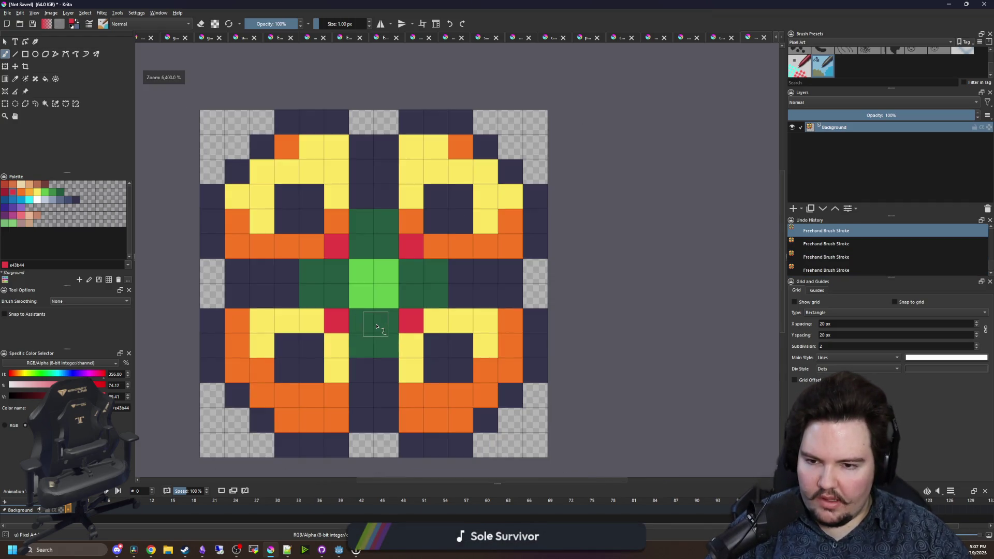
{"action": "scroll", "coordinate": [378, 320], "scroll_direction": "down", "scroll_amount": 1}
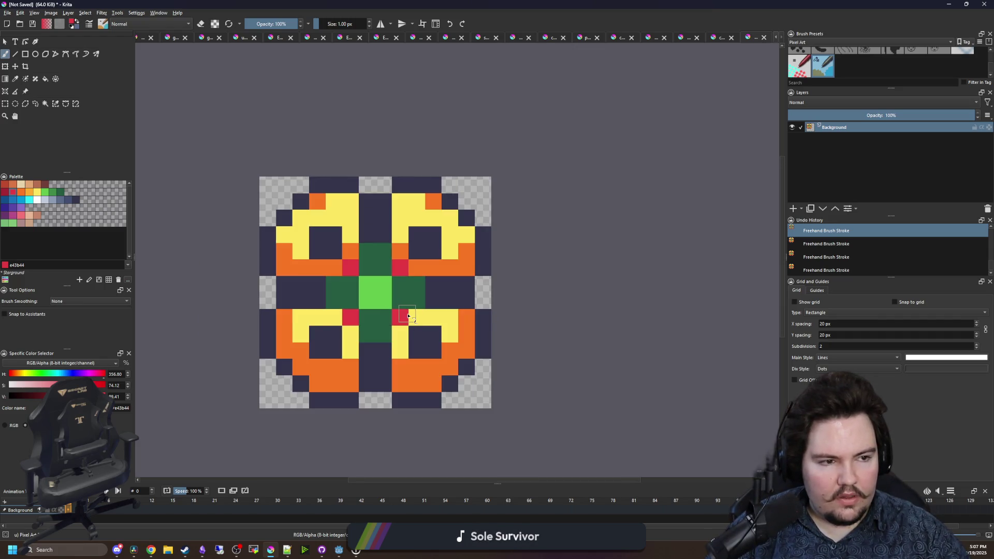
- Sample the dark navy and paint the green middle row navy
{"action": "left_click", "coordinate": [431, 302], "text": "ctrl"}
{"action": "mouse_move", "coordinate": [436, 290]}
{"action": "left_mouse_down"}
{"action": "mouse_move", "coordinate": [328, 291]}
{"action": "mouse_move", "coordinate": [392, 284]}
{"action": "mouse_move", "coordinate": [375, 260]}
{"action": "mouse_move", "coordinate": [377, 323]}
{"action": "left_mouse_up"}
{"action": "scroll", "coordinate": [381, 346], "scroll_direction": "up", "scroll_amount": 1}
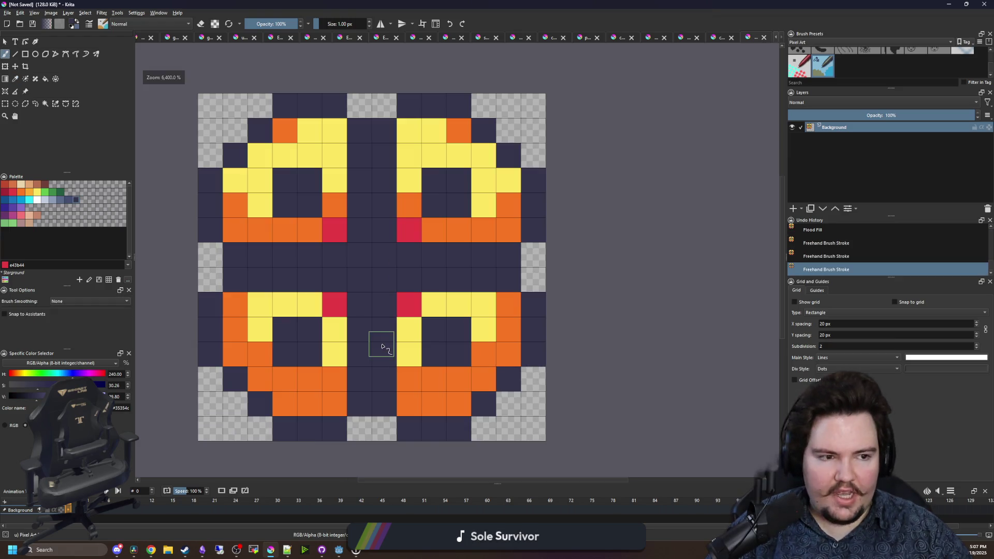
{"action": "scroll", "coordinate": [381, 346], "scroll_direction": "down", "scroll_amount": 2}
{"action": "key", "text": "alt+Tab"}
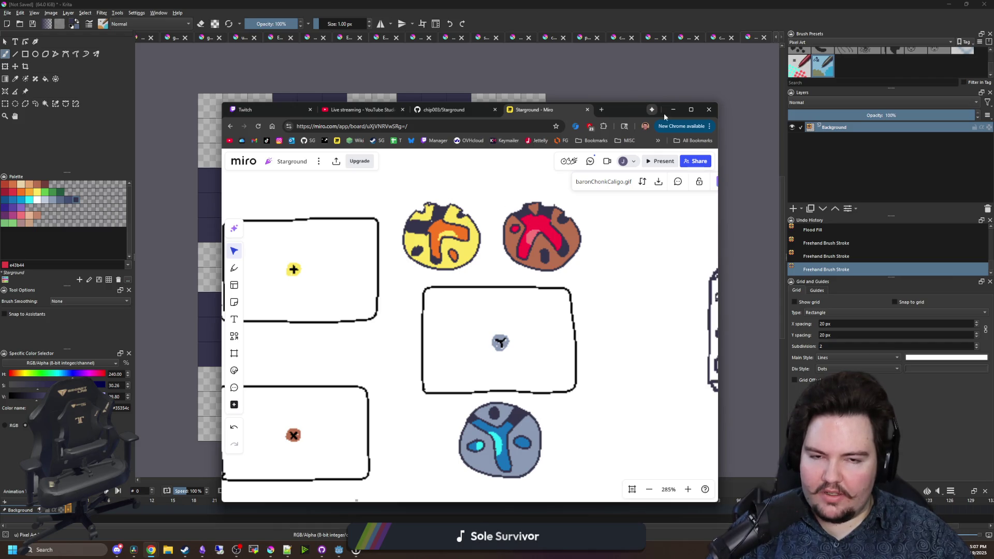
{"action": "key", "text": "alt+Tab"}
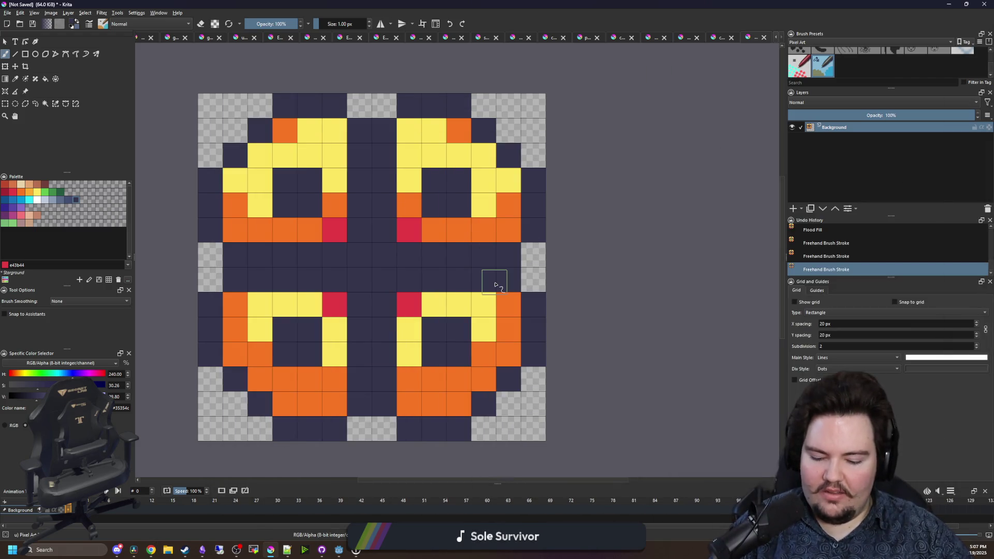
- Paint the edge gaps and outer diagonal cells of the sprite navy
{"action": "key", "text": "p"}
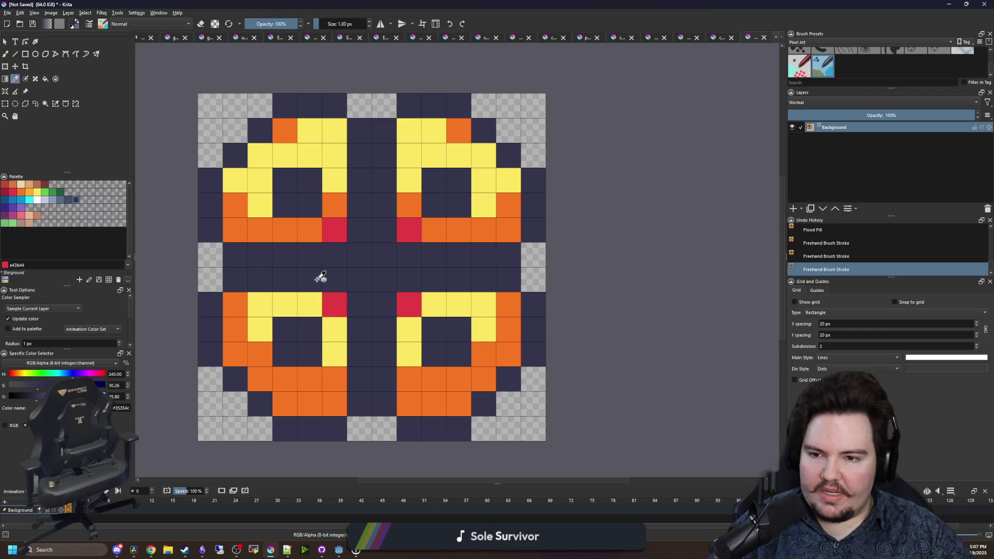
{"action": "key", "text": "b"}
{"action": "left_click_drag", "start_coordinate": [210, 279], "coordinate": [211, 255]}
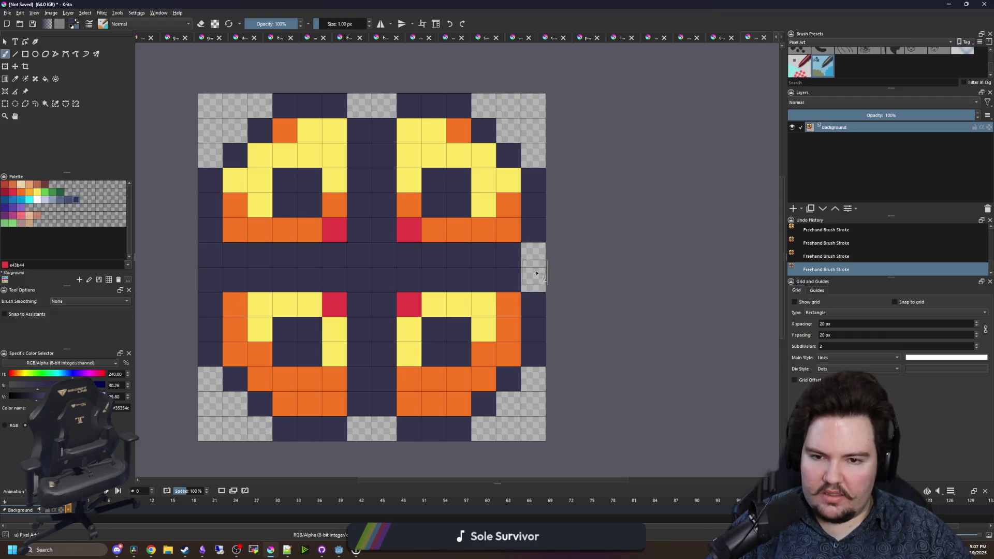
{"action": "left_click_drag", "start_coordinate": [533, 255], "coordinate": [533, 280]}
{"action": "left_click_drag", "start_coordinate": [384, 104], "coordinate": [355, 103]}
{"action": "mouse_move", "coordinate": [363, 435]}
{"action": "left_mouse_down"}
{"action": "mouse_move", "coordinate": [311, 427]}
{"action": "mouse_move", "coordinate": [261, 383]}
{"action": "mouse_move", "coordinate": [235, 329]}
{"action": "left_mouse_up"}
{"action": "left_click", "coordinate": [309, 401]}
{"action": "mouse_move", "coordinate": [458, 406]}
{"action": "left_mouse_down"}
{"action": "mouse_move", "coordinate": [512, 349]}
{"action": "mouse_move", "coordinate": [508, 330]}
{"action": "left_mouse_up"}
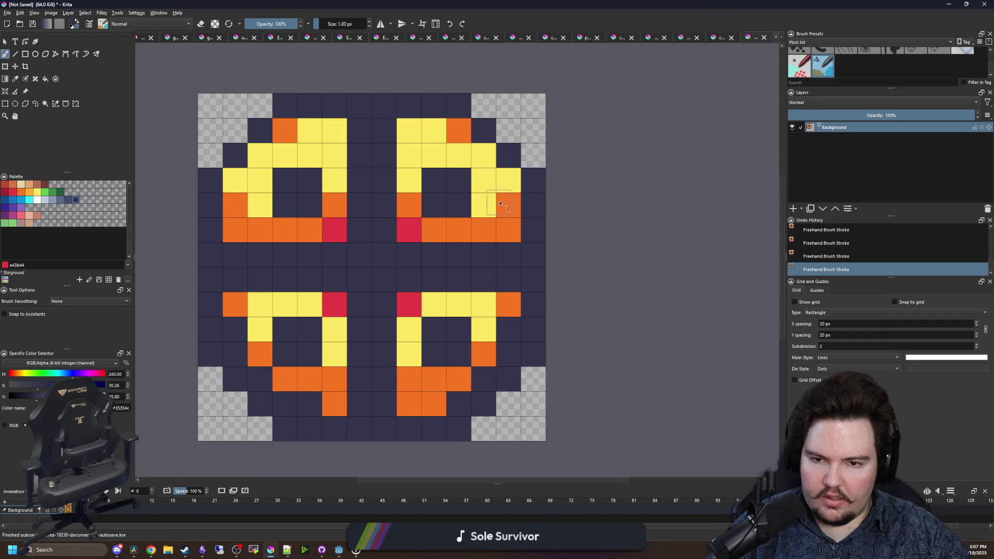
{"action": "left_click_drag", "start_coordinate": [508, 181], "coordinate": [447, 127]}
{"action": "mouse_move", "coordinate": [284, 130]}
{"action": "left_mouse_down"}
{"action": "mouse_move", "coordinate": [237, 176]}
{"action": "mouse_move", "coordinate": [231, 155]}
{"action": "mouse_move", "coordinate": [284, 102]}
{"action": "left_mouse_up"}
- Erase the four outer corner diagonals to round off the outline
{"action": "key", "text": "e"}
{"action": "left_click_drag", "start_coordinate": [458, 108], "coordinate": [533, 180]}
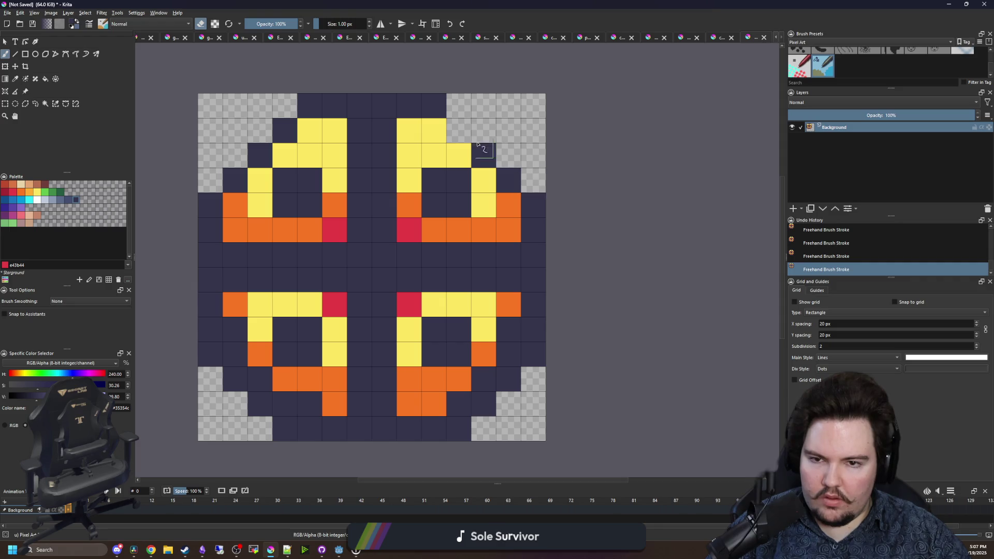
{"action": "key", "text": "e"}
{"action": "left_click", "coordinate": [458, 131]}
{"action": "key", "text": "e"}
{"action": "left_click_drag", "start_coordinate": [537, 363], "coordinate": [460, 427]}
{"action": "left_click_drag", "start_coordinate": [290, 429], "coordinate": [207, 356]}
{"action": "key", "text": "e"}
- Paint orange dividing lines across the navy interior after undoing a stray flood fill
{"action": "key", "text": "f"}
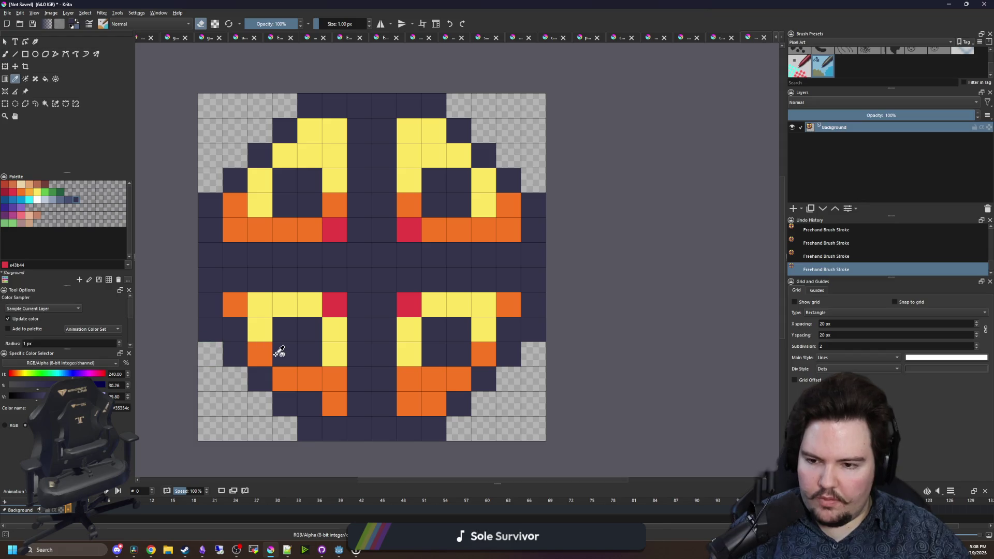
{"action": "left_click", "coordinate": [264, 350], "text": "ctrl"}
{"action": "left_click", "coordinate": [242, 327]}
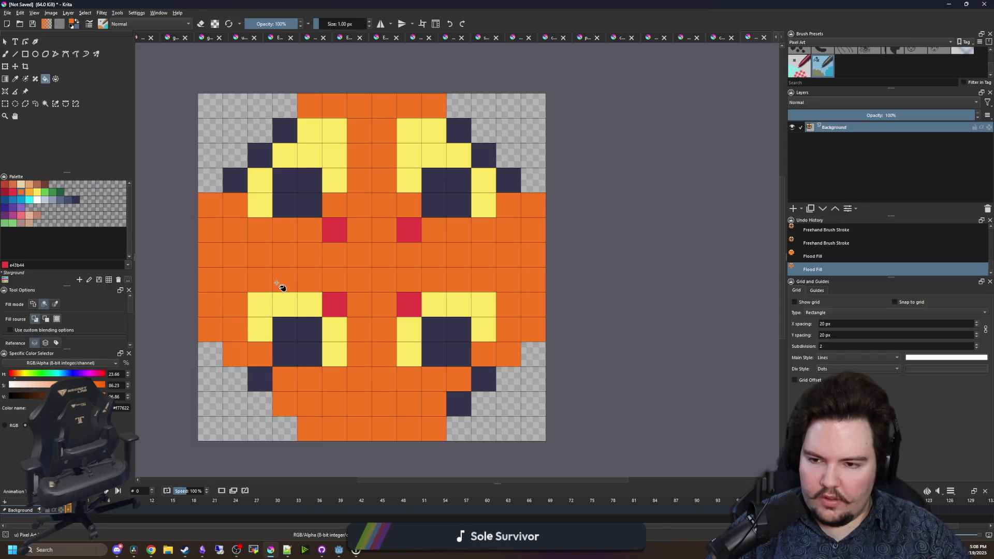
{"action": "key", "text": "ctrl+z"}
{"action": "key", "text": "ctrl+z"}
{"action": "key", "text": "b"}
{"action": "mouse_move", "coordinate": [233, 281]}
{"action": "left_mouse_down"}
{"action": "mouse_move", "coordinate": [406, 253]}
{"action": "mouse_move", "coordinate": [510, 279]}
{"action": "left_mouse_up"}
{"action": "left_click", "coordinate": [312, 404]}
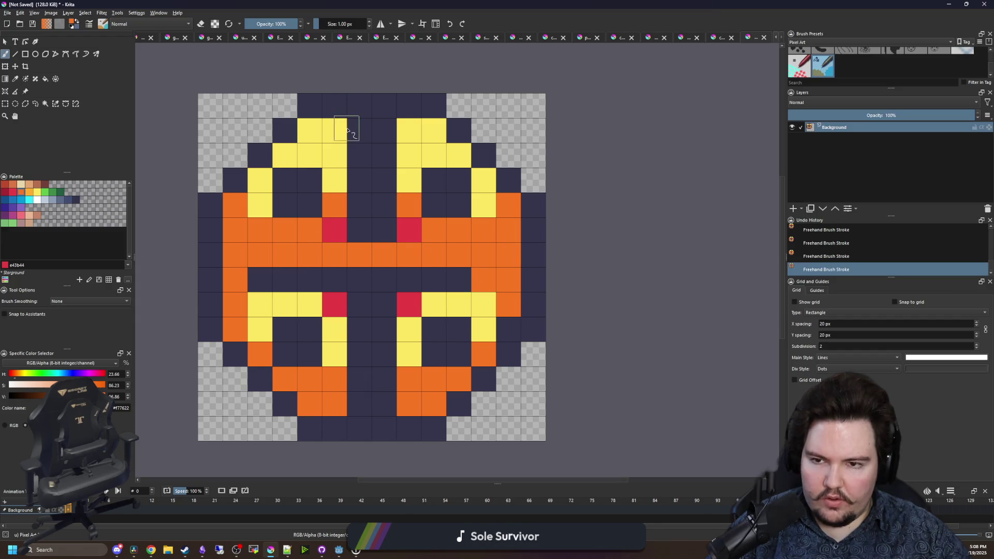
{"action": "left_click_drag", "start_coordinate": [347, 129], "coordinate": [386, 130]}
{"action": "left_click_drag", "start_coordinate": [381, 394], "coordinate": [358, 404]}
- Flood the three enclosed navy interior areas with orange
{"action": "key", "text": "f"}
{"action": "left_click", "coordinate": [394, 305]}
{"action": "left_click", "coordinate": [393, 220]}
{"action": "left_click", "coordinate": [446, 205]}
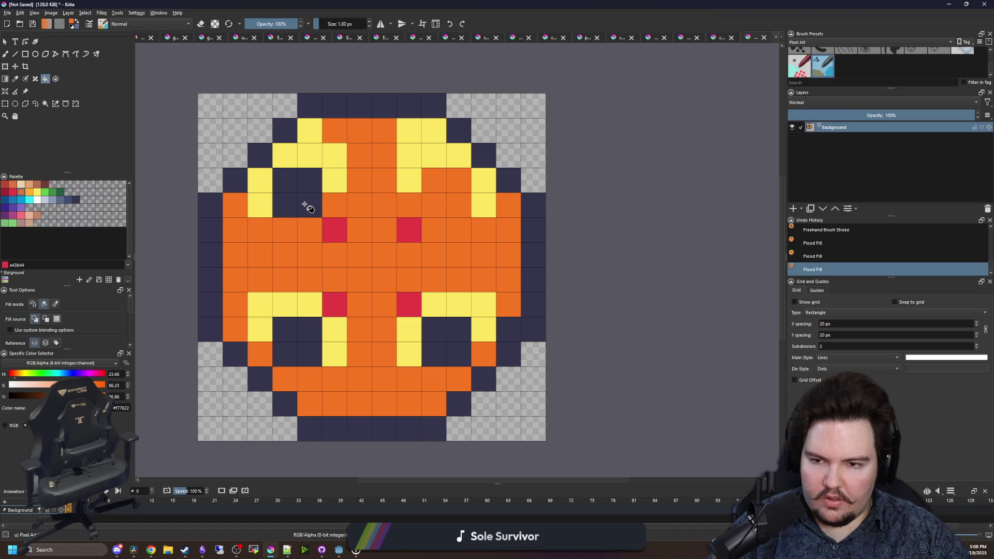
- Fill the remaining navy pockets and lower yellow and red cells orange
{"action": "left_click", "coordinate": [307, 207]}
{"action": "left_click", "coordinate": [306, 341]}
{"action": "left_click", "coordinate": [426, 337]}
{"action": "key", "text": "b"}
{"action": "mouse_move", "coordinate": [409, 357]}
{"action": "left_mouse_down"}
{"action": "mouse_move", "coordinate": [321, 304]}
{"action": "mouse_move", "coordinate": [342, 345]}
{"action": "mouse_move", "coordinate": [468, 308]}
{"action": "mouse_move", "coordinate": [478, 193]}
{"action": "mouse_move", "coordinate": [445, 155]}
{"action": "mouse_move", "coordinate": [411, 146]}
{"action": "mouse_move", "coordinate": [404, 227]}
{"action": "mouse_move", "coordinate": [316, 150]}
{"action": "mouse_move", "coordinate": [269, 192]}
{"action": "mouse_move", "coordinate": [426, 222]}
{"action": "left_mouse_up"}
- Paint the top centre cells navy and erase the top-row cells above them
{"action": "left_click", "coordinate": [386, 103], "text": "ctrl"}
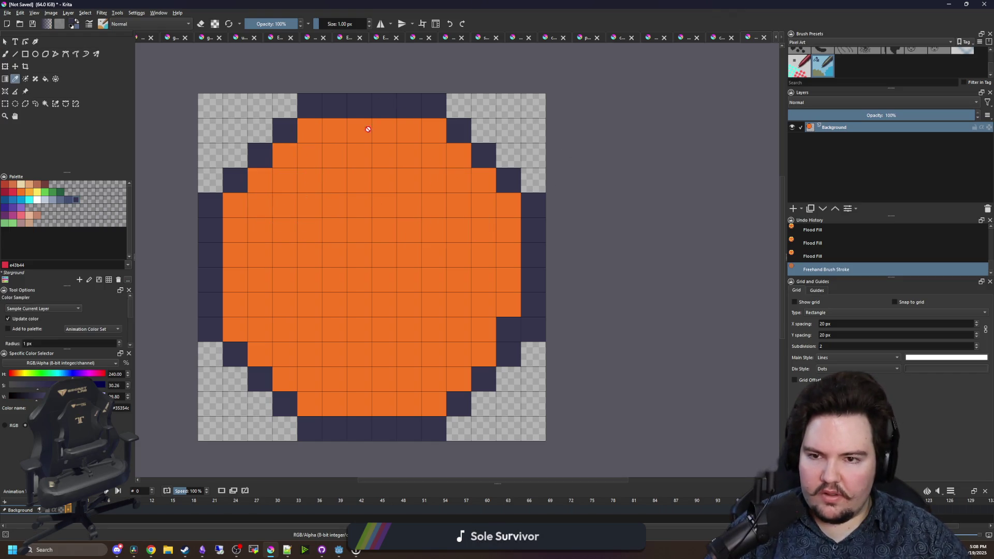
{"action": "mouse_move", "coordinate": [359, 135]}
{"action": "left_mouse_down"}
{"action": "mouse_move", "coordinate": [377, 160]}
{"action": "mouse_move", "coordinate": [386, 155]}
{"action": "left_mouse_up"}
{"action": "key", "text": "e"}
{"action": "left_click_drag", "start_coordinate": [360, 107], "coordinate": [386, 106]}
{"action": "key", "text": "p"}
{"action": "key", "text": "b"}
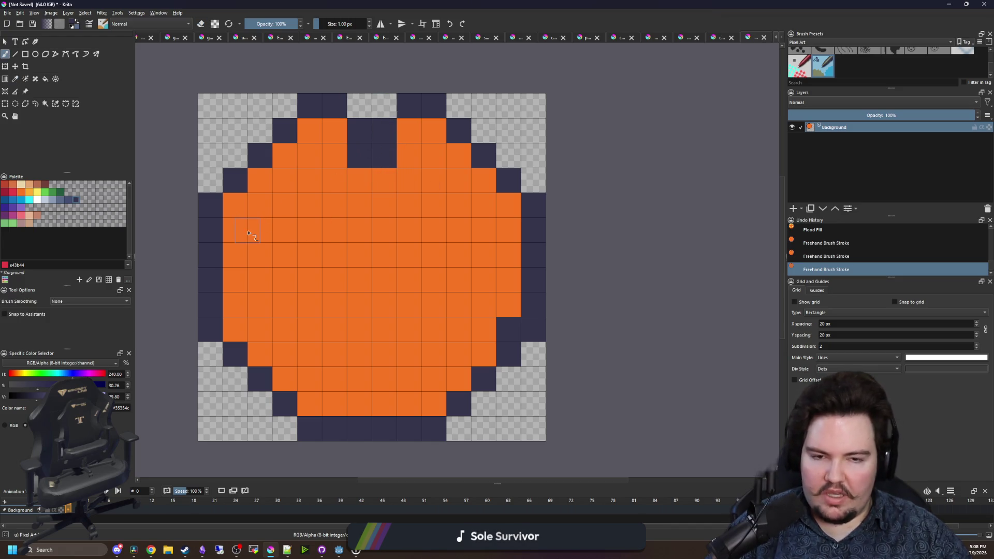
- Paint a navy horizontal band and a central vertical navy stripe, restoring two side cells orange
{"action": "mouse_move", "coordinate": [369, 185]}
{"action": "left_mouse_down"}
{"action": "mouse_move", "coordinate": [381, 182]}
{"action": "mouse_move", "coordinate": [364, 221]}
{"action": "mouse_move", "coordinate": [382, 231]}
{"action": "mouse_move", "coordinate": [311, 219]}
{"action": "mouse_move", "coordinate": [413, 211]}
{"action": "mouse_move", "coordinate": [459, 224]}
{"action": "mouse_move", "coordinate": [469, 252]}
{"action": "left_mouse_up"}
{"action": "left_click", "coordinate": [516, 278]}
{"action": "mouse_move", "coordinate": [300, 227]}
{"action": "left_mouse_down"}
{"action": "mouse_move", "coordinate": [255, 228]}
{"action": "mouse_move", "coordinate": [278, 250]}
{"action": "mouse_move", "coordinate": [244, 242]}
{"action": "mouse_move", "coordinate": [243, 278]}
{"action": "left_mouse_up"}
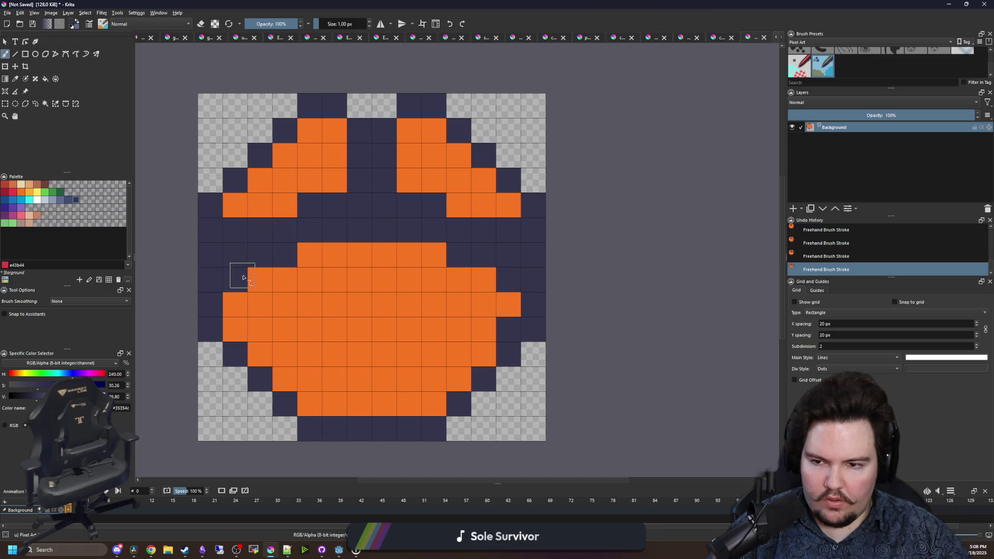
{"action": "mouse_move", "coordinate": [371, 261]}
{"action": "left_mouse_down"}
{"action": "mouse_move", "coordinate": [359, 352]}
{"action": "mouse_move", "coordinate": [386, 257]}
{"action": "left_mouse_up"}
{"action": "left_click", "coordinate": [339, 302], "text": "ctrl"}
{"action": "left_click", "coordinate": [237, 227]}
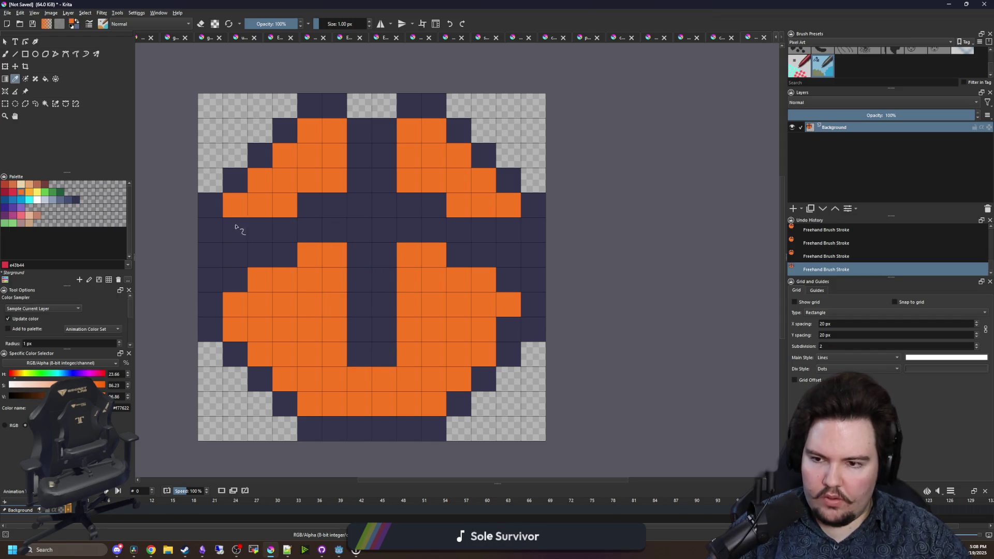
{"action": "left_click", "coordinate": [504, 230]}
- Erase the stray left-edge and right-edge cells
{"action": "key", "text": "e"}
{"action": "left_click", "coordinate": [210, 259]}
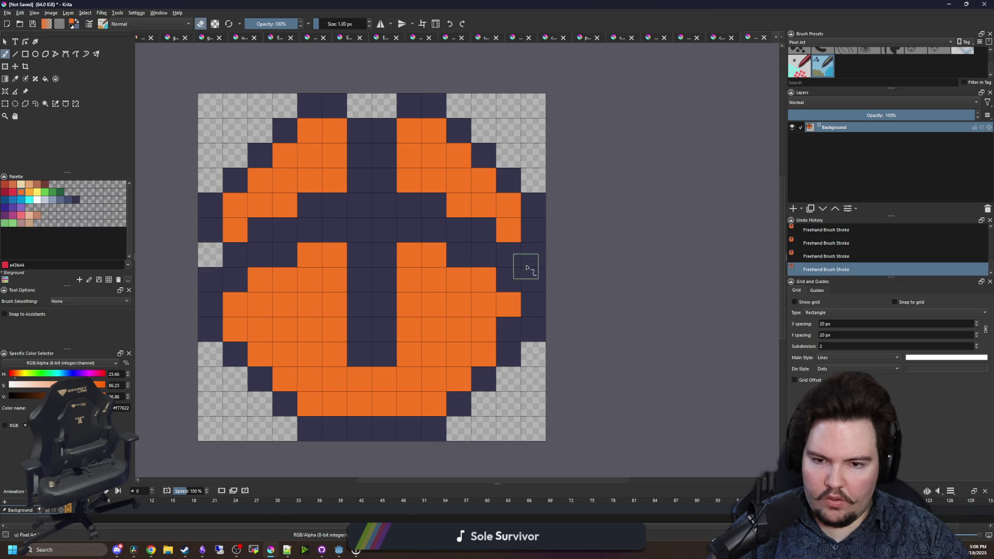
{"action": "left_click", "coordinate": [529, 257]}
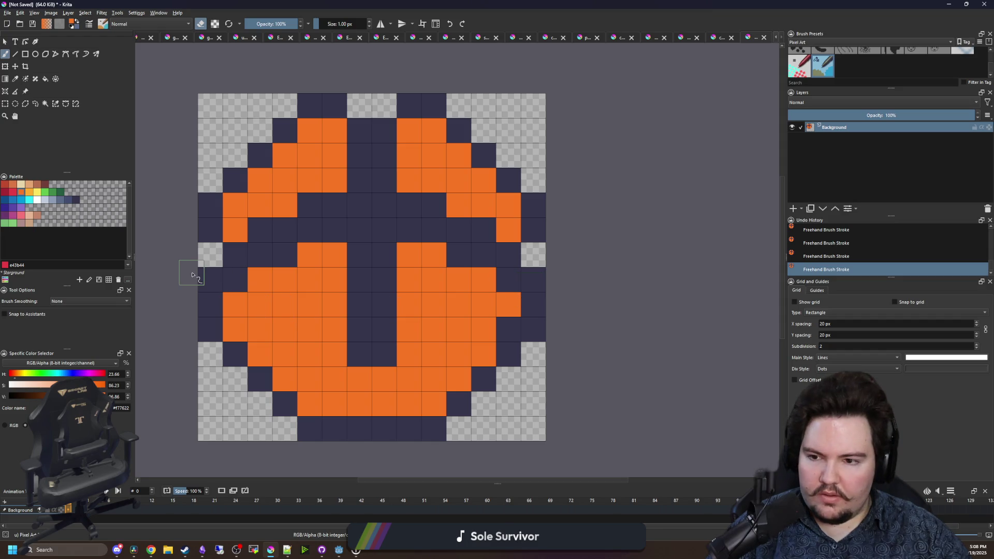
{"action": "scroll", "coordinate": [353, 254], "scroll_direction": "down", "scroll_amount": 6}
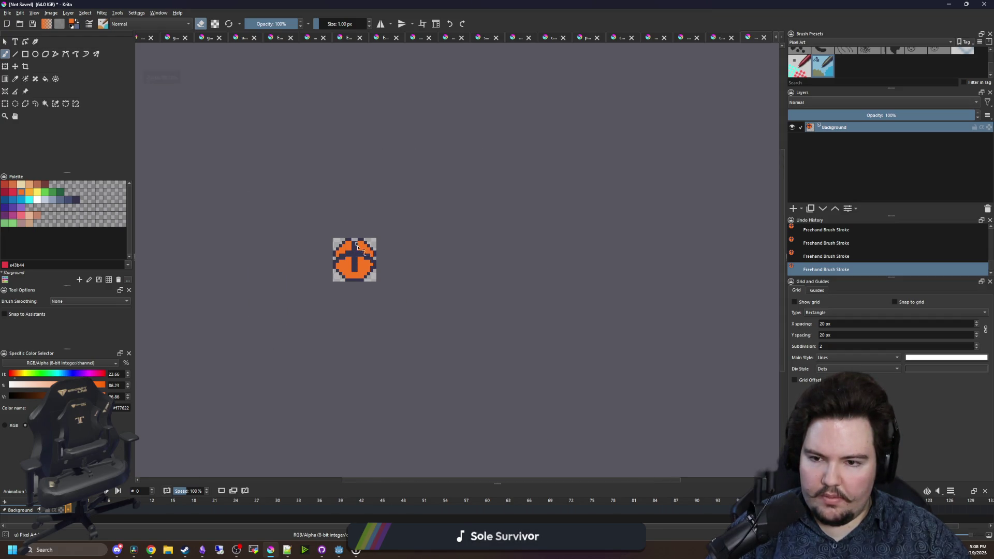
{"action": "scroll", "coordinate": [357, 255], "scroll_direction": "up", "scroll_amount": 6}
- Pick yellow from the palette and paint the upper-left and upper-right yellow shapes
{"action": "key", "text": "p"}
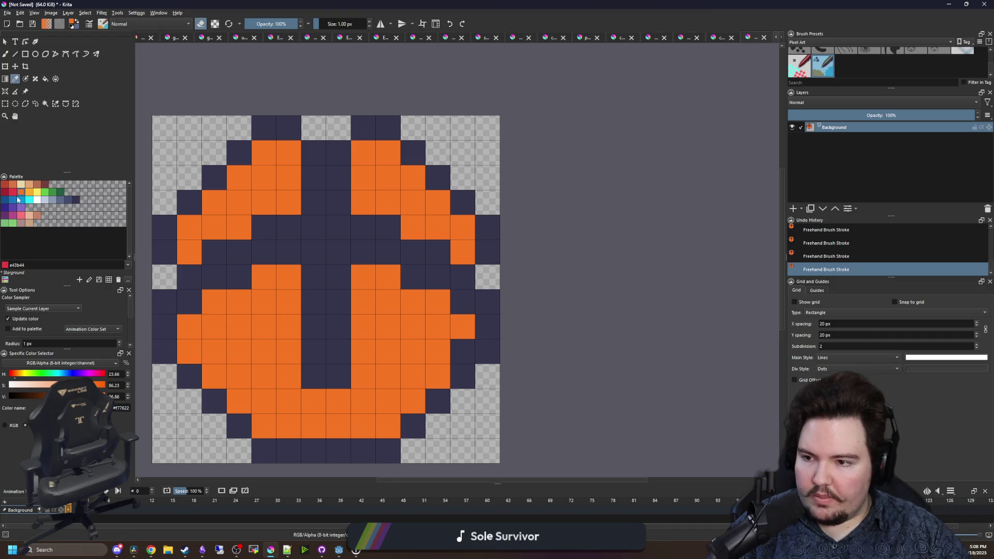
{"action": "left_click", "coordinate": [14, 193]}
{"action": "left_click", "coordinate": [36, 195]}
{"action": "key", "text": "b"}
{"action": "left_click_drag", "start_coordinate": [264, 326], "coordinate": [285, 279]}
{"action": "left_click", "coordinate": [248, 302]}
{"action": "mouse_move", "coordinate": [363, 301]}
{"action": "left_mouse_down"}
{"action": "mouse_move", "coordinate": [362, 312]}
{"action": "mouse_move", "coordinate": [384, 319]}
{"action": "left_mouse_up"}
- Extend the left and right yellow shapes with more cells
{"action": "left_click", "coordinate": [415, 302]}
{"action": "mouse_move", "coordinate": [412, 227]}
{"action": "left_mouse_down"}
{"action": "mouse_move", "coordinate": [378, 200]}
{"action": "mouse_move", "coordinate": [382, 173]}
{"action": "left_mouse_up"}
{"action": "left_click", "coordinate": [278, 185]}
{"action": "left_click_drag", "start_coordinate": [278, 185], "coordinate": [241, 225]}
{"action": "left_click", "coordinate": [412, 204]}
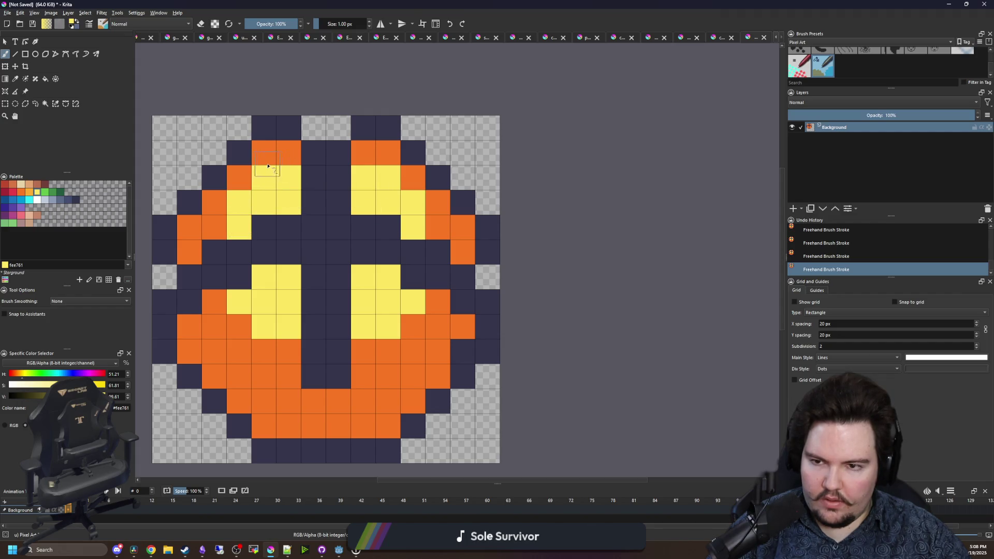
- Turn the remaining top and edge orange cells of both shapes yellow
{"action": "left_click_drag", "start_coordinate": [261, 157], "coordinate": [278, 150]}
{"action": "left_click", "coordinate": [241, 176]}
{"action": "mouse_move", "coordinate": [365, 152]}
{"action": "left_mouse_down"}
{"action": "mouse_move", "coordinate": [392, 165]}
{"action": "mouse_move", "coordinate": [386, 194]}
{"action": "left_mouse_up"}
{"action": "left_click", "coordinate": [413, 177]}
- Add a white highlight pixel to the upper-left yellow shape
{"action": "left_click", "coordinate": [37, 200]}
{"action": "left_click", "coordinate": [263, 204]}
{"action": "scroll", "coordinate": [362, 196], "scroll_direction": "down", "scroll_amount": 5}
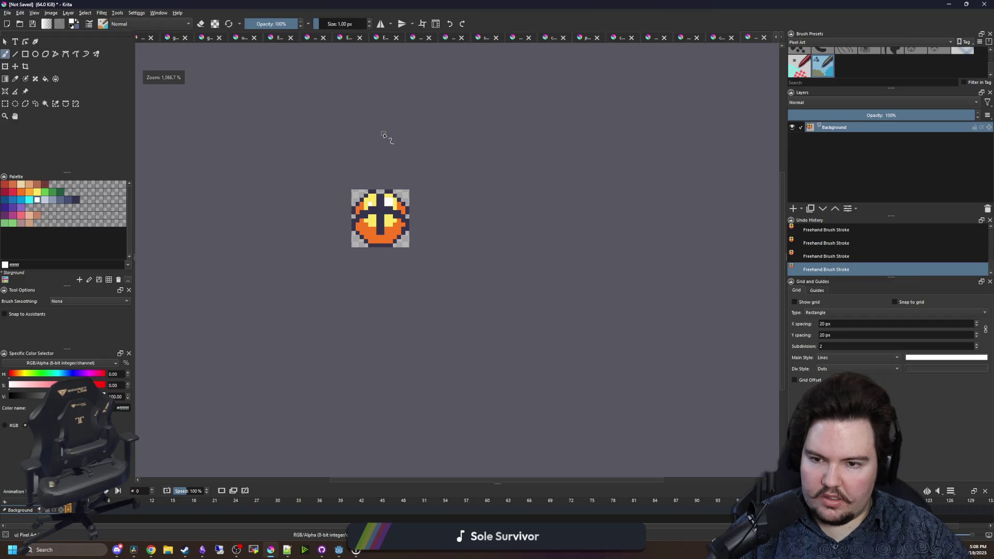
{"action": "scroll", "coordinate": [380, 217], "scroll_direction": "up", "scroll_amount": 5}
- Paint the lower centre and several left and right orange cells red
{"action": "left_click", "coordinate": [14, 193]}
{"action": "mouse_move", "coordinate": [348, 329]}
{"action": "left_mouse_down"}
{"action": "mouse_move", "coordinate": [272, 321]}
{"action": "mouse_move", "coordinate": [347, 323]}
{"action": "mouse_move", "coordinate": [383, 352]}
{"action": "mouse_move", "coordinate": [444, 360]}
{"action": "mouse_move", "coordinate": [477, 322]}
{"action": "mouse_move", "coordinate": [518, 302]}
{"action": "left_mouse_up"}
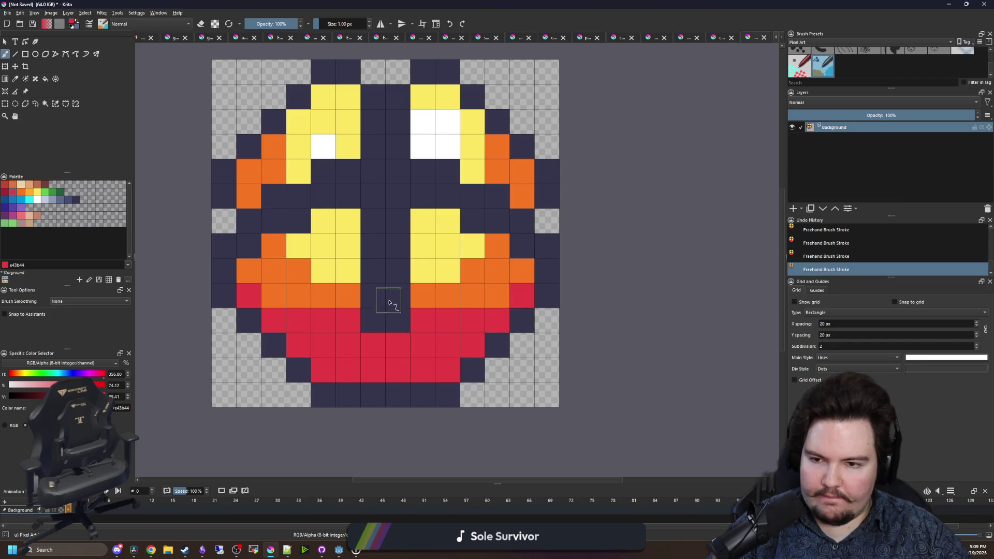
{"action": "left_click_drag", "start_coordinate": [247, 180], "coordinate": [248, 198]}
{"action": "left_click_drag", "start_coordinate": [522, 171], "coordinate": [522, 194]}
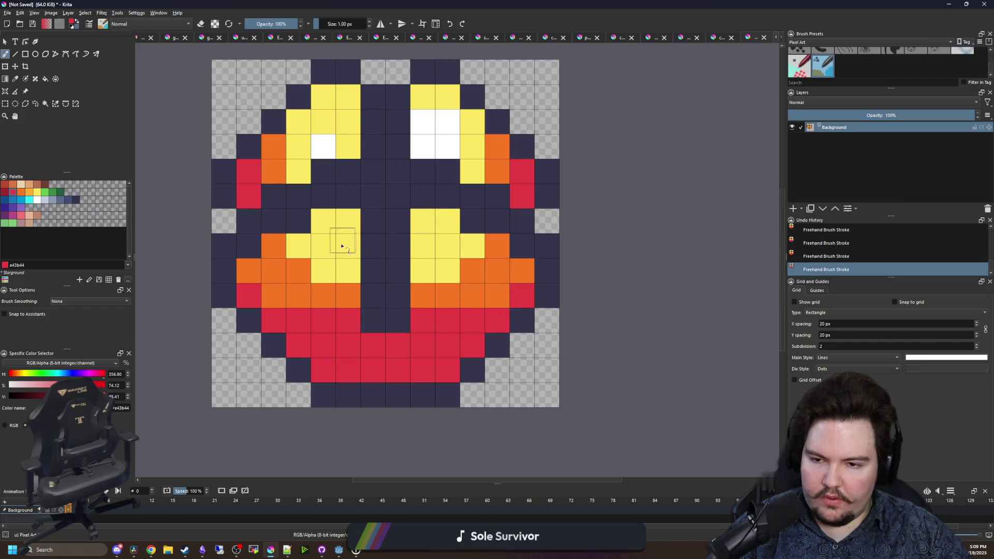
{"action": "left_click", "coordinate": [257, 276]}
{"action": "left_click", "coordinate": [273, 295]}
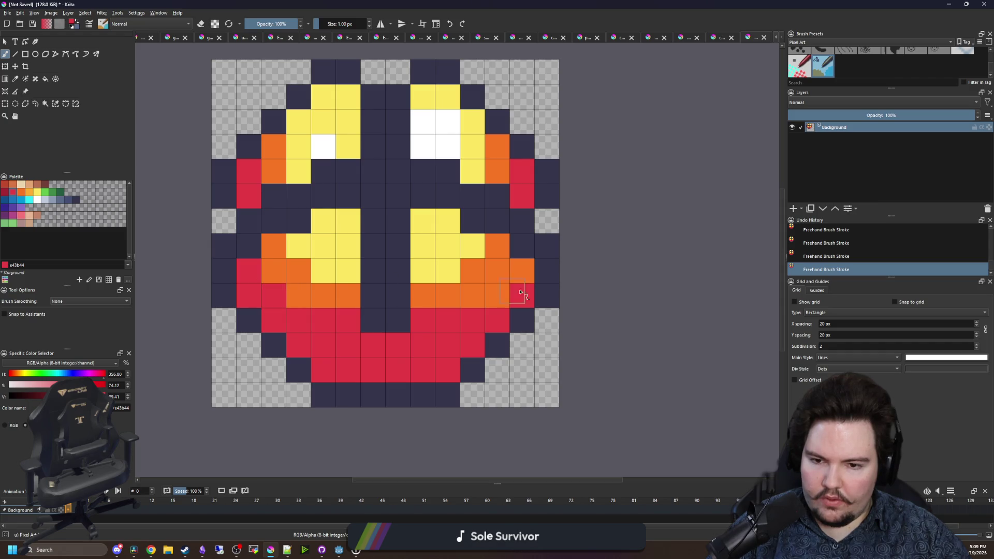
{"action": "left_click", "coordinate": [522, 270]}
{"action": "left_click", "coordinate": [496, 295]}
{"action": "scroll", "coordinate": [355, 302], "scroll_direction": "down", "scroll_amount": 6}
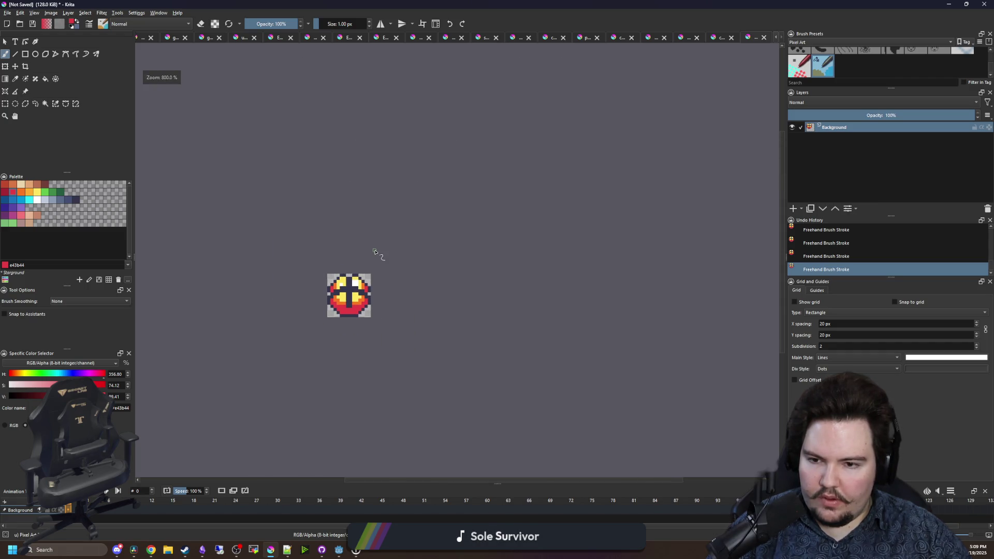
{"action": "scroll", "coordinate": [353, 302], "scroll_direction": "up", "scroll_amount": 6}
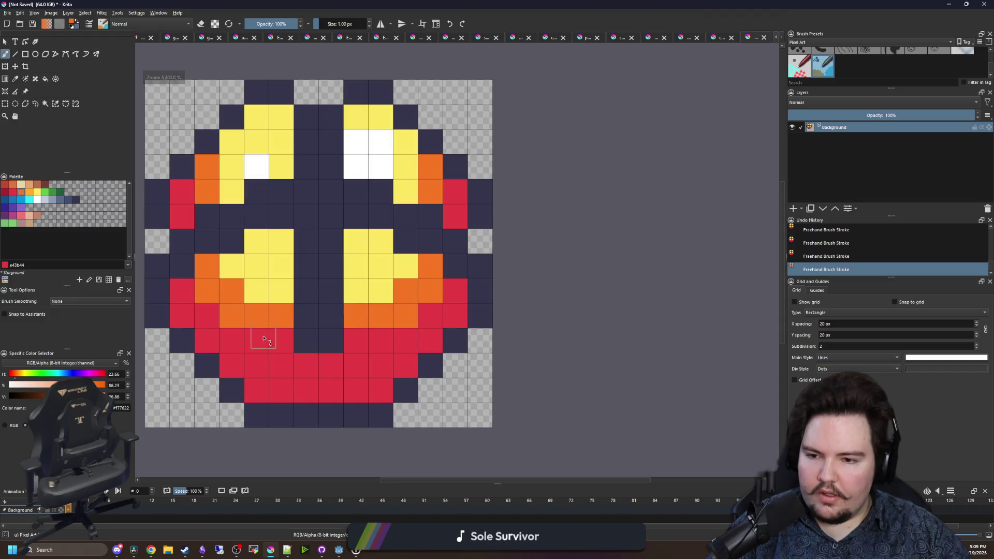
{"action": "scroll", "coordinate": [369, 326], "scroll_direction": "down", "scroll_amount": 7}
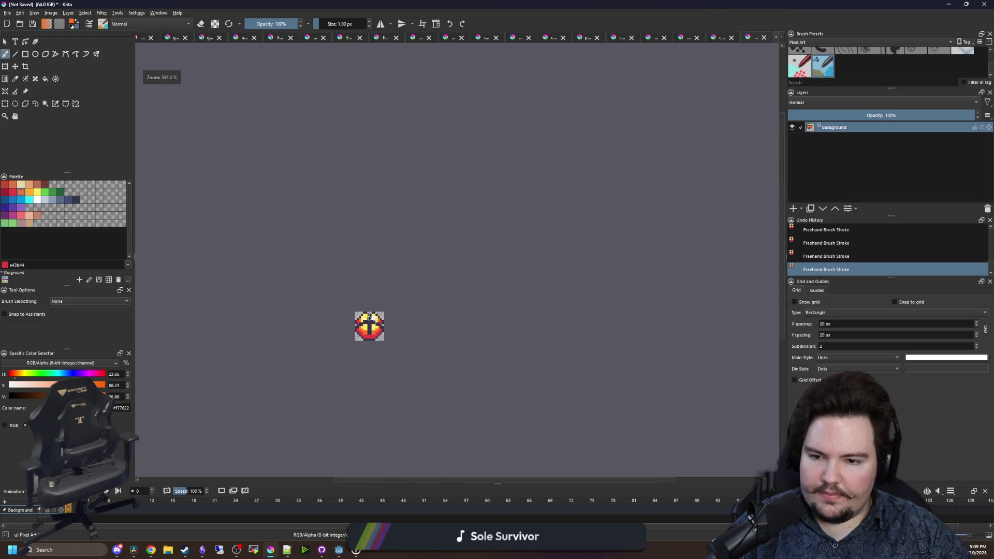
{"action": "scroll", "coordinate": [369, 317], "scroll_direction": "up", "scroll_amount": 7}
- Flood-fill the lower and upper orange areas with the sprite's red
{"action": "key", "text": "p"}
{"action": "left_click", "coordinate": [292, 311]}
{"action": "key", "text": "f"}
{"action": "left_click", "coordinate": [315, 311]}
{"action": "left_click", "coordinate": [454, 284]}
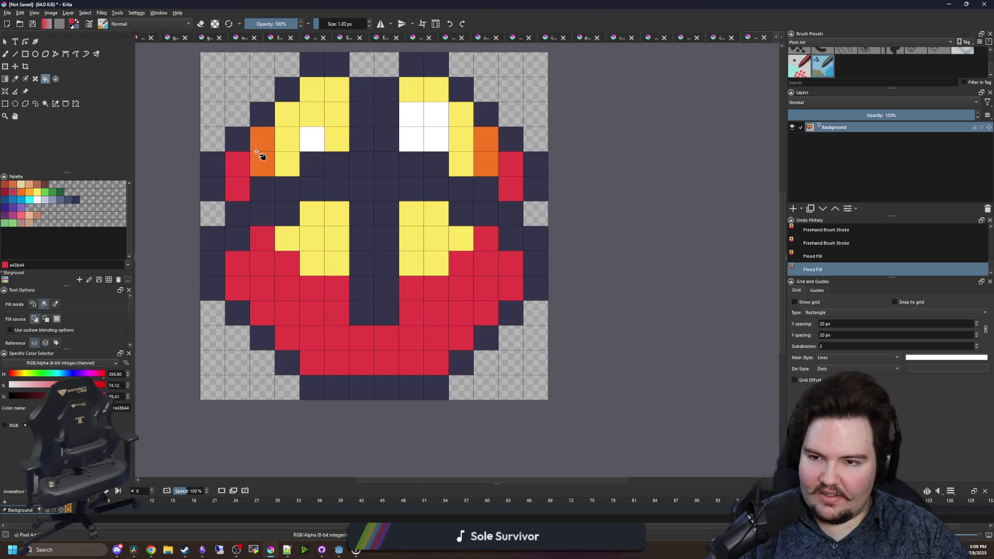
{"action": "left_click", "coordinate": [259, 154]}
{"action": "left_click", "coordinate": [485, 158]}
{"action": "left_click_drag", "start_coordinate": [462, 195], "coordinate": [433, 271]}
- Paint three right-side cells with the sampled yellow
{"action": "key", "text": "p"}
{"action": "left_click", "coordinate": [447, 227]}
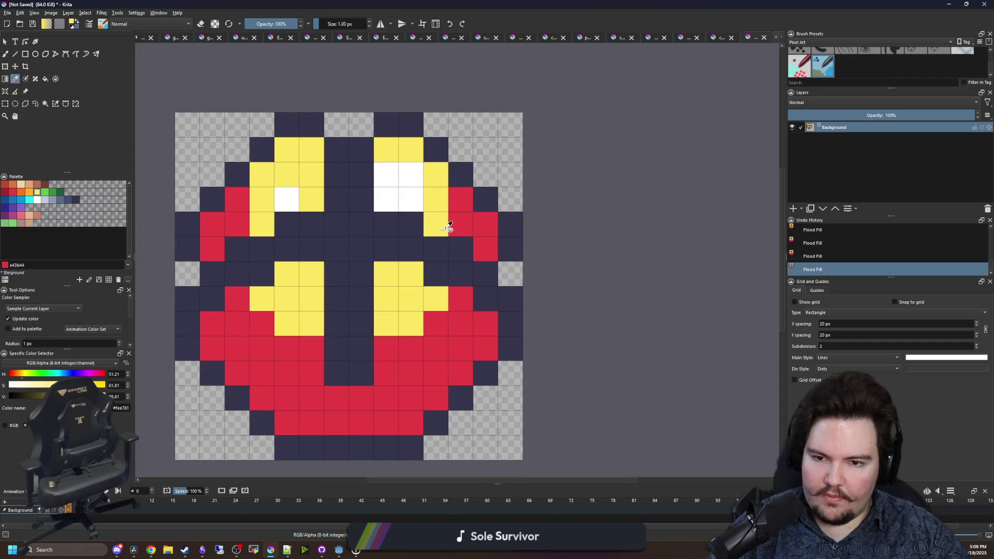
{"action": "key", "text": "b"}
{"action": "left_click_drag", "start_coordinate": [460, 200], "coordinate": [460, 226]}
- Repaint the left-side and upper-left yellow cells red
{"action": "left_click", "coordinate": [460, 299]}
{"action": "left_click", "coordinate": [436, 324]}
{"action": "key", "text": "p"}
{"action": "left_click", "coordinate": [423, 346]}
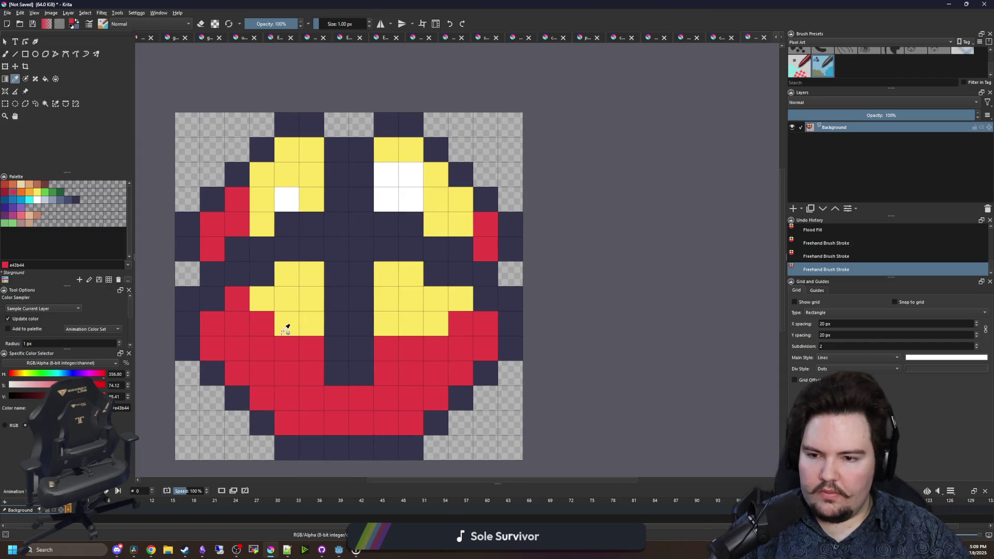
{"action": "key", "text": "b"}
{"action": "left_click", "coordinate": [286, 324]}
{"action": "left_click", "coordinate": [261, 298]}
{"action": "left_click_drag", "start_coordinate": [262, 224], "coordinate": [285, 150]}
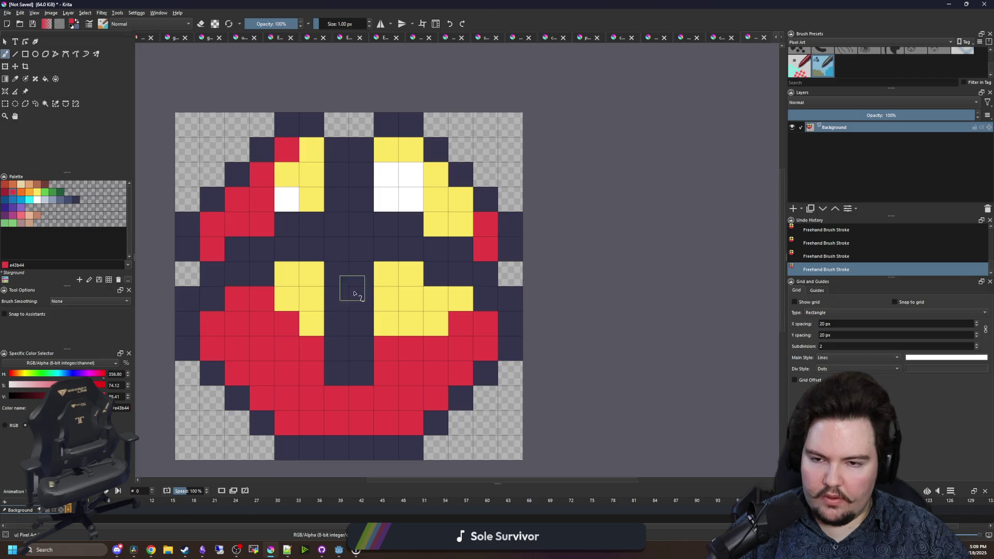
{"action": "scroll", "coordinate": [379, 315], "scroll_direction": "down", "scroll_amount": 5}
{"action": "scroll", "coordinate": [378, 334], "scroll_direction": "up", "scroll_amount": 3}
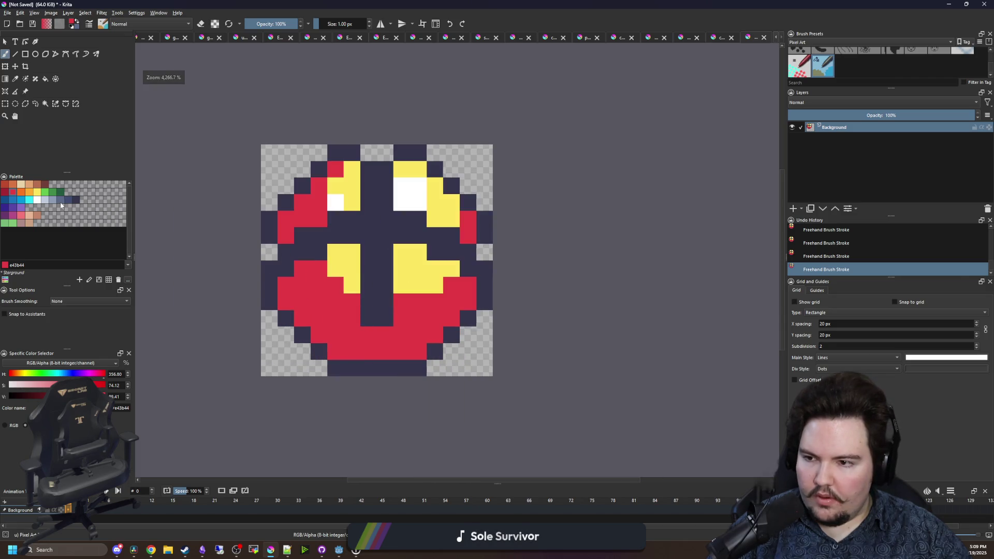
- Add orange accent pixels on the lower and left cells and beside the upper-left highlight
{"action": "left_click", "coordinate": [21, 191]}
{"action": "scroll", "coordinate": [330, 293], "scroll_direction": "up", "scroll_amount": 1}
{"action": "left_click", "coordinate": [361, 307]}
{"action": "left_click", "coordinate": [312, 257]}
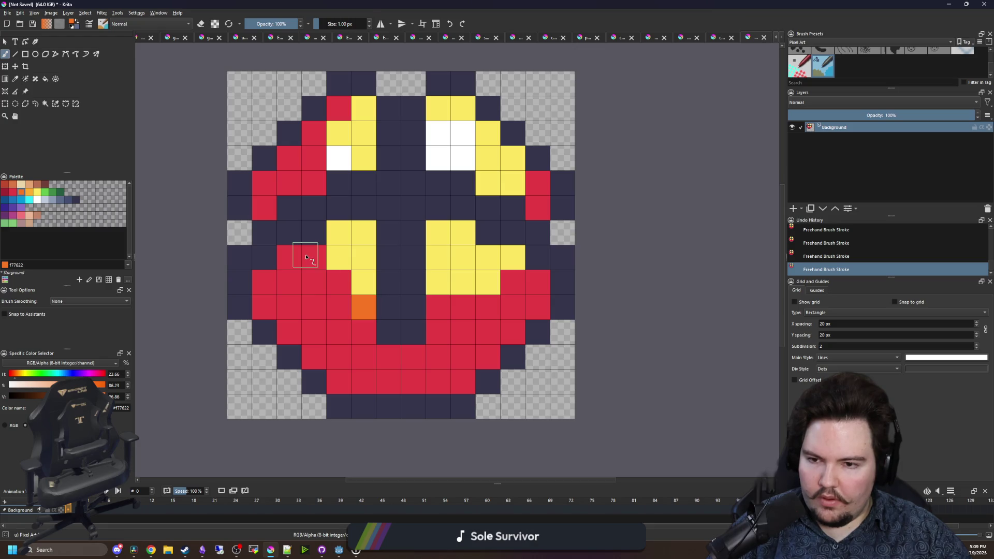
{"action": "left_click", "coordinate": [313, 182]}
{"action": "left_click", "coordinate": [312, 162]}
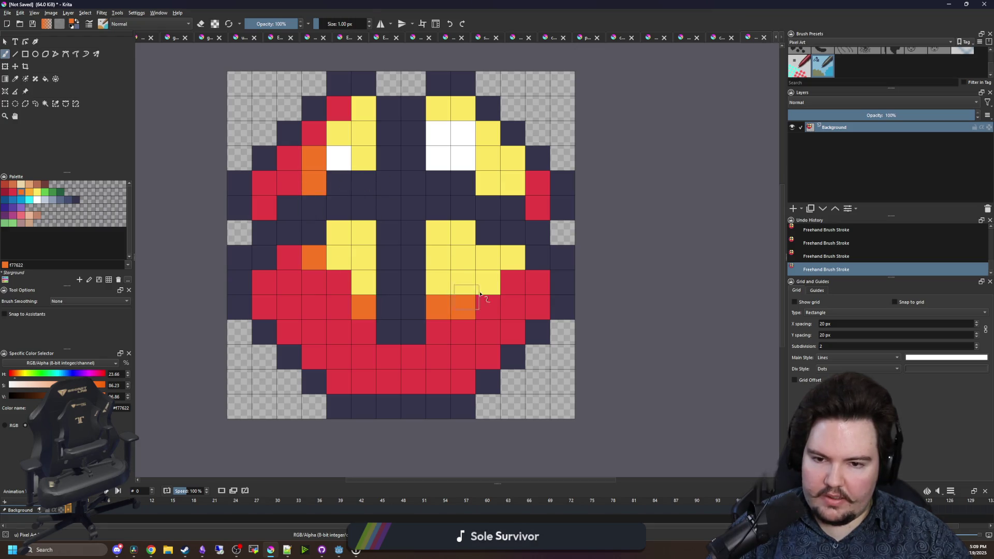
{"action": "scroll", "coordinate": [420, 248], "scroll_direction": "down", "scroll_amount": 10}
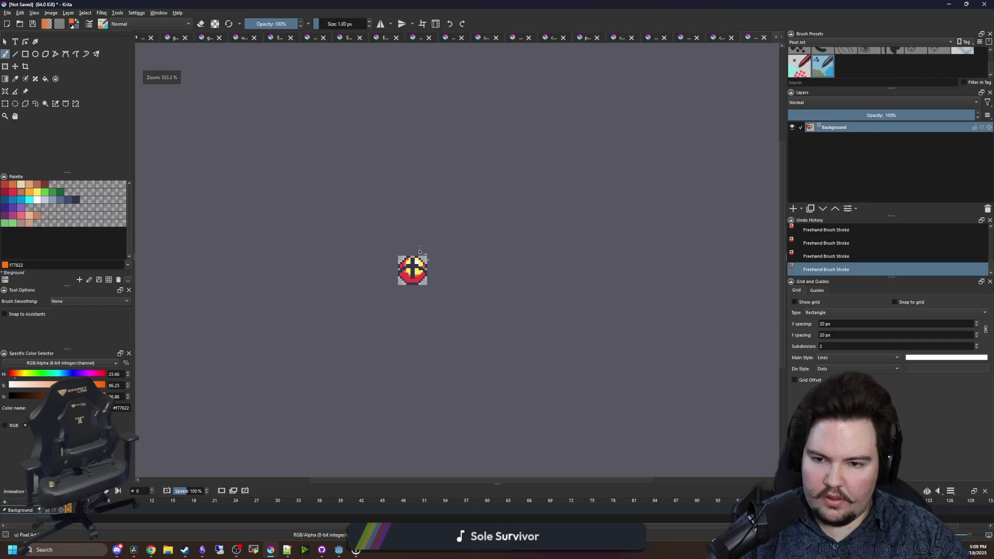
{"action": "scroll", "coordinate": [419, 252], "scroll_direction": "up", "scroll_amount": 10}
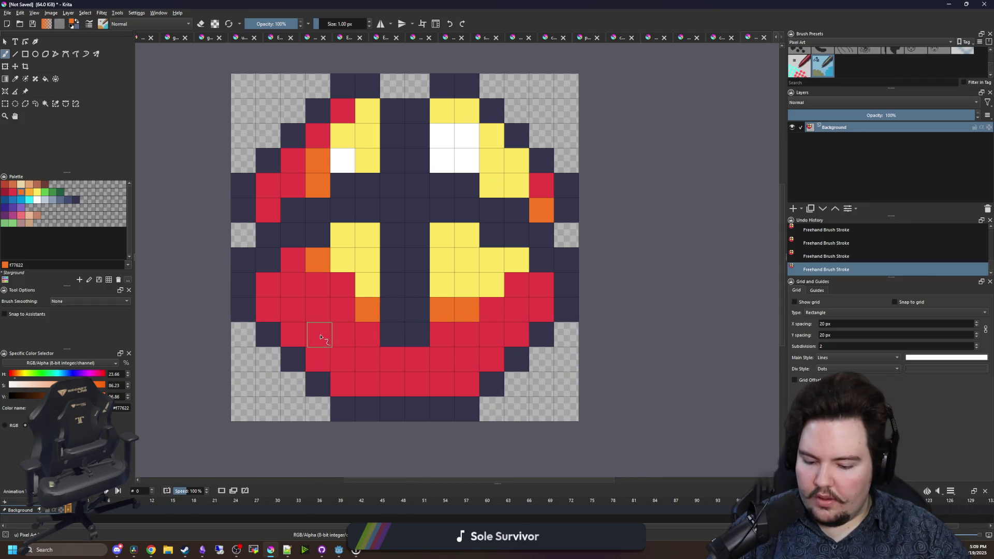
- Paint a few side red cells navy, then undo the navy edits
{"action": "left_click", "coordinate": [274, 334], "text": "ctrl"}
{"action": "left_click_drag", "start_coordinate": [270, 313], "coordinate": [268, 282]}
{"action": "mouse_move", "coordinate": [541, 285]}
{"action": "left_mouse_down"}
{"action": "mouse_move", "coordinate": [534, 300]}
{"action": "mouse_move", "coordinate": [541, 310]}
{"action": "left_mouse_up"}
{"action": "scroll", "coordinate": [388, 323], "scroll_direction": "down", "scroll_amount": 1}
{"action": "left_click_drag", "start_coordinate": [312, 260], "coordinate": [312, 241]}
{"action": "left_click_drag", "start_coordinate": [494, 257], "coordinate": [495, 241]}
{"action": "scroll", "coordinate": [443, 231], "scroll_direction": "down", "scroll_amount": 5}
{"action": "key", "text": "ctrl+z"}
{"action": "key", "text": "ctrl+z"}
{"action": "key", "text": "ctrl+z"}
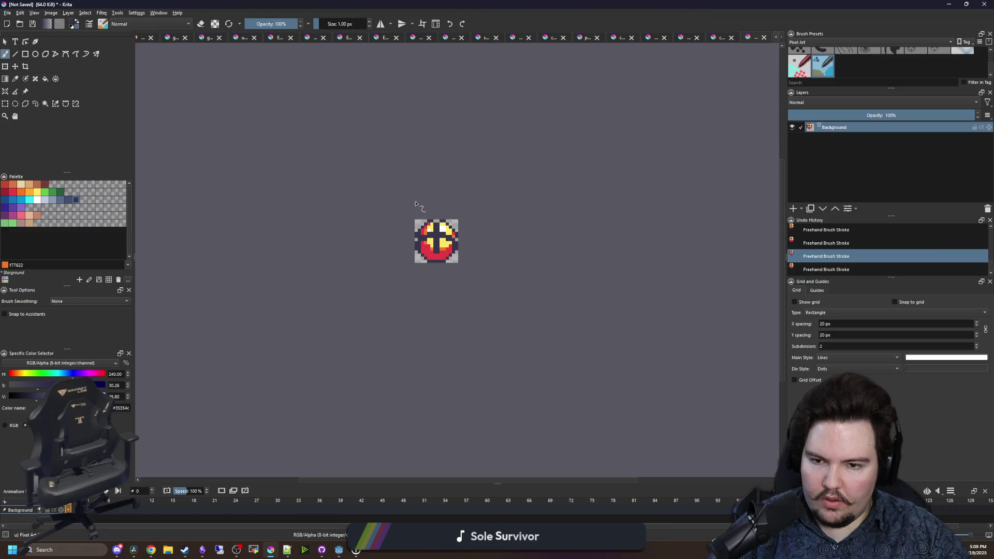
{"action": "scroll", "coordinate": [444, 253], "scroll_direction": "up", "scroll_amount": 5}
{"action": "scroll", "coordinate": [444, 253], "scroll_direction": "down", "scroll_amount": 2}
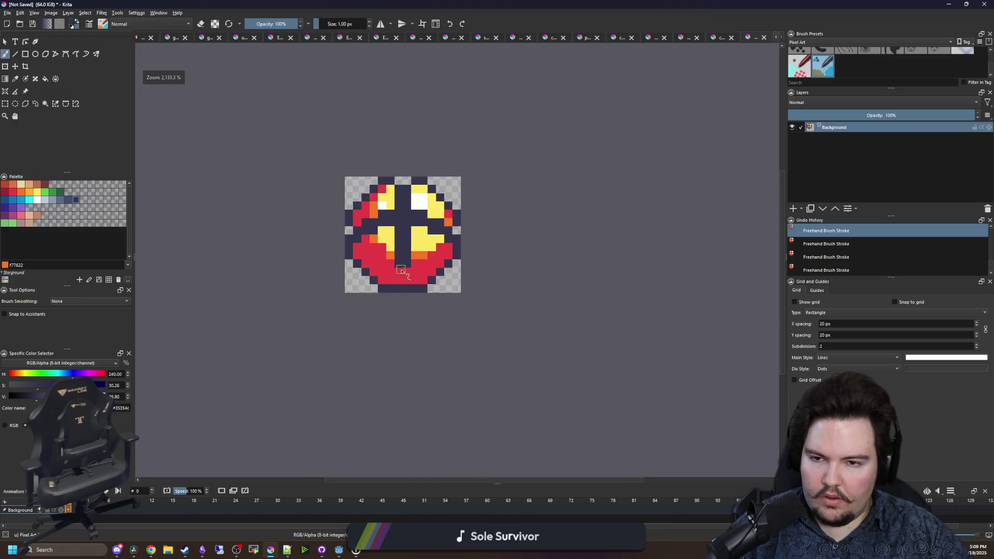
{"action": "scroll", "coordinate": [418, 225], "scroll_direction": "up", "scroll_amount": 3}
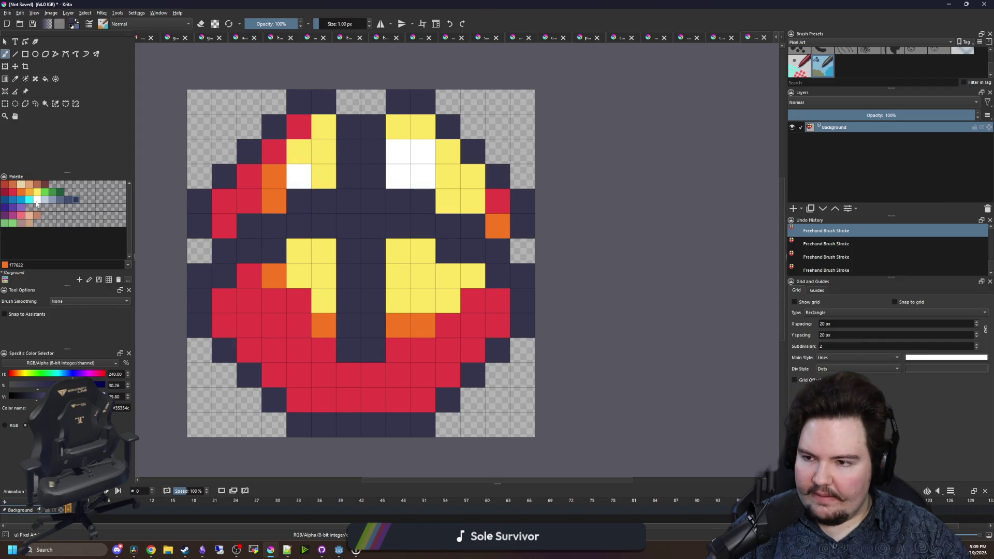
{"action": "left_click", "coordinate": [6, 193]}
- Flood-fill the navy cross dark red, then undo the fill
{"action": "left_click", "coordinate": [359, 151]}
{"action": "key", "text": "f"}
{"action": "left_click", "coordinate": [355, 218]}
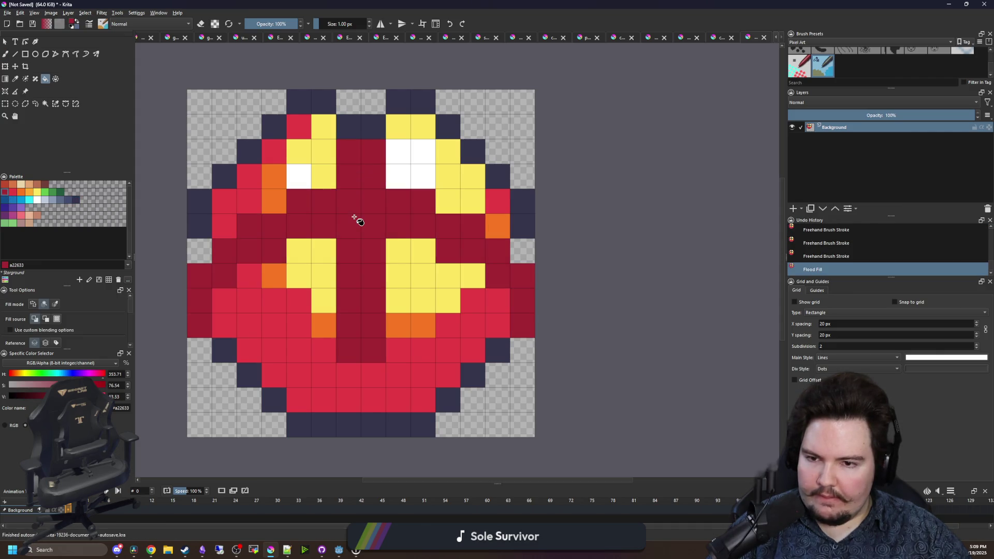
{"action": "scroll", "coordinate": [407, 193], "scroll_direction": "down", "scroll_amount": 5}
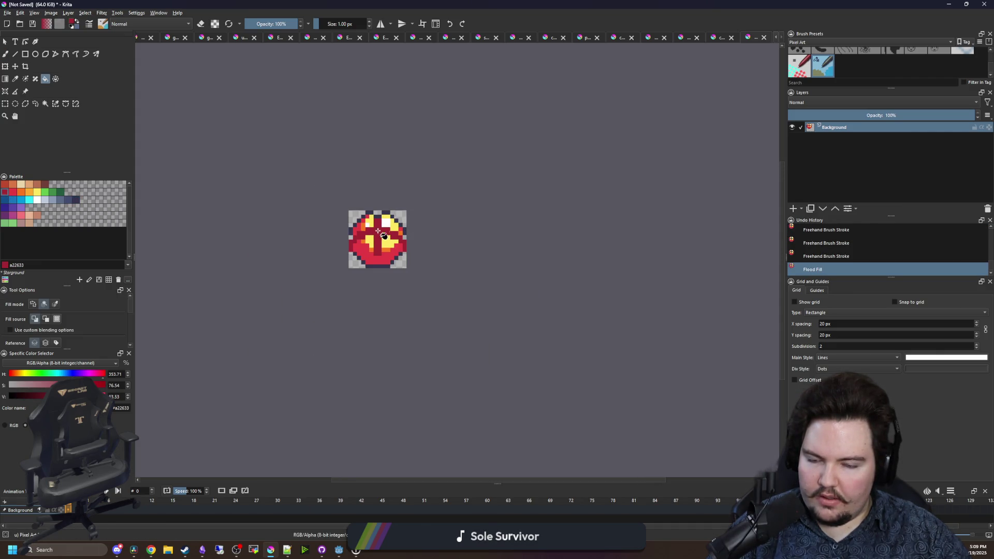
{"action": "scroll", "coordinate": [382, 232], "scroll_direction": "up", "scroll_amount": 6}
{"action": "key", "text": "ctrl+z"}
- Repaint the centre column navy and the column to its left red
{"action": "left_click", "coordinate": [37, 194]}
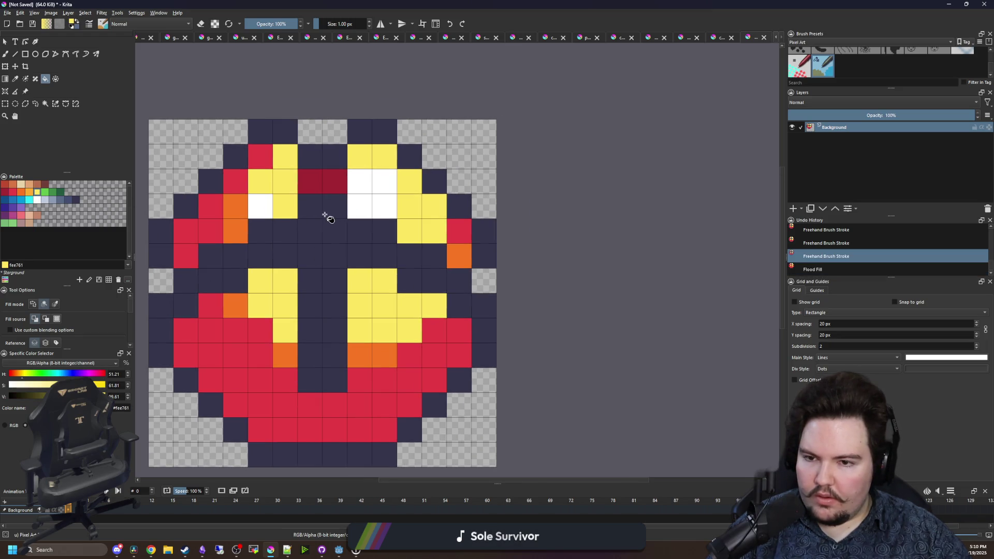
{"action": "key", "text": "b"}
{"action": "left_click_drag", "start_coordinate": [361, 248], "coordinate": [406, 232]}
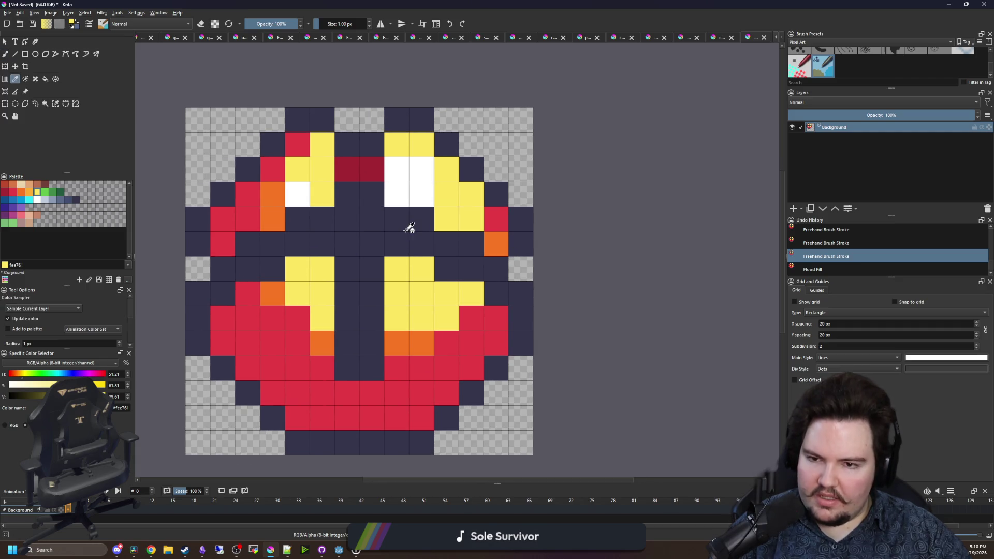
{"action": "left_click", "coordinate": [403, 226], "text": "ctrl"}
{"action": "mouse_move", "coordinate": [399, 150]}
{"action": "left_mouse_down"}
{"action": "mouse_move", "coordinate": [396, 369]}
{"action": "mouse_move", "coordinate": [343, 280]}
{"action": "left_mouse_up"}
{"action": "key", "text": "p"}
{"action": "left_click", "coordinate": [354, 390]}
{"action": "key", "text": "b"}
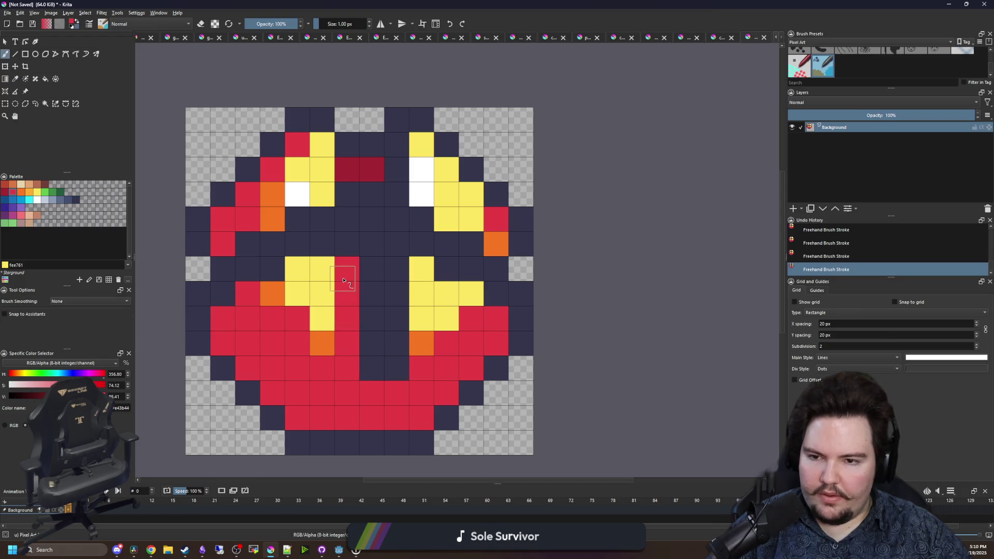
{"action": "left_click_drag", "start_coordinate": [349, 199], "coordinate": [348, 143]}
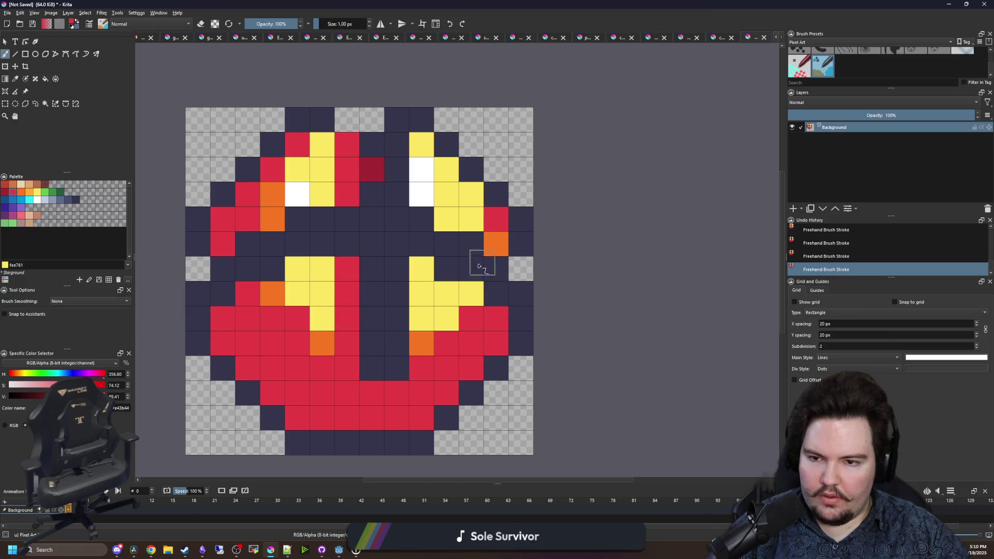
- Touch up around the stripe: top and lower cells navy, one cell red, a column orange
{"action": "left_click_drag", "start_coordinate": [393, 291], "coordinate": [464, 269]}
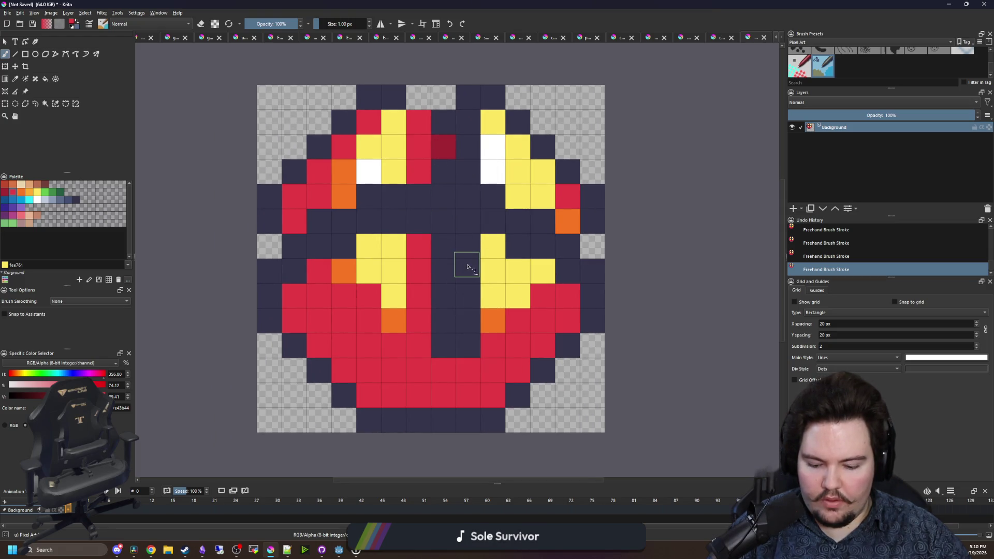
{"action": "left_click", "coordinate": [461, 166], "text": "ctrl"}
{"action": "left_click", "coordinate": [426, 123]}
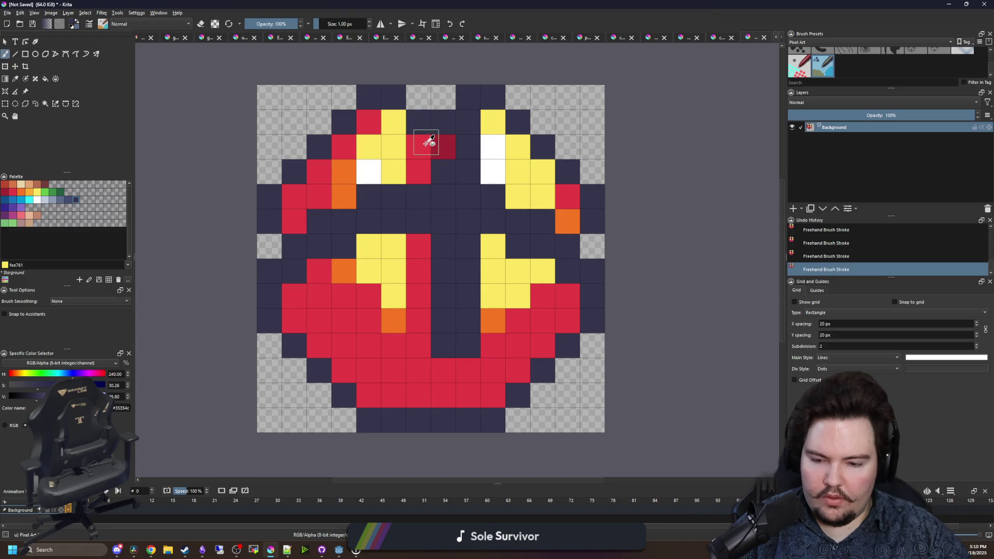
{"action": "left_click", "coordinate": [444, 157]}
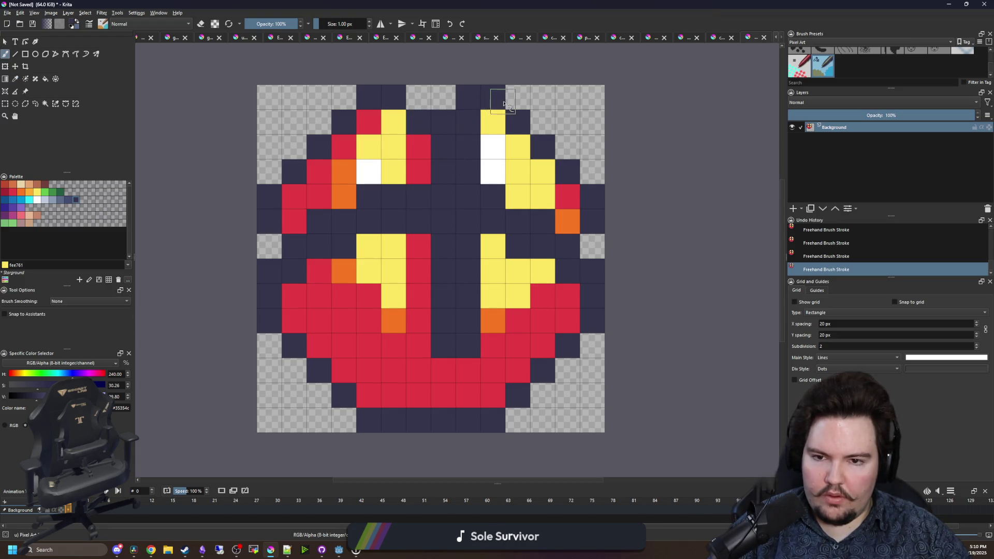
{"action": "left_click_drag", "start_coordinate": [435, 349], "coordinate": [431, 326]}
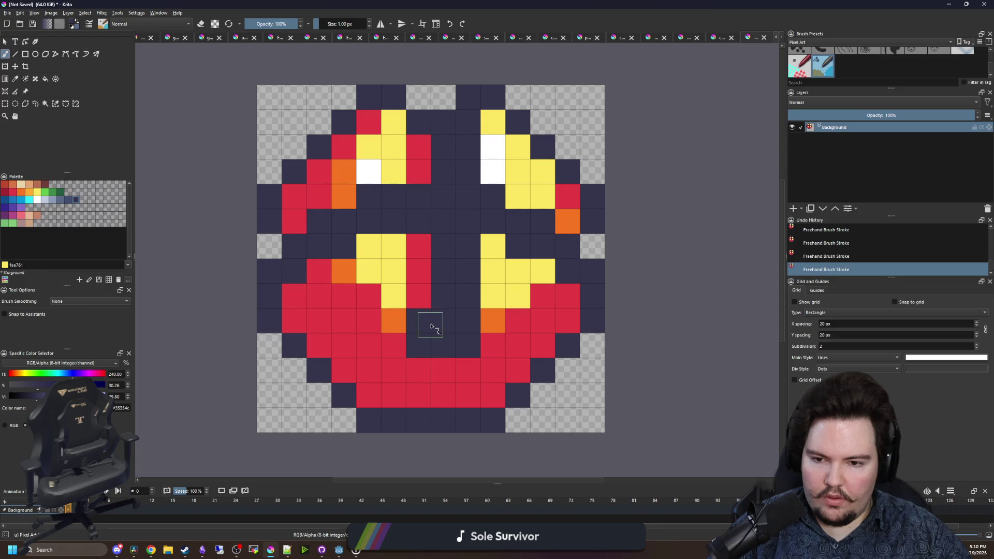
{"action": "left_click", "coordinate": [473, 366], "text": "ctrl"}
{"action": "left_click", "coordinate": [467, 353]}
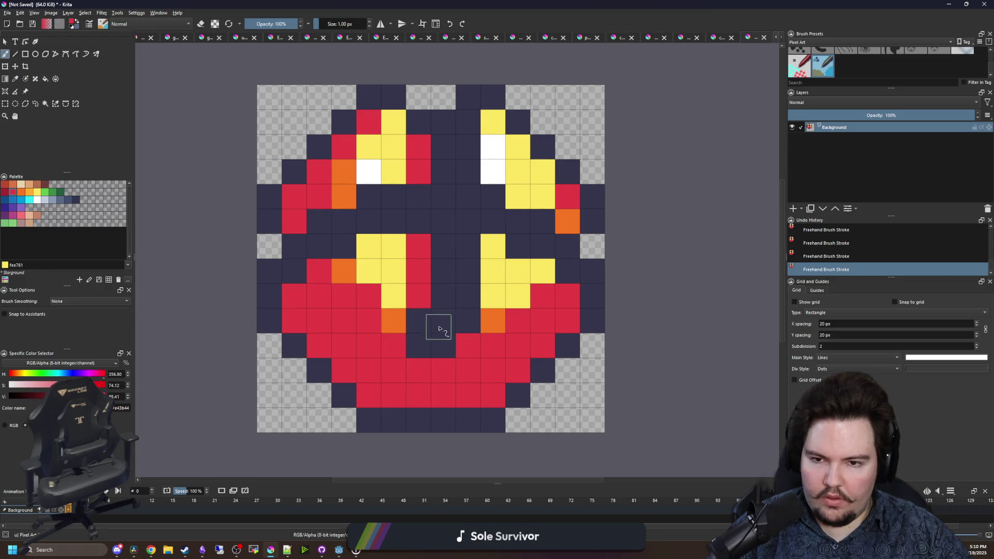
{"action": "left_click", "coordinate": [394, 321], "text": "ctrl"}
{"action": "left_click_drag", "start_coordinate": [394, 346], "coordinate": [393, 245]}
{"action": "left_click", "coordinate": [369, 246]}
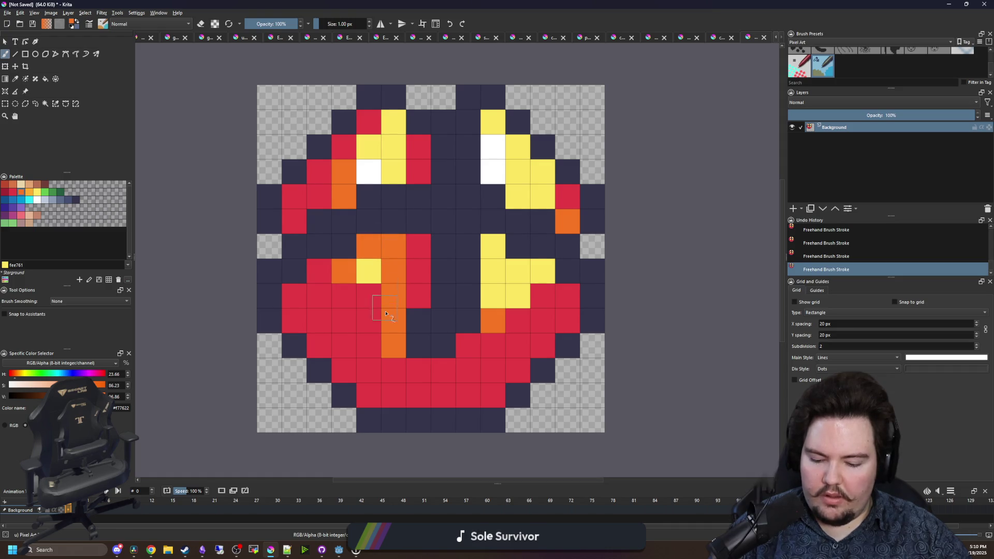
- Paint over the remaining yellow, white and orange highlight cells red
{"action": "key", "text": "b"}
{"action": "mouse_move", "coordinate": [387, 346]}
{"action": "left_mouse_down"}
{"action": "mouse_move", "coordinate": [393, 243]}
{"action": "mouse_move", "coordinate": [348, 275]}
{"action": "left_mouse_up"}
{"action": "left_click_drag", "start_coordinate": [391, 169], "coordinate": [346, 199]}
{"action": "left_click_drag", "start_coordinate": [366, 149], "coordinate": [393, 131]}
{"action": "mouse_move", "coordinate": [554, 212]}
{"action": "left_mouse_down"}
{"action": "mouse_move", "coordinate": [504, 153]}
{"action": "mouse_move", "coordinate": [493, 111]}
{"action": "left_mouse_up"}
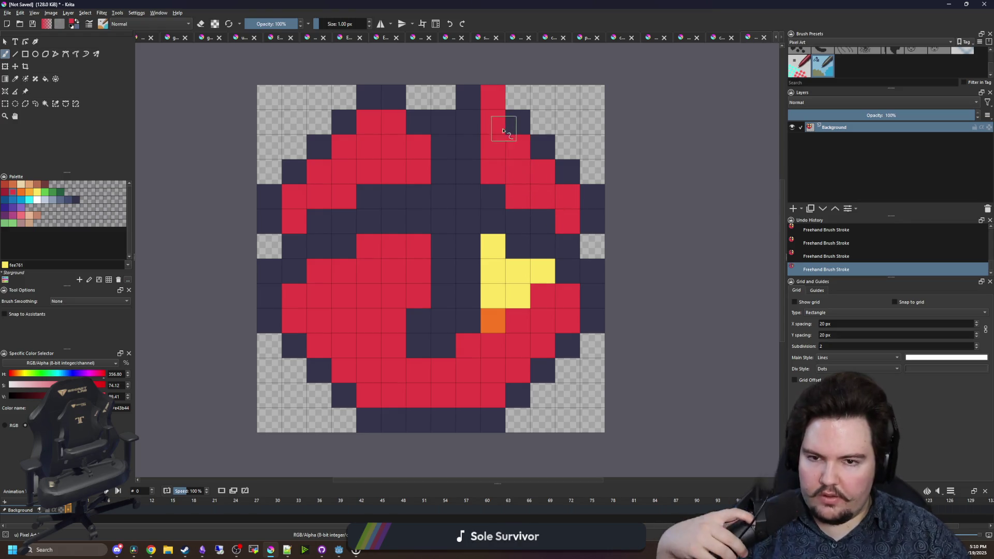
{"action": "key", "text": "ctrl+z"}
{"action": "mouse_move", "coordinate": [493, 125]}
{"action": "left_mouse_down"}
{"action": "mouse_move", "coordinate": [517, 170]}
{"action": "mouse_move", "coordinate": [567, 221]}
{"action": "left_mouse_up"}
{"action": "mouse_move", "coordinate": [534, 264]}
{"action": "left_mouse_down"}
{"action": "mouse_move", "coordinate": [499, 306]}
{"action": "mouse_move", "coordinate": [497, 253]}
{"action": "left_mouse_up"}
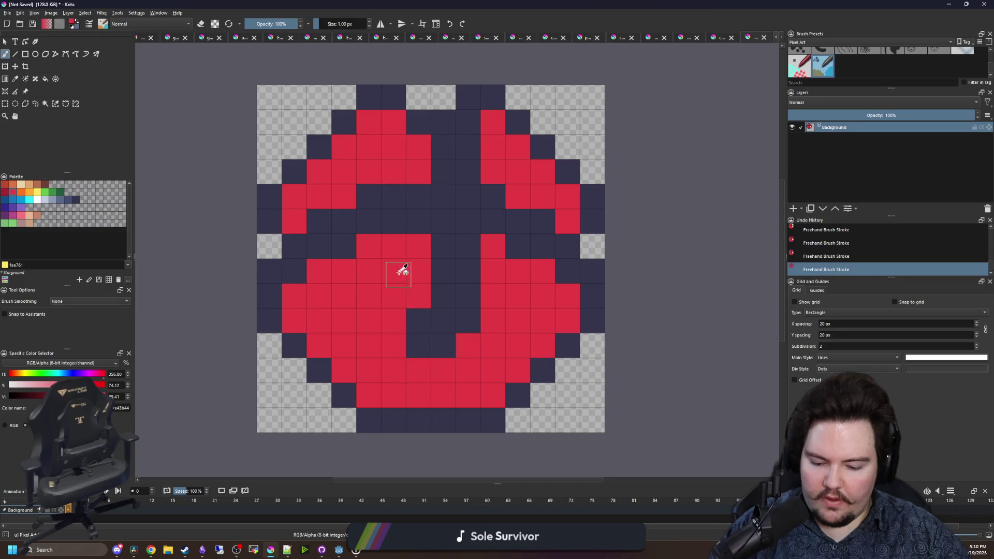
- Paint the dark cells along the navy stripe red and sample navy again
{"action": "left_click_drag", "start_coordinate": [305, 290], "coordinate": [293, 244]}
{"action": "key", "text": "p"}
{"action": "left_click", "coordinate": [274, 272]}
{"action": "key", "text": "b"}
{"action": "left_click", "coordinate": [270, 246]}
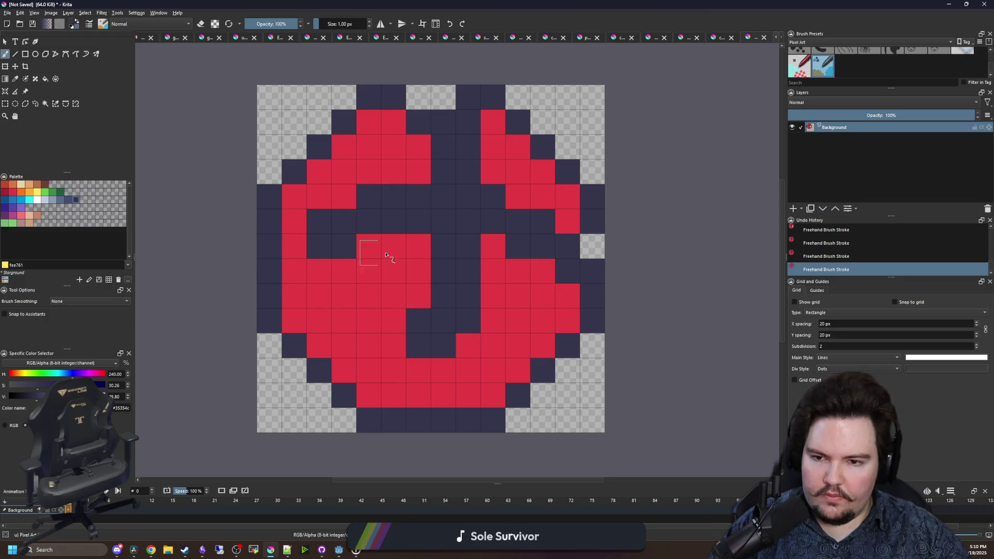
{"action": "scroll", "coordinate": [405, 169], "scroll_direction": "down", "scroll_amount": 6}
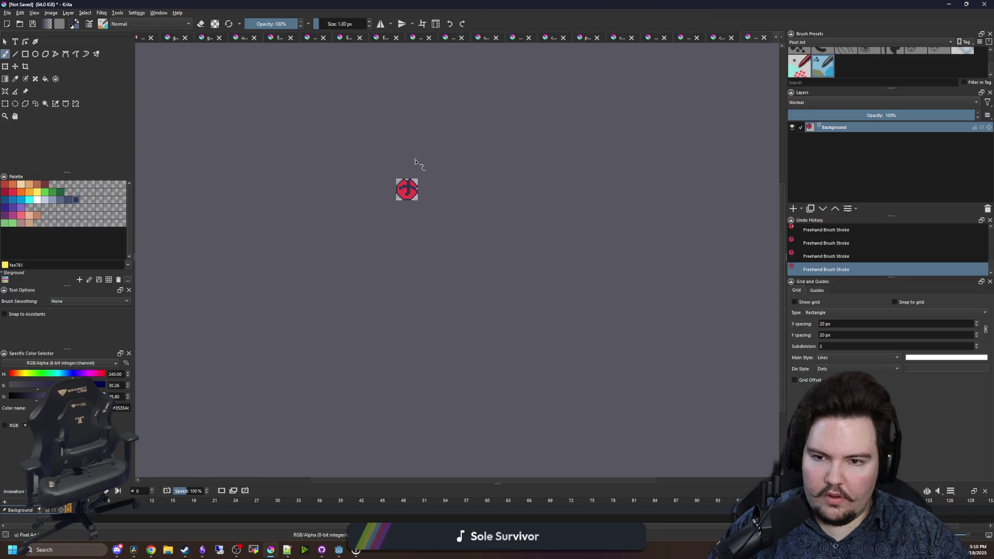
- Paint one top-row pixel navy, undoing a stray red pixel first
{"action": "scroll", "coordinate": [415, 166], "scroll_direction": "up", "scroll_amount": 8}
{"action": "left_click", "coordinate": [452, 212], "text": "ctrl"}
{"action": "left_click", "coordinate": [444, 186]}
{"action": "key", "text": "ctrl+z"}
{"action": "left_click", "coordinate": [431, 221], "text": "ctrl"}
{"action": "left_click", "coordinate": [418, 171]}
- Paint three dark red a22633 shading pixels around the navy cross
{"action": "scroll", "coordinate": [409, 173], "scroll_direction": "down", "scroll_amount": 7}
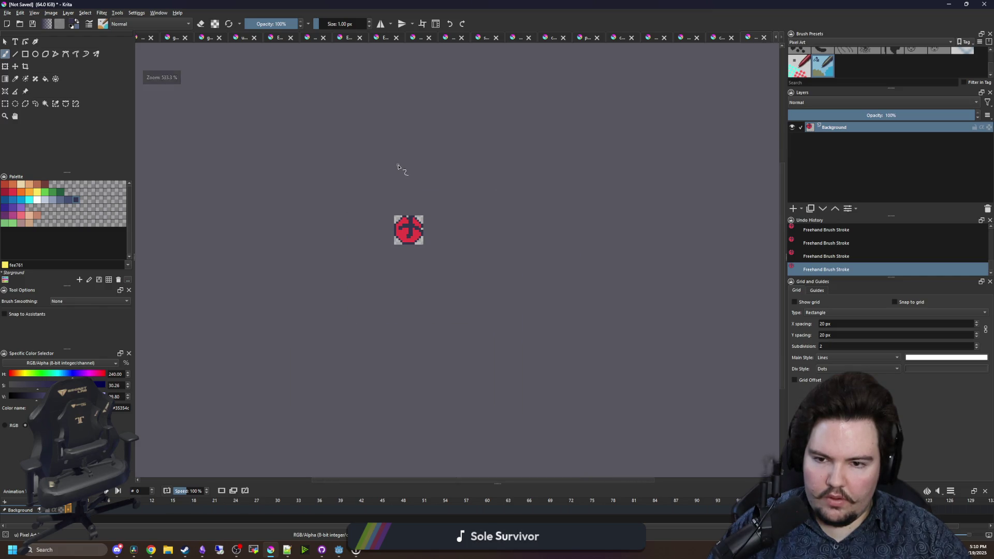
{"action": "scroll", "coordinate": [419, 221], "scroll_direction": "up", "scroll_amount": 5}
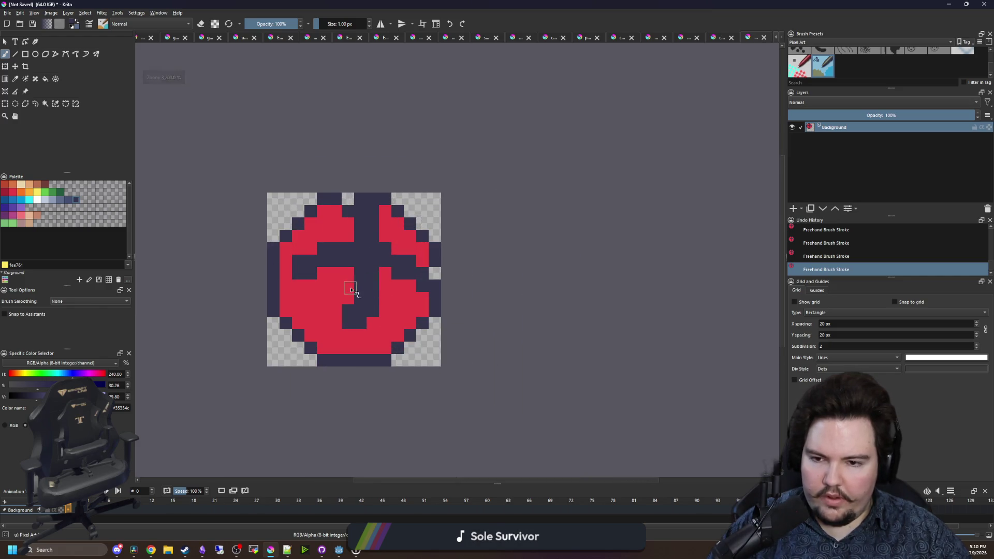
{"action": "scroll", "coordinate": [368, 281], "scroll_direction": "up", "scroll_amount": 2}
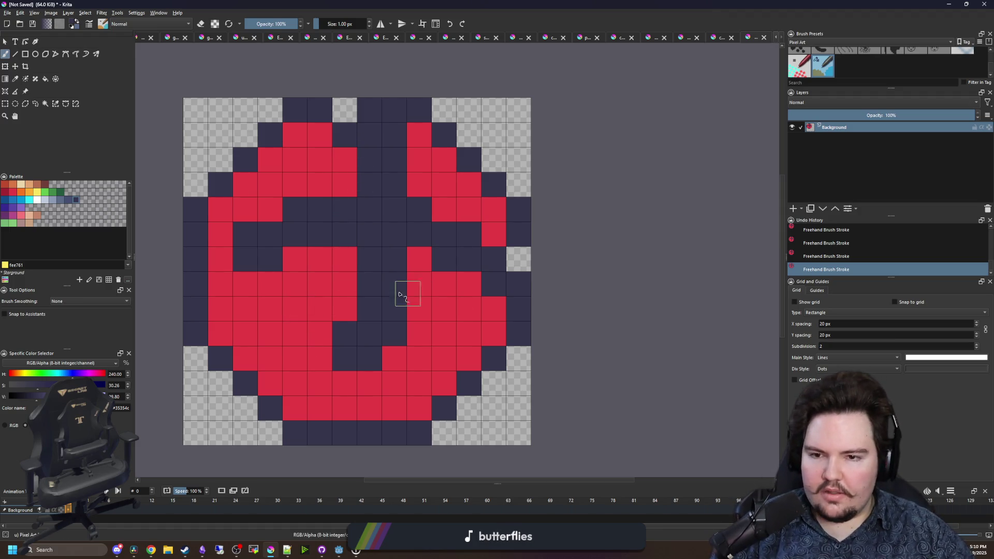
{"action": "left_click_drag", "start_coordinate": [407, 288], "coordinate": [452, 281]}
{"action": "key", "text": "p"}
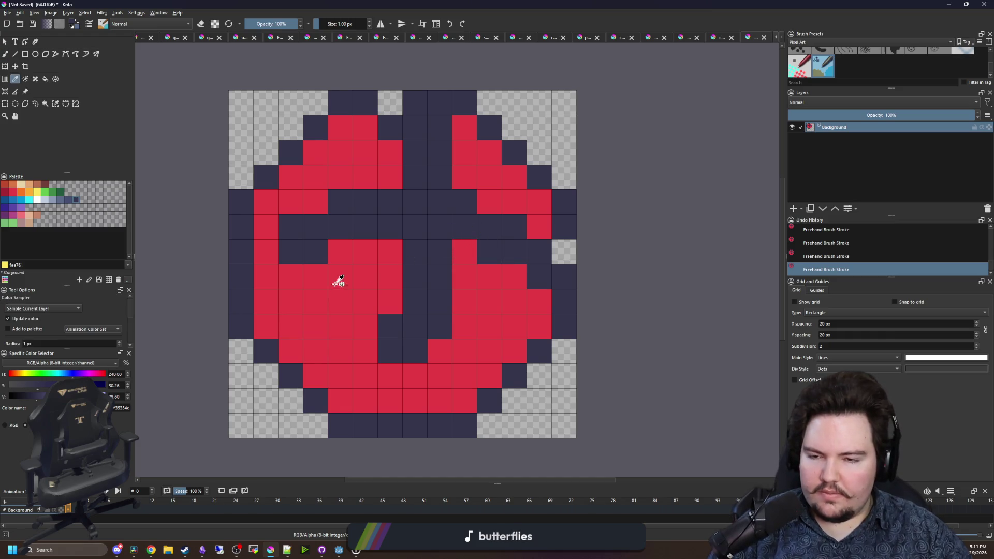
{"action": "left_click", "coordinate": [5, 192]}
{"action": "key", "text": "b"}
{"action": "left_click", "coordinate": [389, 250]}
{"action": "left_click", "coordinate": [389, 179]}
{"action": "left_click", "coordinate": [465, 177]}
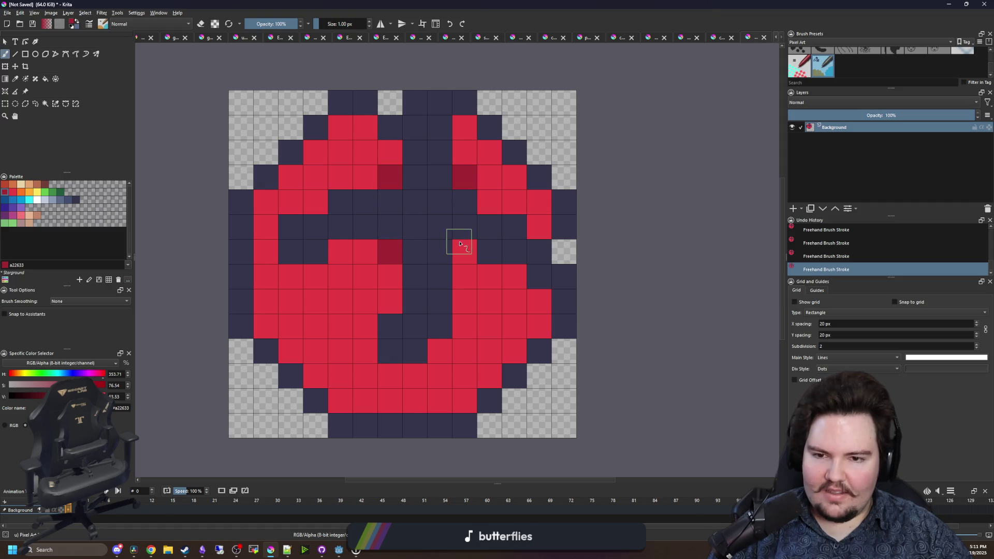
{"action": "scroll", "coordinate": [401, 231], "scroll_direction": "down", "scroll_amount": 10}
{"action": "scroll", "coordinate": [409, 212], "scroll_direction": "up", "scroll_amount": 10}
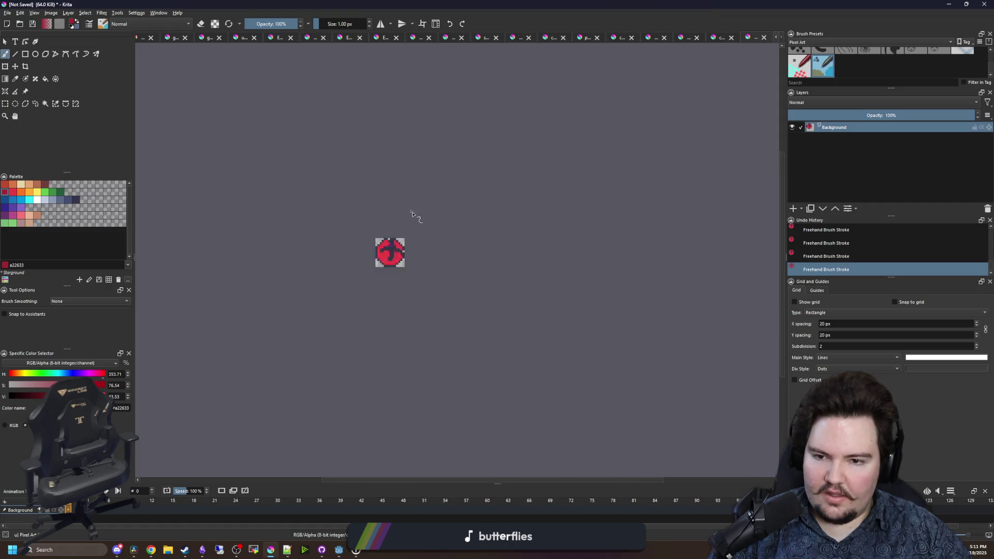
- Flood-fill the left and right red body areas orange f77622
{"action": "left_click", "coordinate": [21, 192]}
{"action": "key", "text": "f"}
{"action": "left_click", "coordinate": [311, 331]}
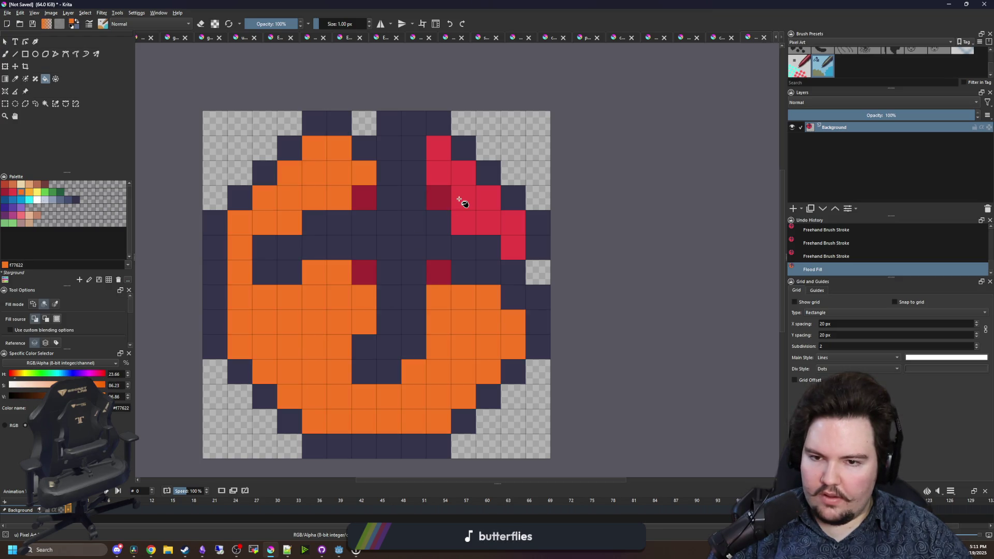
{"action": "left_click", "coordinate": [459, 200]}
- Fill the four dark red cells with bright red e43b44
{"action": "left_click", "coordinate": [13, 192]}
{"action": "left_click", "coordinate": [364, 202]}
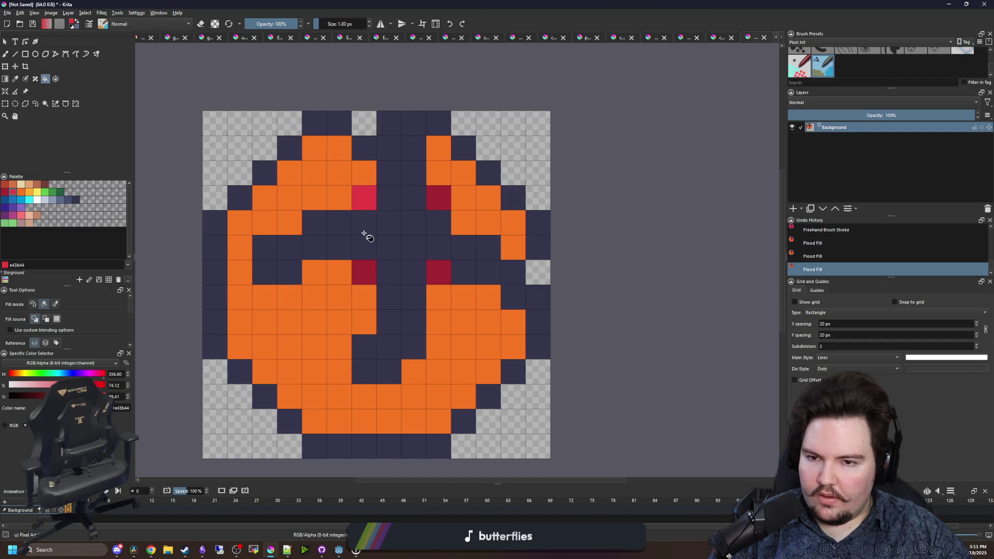
{"action": "left_click", "coordinate": [365, 270]}
{"action": "left_click", "coordinate": [439, 271]}
{"action": "left_click", "coordinate": [437, 204]}
- Try yellow feae34 cells beside the upper-right dot, then refill an area orange
{"action": "left_click", "coordinate": [36, 194]}
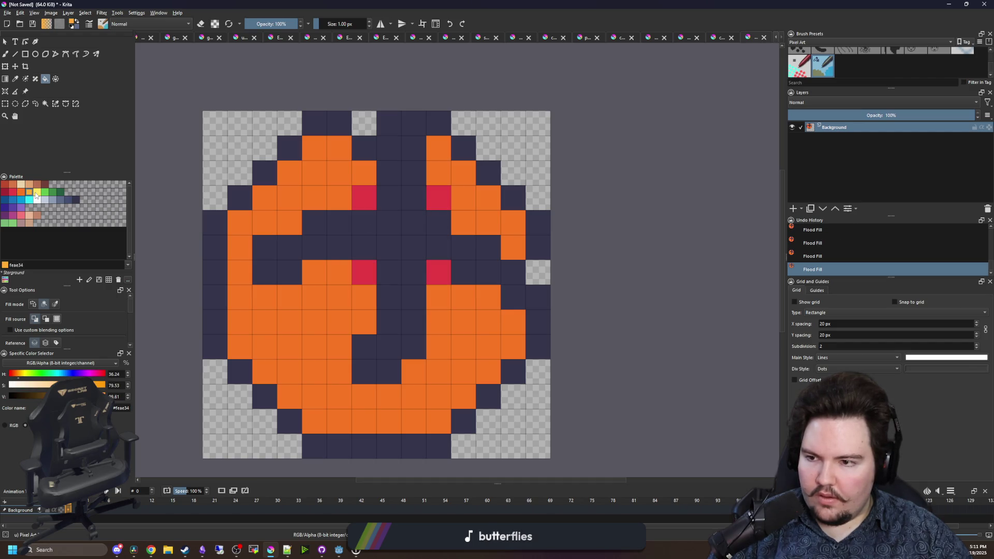
{"action": "key", "text": "b"}
{"action": "mouse_move", "coordinate": [438, 173]}
{"action": "left_mouse_down"}
{"action": "mouse_move", "coordinate": [463, 225]}
{"action": "mouse_move", "coordinate": [487, 202]}
{"action": "left_mouse_up"}
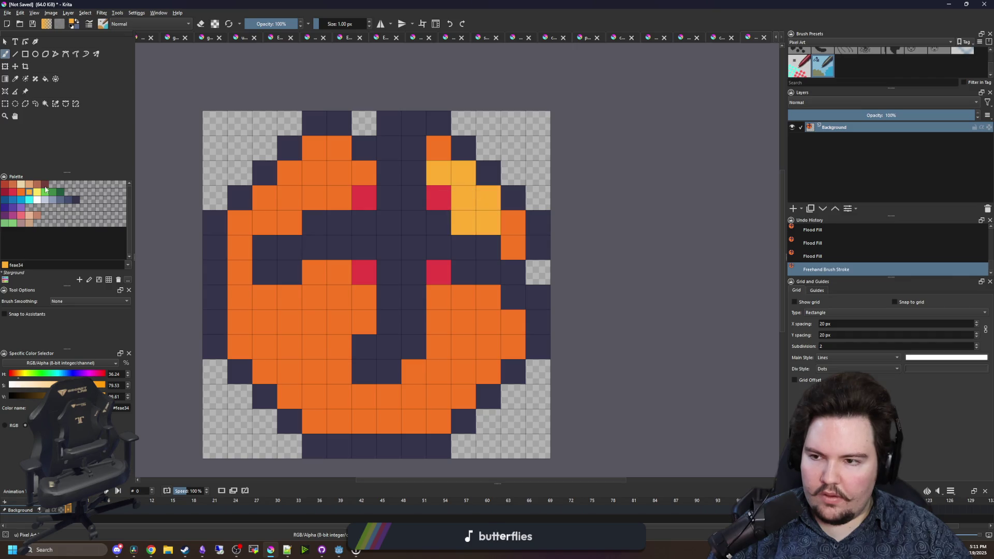
{"action": "left_click", "coordinate": [21, 192]}
{"action": "key", "text": "f"}
{"action": "left_click", "coordinate": [512, 223]}
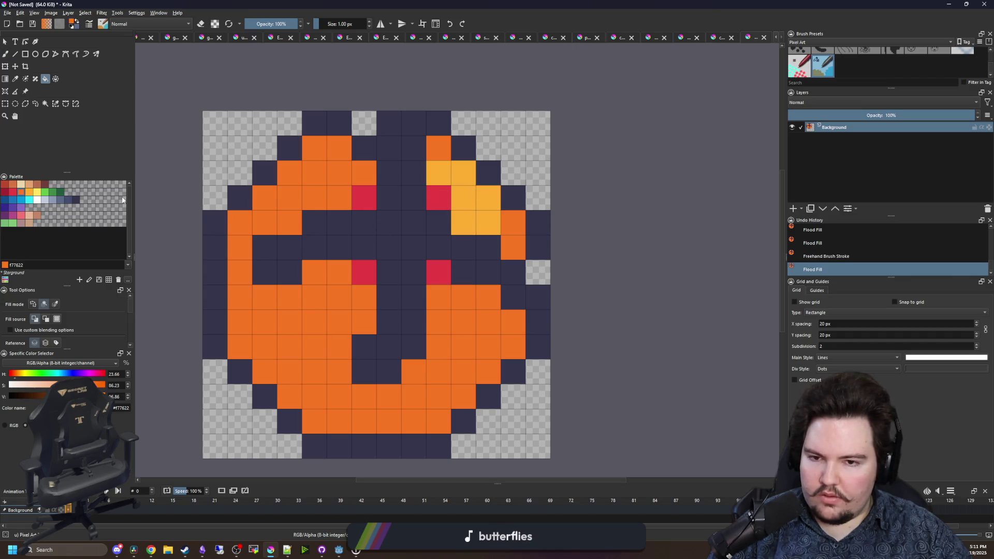
- Paint light yellow fee761 highlight cells beside the right-side red dots
{"action": "left_click", "coordinate": [37, 192]}
{"action": "key", "text": "b"}
{"action": "mouse_move", "coordinate": [489, 223]}
{"action": "left_mouse_down"}
{"action": "mouse_move", "coordinate": [466, 207]}
{"action": "mouse_move", "coordinate": [469, 179]}
{"action": "mouse_move", "coordinate": [439, 173]}
{"action": "left_mouse_up"}
{"action": "mouse_move", "coordinate": [438, 298]}
{"action": "left_mouse_down"}
{"action": "mouse_move", "coordinate": [453, 298]}
{"action": "mouse_move", "coordinate": [457, 315]}
{"action": "left_mouse_up"}
{"action": "left_click", "coordinate": [438, 322]}
- Add light yellow fee761 highlights around the left-side dots and a few orange cells
{"action": "left_click_drag", "start_coordinate": [364, 298], "coordinate": [339, 278]}
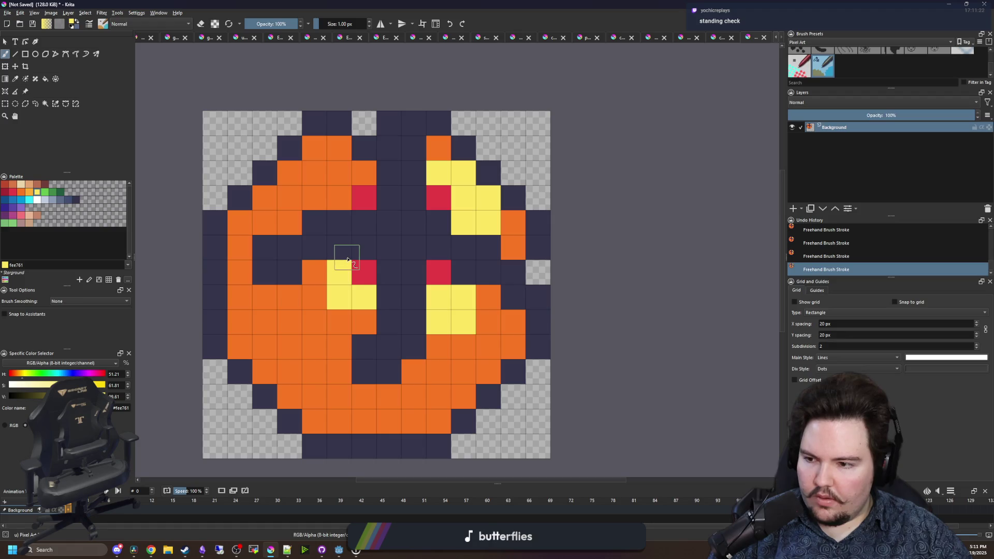
{"action": "left_click_drag", "start_coordinate": [342, 198], "coordinate": [364, 173]}
{"action": "left_click", "coordinate": [365, 315]}
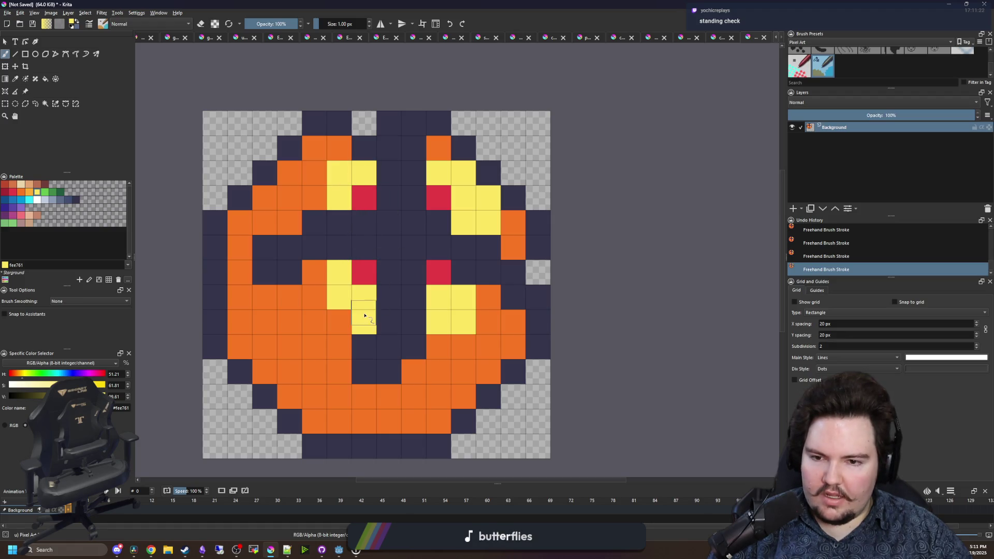
{"action": "left_click", "coordinate": [489, 298]}
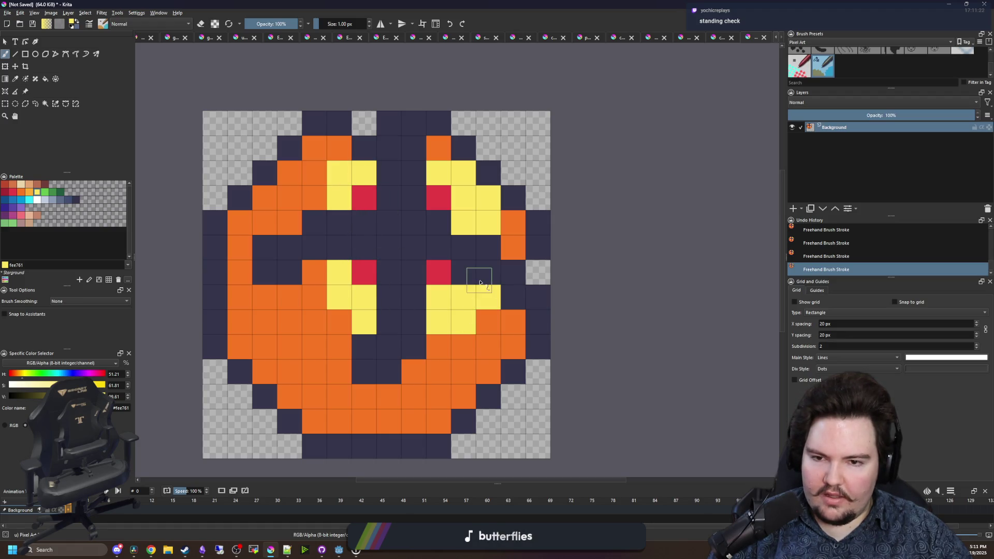
{"action": "left_click", "coordinate": [320, 198]}
{"action": "left_click", "coordinate": [315, 265]}
{"action": "left_click_drag", "start_coordinate": [315, 298], "coordinate": [342, 315]}
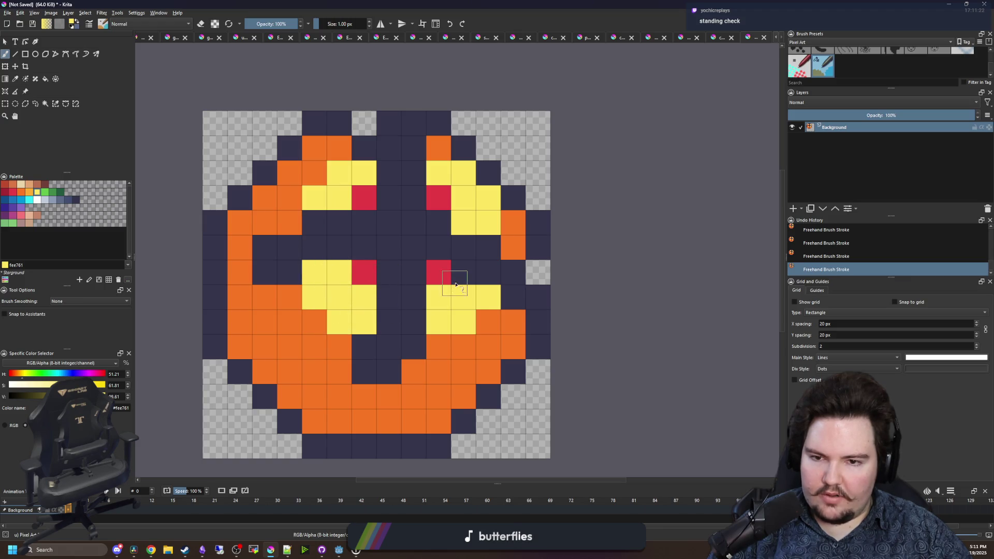
{"action": "scroll", "coordinate": [443, 240], "scroll_direction": "down", "scroll_amount": 8}
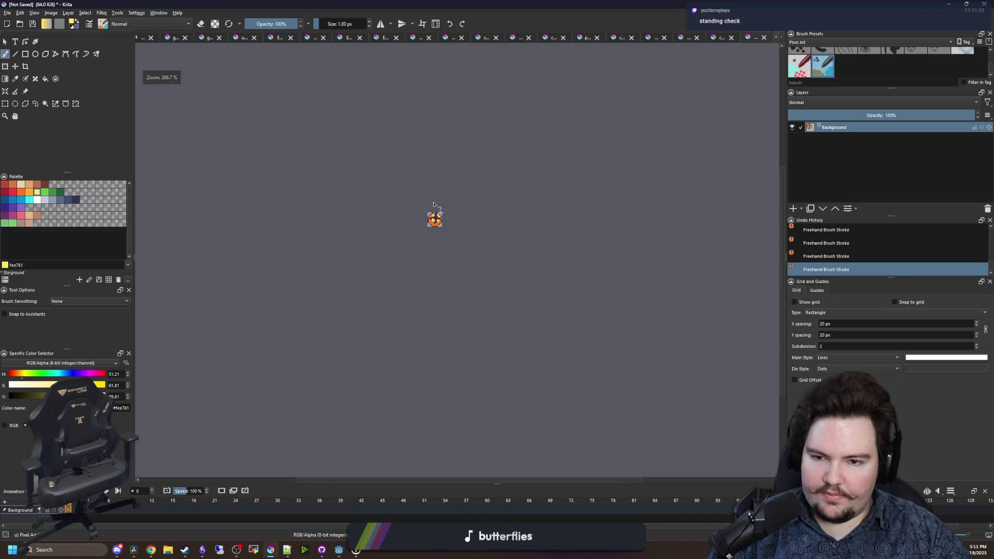
- Widen the lower-right and lower-left yellow highlights with extra fee761 cells
{"action": "scroll", "coordinate": [438, 214], "scroll_direction": "up", "scroll_amount": 8}
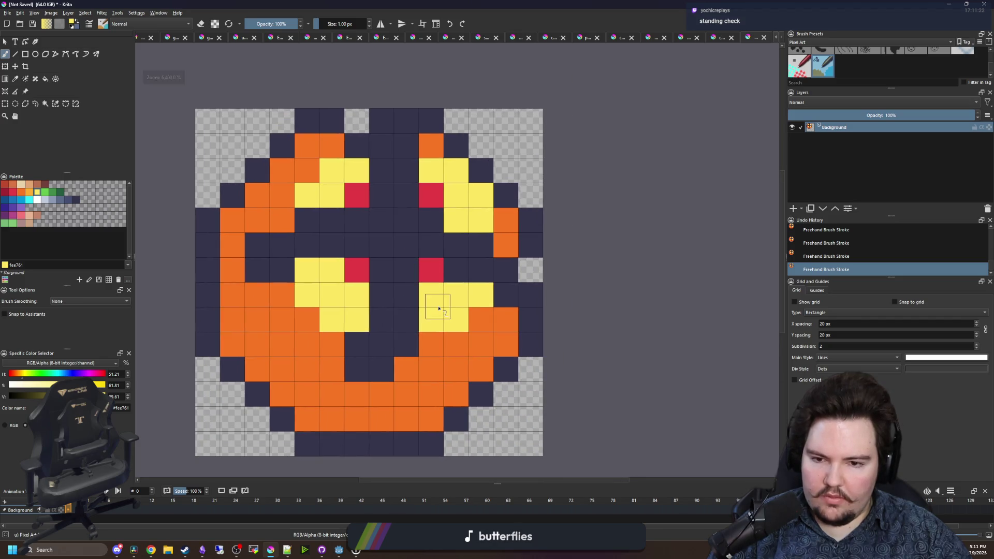
{"action": "mouse_move", "coordinate": [506, 323]}
{"action": "left_mouse_down"}
{"action": "mouse_move", "coordinate": [508, 348]}
{"action": "mouse_move", "coordinate": [489, 344]}
{"action": "left_mouse_up"}
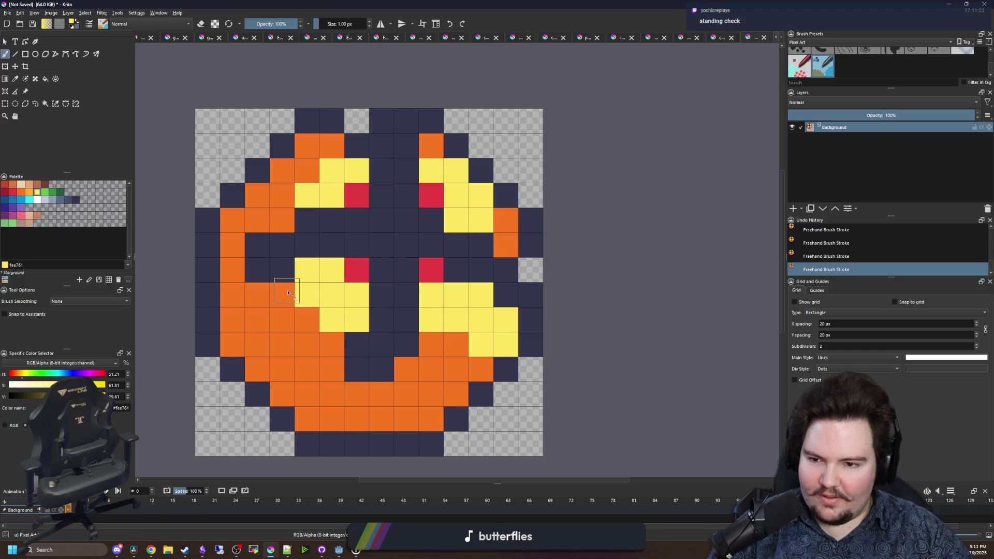
{"action": "left_click_drag", "start_coordinate": [288, 293], "coordinate": [267, 296]}
- Paint the four red dots and two lower-right yellow cells in sampled orange f77622
{"action": "key", "text": "p"}
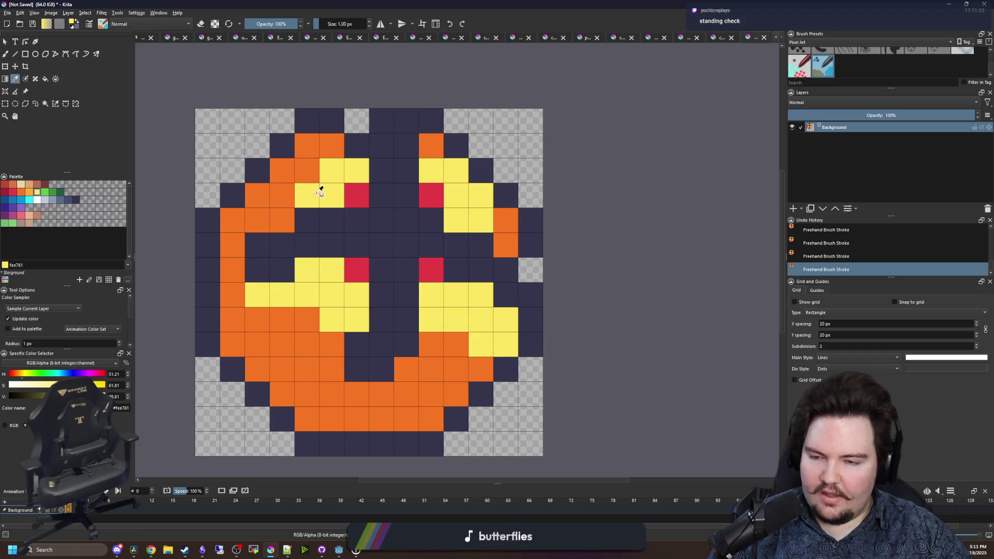
{"action": "left_click", "coordinate": [417, 365]}
{"action": "key", "text": "b"}
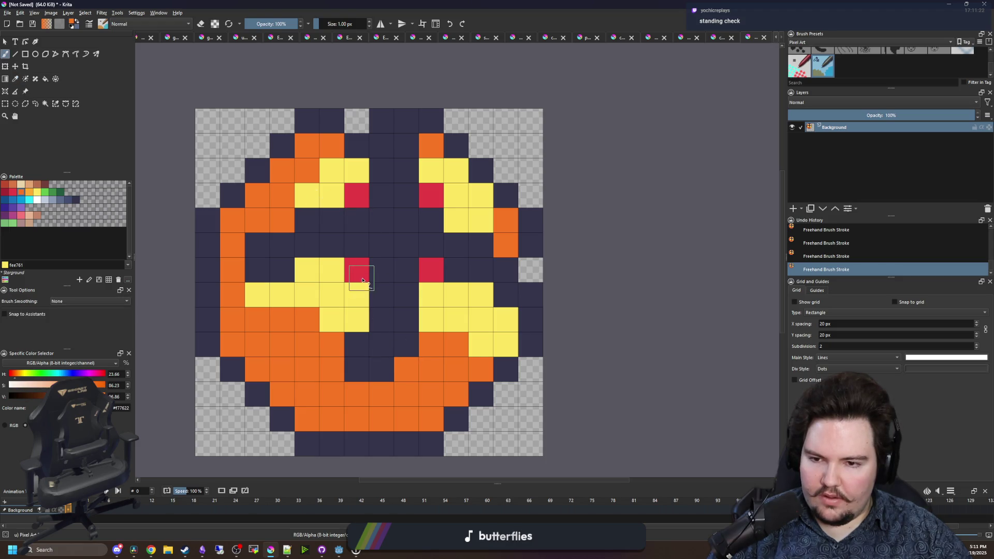
{"action": "left_click", "coordinate": [356, 269]}
{"action": "left_click", "coordinate": [431, 270]}
{"action": "left_click", "coordinate": [431, 194]}
{"action": "left_click", "coordinate": [356, 195]}
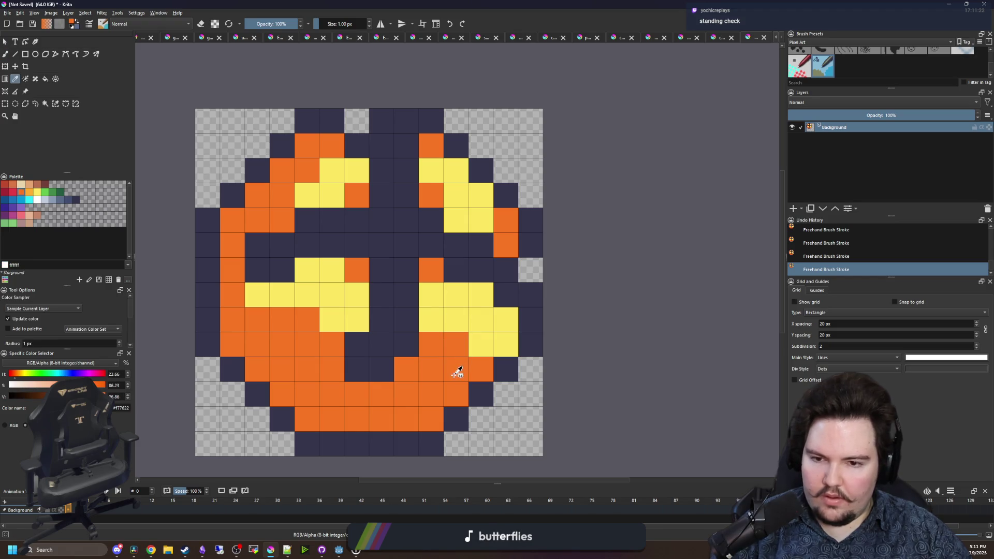
{"action": "left_click_drag", "start_coordinate": [477, 339], "coordinate": [481, 318]}
- Paint trial crimson a22633 cells on the sprite, undoing the last one
{"action": "scroll", "coordinate": [413, 243], "scroll_direction": "down", "scroll_amount": 6}
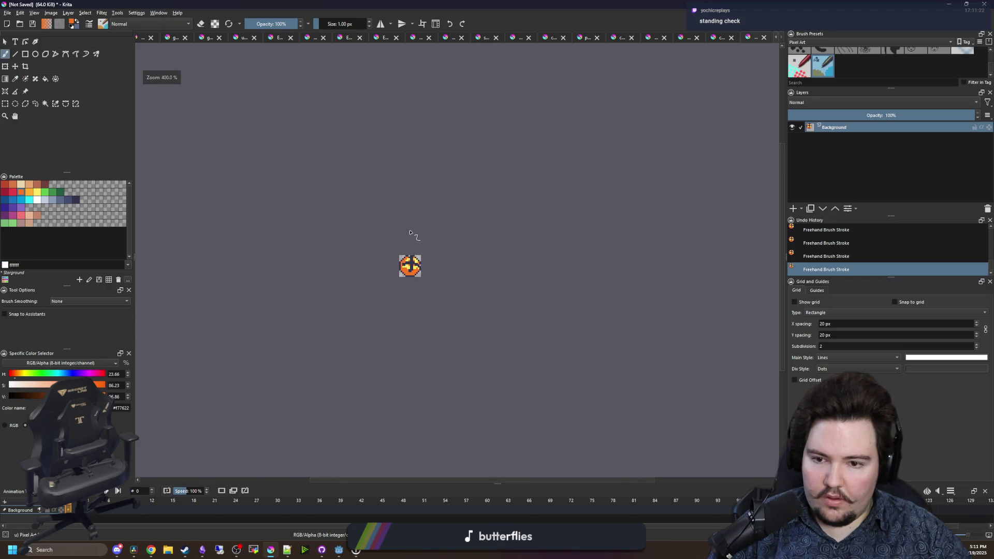
{"action": "scroll", "coordinate": [409, 237], "scroll_direction": "up", "scroll_amount": 5}
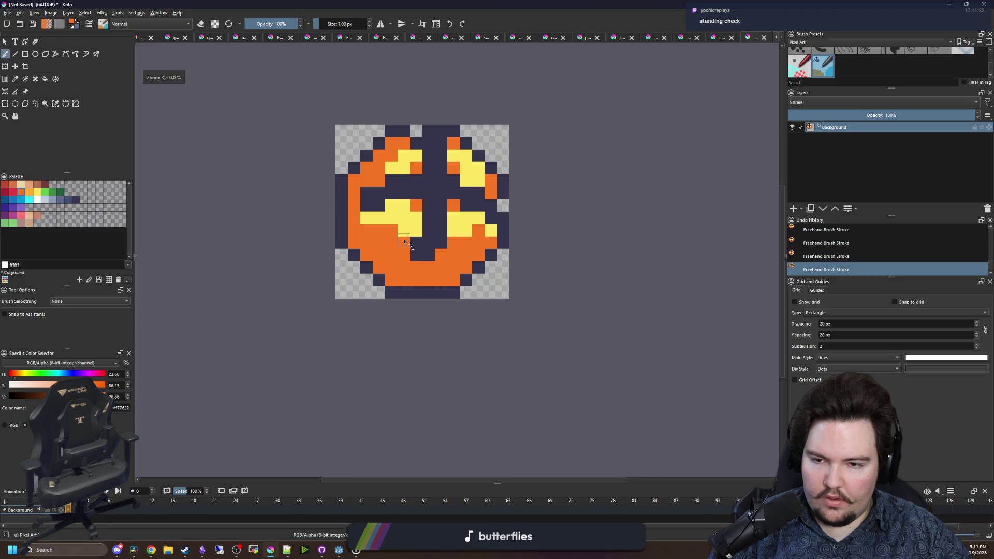
{"action": "scroll", "coordinate": [407, 233], "scroll_direction": "down", "scroll_amount": 5}
{"action": "scroll", "coordinate": [405, 233], "scroll_direction": "up", "scroll_amount": 3}
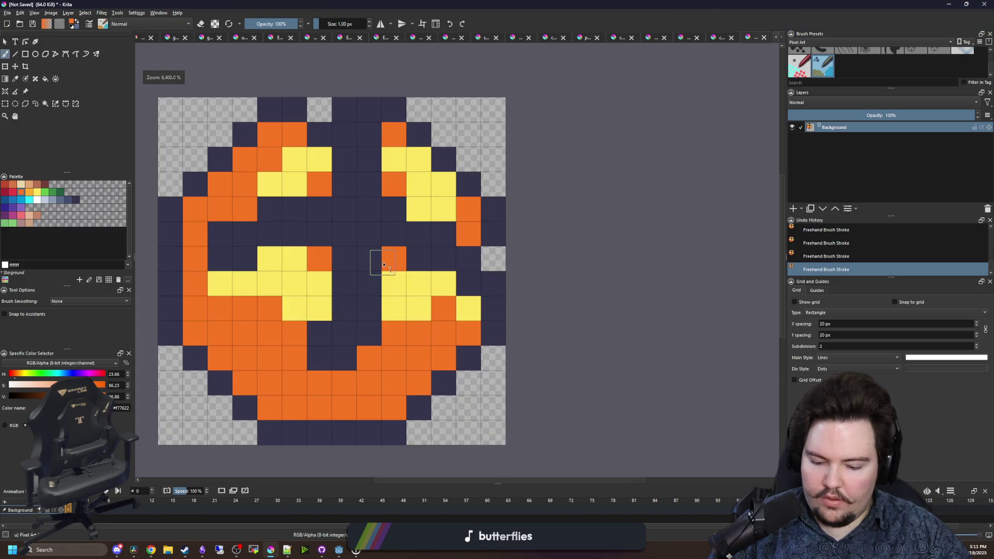
{"action": "key", "text": "p"}
{"action": "left_click", "coordinate": [4, 191]}
{"action": "key", "text": "b"}
{"action": "left_click_drag", "start_coordinate": [220, 234], "coordinate": [295, 209]}
{"action": "left_click", "coordinate": [319, 210]}
{"action": "left_click", "coordinate": [394, 209]}
{"action": "left_click", "coordinate": [419, 234]}
{"action": "key", "text": "ctrl+z"}
{"action": "key", "text": "ctrl+z"}
{"action": "key", "text": "ctrl+z"}
{"action": "key", "text": "ctrl+z"}
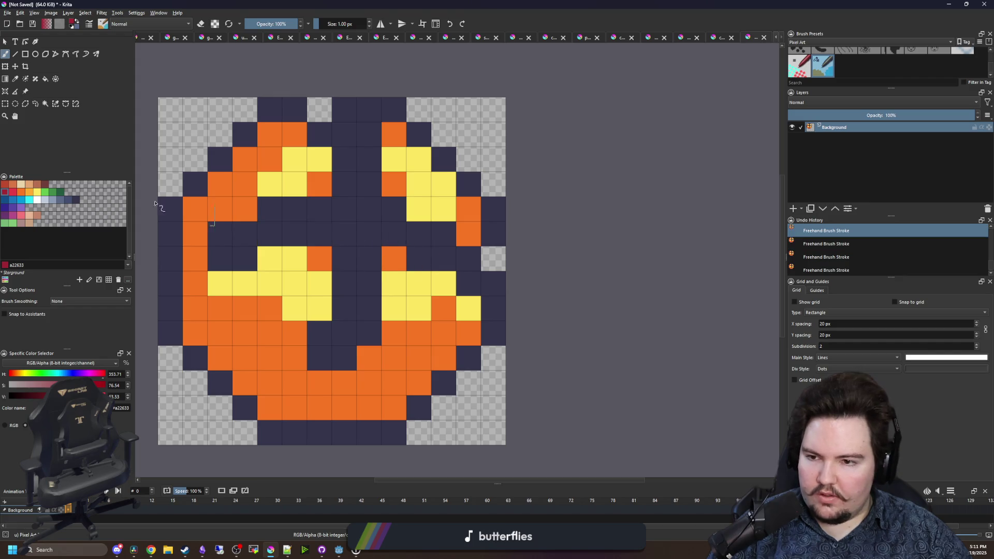
- Paint a run of bright red e43b44 cells, then undo and redo those strokes
{"action": "left_click", "coordinate": [13, 193]}
{"action": "mouse_move", "coordinate": [221, 257]}
{"action": "left_mouse_down"}
{"action": "mouse_move", "coordinate": [270, 233]}
{"action": "mouse_move", "coordinate": [329, 229]}
{"action": "mouse_move", "coordinate": [346, 186]}
{"action": "mouse_move", "coordinate": [345, 145]}
{"action": "mouse_move", "coordinate": [369, 155]}
{"action": "mouse_move", "coordinate": [368, 305]}
{"action": "mouse_move", "coordinate": [325, 352]}
{"action": "mouse_move", "coordinate": [351, 255]}
{"action": "mouse_move", "coordinate": [397, 230]}
{"action": "mouse_move", "coordinate": [464, 280]}
{"action": "left_mouse_up"}
{"action": "scroll", "coordinate": [420, 254], "scroll_direction": "down", "scroll_amount": 5}
{"action": "scroll", "coordinate": [421, 223], "scroll_direction": "down", "scroll_amount": 1}
{"action": "scroll", "coordinate": [401, 198], "scroll_direction": "up", "scroll_amount": 3}
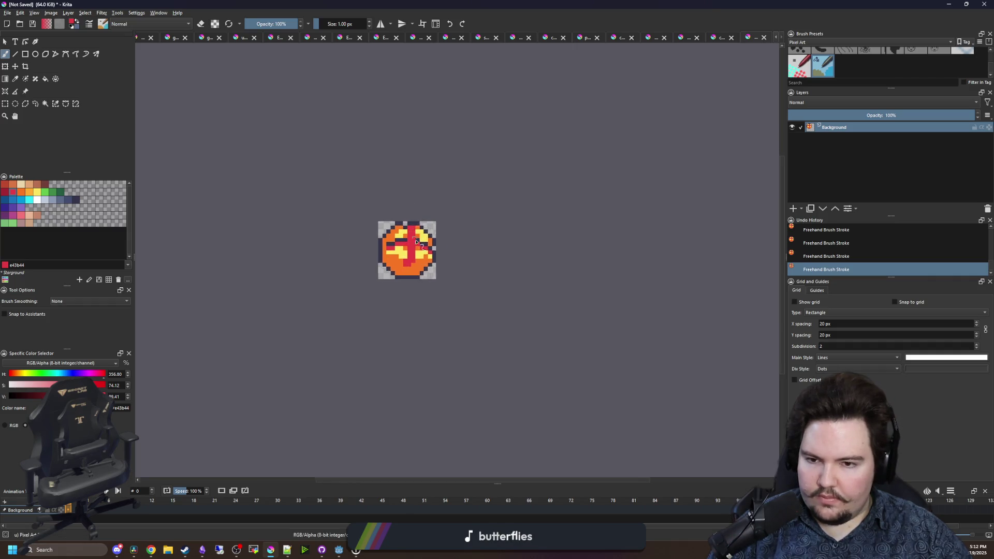
{"action": "key", "text": "ctrl+z"}
{"action": "key", "text": "ctrl+z"}
{"action": "key", "text": "ctrl+z"}
{"action": "scroll", "coordinate": [417, 263], "scroll_direction": "up", "scroll_amount": 3}
{"action": "scroll", "coordinate": [417, 263], "scroll_direction": "down", "scroll_amount": 2}
{"action": "scroll", "coordinate": [386, 308], "scroll_direction": "up", "scroll_amount": 2}
{"action": "key", "text": "p"}
{"action": "key", "text": "ctrl+shift+z"}
{"action": "key", "text": "ctrl+shift+z"}
{"action": "key", "text": "ctrl+shift+z"}
{"action": "key", "text": "b"}
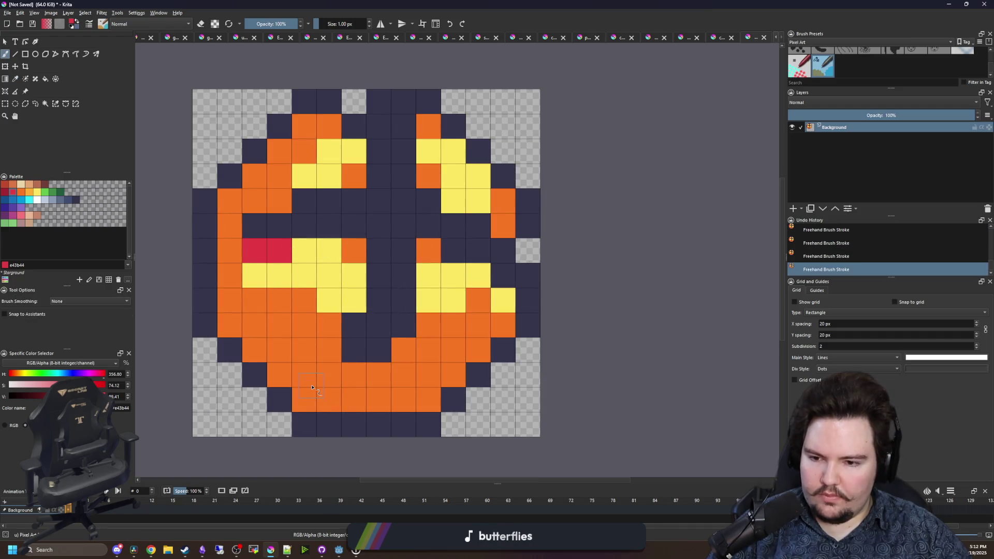
- Add red accent pixels on the left, bottom, top and right rim cells
{"action": "left_click", "coordinate": [233, 332]}
{"action": "left_click", "coordinate": [308, 401]}
{"action": "left_click", "coordinate": [430, 397]}
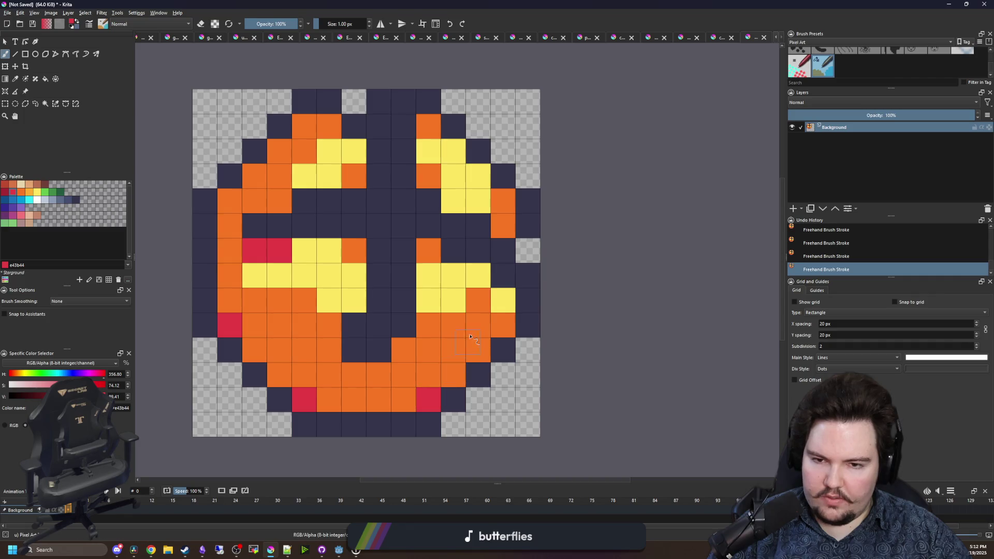
{"action": "left_click", "coordinate": [305, 127]}
{"action": "left_click", "coordinate": [230, 201]}
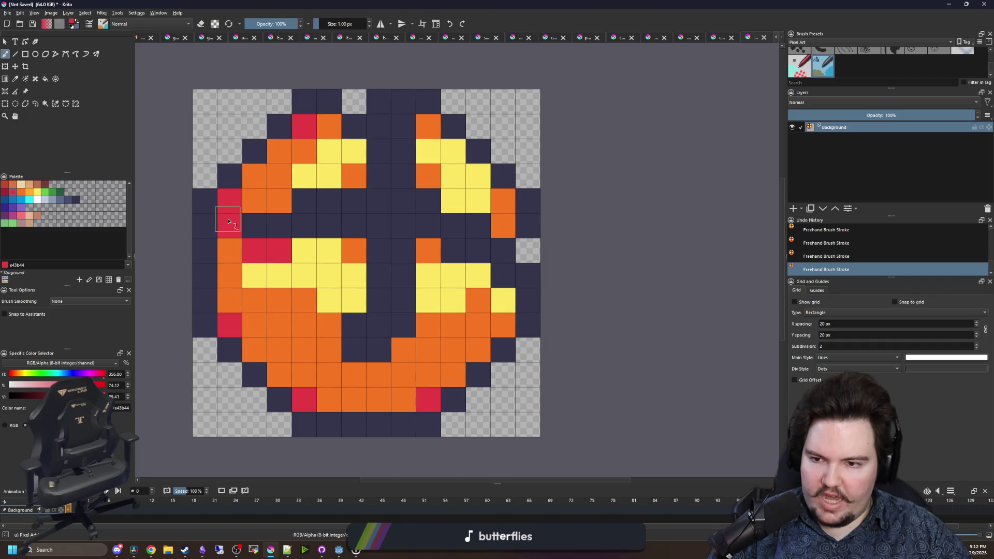
{"action": "key", "text": "ctrl+z"}
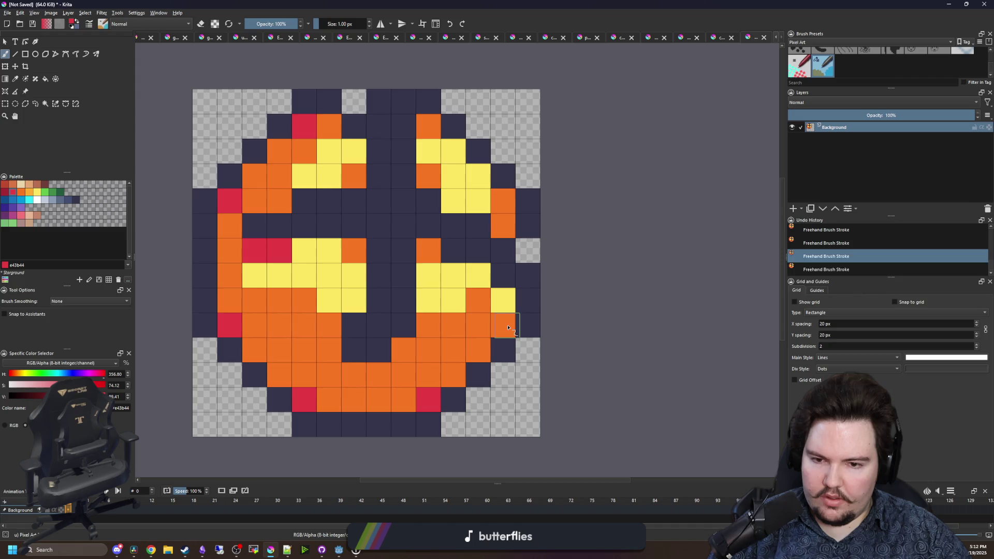
{"action": "left_click", "coordinate": [508, 327]}
{"action": "scroll", "coordinate": [373, 250], "scroll_direction": "down", "scroll_amount": 5}
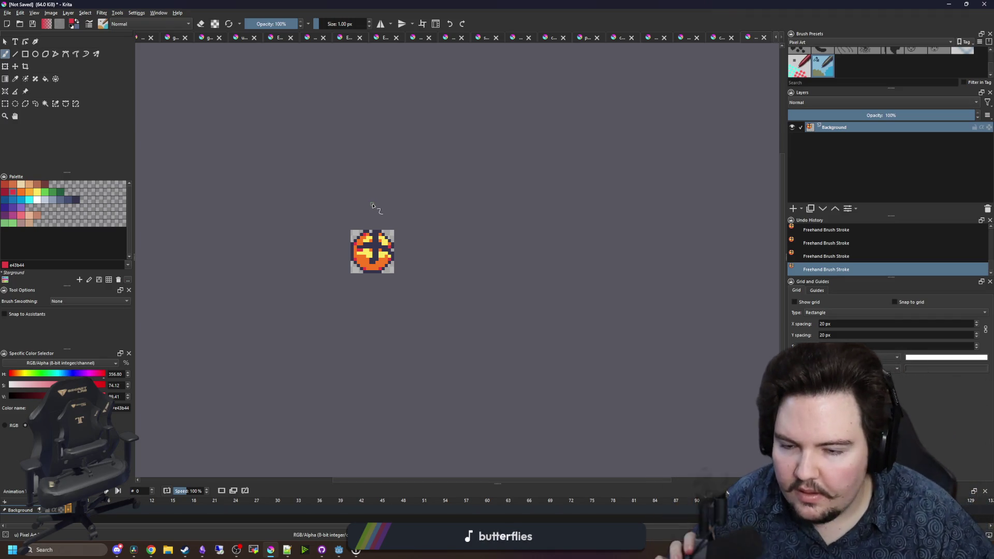
{"action": "scroll", "coordinate": [405, 305], "scroll_direction": "up", "scroll_amount": 5}
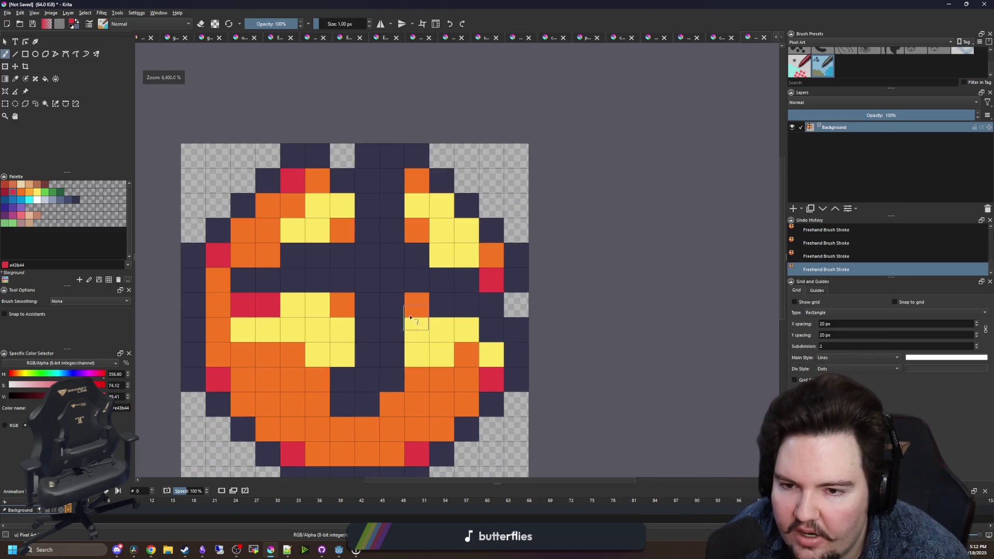
{"action": "scroll", "coordinate": [406, 306], "scroll_direction": "down", "scroll_amount": 7}
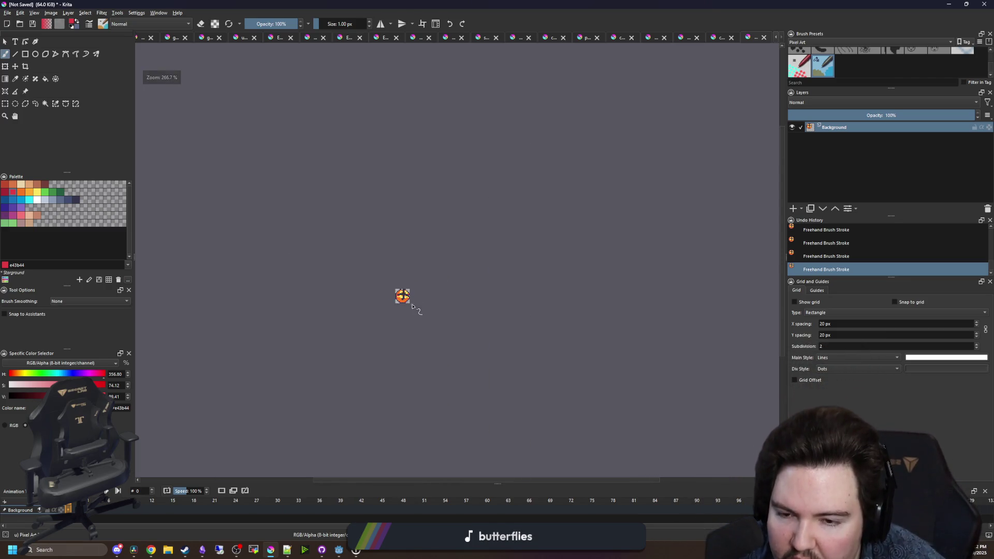
{"action": "scroll", "coordinate": [408, 268], "scroll_direction": "up", "scroll_amount": 5}
{"action": "scroll", "coordinate": [408, 268], "scroll_direction": "up", "scroll_amount": 3}
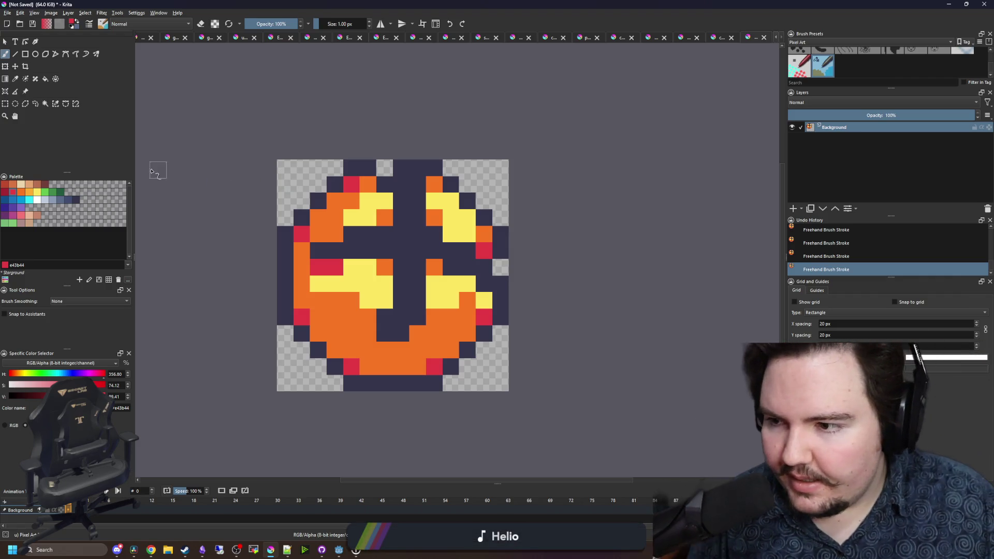
{"action": "left_click", "coordinate": [38, 201]}
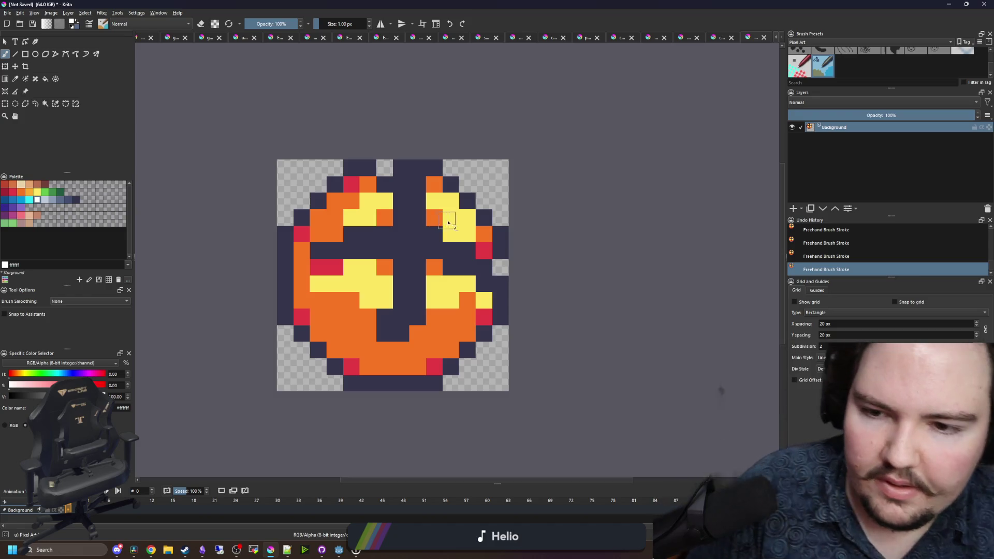
- Paint two neighbouring yellow highlight pixels white
{"action": "left_click", "coordinate": [451, 217]}
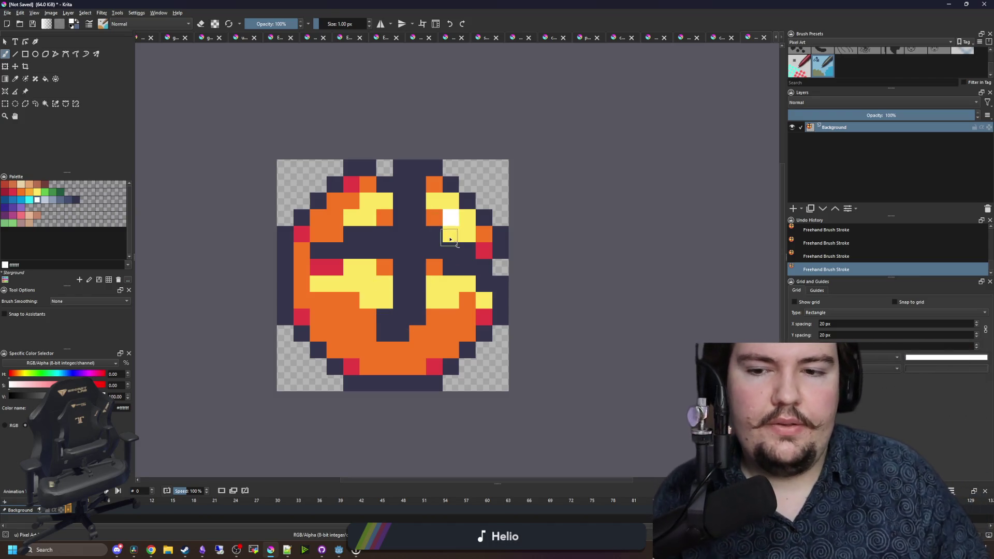
{"action": "left_click", "coordinate": [467, 224]}
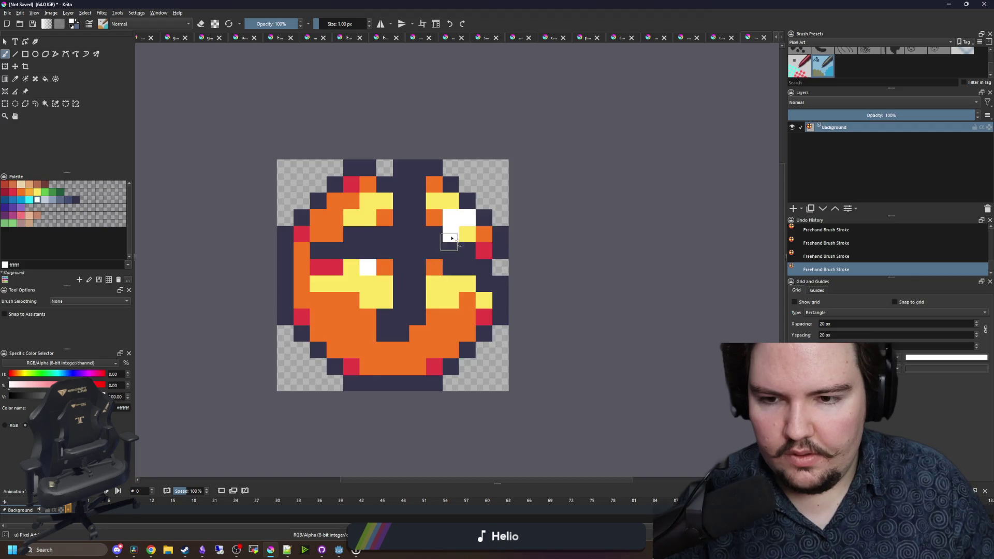
{"action": "scroll", "coordinate": [449, 222], "scroll_direction": "down", "scroll_amount": 5}
{"action": "scroll", "coordinate": [461, 223], "scroll_direction": "up", "scroll_amount": 5}
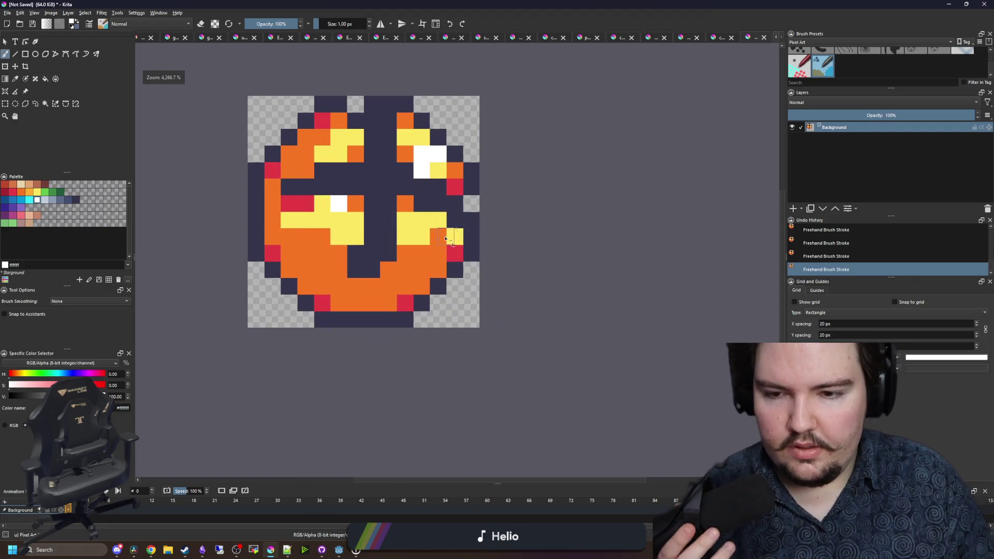
{"action": "left_click", "coordinate": [8, 12]}
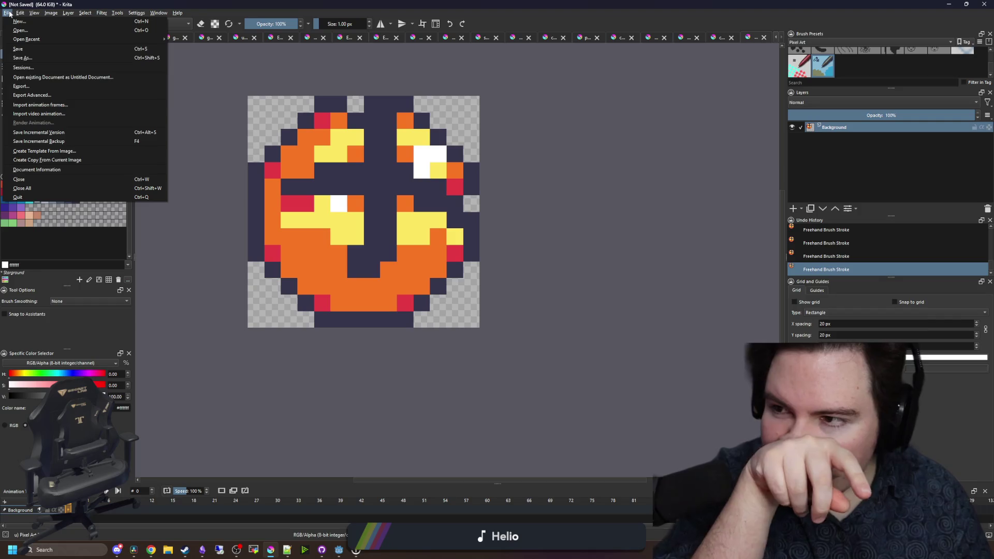
- Name the file cat_bomb_cross with PNG image (*.png) as the save type
{"action": "key", "text": "Escape"}
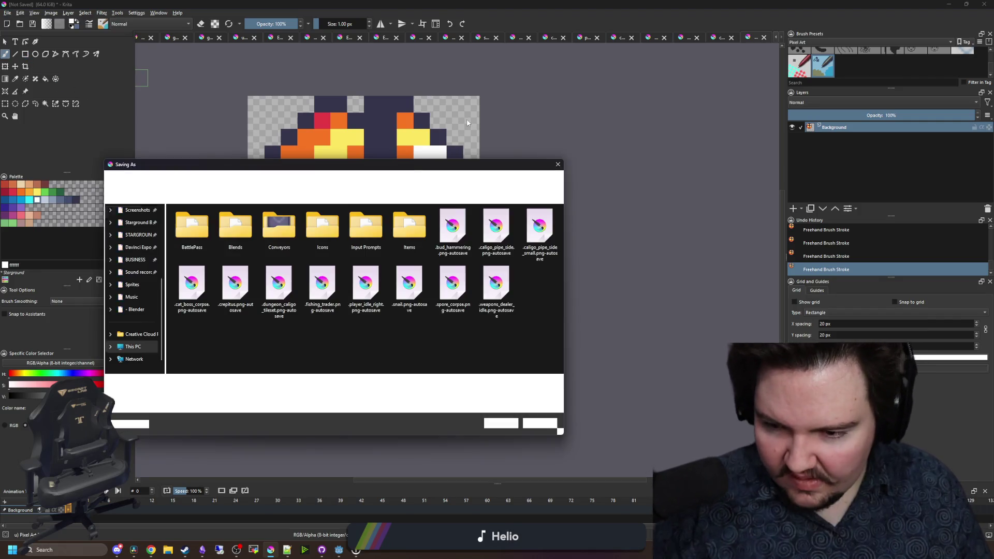
{"action": "type", "text": "cat_bomb_cross"}
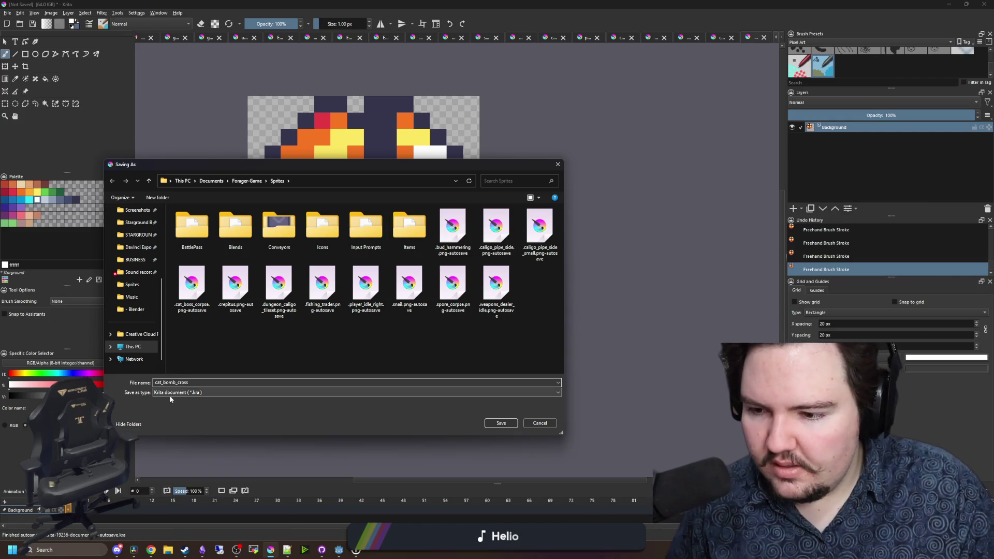
{"action": "left_click", "coordinate": [169, 394]}
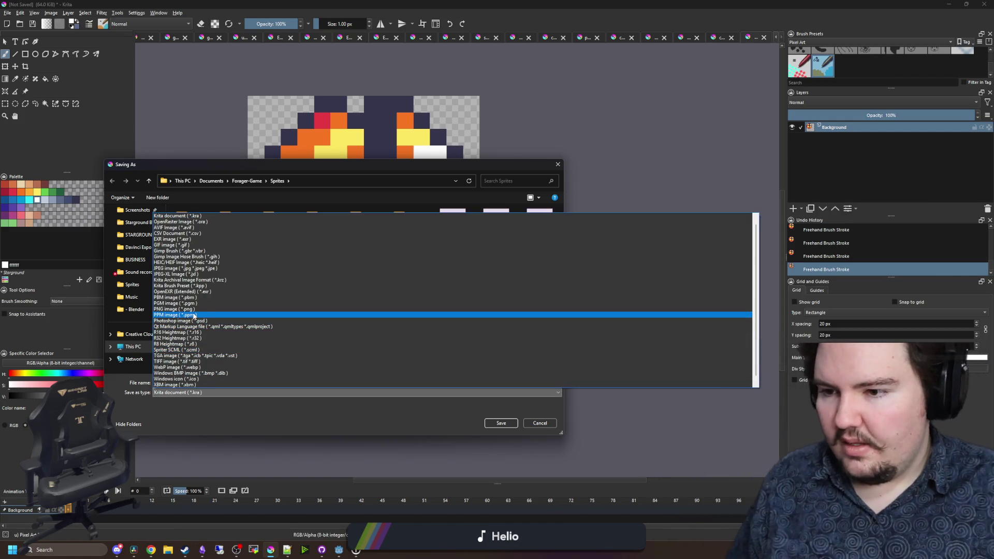
{"action": "left_click", "coordinate": [163, 310]}
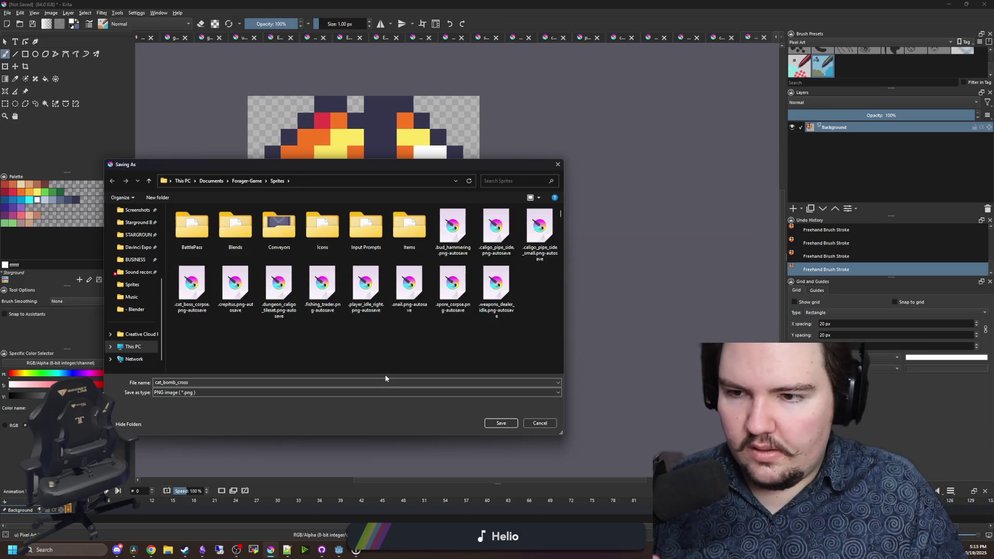
- Save cat_bomb_cross.png with the PNG options, then paint the empty top-row cell navy
{"action": "left_click", "coordinate": [501, 426]}
{"action": "left_click", "coordinate": [541, 347]}
{"action": "scroll", "coordinate": [421, 253], "scroll_direction": "up", "scroll_amount": 1}
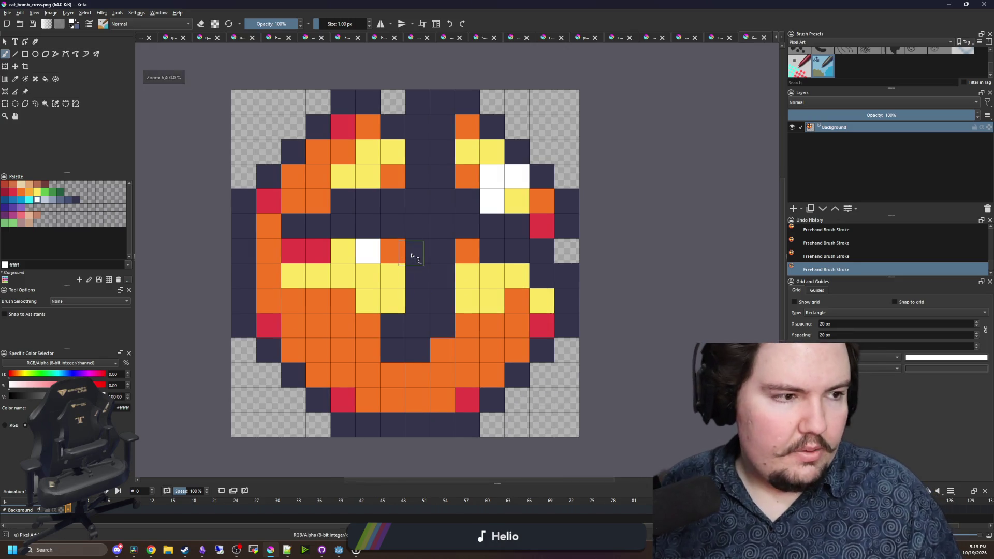
{"action": "key", "text": "p"}
{"action": "left_click", "coordinate": [456, 343]}
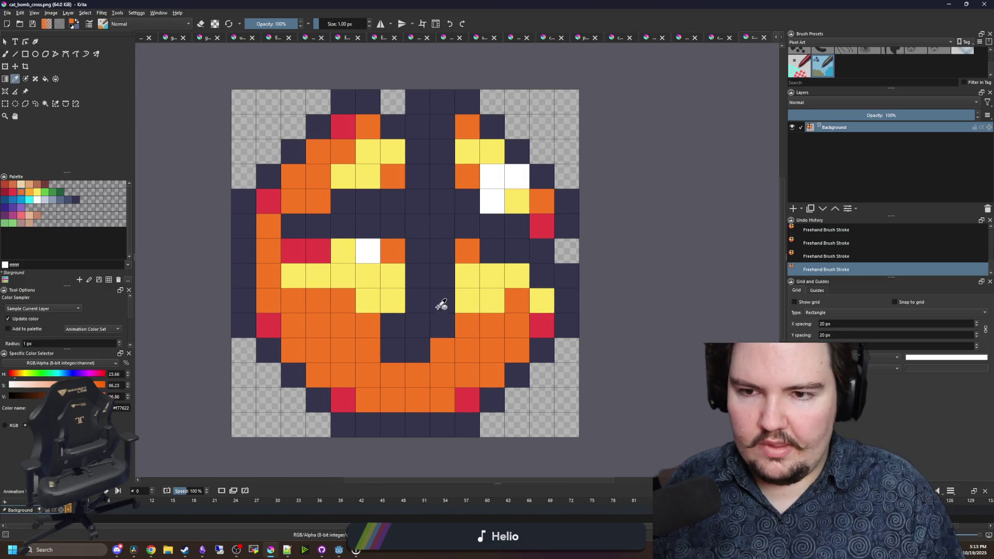
{"action": "key", "text": "b"}
{"action": "left_click", "coordinate": [425, 106], "text": "ctrl"}
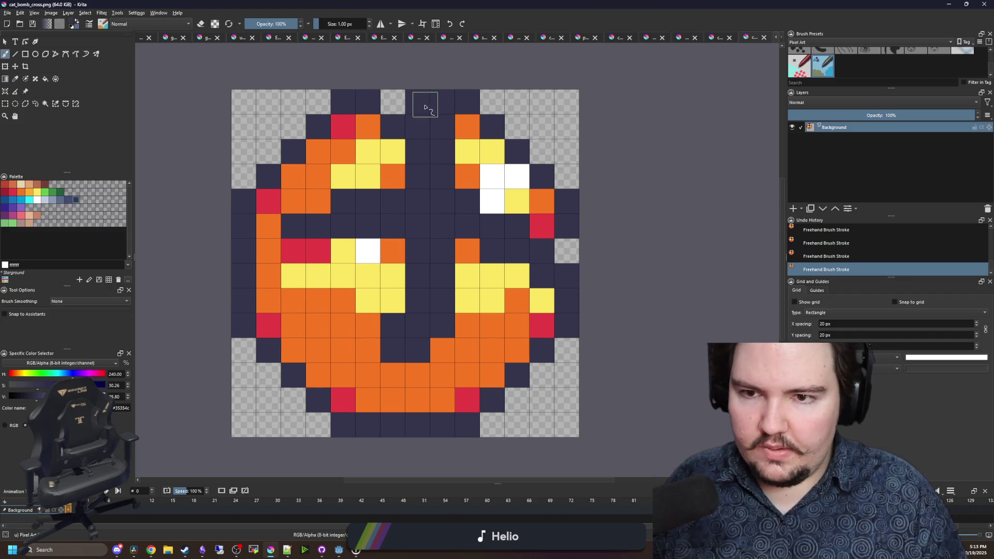
{"action": "left_click", "coordinate": [392, 102]}
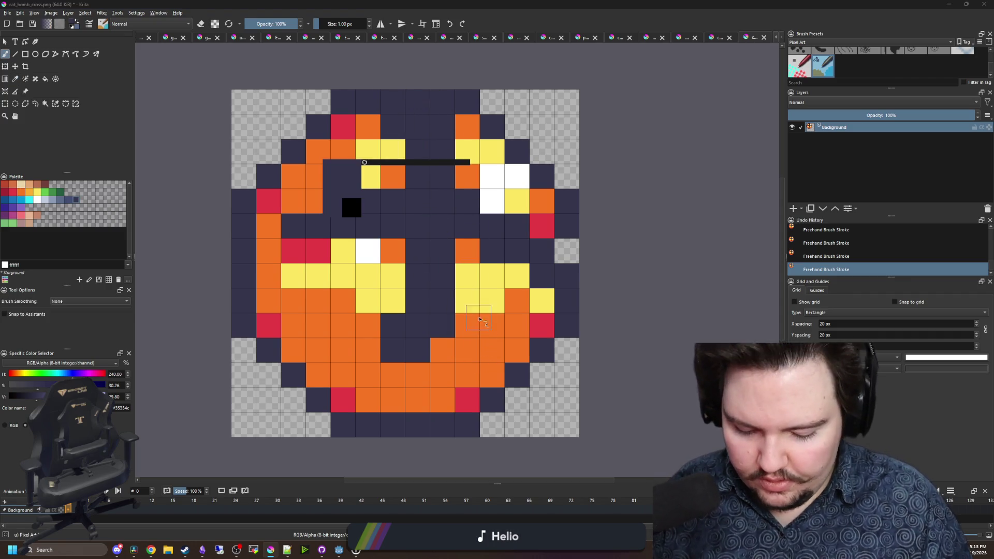
- Paint the inner navy rim cells orange and flood-fill the central navy cross orange
{"action": "key", "text": "f"}
{"action": "left_click", "coordinate": [485, 323], "text": "ctrl"}
{"action": "key", "text": "b"}
{"action": "left_click_drag", "start_coordinate": [550, 262], "coordinate": [554, 246]}
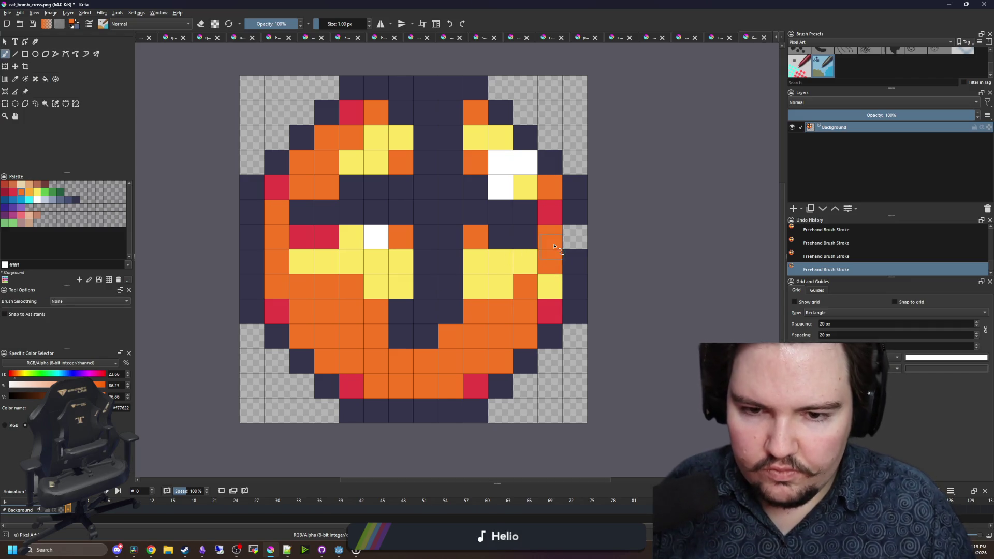
{"action": "left_click_drag", "start_coordinate": [435, 121], "coordinate": [456, 114]}
{"action": "key", "text": "f"}
{"action": "left_click", "coordinate": [428, 186]}
{"action": "key", "text": "b"}
- Paint a right-edge cell navy, add red rim accents, and turn lower-right yellow cells orange
{"action": "left_click", "coordinate": [572, 261], "text": "ctrl"}
{"action": "left_click", "coordinate": [572, 237]}
{"action": "left_click", "coordinate": [551, 212], "text": "ctrl"}
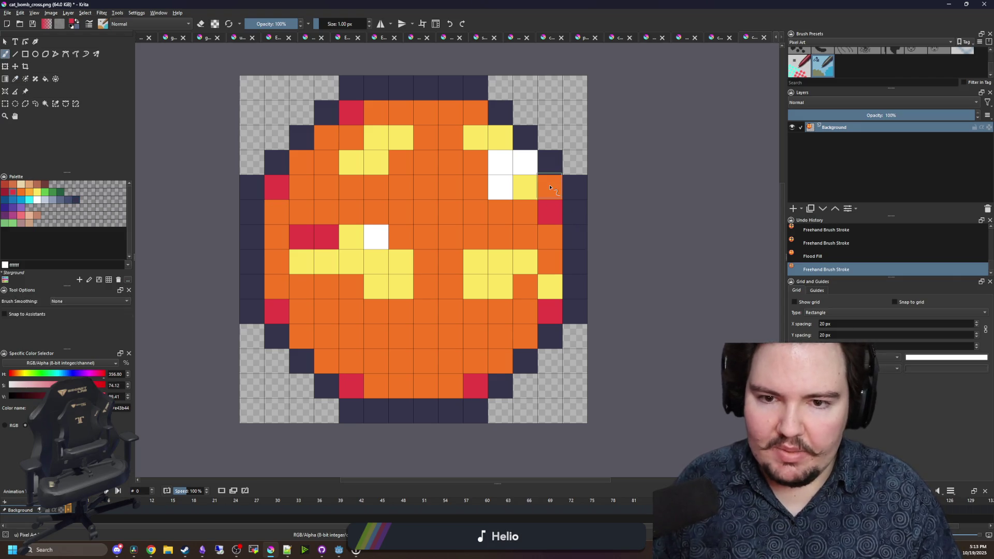
{"action": "left_click", "coordinate": [549, 187]}
{"action": "left_click", "coordinate": [487, 220], "text": "ctrl"}
{"action": "mouse_move", "coordinate": [526, 262]}
{"action": "left_mouse_down"}
{"action": "mouse_move", "coordinate": [477, 286]}
{"action": "mouse_move", "coordinate": [535, 284]}
{"action": "mouse_move", "coordinate": [539, 259]}
{"action": "mouse_move", "coordinate": [499, 182]}
{"action": "mouse_move", "coordinate": [421, 144]}
{"action": "mouse_move", "coordinate": [361, 185]}
{"action": "mouse_move", "coordinate": [310, 241]}
{"action": "mouse_move", "coordinate": [372, 270]}
{"action": "left_mouse_up"}
{"action": "left_click", "coordinate": [546, 202], "text": "ctrl"}
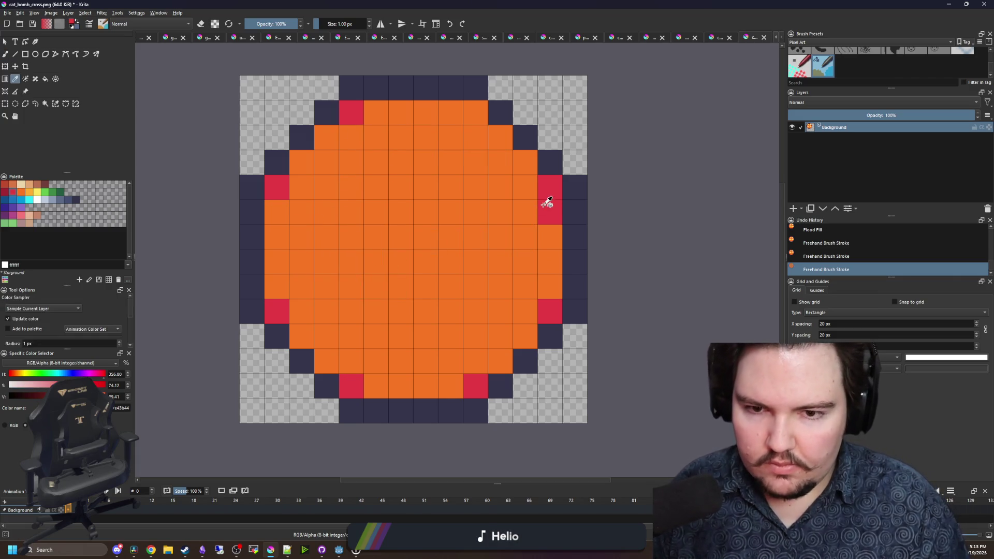
{"action": "left_click", "coordinate": [475, 113]}
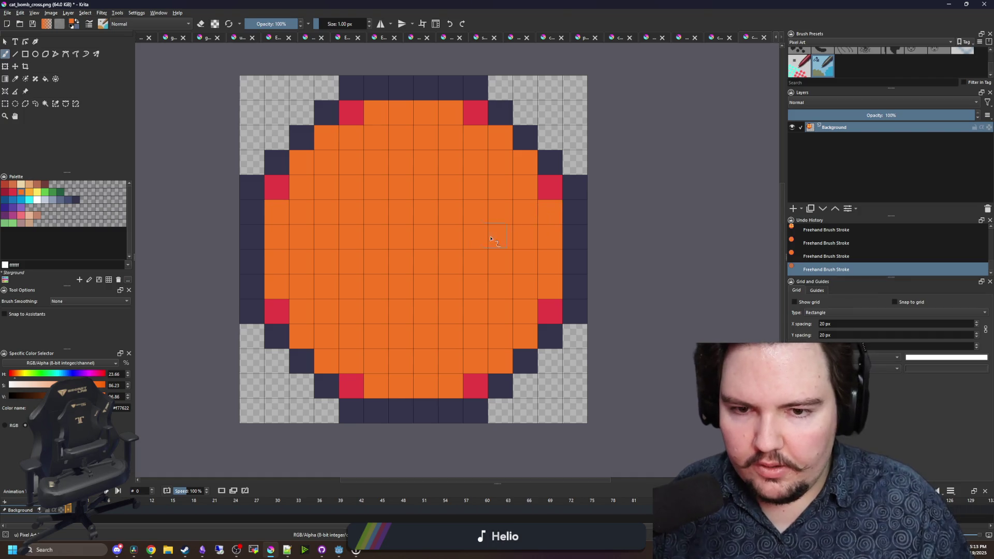
{"action": "scroll", "coordinate": [497, 237], "scroll_direction": "down", "scroll_amount": 3}
{"action": "scroll", "coordinate": [481, 240], "scroll_direction": "up", "scroll_amount": 2}
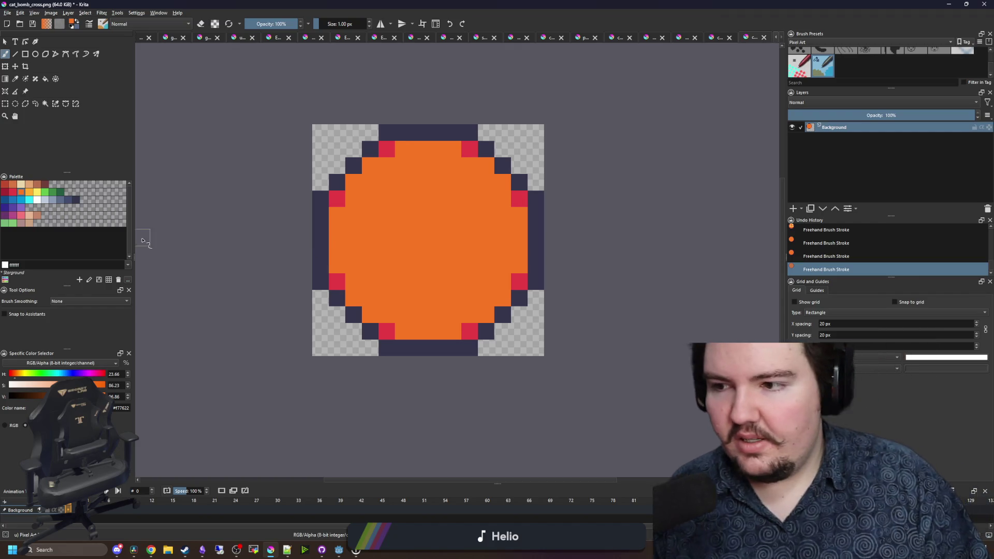
- Flood-fill the disc's orange interior brown b06850
{"action": "left_click", "coordinate": [38, 192]}
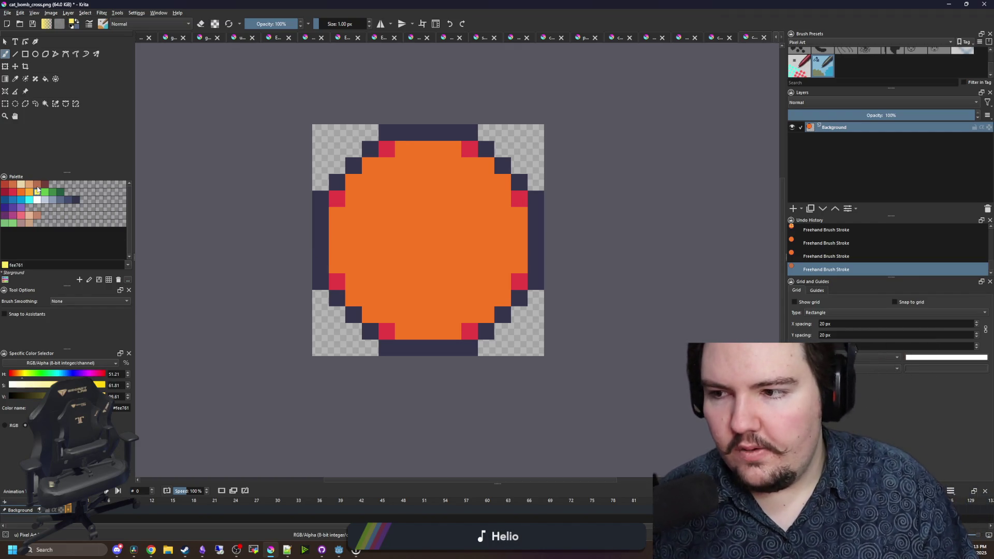
{"action": "left_click", "coordinate": [37, 184]}
{"action": "key", "text": "f"}
{"action": "left_click", "coordinate": [404, 249]}
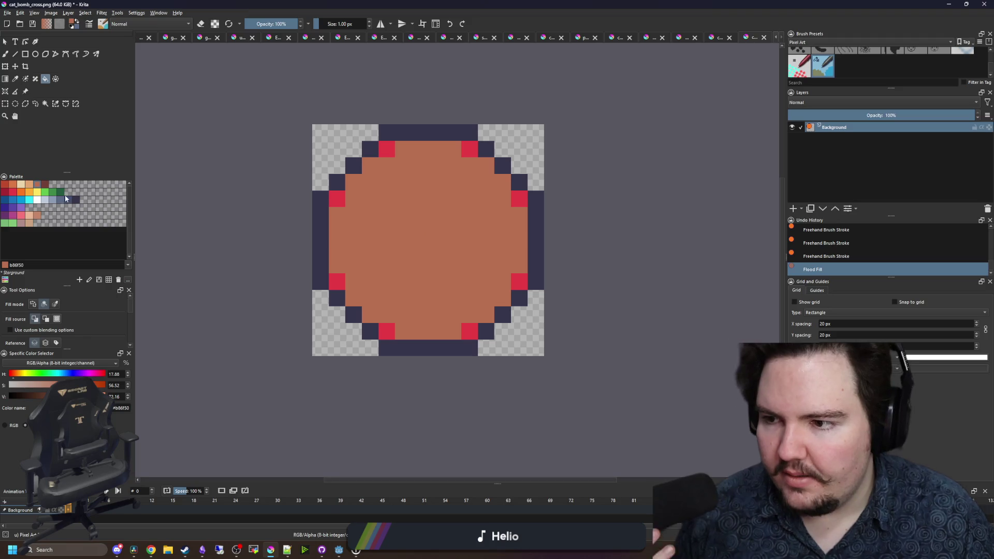
- Recolour the five red rim accents dark brown 733e39
{"action": "left_click", "coordinate": [45, 184]}
{"action": "left_click", "coordinate": [387, 149]}
{"action": "left_click", "coordinate": [342, 196]}
{"action": "left_click", "coordinate": [337, 281]}
{"action": "left_click", "coordinate": [465, 332]}
{"action": "left_click", "coordinate": [519, 282]}
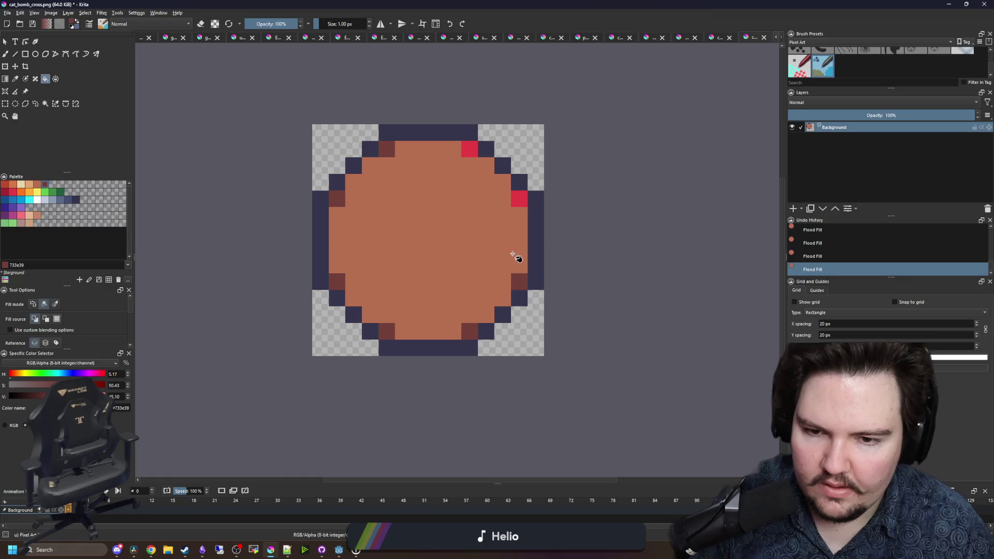
{"action": "scroll", "coordinate": [463, 242], "scroll_direction": "down", "scroll_amount": 5}
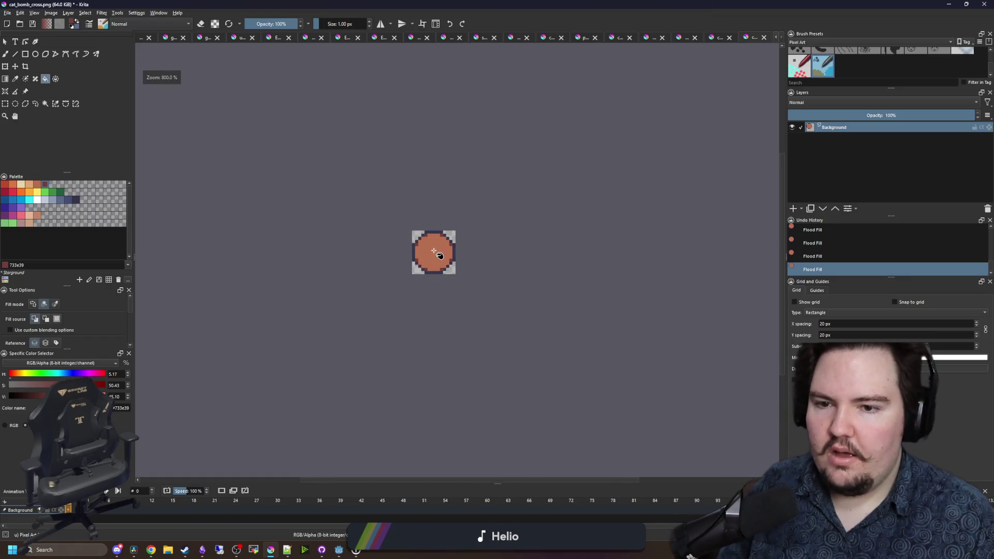
{"action": "scroll", "coordinate": [435, 253], "scroll_direction": "up", "scroll_amount": 6}
- Pick navy #35354C with the brush, try a few navy strokes, then undo them
{"action": "key", "text": "b"}
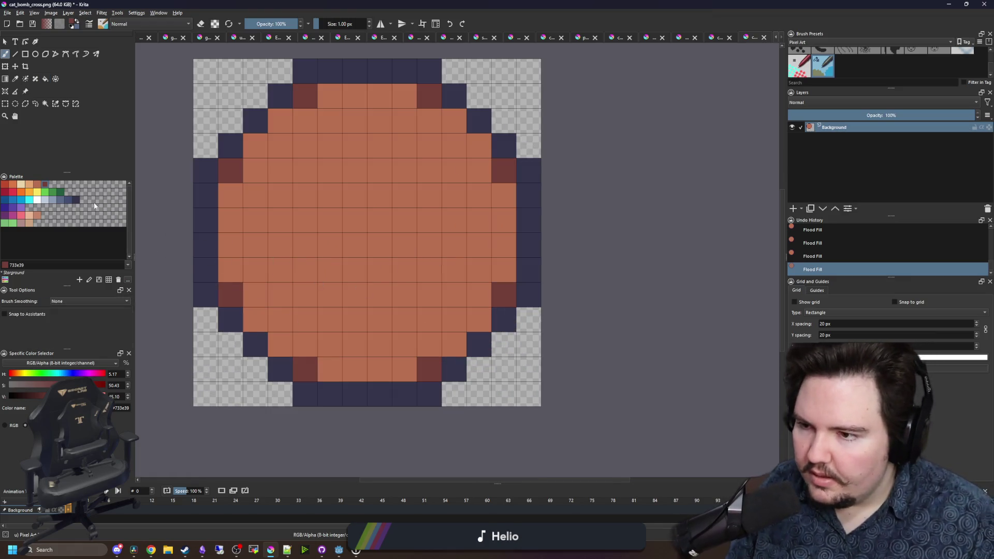
{"action": "left_click", "coordinate": [76, 201]}
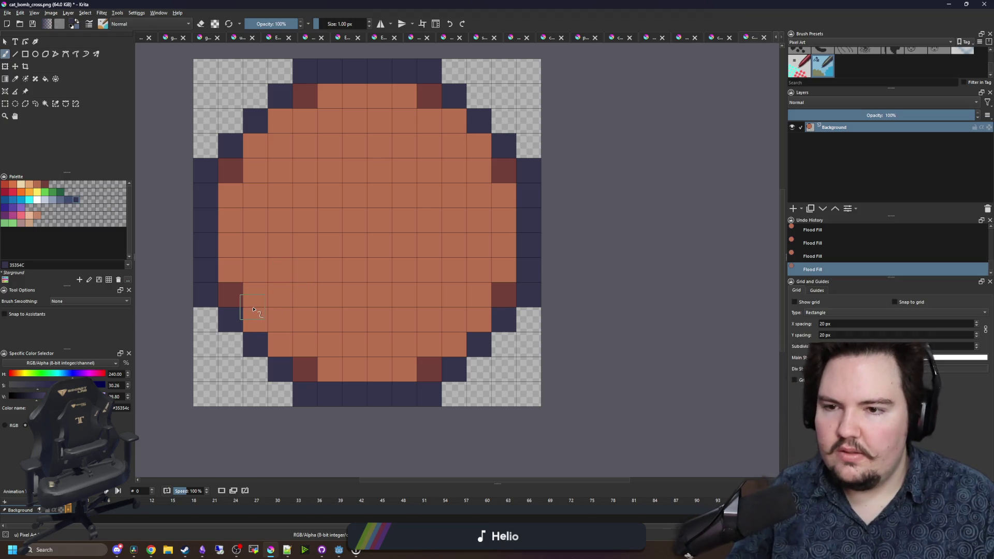
{"action": "left_click_drag", "start_coordinate": [326, 190], "coordinate": [308, 171]}
{"action": "scroll", "coordinate": [379, 219], "scroll_direction": "down", "scroll_amount": 3}
{"action": "scroll", "coordinate": [341, 180], "scroll_direction": "up", "scroll_amount": 3}
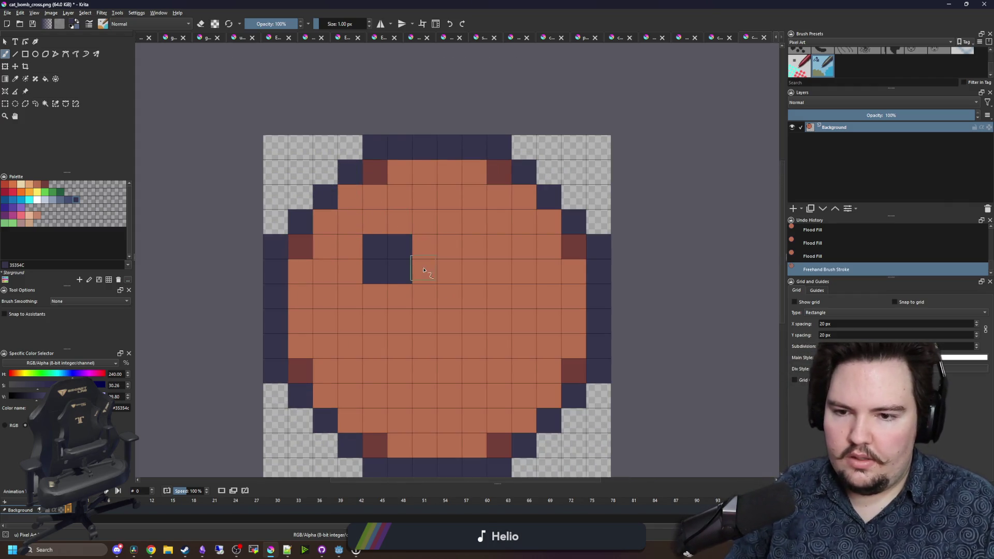
{"action": "mouse_move", "coordinate": [408, 296]}
{"action": "left_mouse_down"}
{"action": "mouse_move", "coordinate": [433, 299]}
{"action": "mouse_move", "coordinate": [469, 327]}
{"action": "left_mouse_up"}
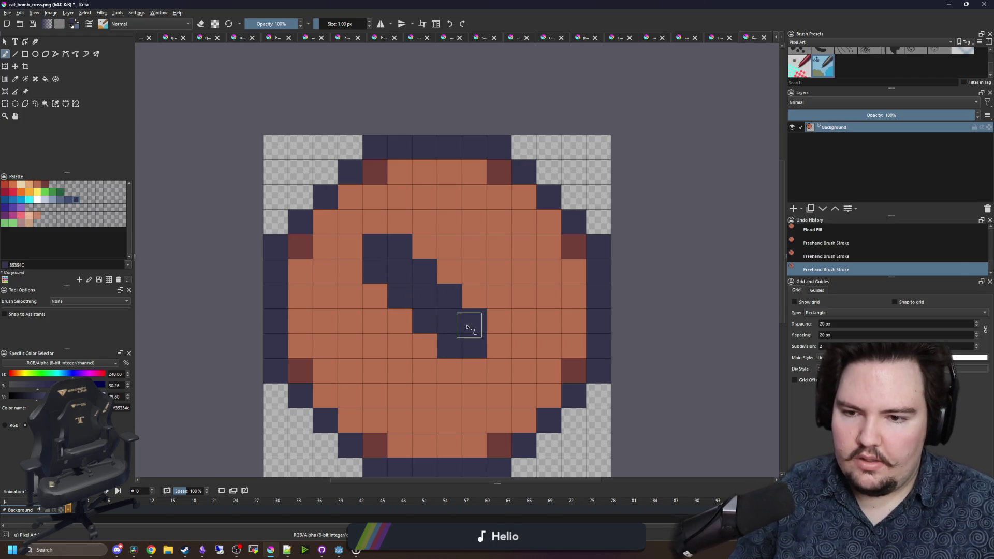
{"action": "left_click_drag", "start_coordinate": [361, 299], "coordinate": [358, 281]}
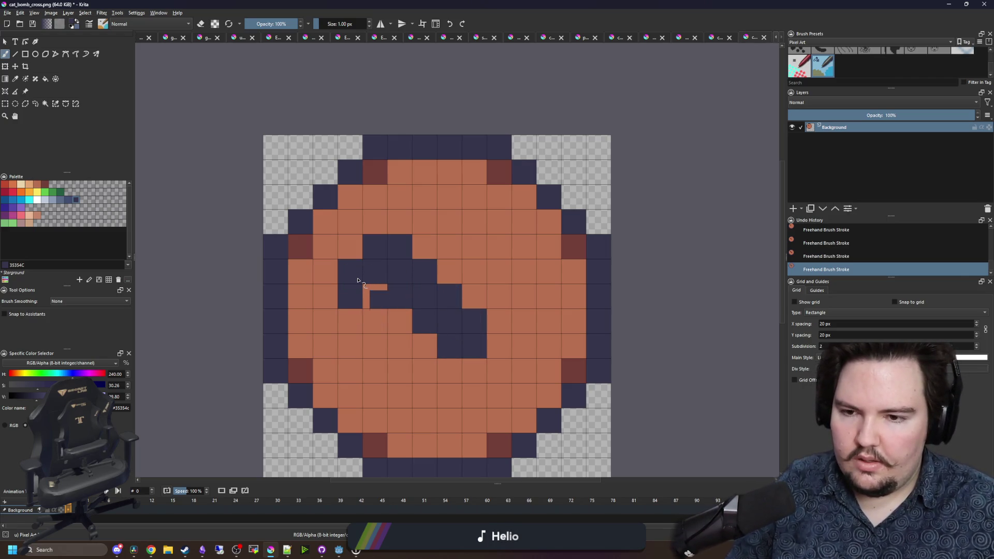
{"action": "key", "text": "ctrl+z"}
{"action": "key", "text": "ctrl+z"}
{"action": "key", "text": "ctrl+z"}
- Dab navy pixels along an up-right diagonal and out along the cross arms
{"action": "left_click", "coordinate": [375, 271]}
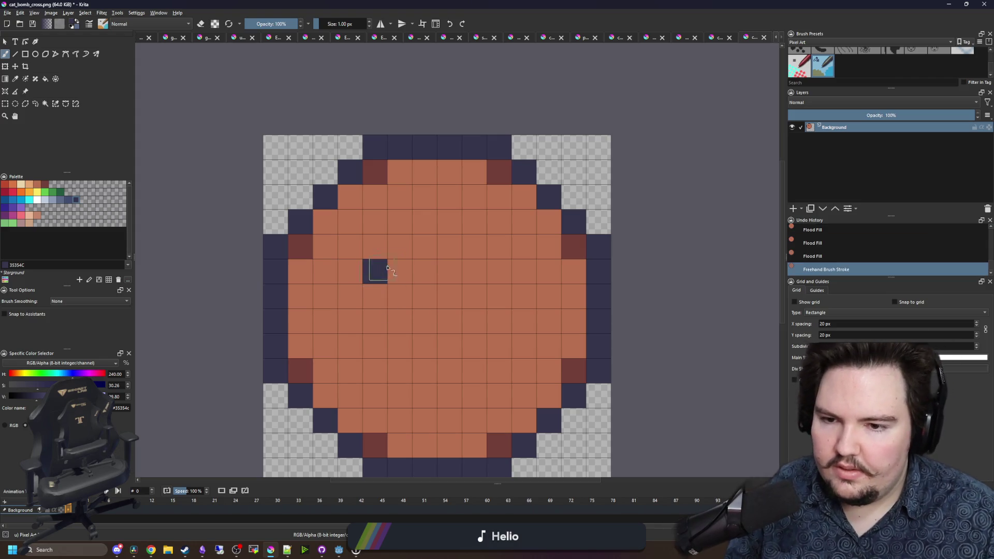
{"action": "left_click", "coordinate": [399, 246]}
{"action": "left_click", "coordinate": [424, 222]}
{"action": "left_click", "coordinate": [449, 197]}
{"action": "left_click", "coordinate": [350, 246]}
{"action": "left_click", "coordinate": [325, 222]}
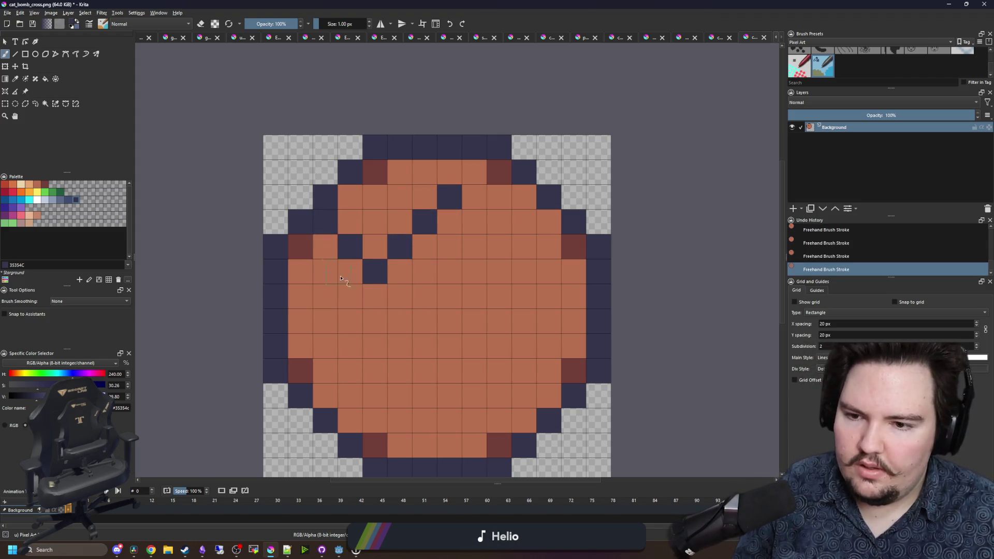
{"action": "left_click", "coordinate": [350, 296]}
{"action": "left_click", "coordinate": [325, 321]}
{"action": "left_click", "coordinate": [300, 346]}
- Extend a navy diagonal down-right and add a second parallel navy diagonal beside it
{"action": "left_click", "coordinate": [398, 302]}
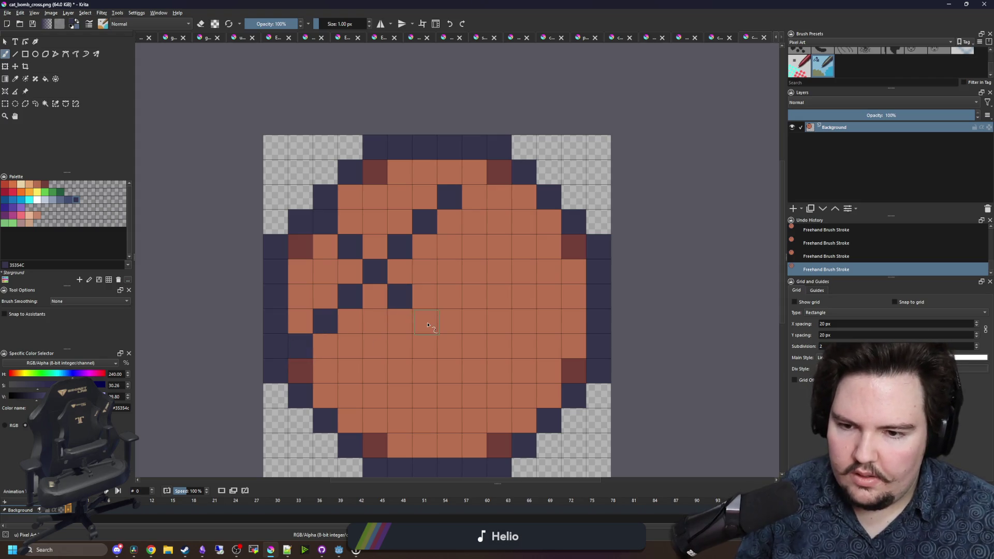
{"action": "left_click", "coordinate": [425, 323]}
{"action": "left_click", "coordinate": [448, 344]}
{"action": "left_click", "coordinate": [476, 370]}
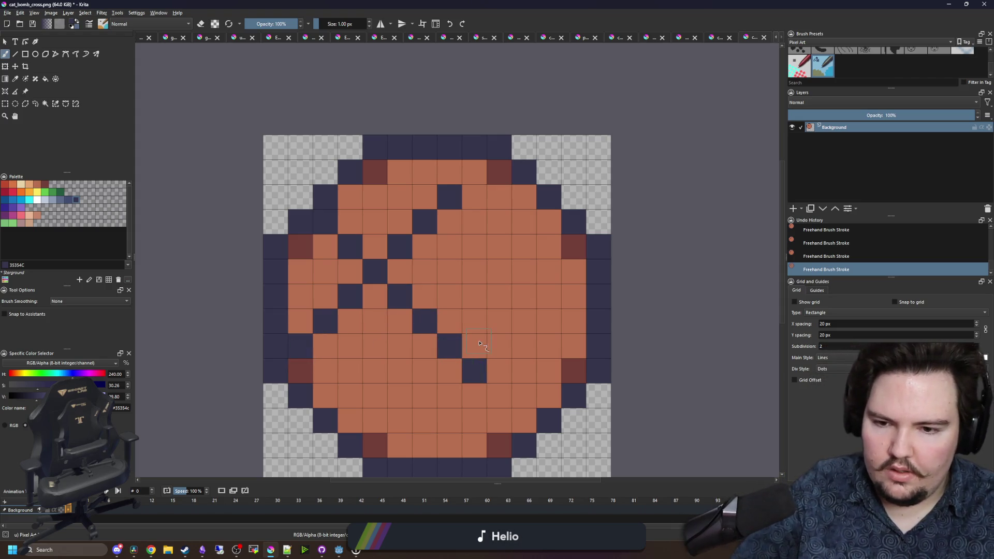
{"action": "left_click", "coordinate": [474, 346]}
{"action": "left_click", "coordinate": [449, 321]}
{"action": "left_click", "coordinate": [424, 296]}
{"action": "left_click", "coordinate": [400, 271]}
{"action": "left_click", "coordinate": [424, 246]}
{"action": "left_click", "coordinate": [449, 222]}
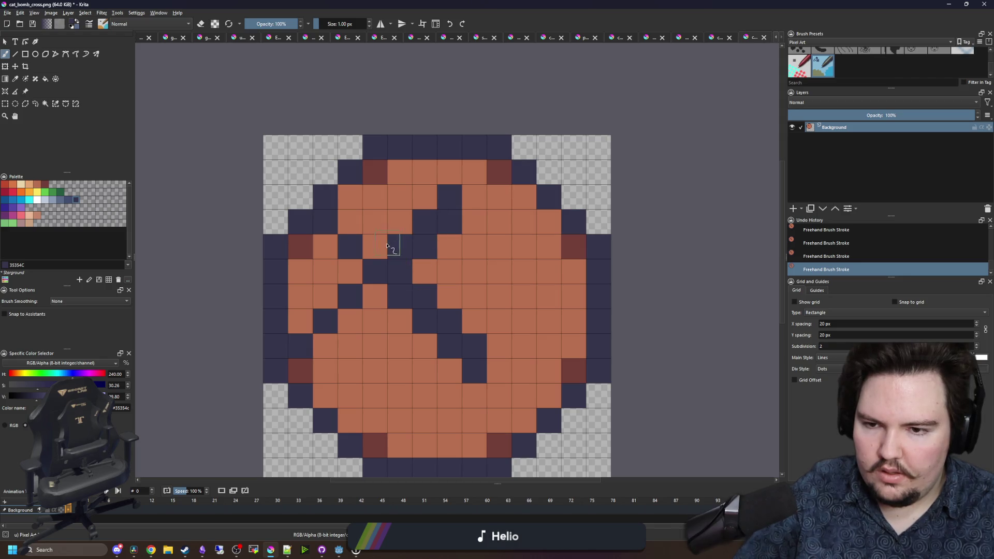
- Paint the lower-left navy arm, undo misplaced pixels, and repaint them one pixel over
{"action": "left_click", "coordinate": [378, 246]}
{"action": "left_click", "coordinate": [350, 221]}
{"action": "left_click", "coordinate": [350, 271]}
{"action": "left_click", "coordinate": [326, 295]}
{"action": "left_click", "coordinate": [303, 321]}
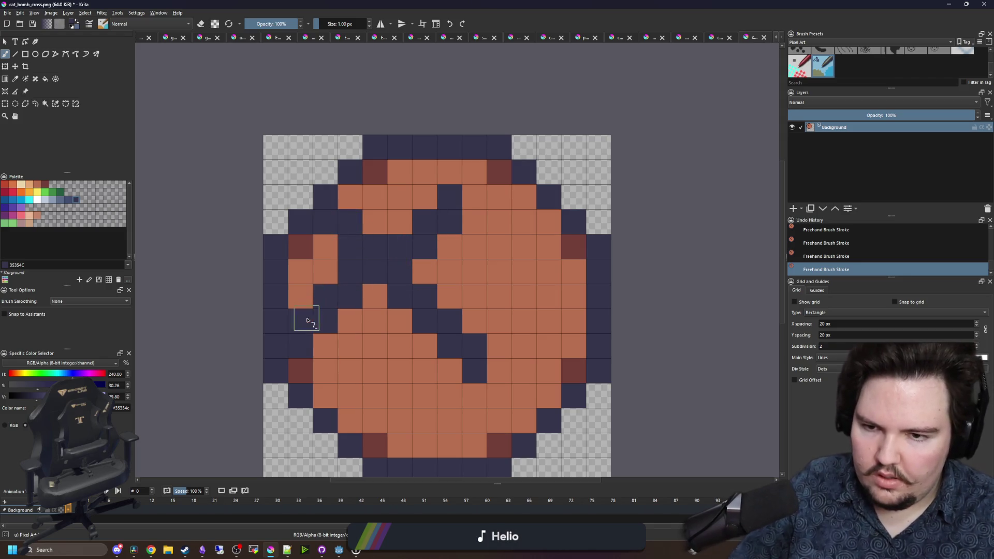
{"action": "key", "text": "ctrl+z"}
{"action": "key", "text": "ctrl+z"}
{"action": "key", "text": "ctrl+z"}
{"action": "left_click", "coordinate": [374, 296]}
{"action": "left_click", "coordinate": [350, 321]}
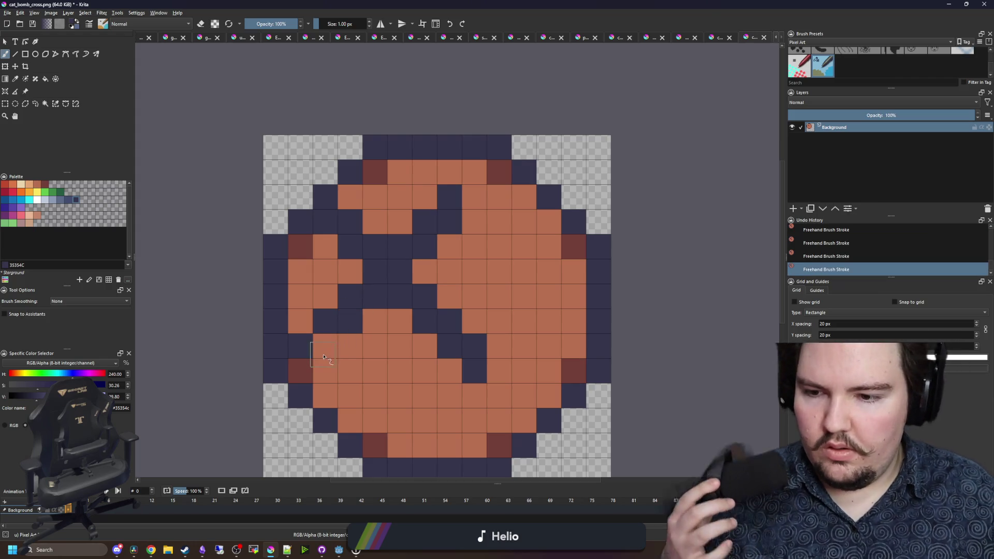
{"action": "right_click", "coordinate": [379, 310]}
{"action": "scroll", "coordinate": [393, 262], "scroll_direction": "down", "scroll_amount": 8}
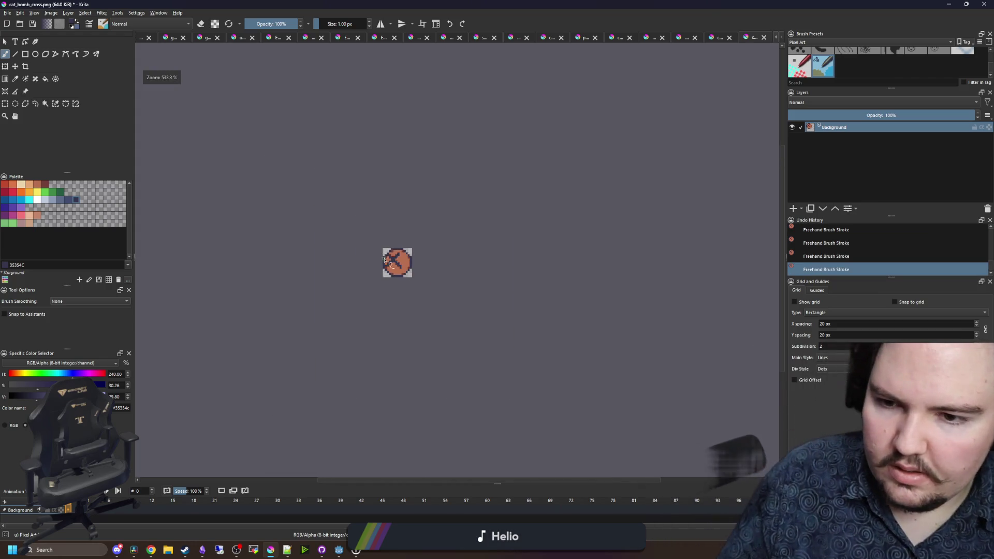
- Extend the navy X with diagonals to the lower left, up-left and upper right
{"action": "scroll", "coordinate": [386, 260], "scroll_direction": "down", "scroll_amount": 3}
{"action": "scroll", "coordinate": [391, 263], "scroll_direction": "up", "scroll_amount": 10}
{"action": "left_click", "coordinate": [336, 353]}
{"action": "left_click", "coordinate": [336, 375]}
{"action": "mouse_move", "coordinate": [326, 361]}
{"action": "left_mouse_down"}
{"action": "mouse_move", "coordinate": [337, 337]}
{"action": "mouse_move", "coordinate": [387, 302]}
{"action": "left_mouse_up"}
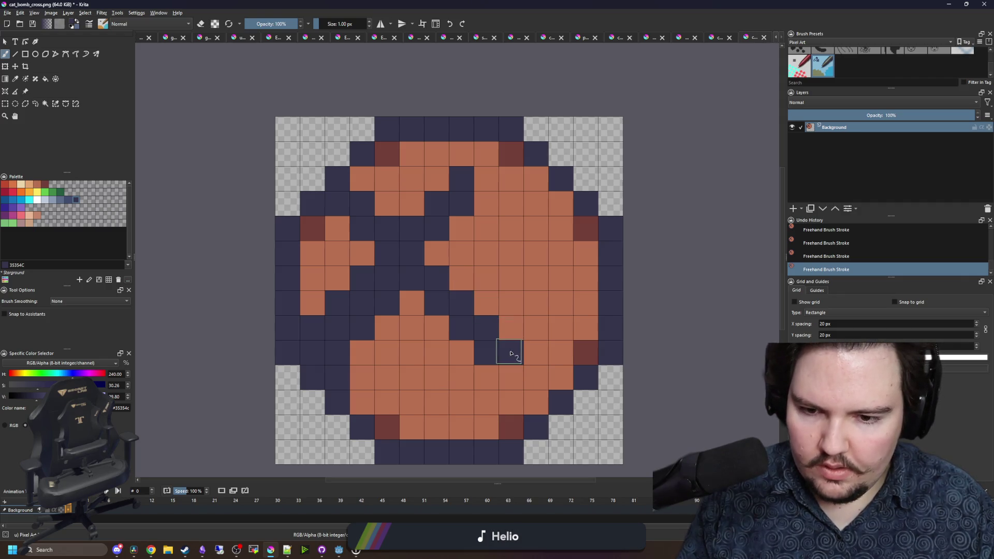
{"action": "left_click_drag", "start_coordinate": [503, 325], "coordinate": [461, 279]}
{"action": "left_click", "coordinate": [462, 254]}
{"action": "key", "text": "ctrl+z"}
{"action": "mouse_move", "coordinate": [455, 228]}
{"action": "left_mouse_down"}
{"action": "mouse_move", "coordinate": [513, 160]}
{"action": "mouse_move", "coordinate": [535, 180]}
{"action": "left_mouse_up"}
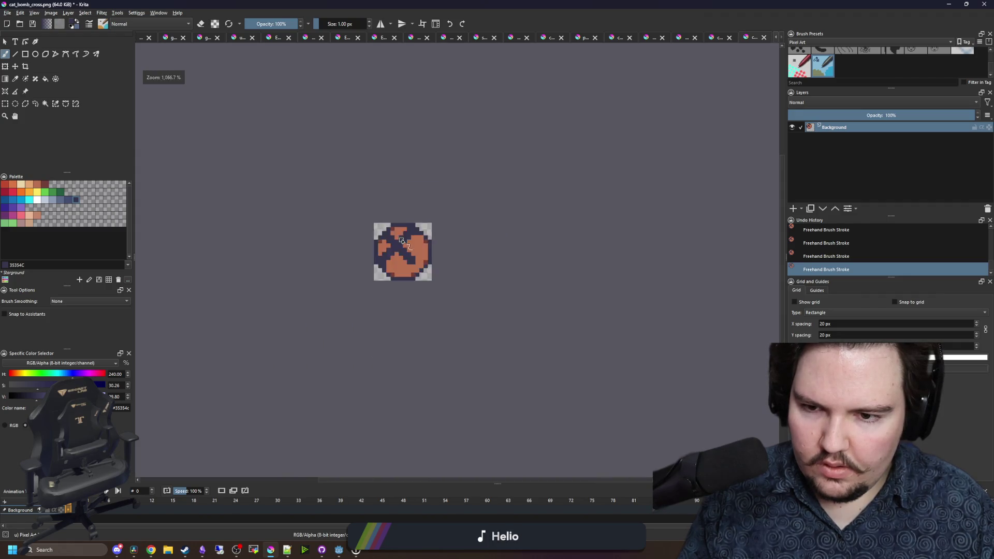
- Add a maroon accent pixel on the rim, then undo it
{"action": "scroll", "coordinate": [383, 217], "scroll_direction": "down", "scroll_amount": 6}
{"action": "scroll", "coordinate": [385, 247], "scroll_direction": "up", "scroll_amount": 6}
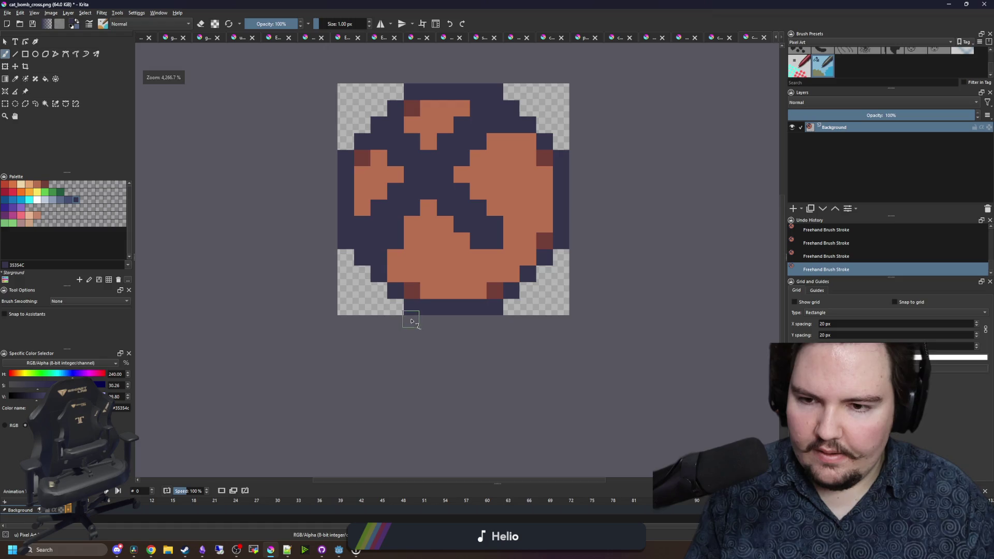
{"action": "scroll", "coordinate": [410, 321], "scroll_direction": "down", "scroll_amount": 2}
{"action": "scroll", "coordinate": [450, 222], "scroll_direction": "up", "scroll_amount": 3}
{"action": "left_click", "coordinate": [499, 362], "text": "ctrl"}
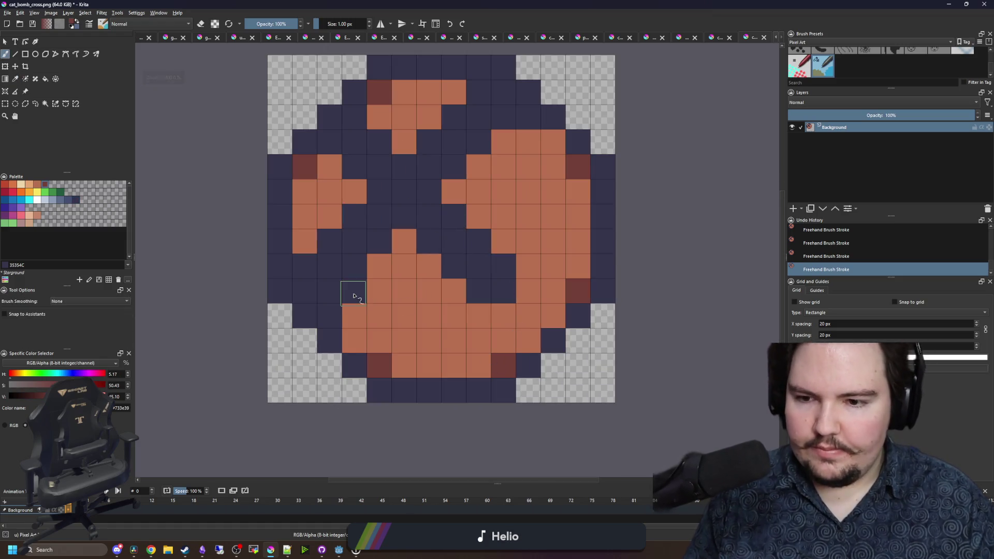
{"action": "left_click", "coordinate": [352, 290]}
{"action": "scroll", "coordinate": [401, 243], "scroll_direction": "up", "scroll_amount": 1}
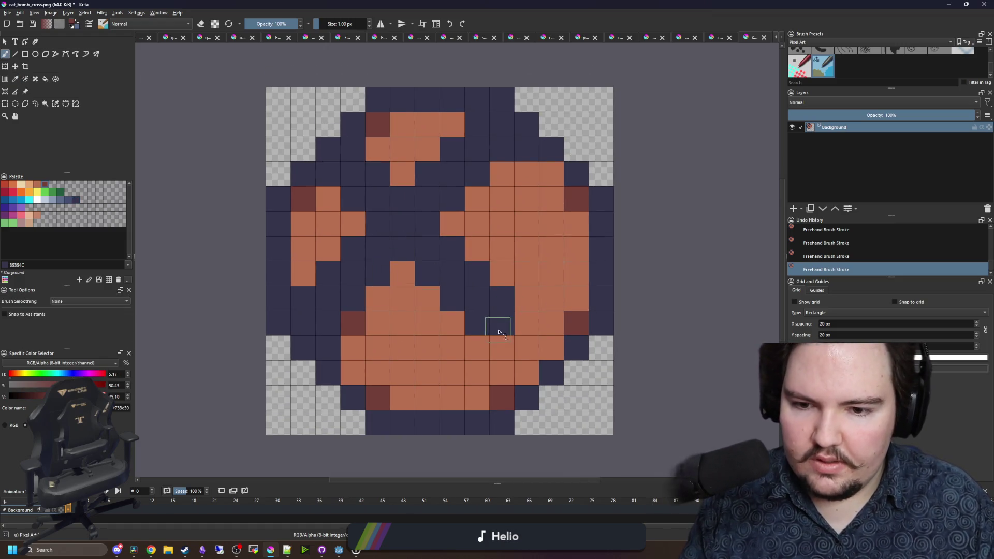
{"action": "scroll", "coordinate": [396, 251], "scroll_direction": "down", "scroll_amount": 8}
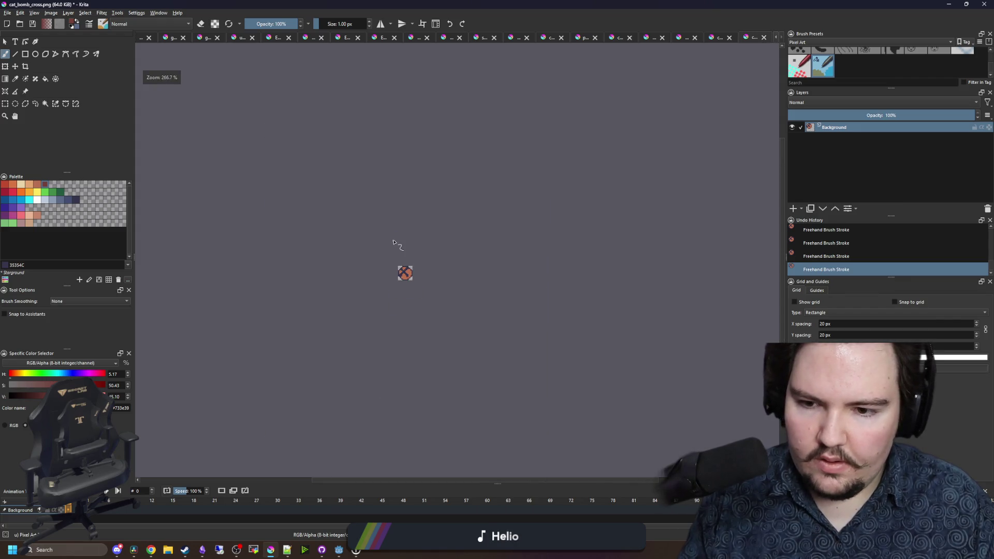
{"action": "scroll", "coordinate": [408, 278], "scroll_direction": "up", "scroll_amount": 5}
{"action": "key", "text": "ctrl+z"}
{"action": "scroll", "coordinate": [402, 257], "scroll_direction": "up", "scroll_amount": 2}
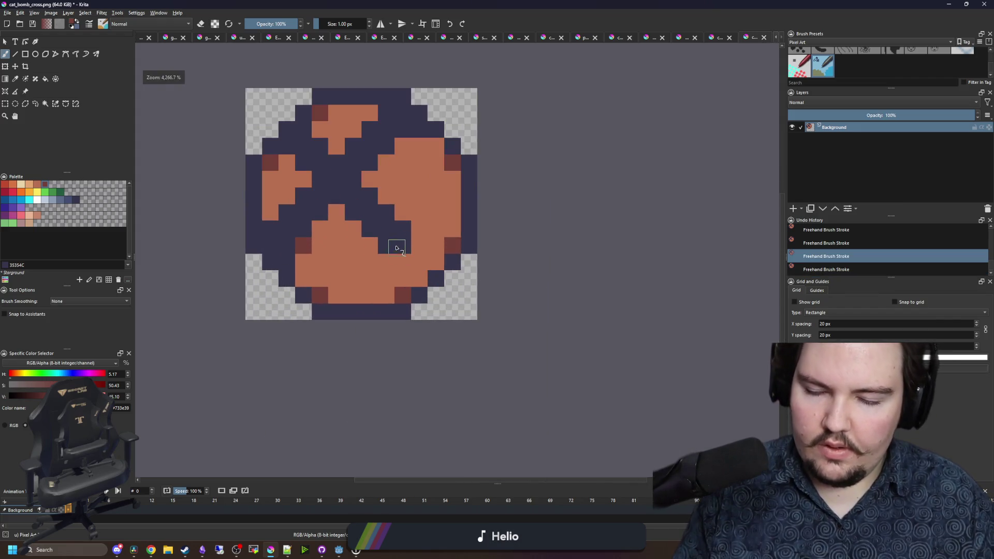
- Redo the undone stroke and erase a stray dark pixel to transparent
{"action": "scroll", "coordinate": [375, 180], "scroll_direction": "up", "scroll_amount": 1}
{"action": "scroll", "coordinate": [376, 180], "scroll_direction": "down", "scroll_amount": 1}
{"action": "scroll", "coordinate": [332, 155], "scroll_direction": "up", "scroll_amount": 1}
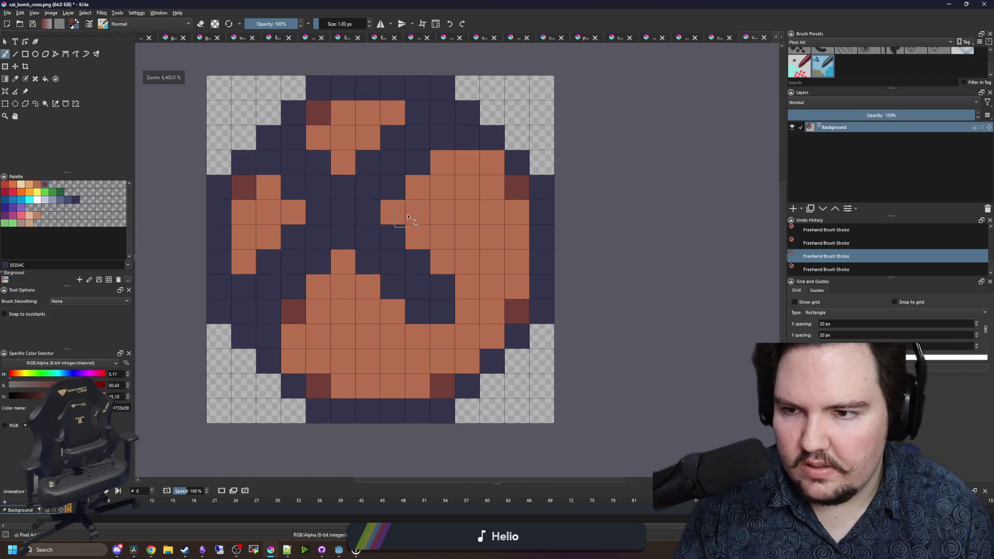
{"action": "key", "text": "e"}
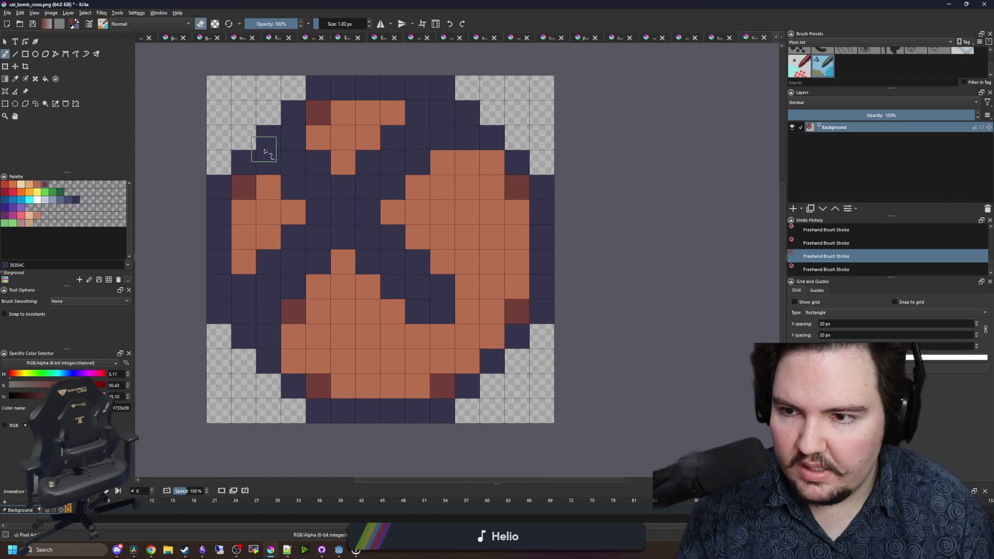
{"action": "key", "text": "ctrl+shift+z"}
{"action": "left_click", "coordinate": [466, 119]}
{"action": "scroll", "coordinate": [362, 187], "scroll_direction": "down", "scroll_amount": 10}
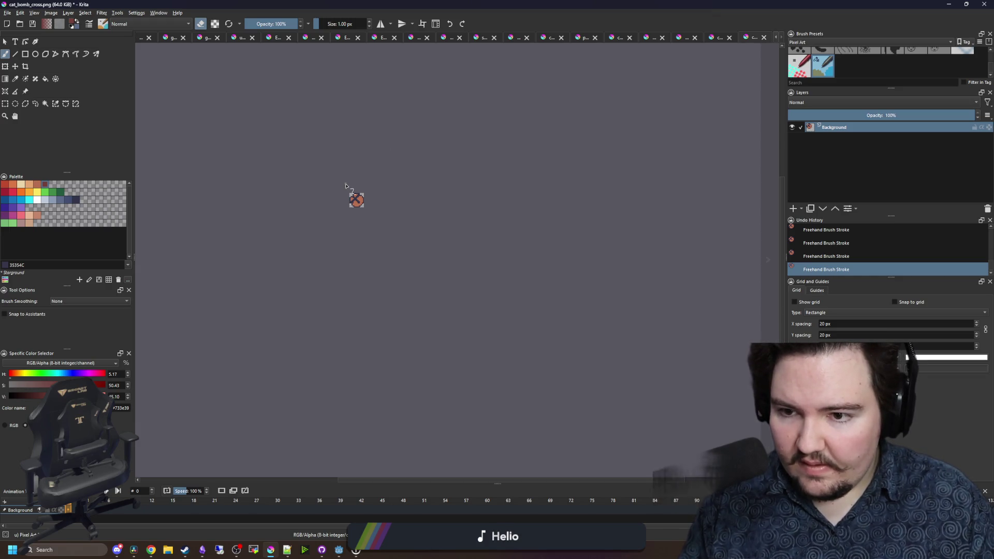
{"action": "scroll", "coordinate": [343, 192], "scroll_direction": "up", "scroll_amount": 10}
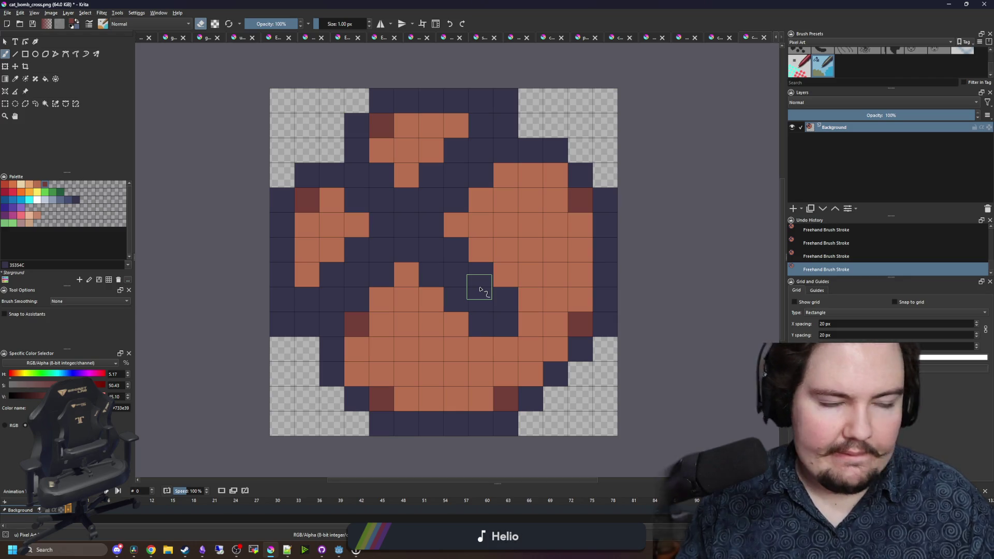
{"action": "scroll", "coordinate": [327, 213], "scroll_direction": "down", "scroll_amount": 5}
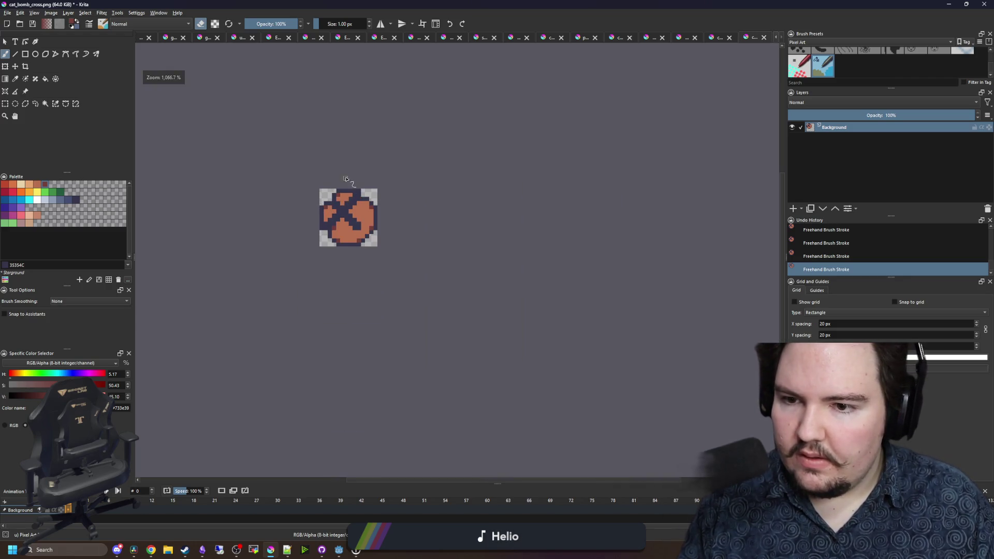
{"action": "scroll", "coordinate": [338, 222], "scroll_direction": "down", "scroll_amount": 2}
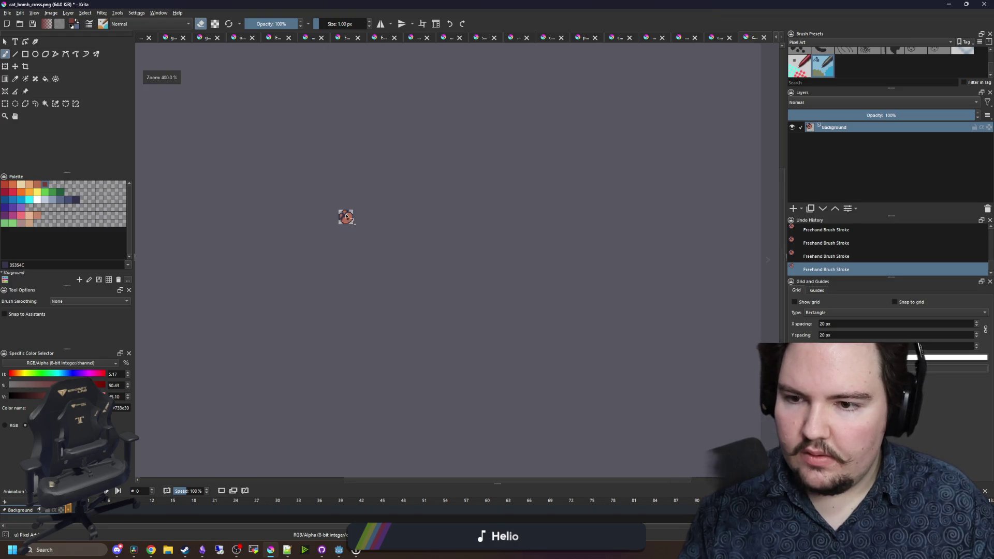
{"action": "scroll", "coordinate": [337, 205], "scroll_direction": "up", "scroll_amount": 8}
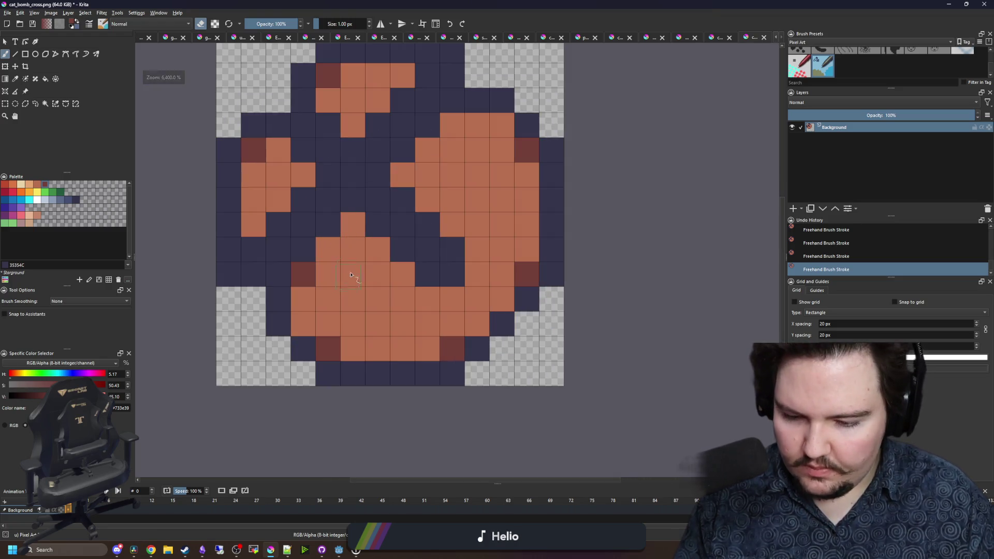
- Sample navy from the sprite and fill three empty corner cells with navy pixels
{"action": "key", "text": "p"}
{"action": "left_click", "coordinate": [266, 284]}
{"action": "key", "text": "b"}
{"action": "left_click", "coordinate": [253, 299]}
{"action": "left_click", "coordinate": [278, 100]}
{"action": "left_click", "coordinate": [472, 78]}
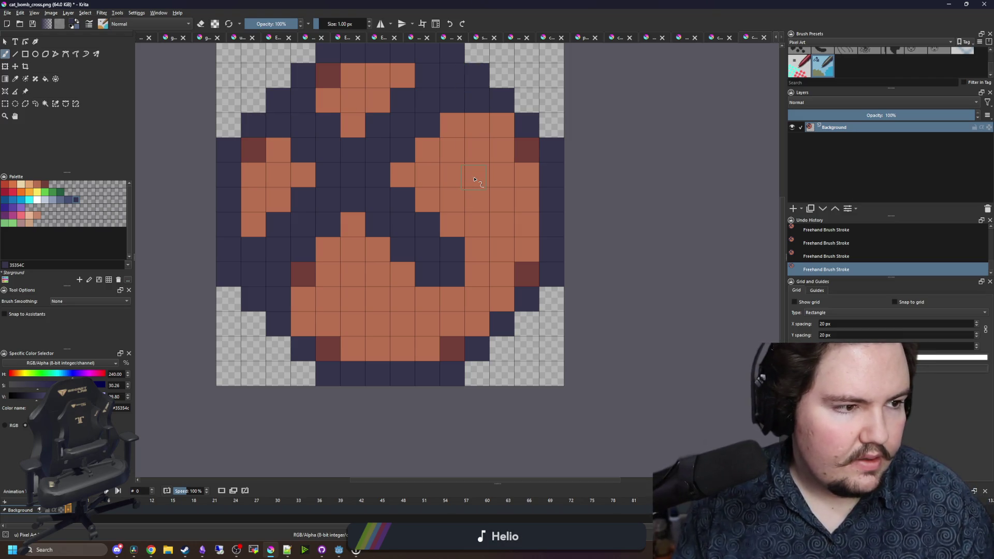
{"action": "scroll", "coordinate": [310, 207], "scroll_direction": "up", "scroll_amount": 1}
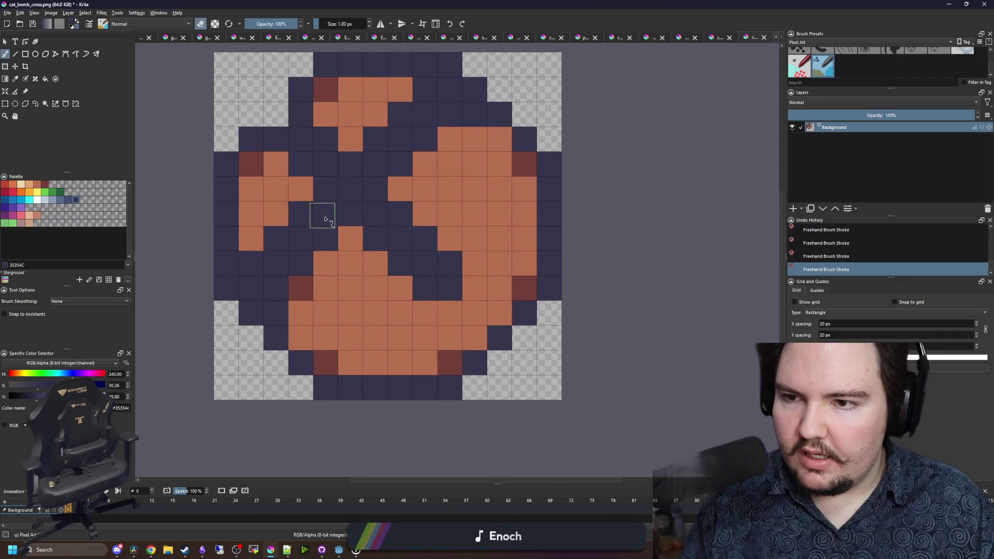
{"action": "scroll", "coordinate": [397, 238], "scroll_direction": "down", "scroll_amount": 10}
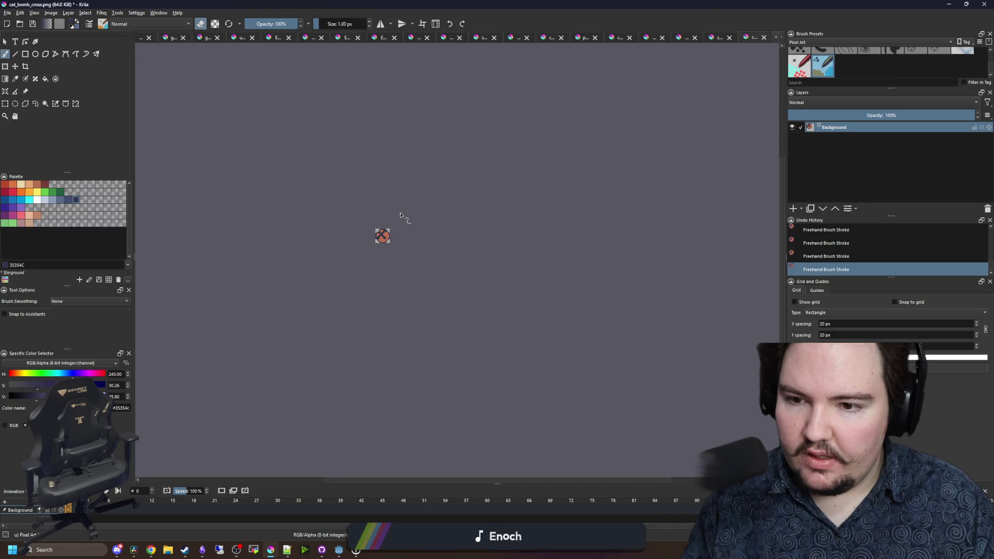
{"action": "scroll", "coordinate": [379, 236], "scroll_direction": "up", "scroll_amount": 8}
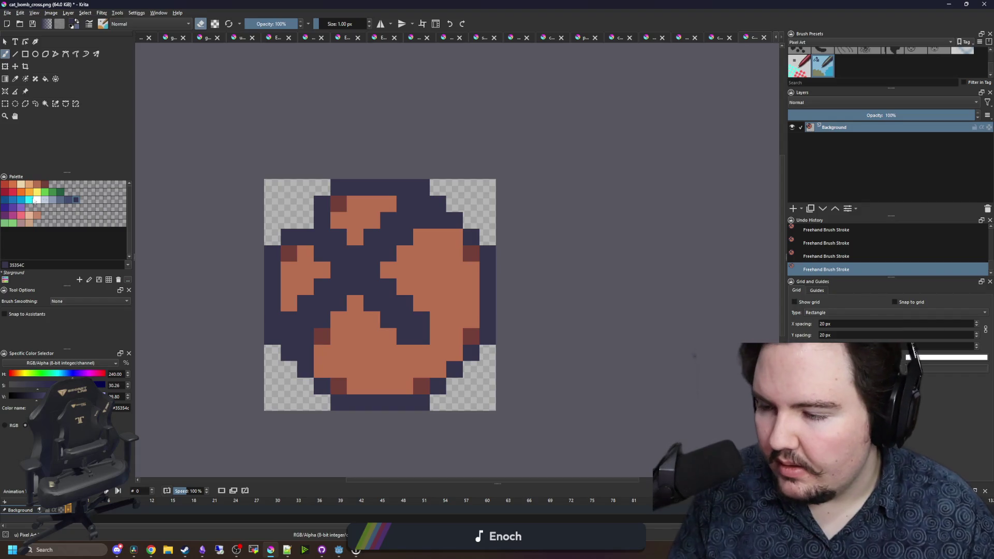
{"action": "scroll", "coordinate": [396, 317], "scroll_direction": "up", "scroll_amount": 2}
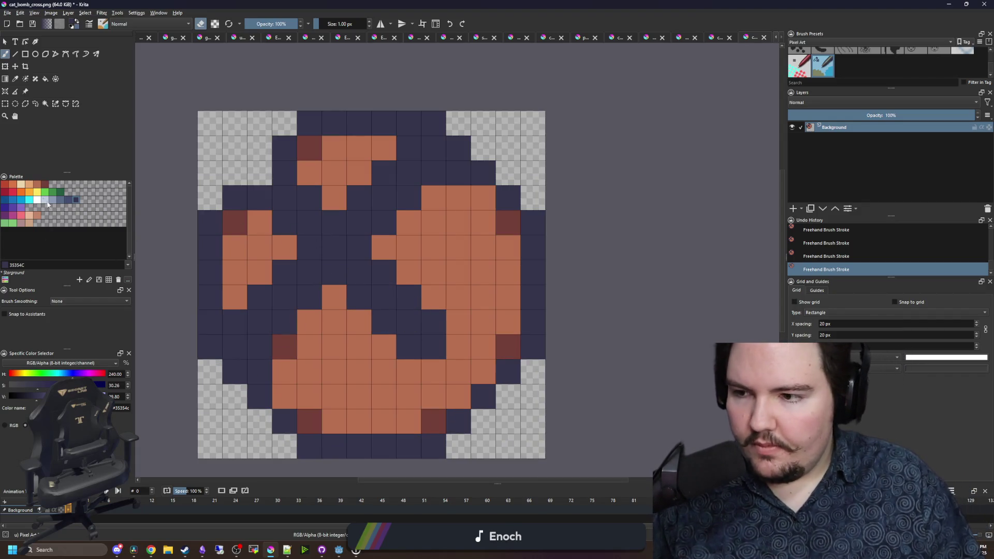
- Paint light tan highlights on the right lobe, top, left lobe and lower centre
{"action": "left_click", "coordinate": [30, 185]}
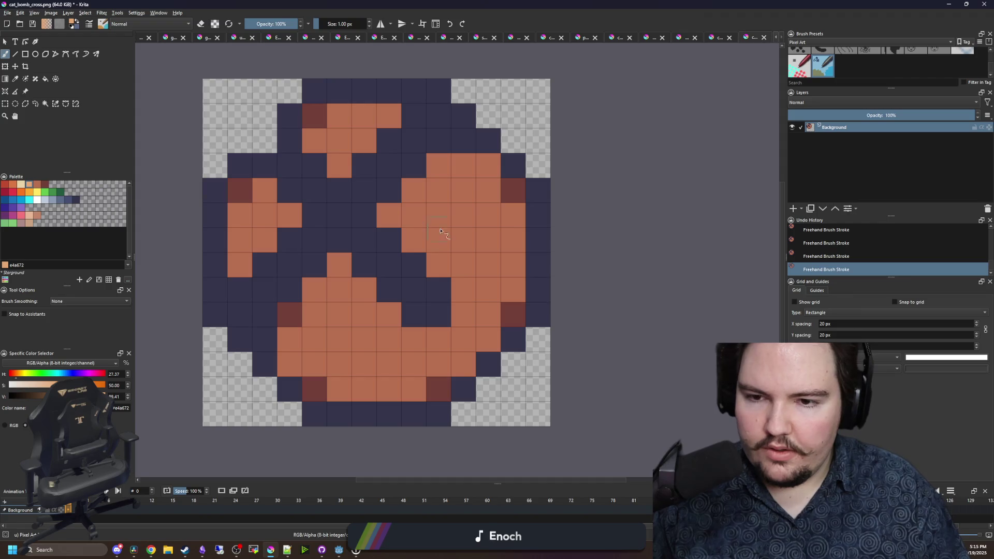
{"action": "mouse_move", "coordinate": [465, 172]}
{"action": "left_mouse_down"}
{"action": "mouse_move", "coordinate": [440, 217]}
{"action": "mouse_move", "coordinate": [414, 207]}
{"action": "mouse_move", "coordinate": [390, 226]}
{"action": "mouse_move", "coordinate": [440, 227]}
{"action": "mouse_move", "coordinate": [440, 241]}
{"action": "mouse_move", "coordinate": [411, 240]}
{"action": "left_mouse_up"}
{"action": "mouse_move", "coordinate": [365, 140]}
{"action": "left_mouse_down"}
{"action": "mouse_move", "coordinate": [381, 111]}
{"action": "mouse_move", "coordinate": [340, 157]}
{"action": "left_mouse_up"}
{"action": "left_click_drag", "start_coordinate": [293, 212], "coordinate": [274, 197]}
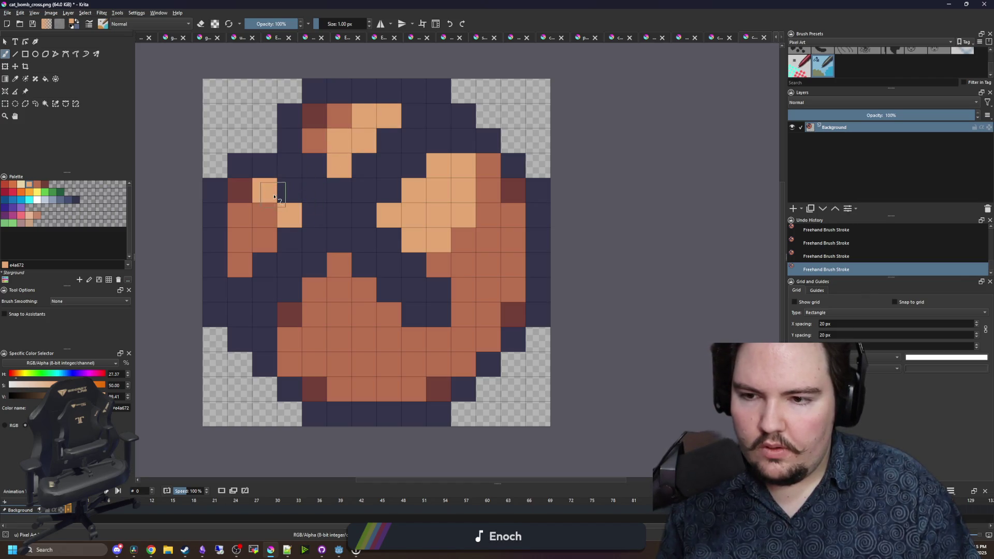
{"action": "left_click_drag", "start_coordinate": [318, 289], "coordinate": [334, 265]}
{"action": "scroll", "coordinate": [365, 195], "scroll_direction": "down", "scroll_amount": 5}
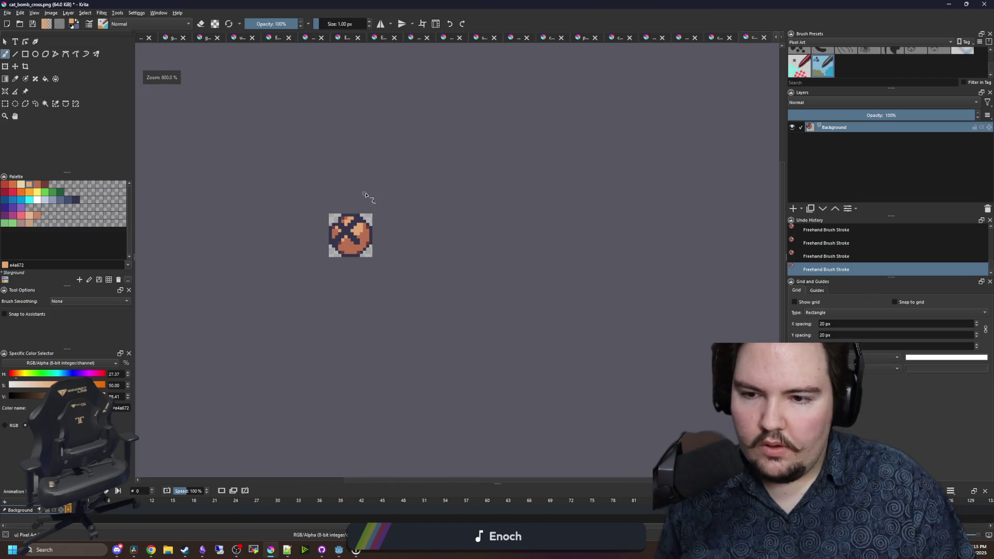
{"action": "scroll", "coordinate": [350, 230], "scroll_direction": "up", "scroll_amount": 5}
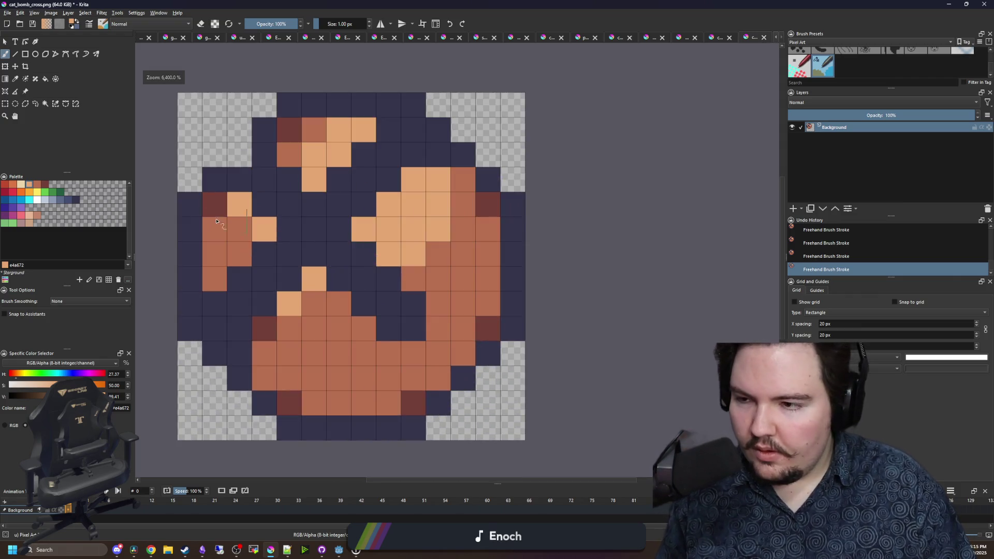
- Dab white glint pixels on the upper right and left, undoing the stray last one
{"action": "left_click", "coordinate": [21, 184]}
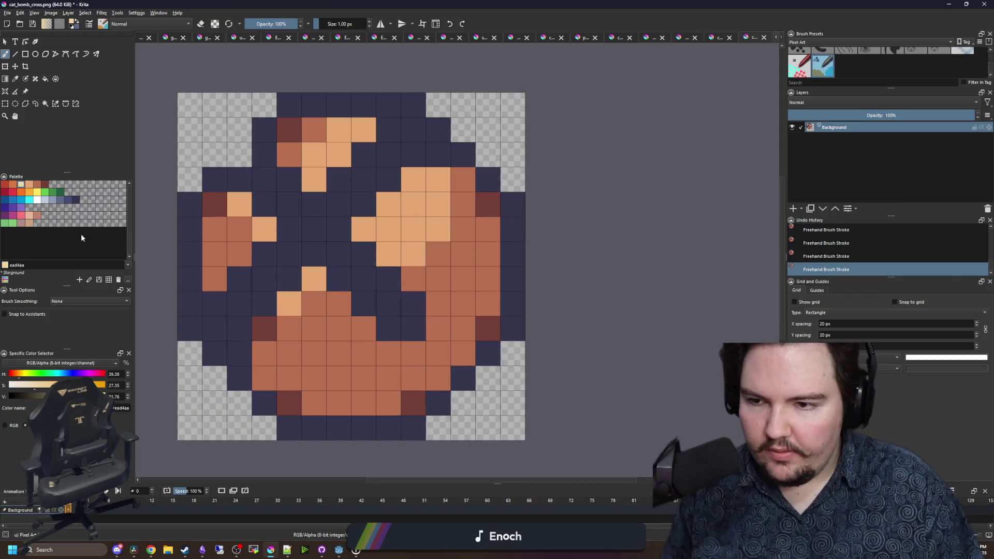
{"action": "left_click", "coordinate": [37, 200]}
{"action": "left_click_drag", "start_coordinate": [413, 179], "coordinate": [413, 204]}
{"action": "left_click", "coordinate": [388, 204]}
{"action": "left_click", "coordinate": [264, 229]}
{"action": "scroll", "coordinate": [333, 203], "scroll_direction": "down", "scroll_amount": 10}
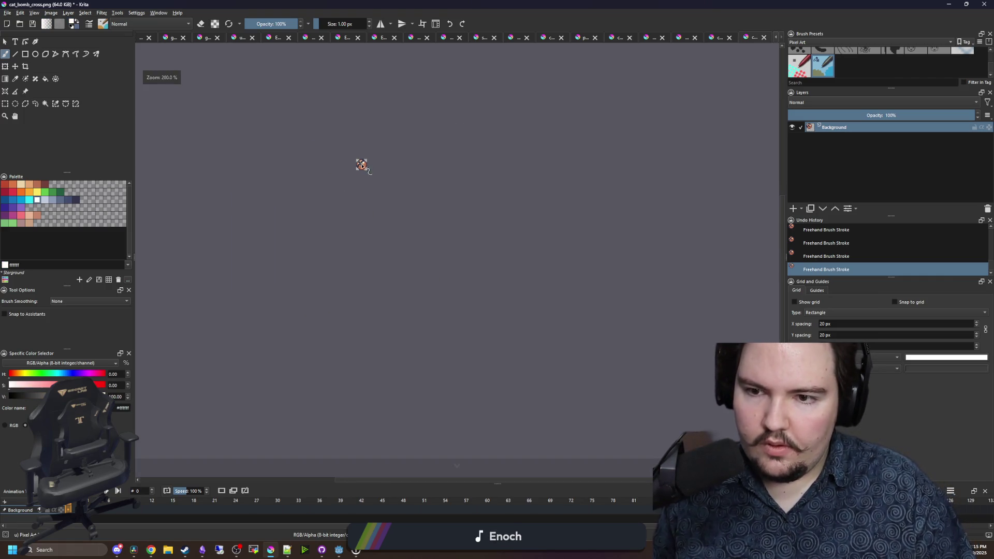
{"action": "scroll", "coordinate": [361, 165], "scroll_direction": "up", "scroll_amount": 8}
{"action": "key", "text": "ctrl+z"}
- Paint a white shine block on the upper right plus one more white pixel
{"action": "left_click_drag", "start_coordinate": [424, 117], "coordinate": [400, 142]}
{"action": "left_click", "coordinate": [420, 142]}
{"action": "scroll", "coordinate": [386, 123], "scroll_direction": "down", "scroll_amount": 6}
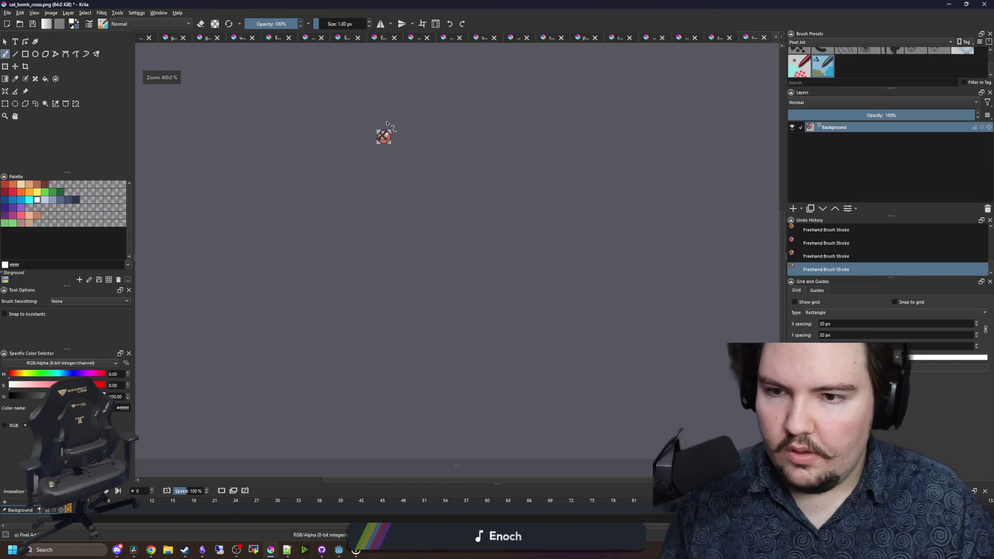
{"action": "scroll", "coordinate": [390, 117], "scroll_direction": "up", "scroll_amount": 5}
{"action": "scroll", "coordinate": [384, 270], "scroll_direction": "up", "scroll_amount": 3}
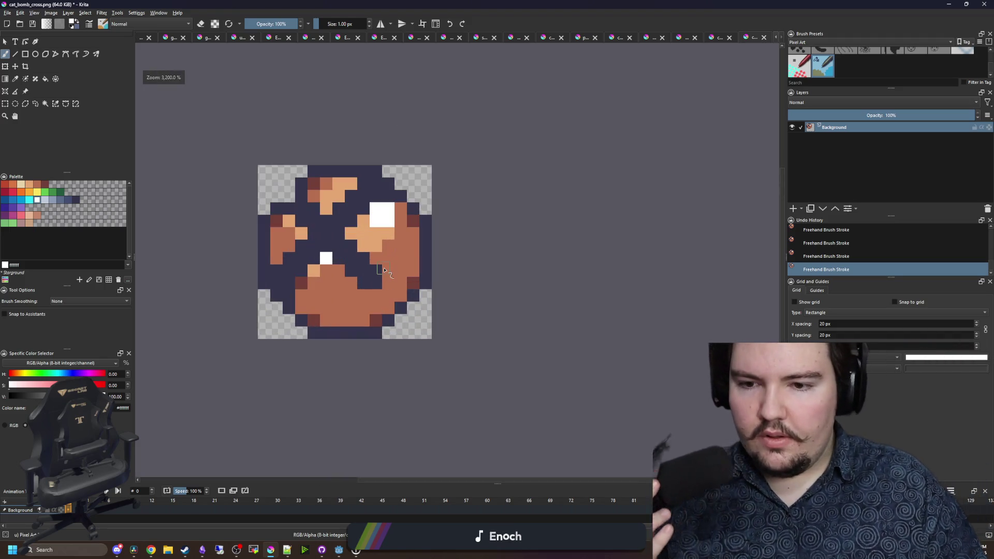
{"action": "left_click", "coordinate": [7, 13]}
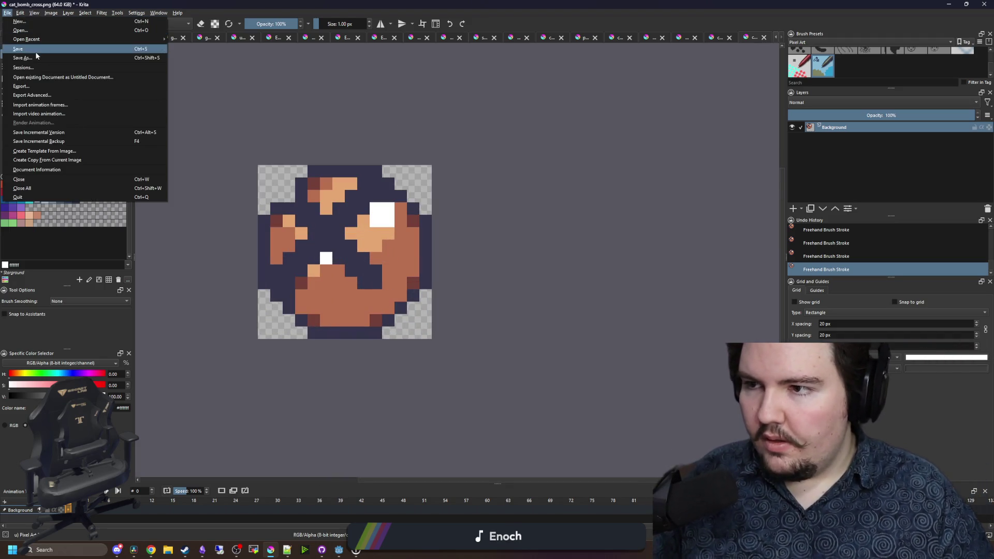
- Save the sprite as cat_bomb_x.png, accepting the PNG export options
{"action": "left_click", "coordinate": [30, 57]}
{"action": "type", "text": "cat_boimb"}
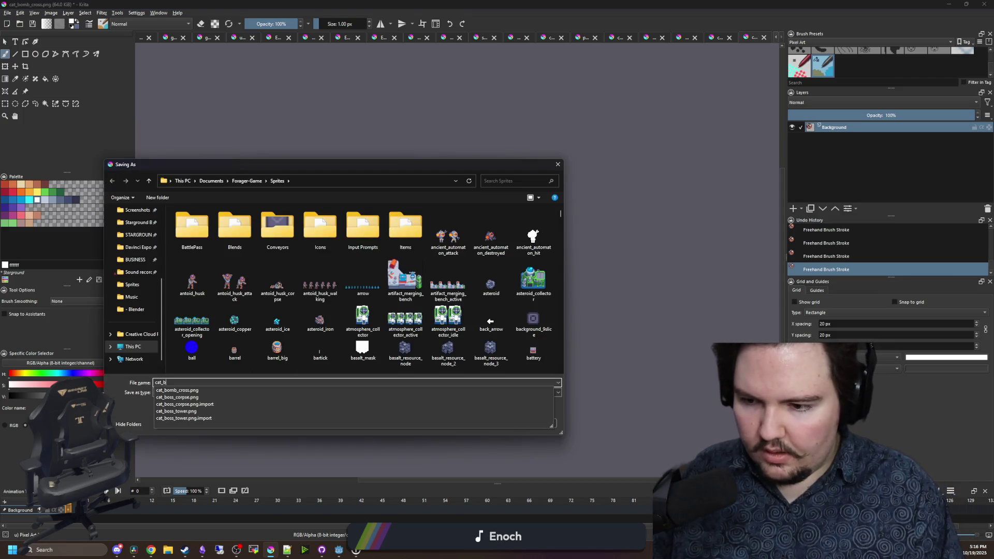
{"action": "key", "text": "BackSpace"}
{"action": "key", "text": "BackSpace"}
{"action": "key", "text": "BackSpace"}
{"action": "type", "text": "mb_"}
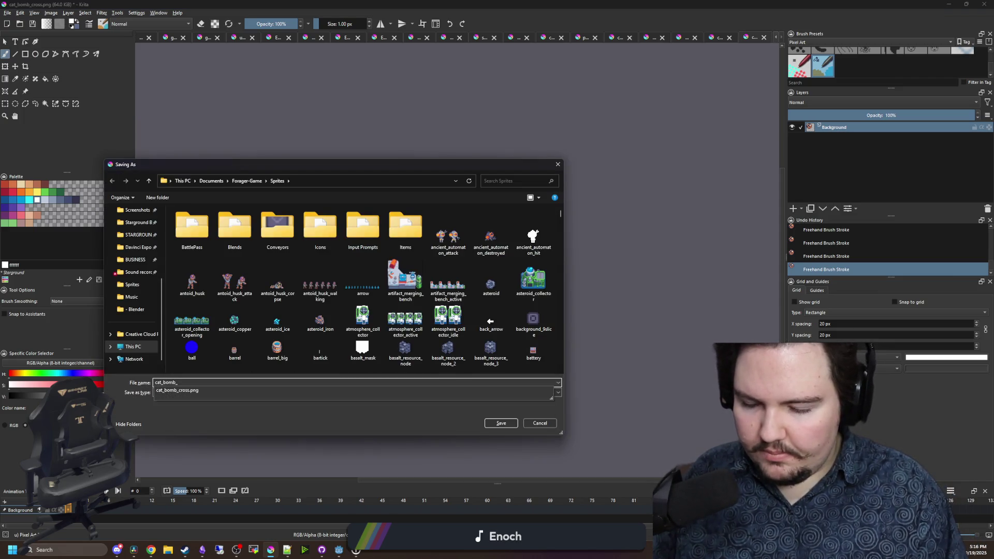
{"action": "type", "text": "x"}
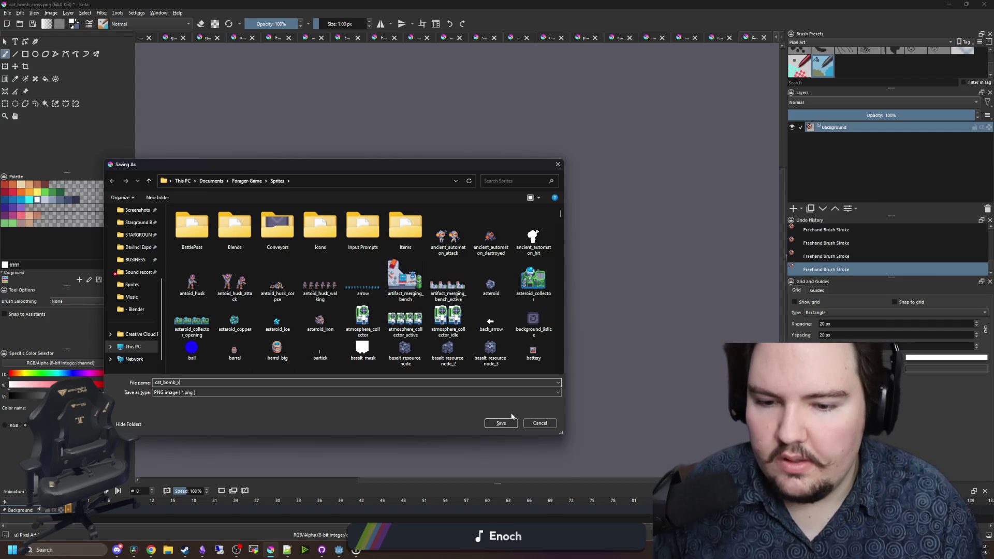
{"action": "left_click", "coordinate": [505, 423]}
{"action": "left_click", "coordinate": [528, 344]}
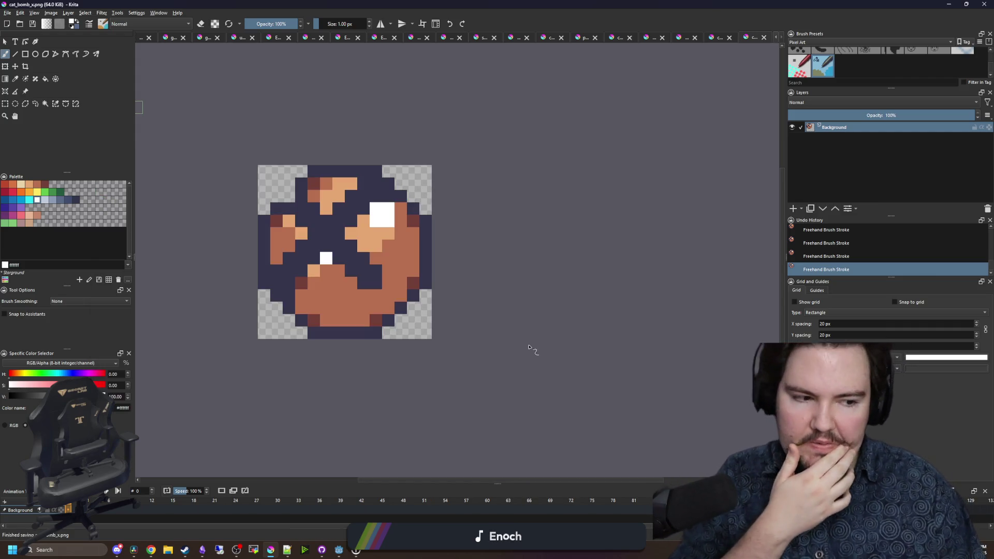
- Sample the brown body colour and paint the upper-left and top-right navy pixels brown
{"action": "scroll", "coordinate": [359, 259], "scroll_direction": "up", "scroll_amount": 2}
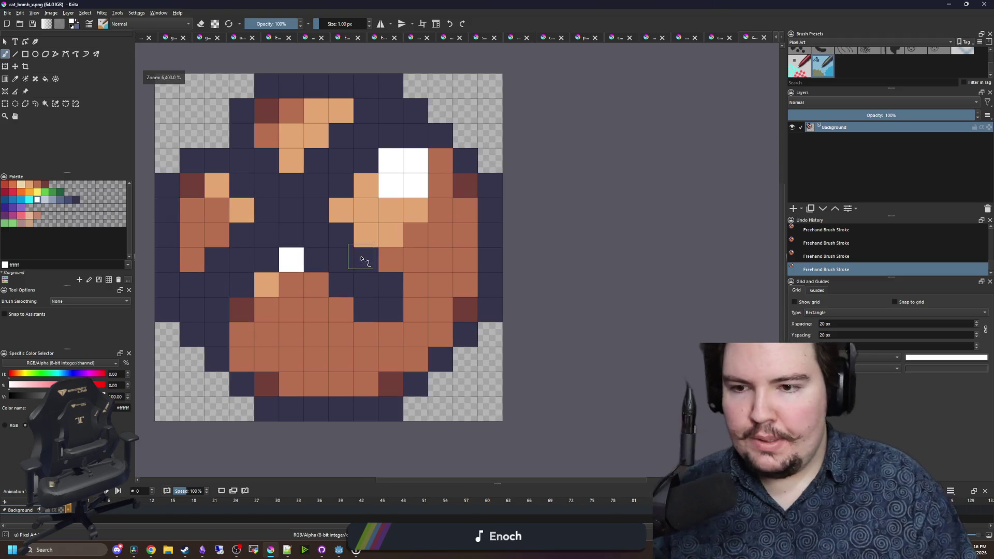
{"action": "scroll", "coordinate": [326, 254], "scroll_direction": "down", "scroll_amount": 1}
{"action": "left_click", "coordinate": [254, 199], "text": "ctrl"}
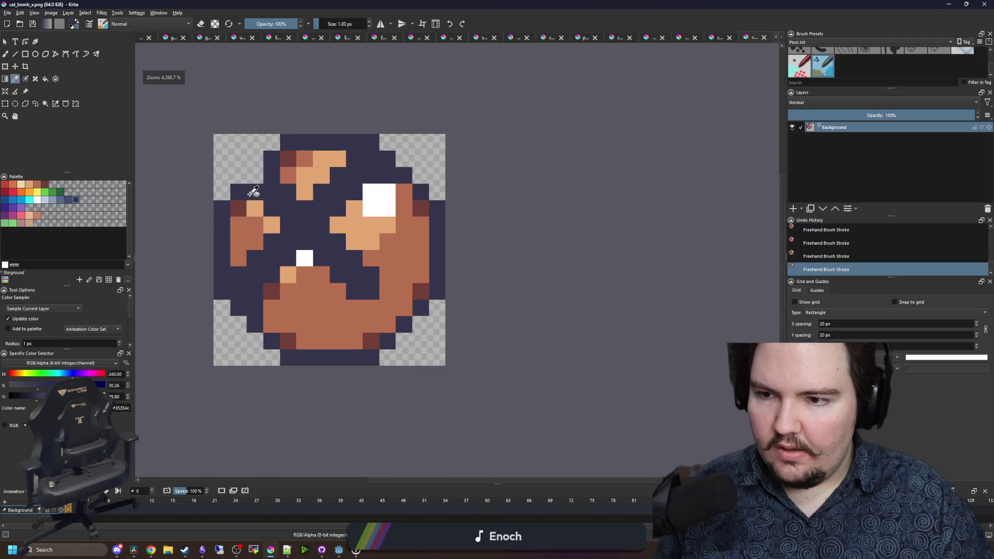
{"action": "left_click", "coordinate": [285, 300], "text": "ctrl"}
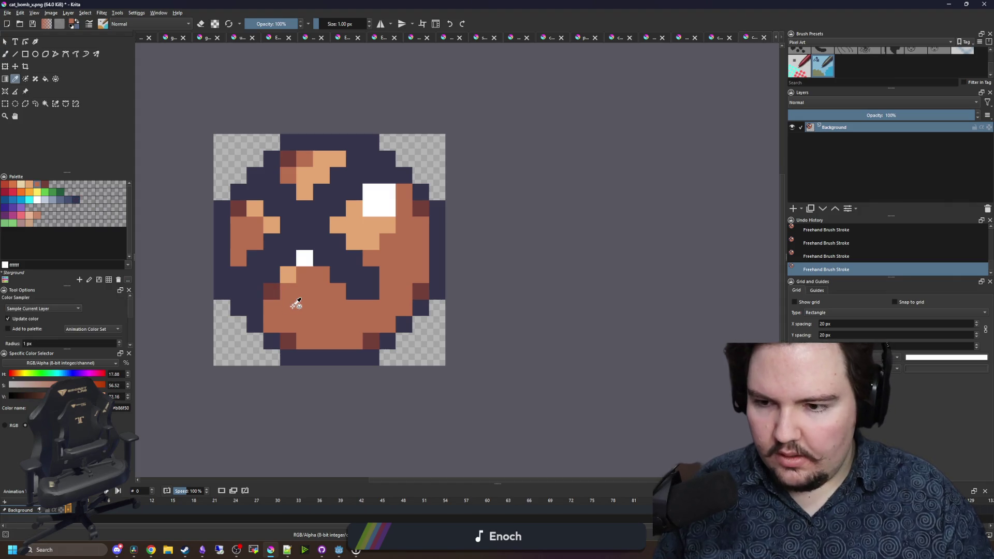
{"action": "left_click_drag", "start_coordinate": [263, 190], "coordinate": [276, 193]}
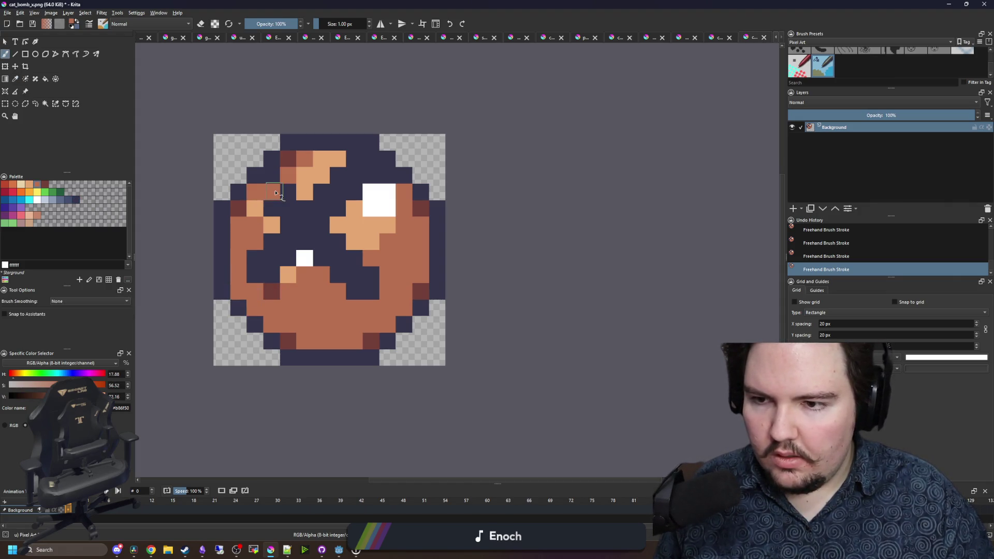
{"action": "left_click_drag", "start_coordinate": [370, 184], "coordinate": [357, 158]}
- Flood-fill the navy cross, tan highlights and white glint pixels with brown
{"action": "key", "text": "f"}
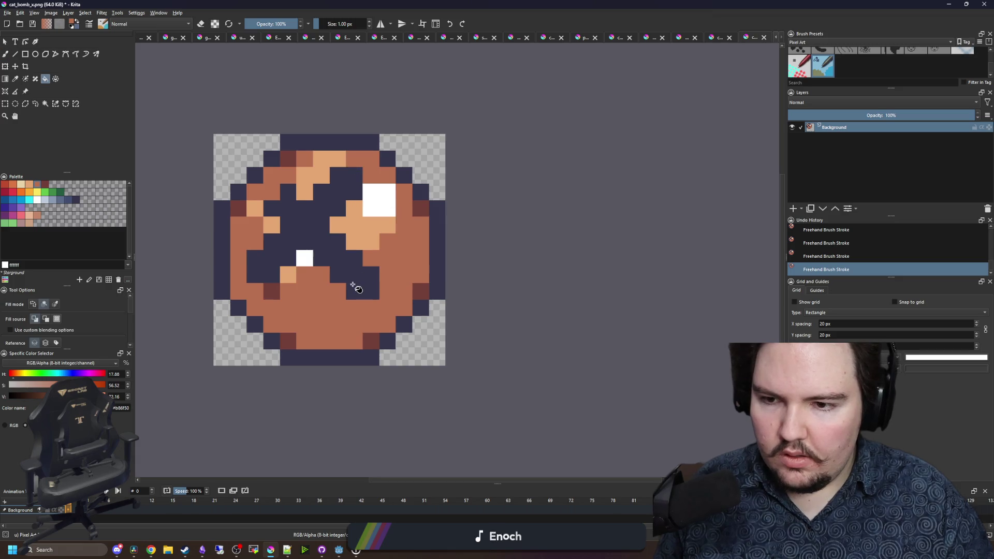
{"action": "left_click", "coordinate": [352, 279]}
{"action": "left_click", "coordinate": [373, 247]}
{"action": "left_click", "coordinate": [304, 262]}
{"action": "left_click", "coordinate": [288, 275]}
{"action": "left_click", "coordinate": [271, 289]}
{"action": "left_click", "coordinate": [270, 223]}
{"action": "left_click", "coordinate": [257, 209]}
{"action": "left_click", "coordinate": [317, 178]}
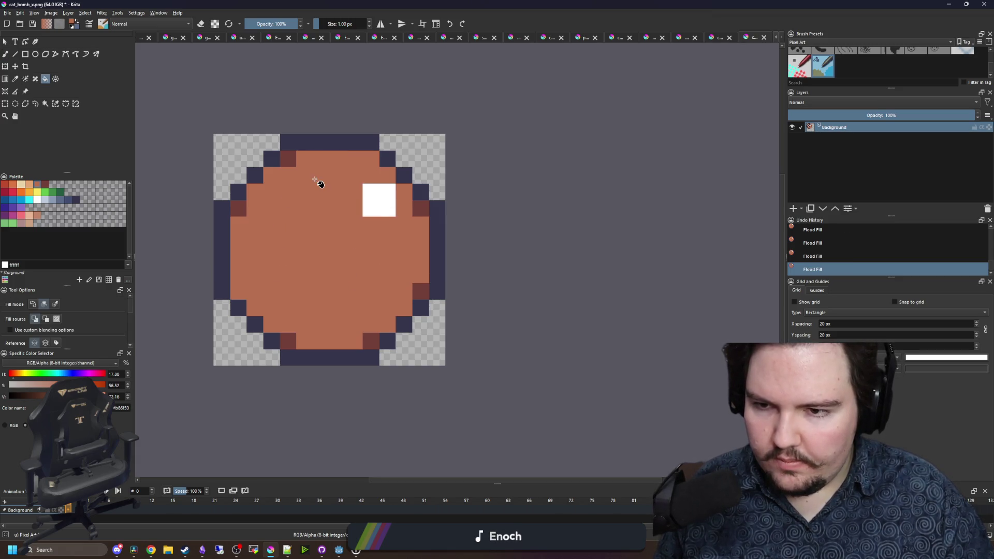
{"action": "left_click", "coordinate": [381, 206]}
- Sample the dark red and restore the dark-red corner pixel at the top right
{"action": "key", "text": "b"}
{"action": "left_click", "coordinate": [417, 210], "text": "ctrl"}
{"action": "left_click", "coordinate": [365, 163]}
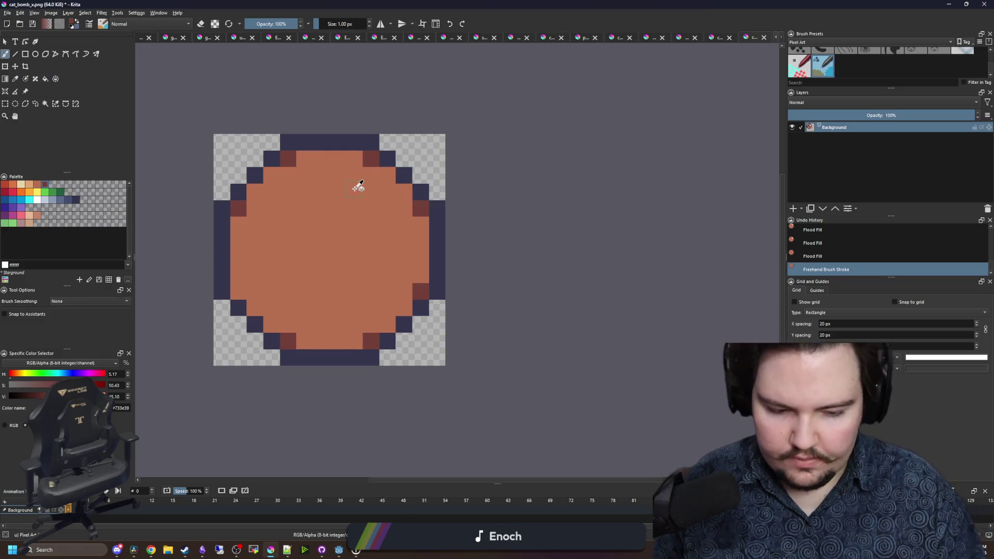
{"action": "key", "text": "p"}
{"action": "scroll", "coordinate": [340, 207], "scroll_direction": "up", "scroll_amount": 1}
{"action": "left_click", "coordinate": [77, 201]}
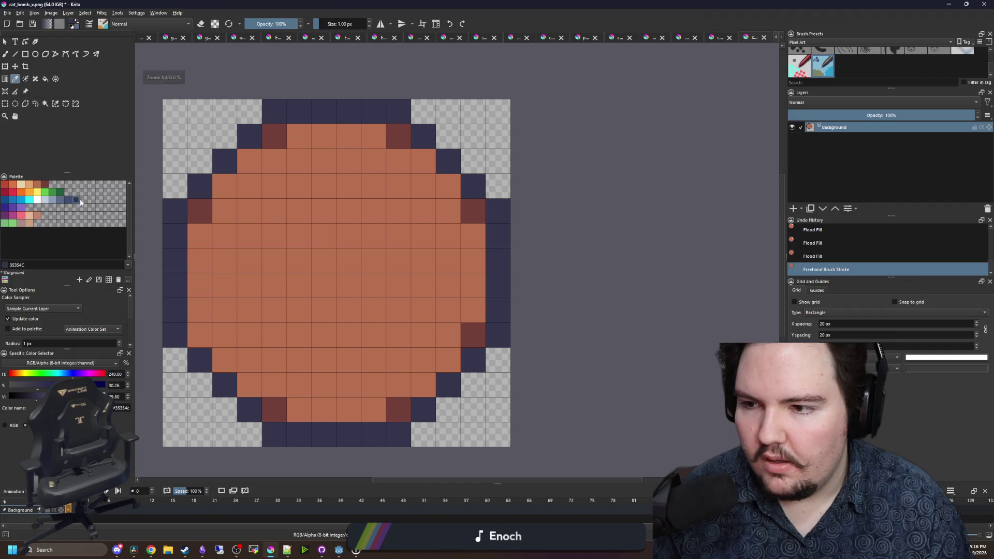
- Paint a navy vertical stem down the bomb's centre, with diagonals out to the top corners
{"action": "key", "text": "b"}
{"action": "left_click_drag", "start_coordinate": [328, 213], "coordinate": [326, 207]}
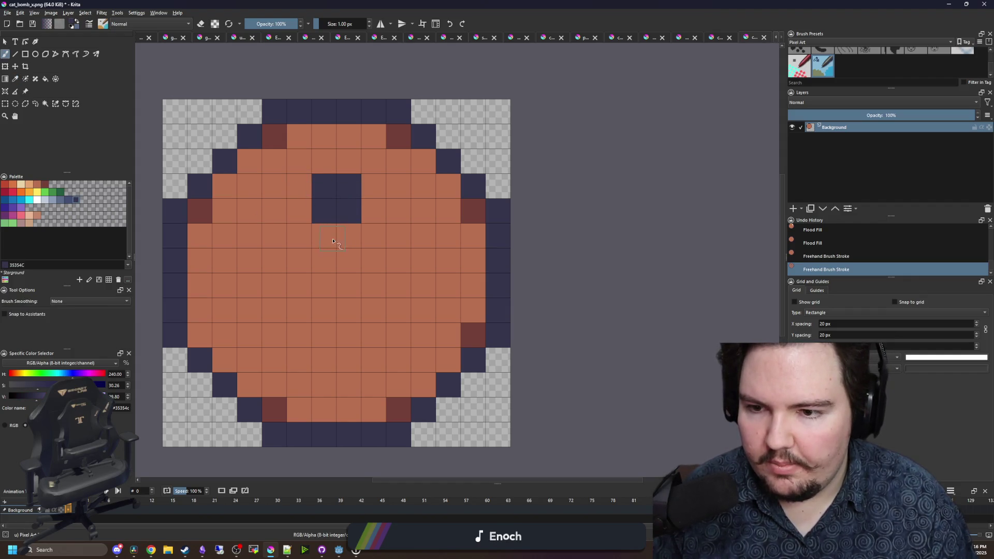
{"action": "left_click_drag", "start_coordinate": [332, 241], "coordinate": [352, 240]}
{"action": "mouse_move", "coordinate": [318, 204]}
{"action": "left_mouse_down"}
{"action": "mouse_move", "coordinate": [274, 182]}
{"action": "mouse_move", "coordinate": [271, 163]}
{"action": "mouse_move", "coordinate": [248, 160]}
{"action": "left_mouse_up"}
{"action": "left_click_drag", "start_coordinate": [370, 198], "coordinate": [422, 168]}
{"action": "left_click_drag", "start_coordinate": [299, 161], "coordinate": [273, 140]}
{"action": "left_click_drag", "start_coordinate": [374, 160], "coordinate": [396, 135]}
{"action": "left_click_drag", "start_coordinate": [324, 262], "coordinate": [346, 261]}
{"action": "mouse_move", "coordinate": [341, 297]}
{"action": "left_mouse_down"}
{"action": "mouse_move", "coordinate": [344, 317]}
{"action": "mouse_move", "coordinate": [327, 348]}
{"action": "left_mouse_up"}
- Add one more navy pixel beside the stripe on the left
{"action": "key", "text": "e"}
{"action": "scroll", "coordinate": [290, 239], "scroll_direction": "down", "scroll_amount": 1}
{"action": "scroll", "coordinate": [295, 223], "scroll_direction": "down", "scroll_amount": 5}
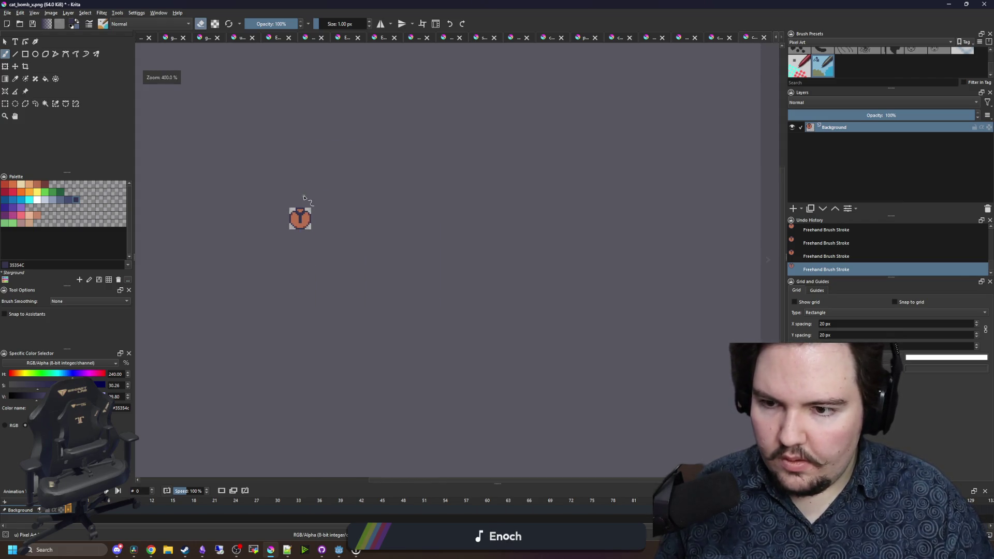
{"action": "scroll", "coordinate": [306, 189], "scroll_direction": "up", "scroll_amount": 5}
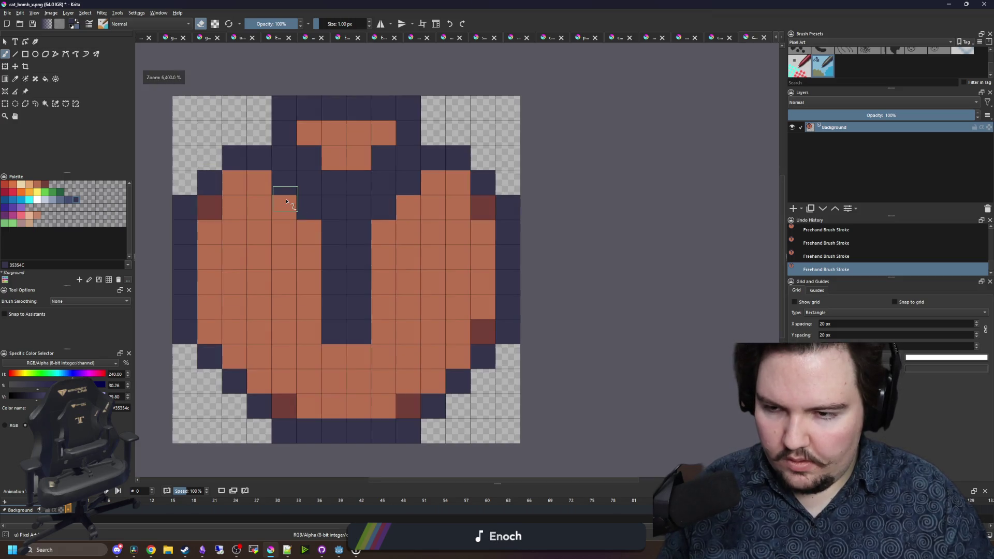
{"action": "key", "text": "p"}
{"action": "key", "text": "b"}
{"action": "key", "text": "e"}
{"action": "left_click", "coordinate": [267, 184]}
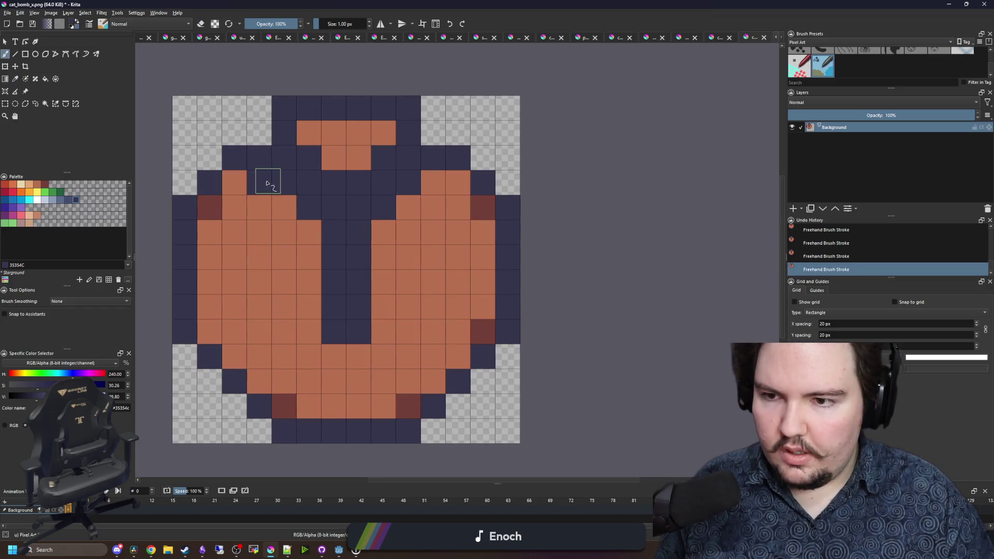
- Sample the dark red and turn the top and lower-left orange cells dark red
{"action": "scroll", "coordinate": [328, 205], "scroll_direction": "down", "scroll_amount": 8}
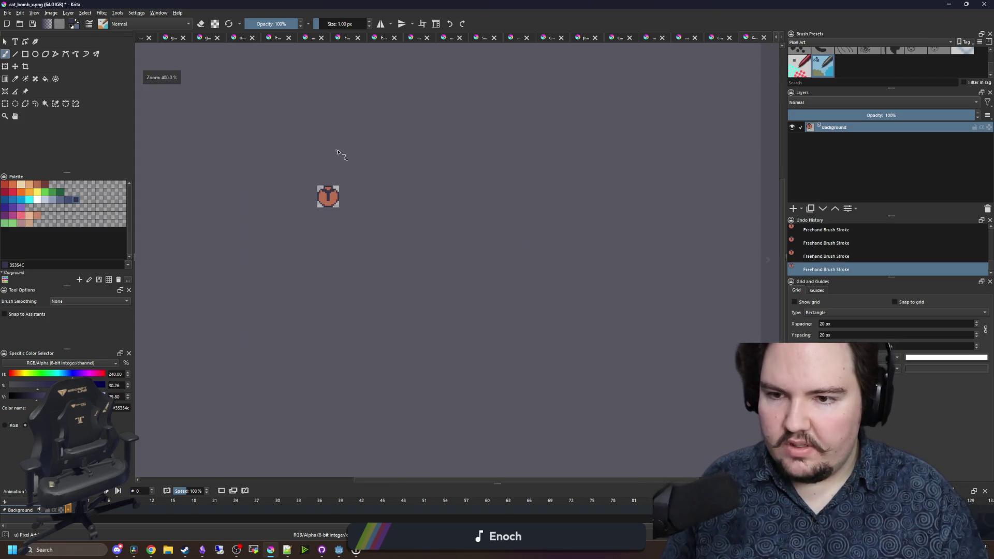
{"action": "scroll", "coordinate": [326, 187], "scroll_direction": "up", "scroll_amount": 3}
{"action": "scroll", "coordinate": [307, 192], "scroll_direction": "up", "scroll_amount": 2}
{"action": "left_click", "coordinate": [437, 254], "text": "ctrl"}
{"action": "left_click", "coordinate": [339, 177]}
{"action": "left_click", "coordinate": [264, 178]}
{"action": "scroll", "coordinate": [286, 200], "scroll_direction": "down", "scroll_amount": 1}
{"action": "scroll", "coordinate": [231, 291], "scroll_direction": "up", "scroll_amount": 1}
{"action": "left_click", "coordinate": [220, 286]}
- Paint dark red shading pixels on both sides of the stem, undoing the misplaced last one
{"action": "scroll", "coordinate": [348, 277], "scroll_direction": "down", "scroll_amount": 1}
{"action": "scroll", "coordinate": [338, 228], "scroll_direction": "up", "scroll_amount": 1}
{"action": "left_click", "coordinate": [308, 189]}
{"action": "left_click", "coordinate": [292, 165]}
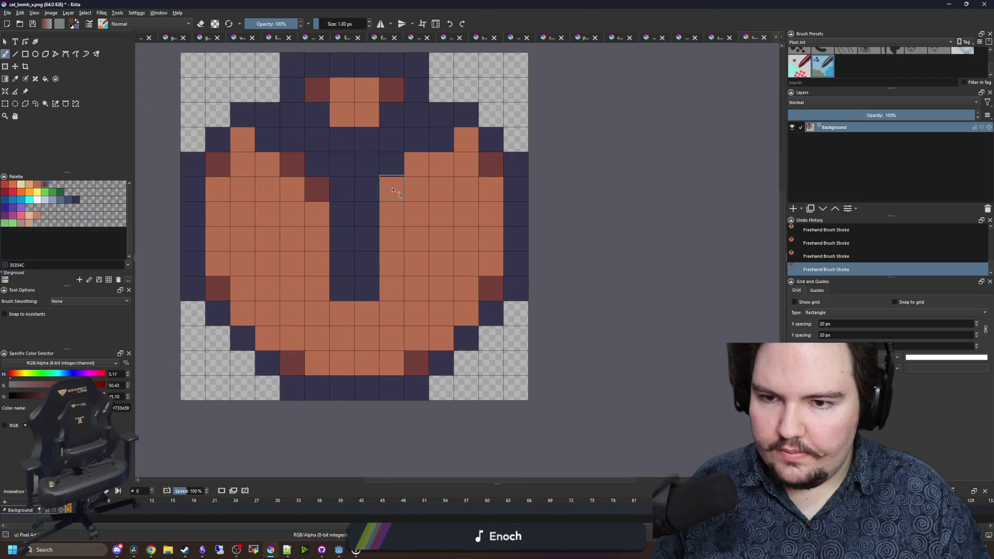
{"action": "left_click", "coordinate": [392, 190]}
{"action": "left_click", "coordinate": [416, 164]}
{"action": "left_click", "coordinate": [392, 214]}
{"action": "left_click", "coordinate": [317, 214]}
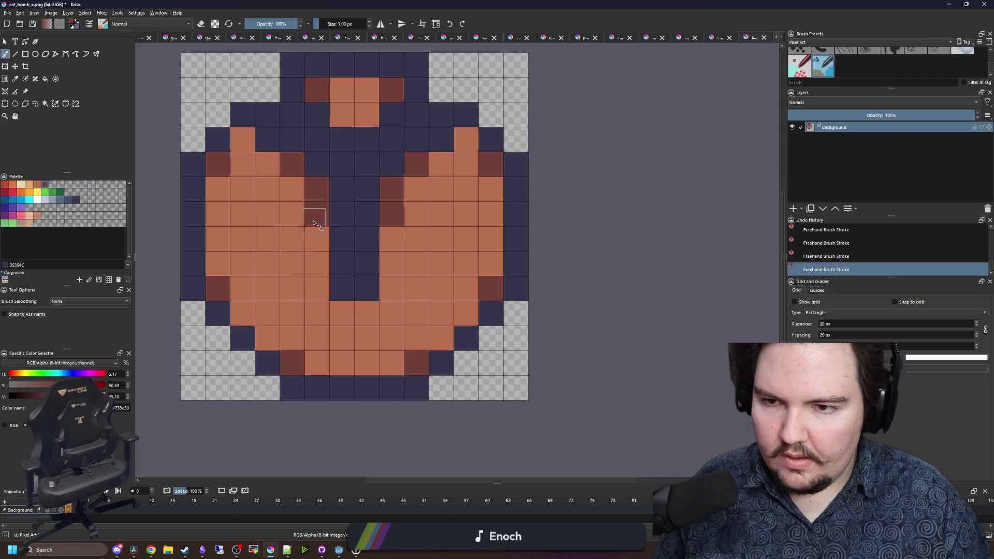
{"action": "scroll", "coordinate": [349, 173], "scroll_direction": "down", "scroll_amount": 8}
{"action": "scroll", "coordinate": [348, 171], "scroll_direction": "up", "scroll_amount": 5}
{"action": "key", "text": "ctrl+z"}
{"action": "key", "text": "ctrl+z"}
- Choose the light blue-grey colour from the palette
{"action": "scroll", "coordinate": [349, 173], "scroll_direction": "down", "scroll_amount": 6}
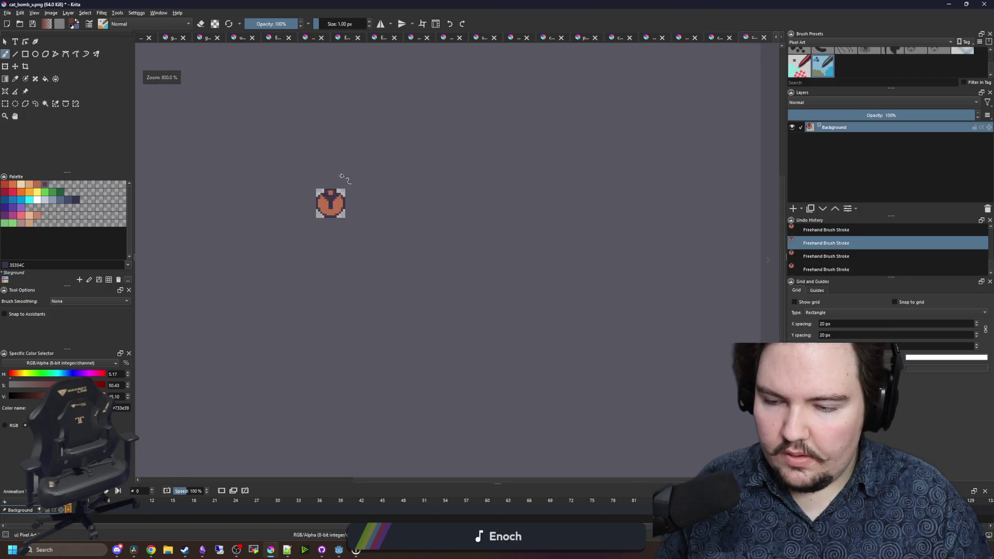
{"action": "scroll", "coordinate": [332, 162], "scroll_direction": "up", "scroll_amount": 9}
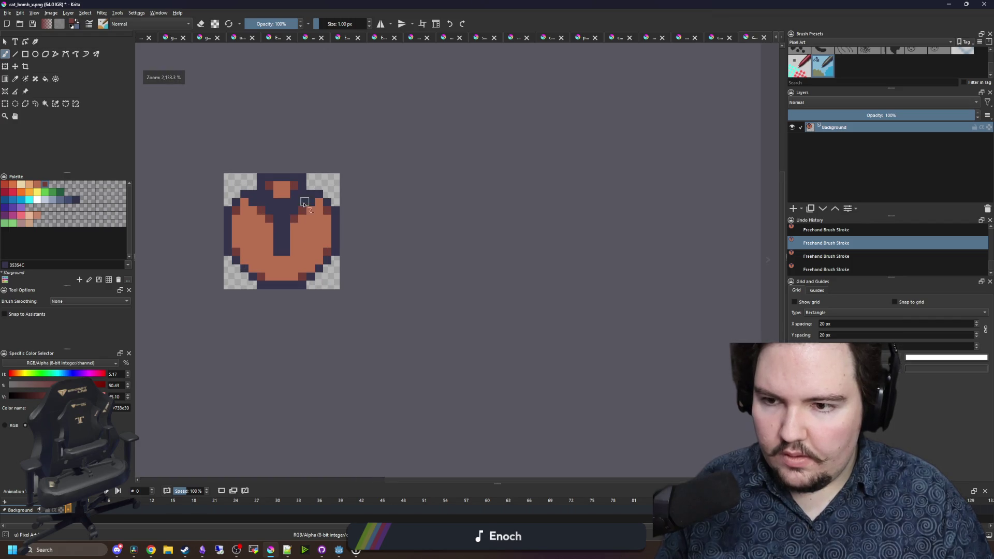
{"action": "scroll", "coordinate": [339, 185], "scroll_direction": "down", "scroll_amount": 2}
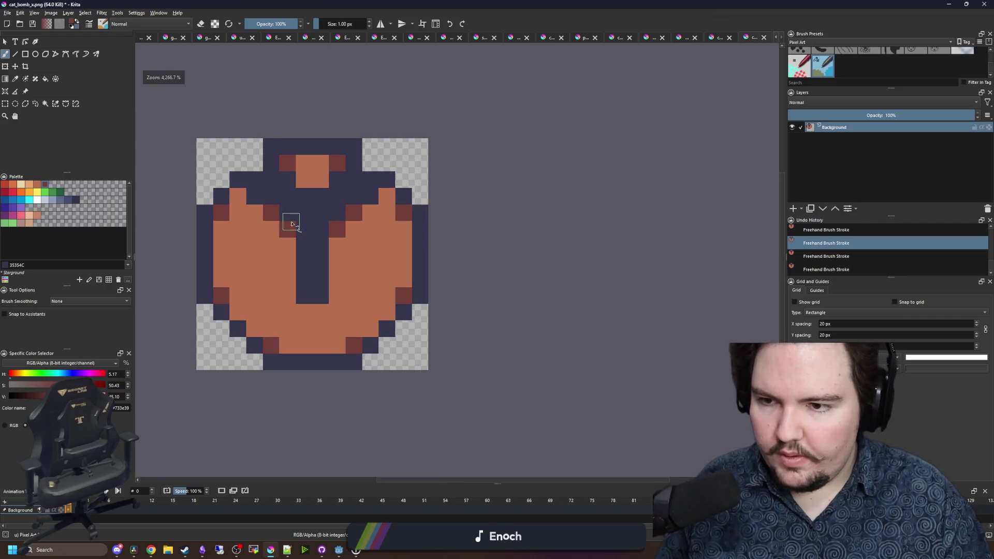
{"action": "scroll", "coordinate": [292, 218], "scroll_direction": "up", "scroll_amount": 2}
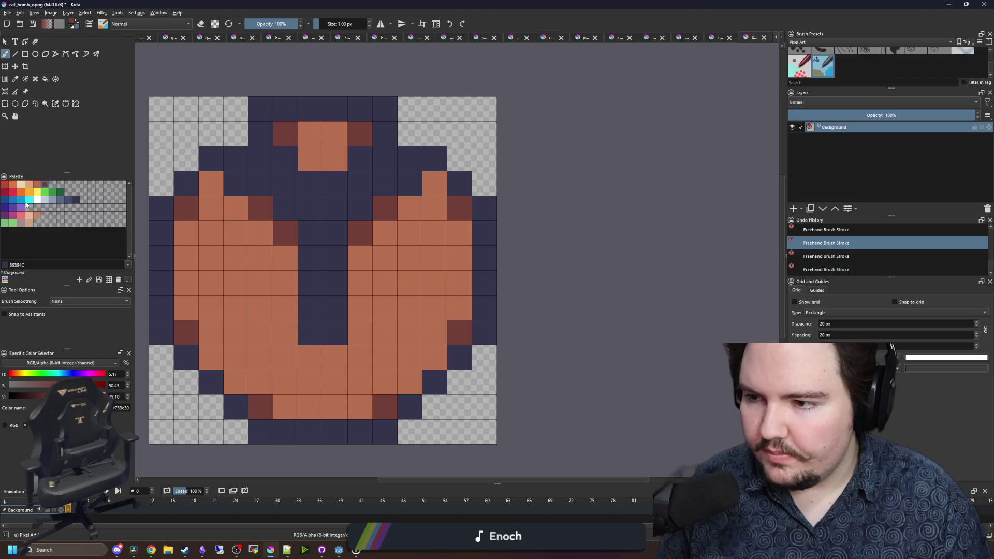
{"action": "left_click", "coordinate": [53, 202]}
- Flood-fill the orange body and top cells light blue-grey and the red shading slate blue
{"action": "key", "text": "f"}
{"action": "left_click", "coordinate": [273, 284]}
{"action": "left_click", "coordinate": [44, 200]}
{"action": "left_click", "coordinate": [61, 200]}
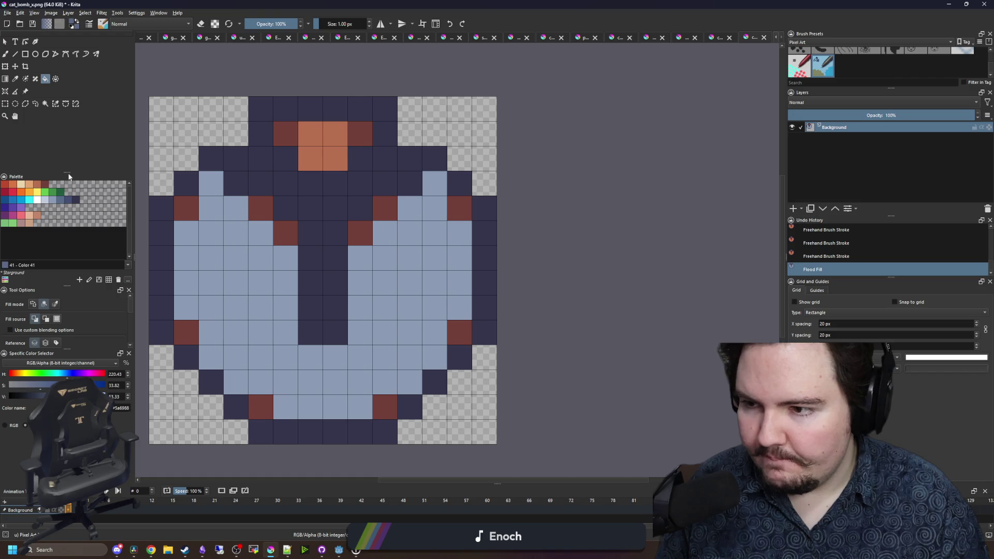
{"action": "left_click", "coordinate": [291, 236]}
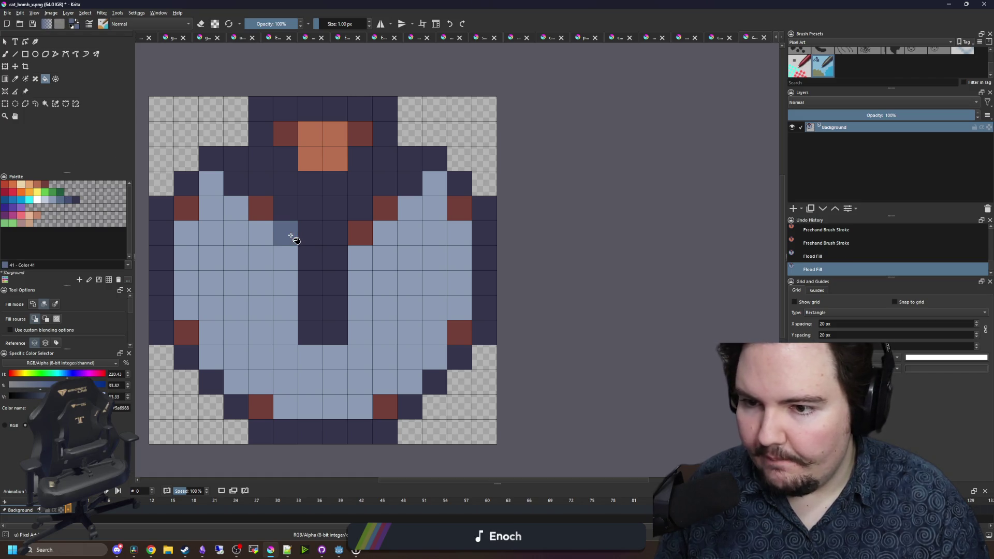
{"action": "left_click", "coordinate": [261, 207]}
{"action": "left_click", "coordinate": [395, 291], "text": "ctrl"}
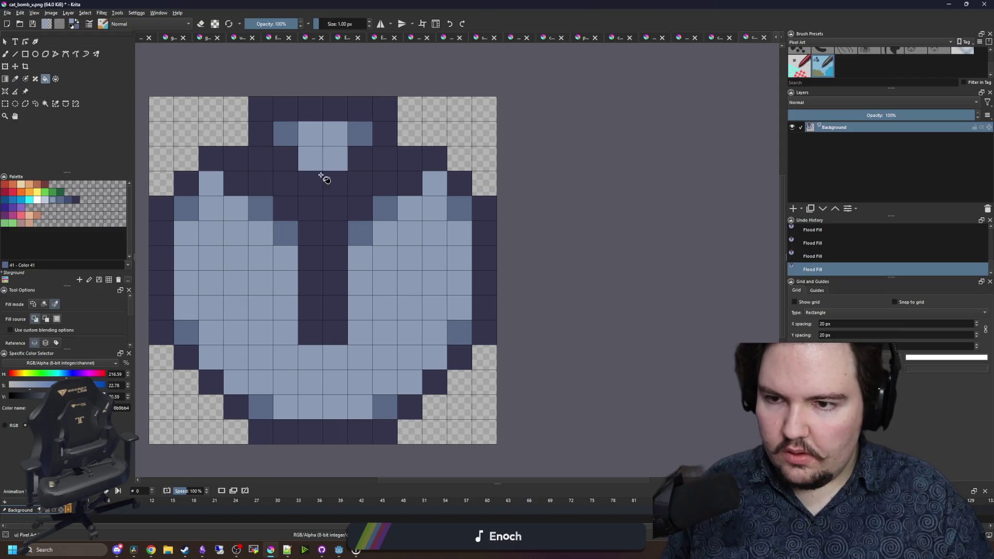
{"action": "left_click", "coordinate": [326, 166]}
{"action": "scroll", "coordinate": [349, 188], "scroll_direction": "down", "scroll_amount": 8}
{"action": "scroll", "coordinate": [351, 174], "scroll_direction": "up", "scroll_amount": 8}
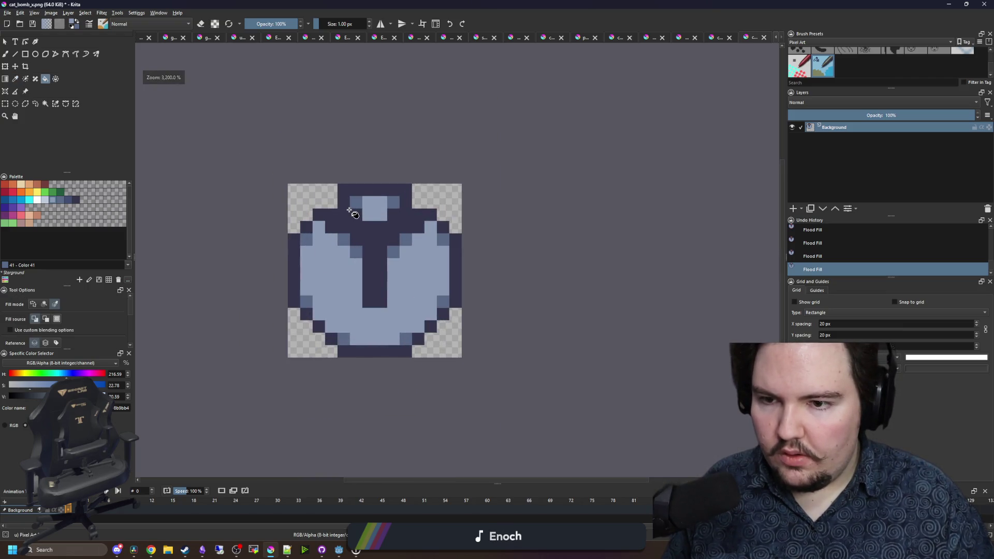
- Paint dark slate and navy corner cells along the cap's second row
{"action": "key", "text": "b"}
{"action": "left_click", "coordinate": [362, 195], "text": "ctrl"}
{"action": "left_click", "coordinate": [337, 196]}
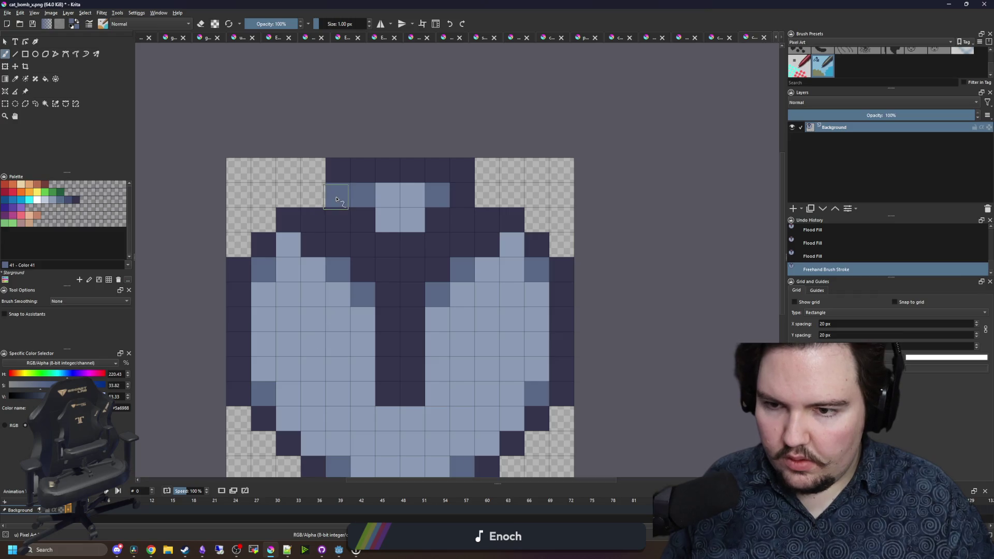
{"action": "left_click", "coordinate": [461, 196]}
{"action": "left_click", "coordinate": [487, 216], "text": "ctrl"}
{"action": "left_click", "coordinate": [487, 195]}
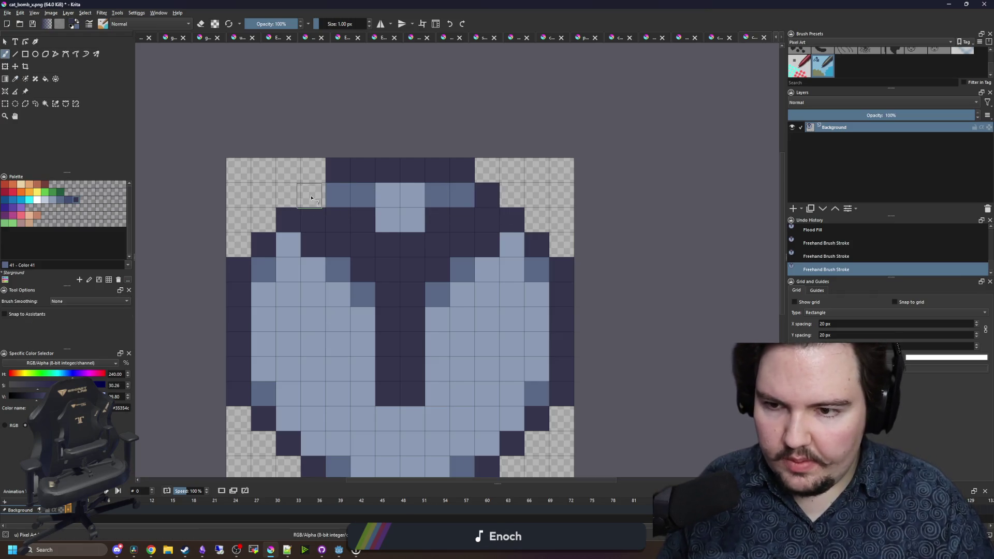
{"action": "left_click", "coordinate": [313, 194]}
{"action": "scroll", "coordinate": [340, 161], "scroll_direction": "down", "scroll_amount": 8}
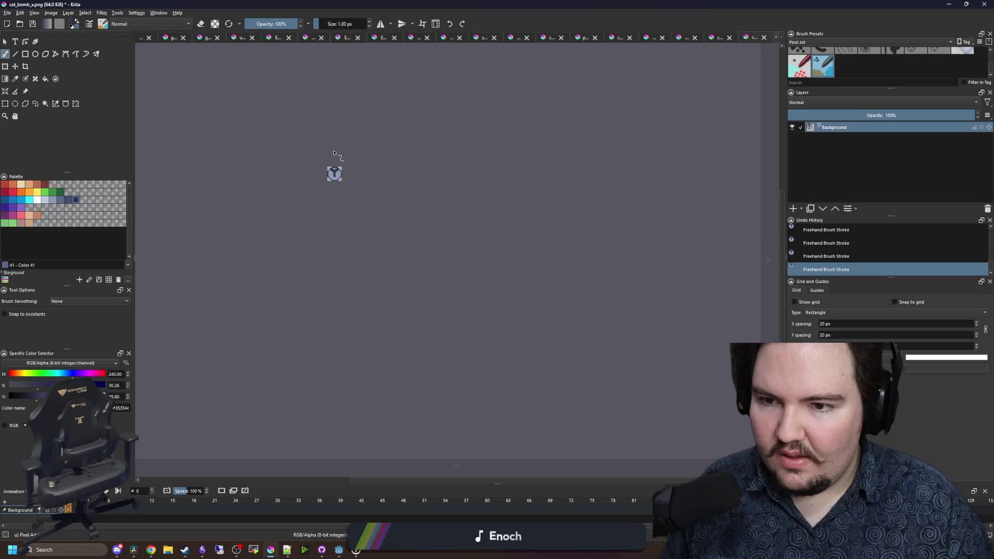
{"action": "scroll", "coordinate": [337, 156], "scroll_direction": "up", "scroll_amount": 8}
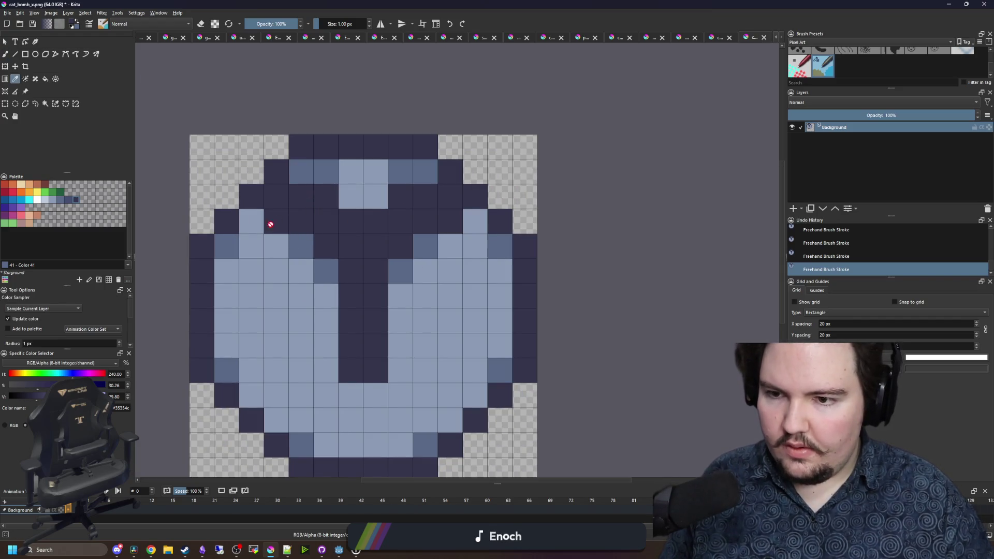
{"action": "left_click", "coordinate": [251, 223]}
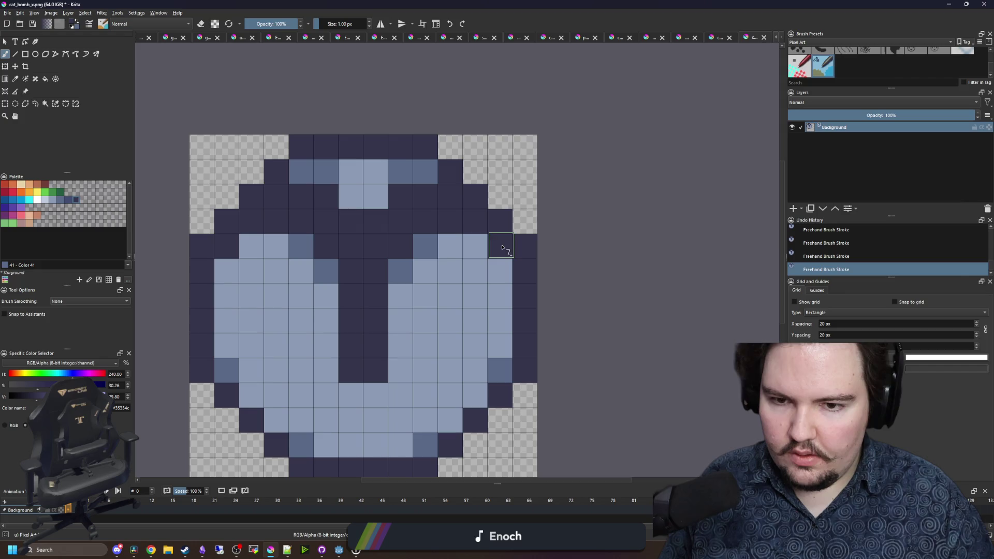
- Paint the matching left and right row-5 light cells slate blue
{"action": "key", "text": "e"}
{"action": "scroll", "coordinate": [307, 173], "scroll_direction": "down", "scroll_amount": 5}
{"action": "scroll", "coordinate": [307, 174], "scroll_direction": "up", "scroll_amount": 1}
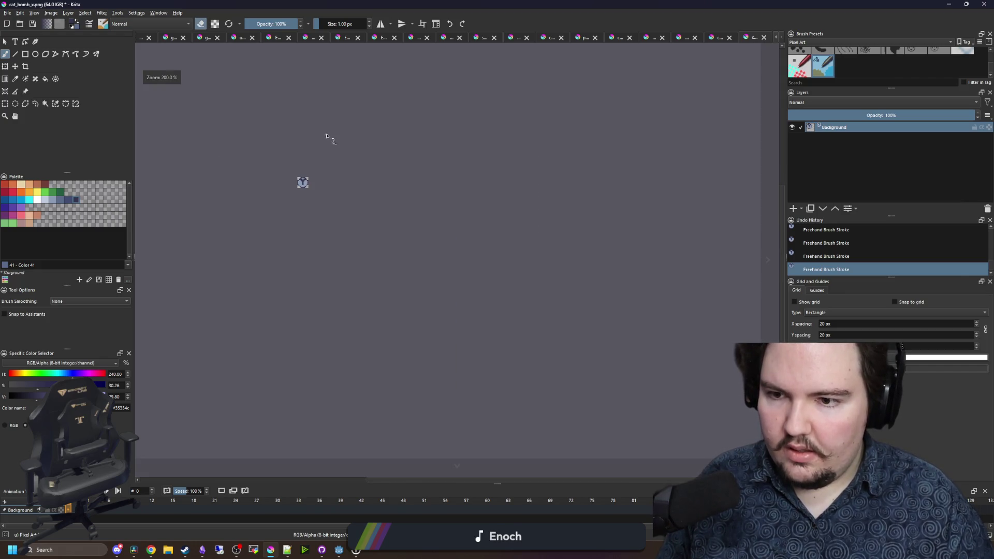
{"action": "scroll", "coordinate": [288, 237], "scroll_direction": "up", "scroll_amount": 3}
{"action": "key", "text": "e"}
{"action": "scroll", "coordinate": [310, 200], "scroll_direction": "up", "scroll_amount": 1}
{"action": "left_click", "coordinate": [311, 199], "text": "ctrl"}
{"action": "left_click", "coordinate": [225, 226]}
{"action": "left_click", "coordinate": [499, 225]}
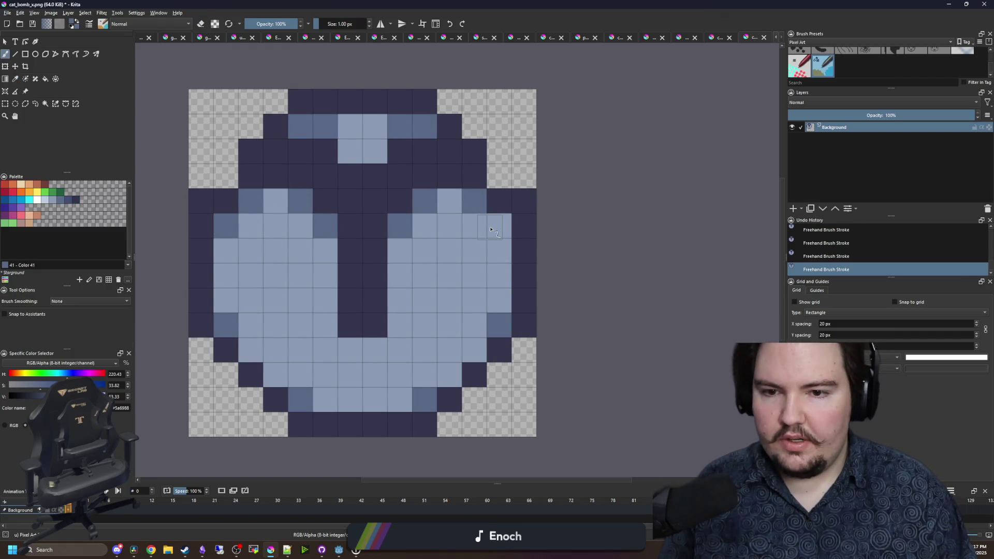
{"action": "scroll", "coordinate": [363, 202], "scroll_direction": "down", "scroll_amount": 4}
{"action": "scroll", "coordinate": [362, 201], "scroll_direction": "up", "scroll_amount": 4}
- Try a 2x2 cyan light on the stripe, surrounded by dark blue pixels
{"action": "left_click", "coordinate": [364, 212], "text": "ctrl"}
{"action": "scroll", "coordinate": [350, 217], "scroll_direction": "down", "scroll_amount": 7}
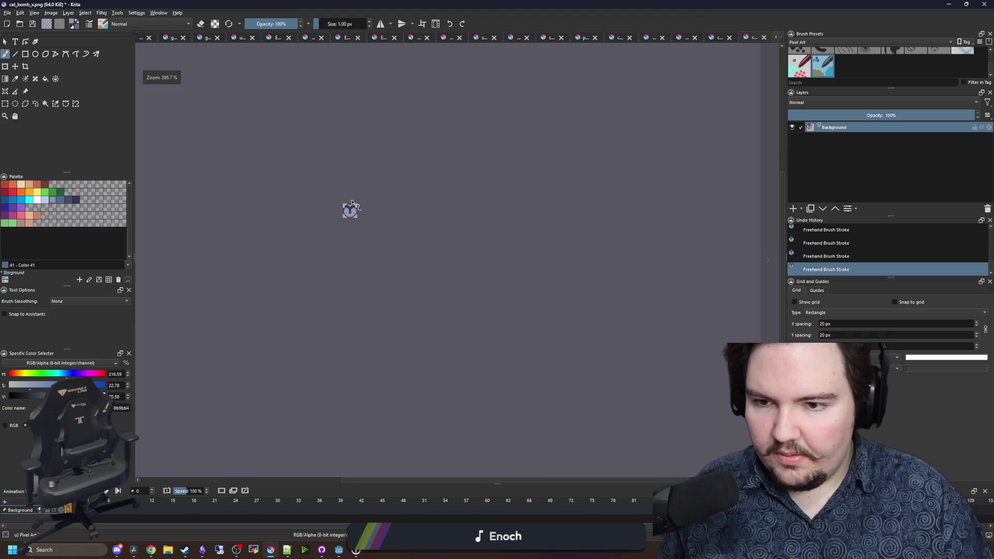
{"action": "scroll", "coordinate": [352, 207], "scroll_direction": "up", "scroll_amount": 12}
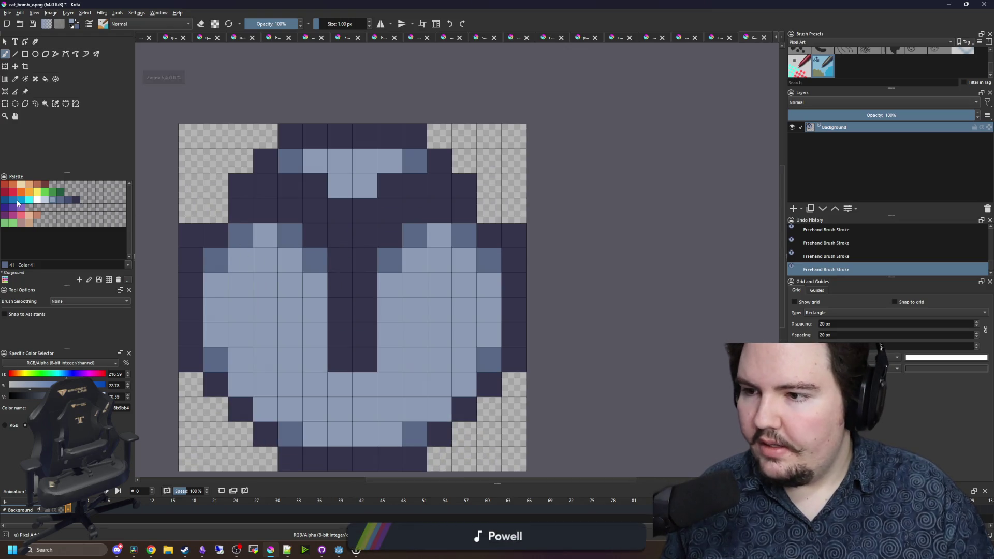
{"action": "left_click", "coordinate": [22, 200]}
{"action": "left_click_drag", "start_coordinate": [348, 275], "coordinate": [365, 279]}
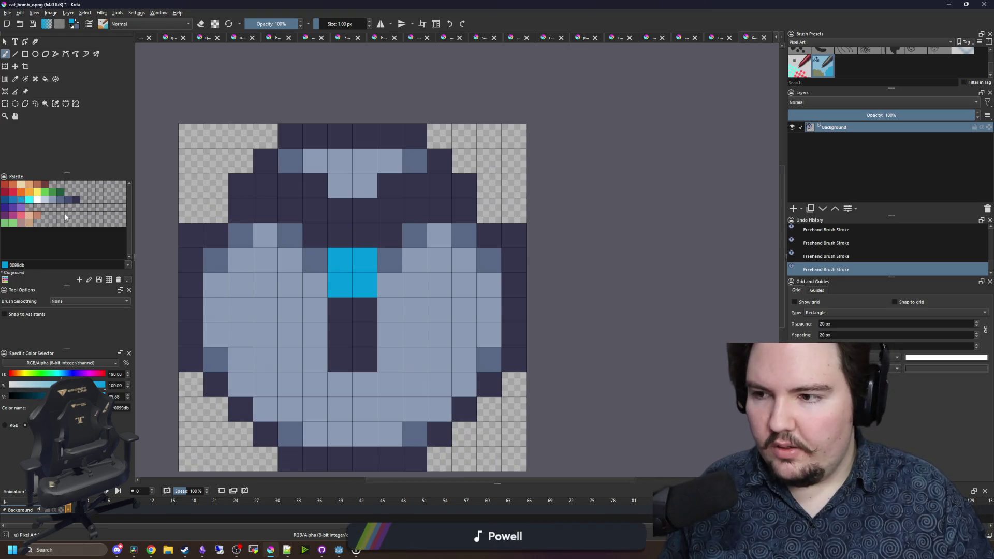
{"action": "left_click", "coordinate": [11, 201]}
{"action": "mouse_move", "coordinate": [361, 231]}
{"action": "left_mouse_down"}
{"action": "mouse_move", "coordinate": [326, 220]}
{"action": "mouse_move", "coordinate": [390, 228]}
{"action": "left_mouse_up"}
{"action": "left_click_drag", "start_coordinate": [364, 309], "coordinate": [359, 324]}
{"action": "scroll", "coordinate": [360, 324], "scroll_direction": "down", "scroll_amount": 10}
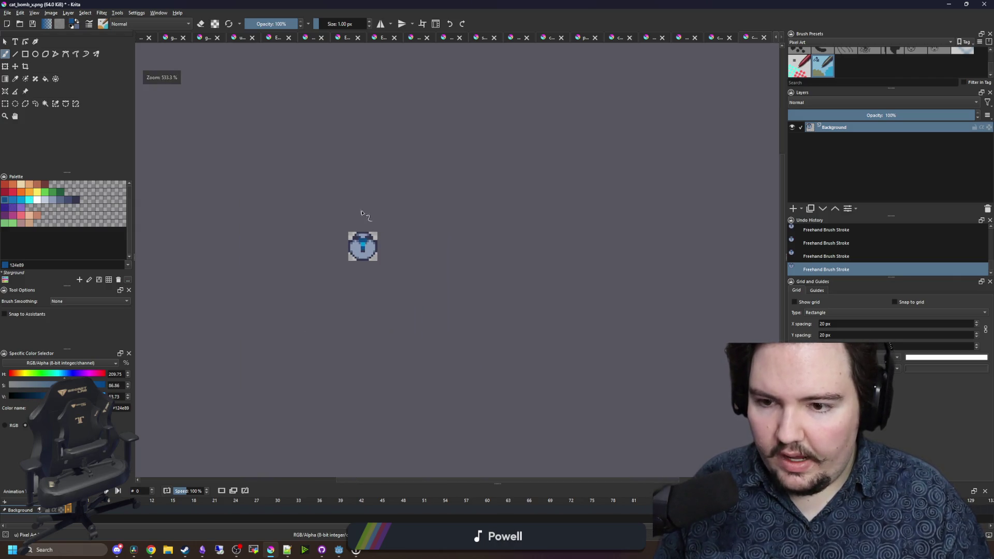
{"action": "scroll", "coordinate": [366, 232], "scroll_direction": "up", "scroll_amount": 6}
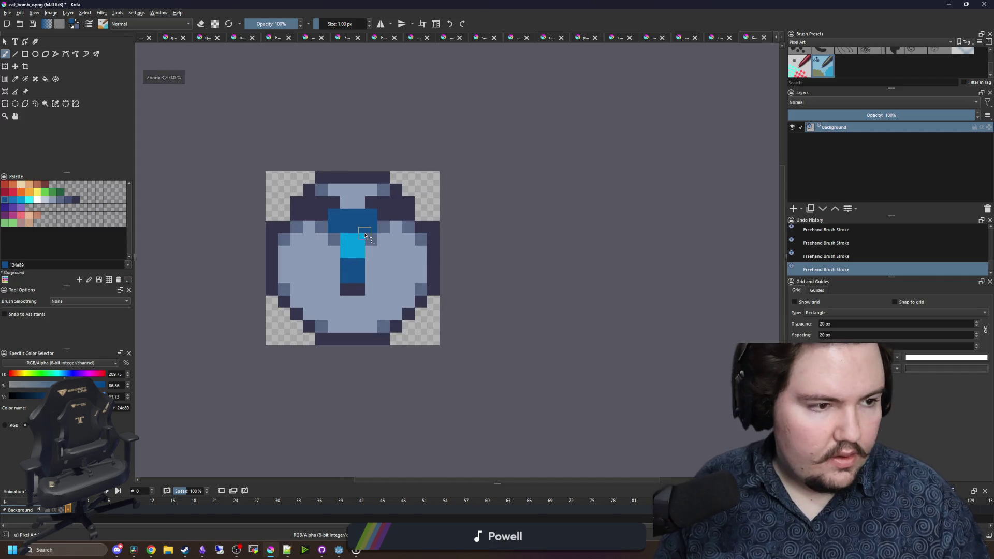
{"action": "scroll", "coordinate": [361, 254], "scroll_direction": "up", "scroll_amount": 1}
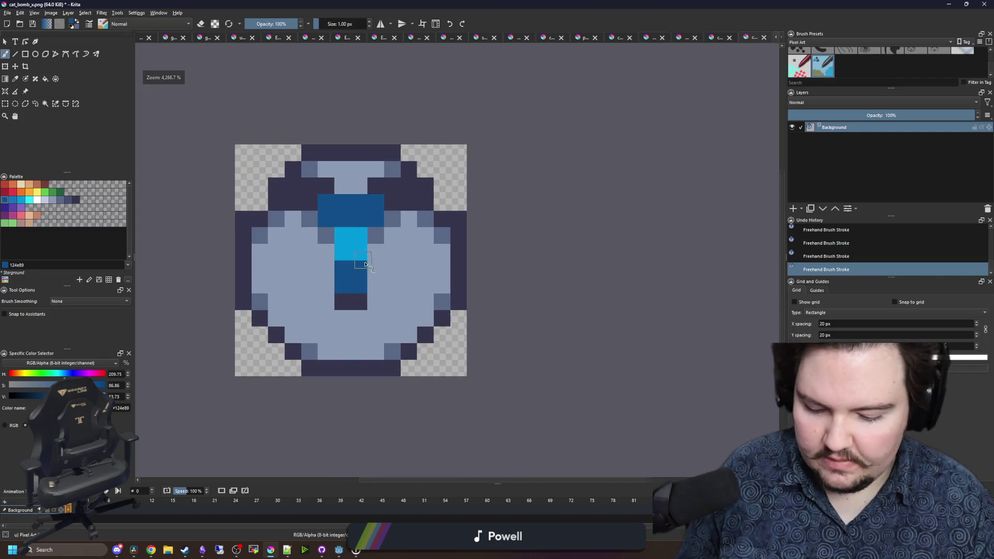
{"action": "scroll", "coordinate": [365, 265], "scroll_direction": "up", "scroll_amount": 1}
- Repaint the stripe navy and add two 2x2 navy eyes, the right one with a slate top-left pixel
{"action": "left_click", "coordinate": [337, 312], "text": "ctrl"}
{"action": "mouse_move", "coordinate": [337, 313]}
{"action": "left_mouse_down"}
{"action": "mouse_move", "coordinate": [350, 195]}
{"action": "mouse_move", "coordinate": [357, 289]}
{"action": "left_mouse_up"}
{"action": "mouse_move", "coordinate": [382, 201]}
{"action": "left_mouse_down"}
{"action": "mouse_move", "coordinate": [381, 178]}
{"action": "mouse_move", "coordinate": [297, 205]}
{"action": "left_mouse_up"}
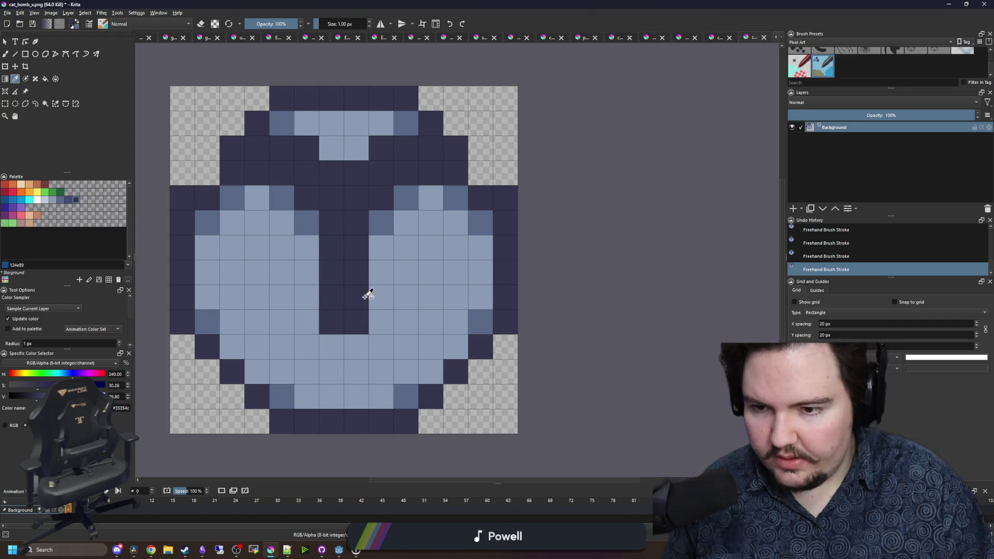
{"action": "mouse_move", "coordinate": [257, 299]}
{"action": "left_mouse_down"}
{"action": "mouse_move", "coordinate": [259, 282]}
{"action": "mouse_move", "coordinate": [282, 292]}
{"action": "left_mouse_up"}
{"action": "mouse_move", "coordinate": [423, 296]}
{"action": "left_mouse_down"}
{"action": "mouse_move", "coordinate": [405, 282]}
{"action": "mouse_move", "coordinate": [428, 289]}
{"action": "left_mouse_up"}
{"action": "left_click", "coordinate": [481, 221], "text": "ctrl"}
{"action": "left_click", "coordinate": [406, 279]}
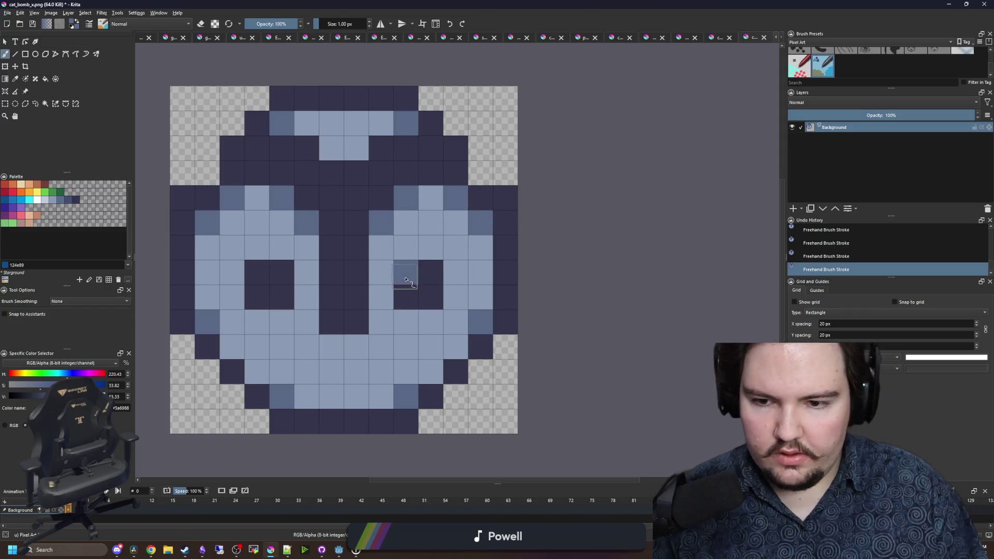
- Add three slate blue shading pixels around the eyes
{"action": "scroll", "coordinate": [348, 279], "scroll_direction": "down", "scroll_amount": 10}
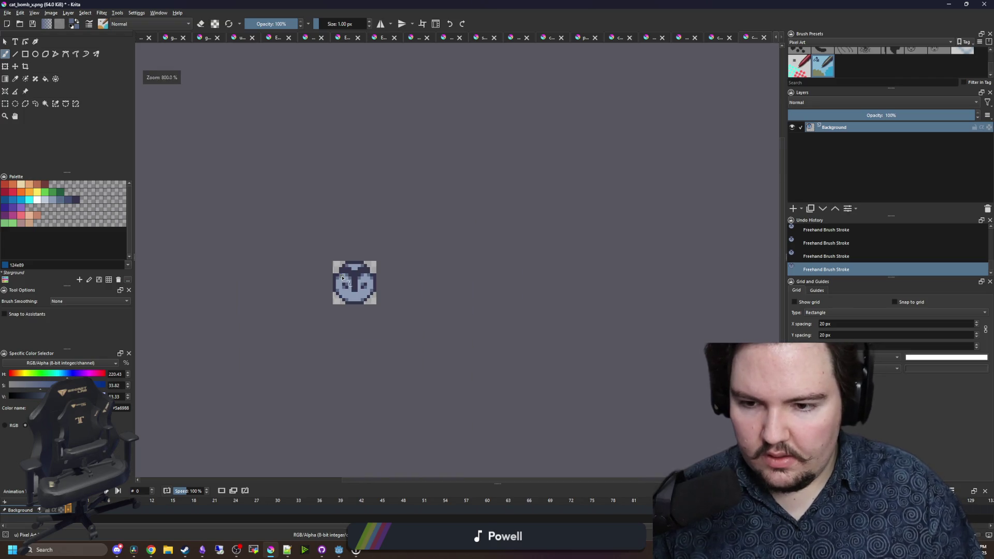
{"action": "scroll", "coordinate": [346, 280], "scroll_direction": "up", "scroll_amount": 8}
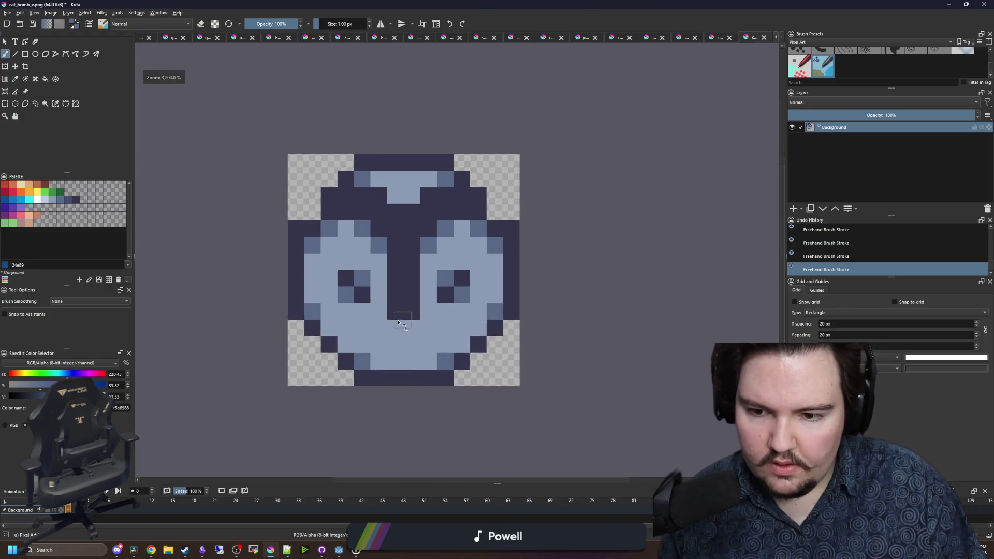
{"action": "left_click", "coordinate": [362, 311]}
{"action": "left_click", "coordinate": [313, 261]}
{"action": "left_click", "coordinate": [486, 311]}
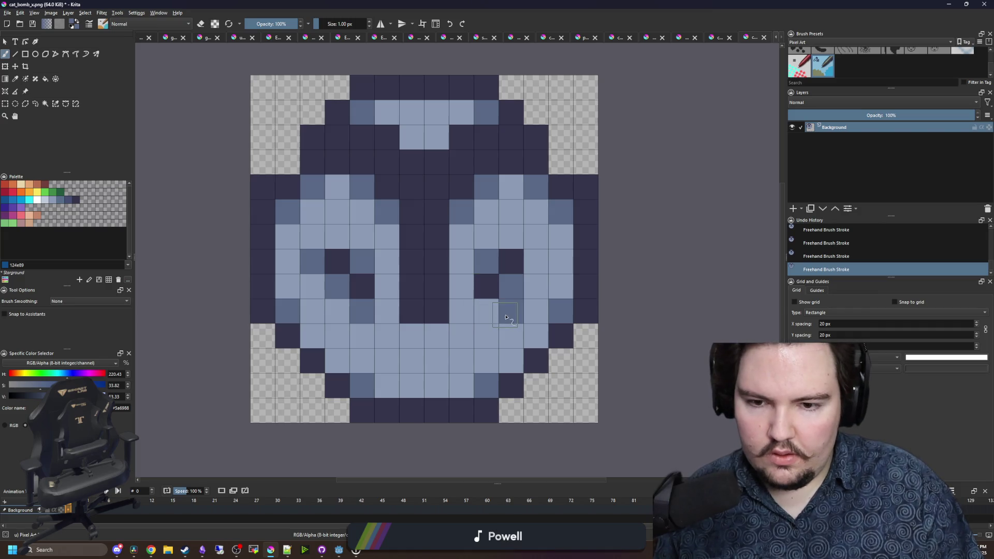
- Paint a dark blue 124e89 stripe down the bomb's centre
{"action": "scroll", "coordinate": [404, 238], "scroll_direction": "down", "scroll_amount": 9}
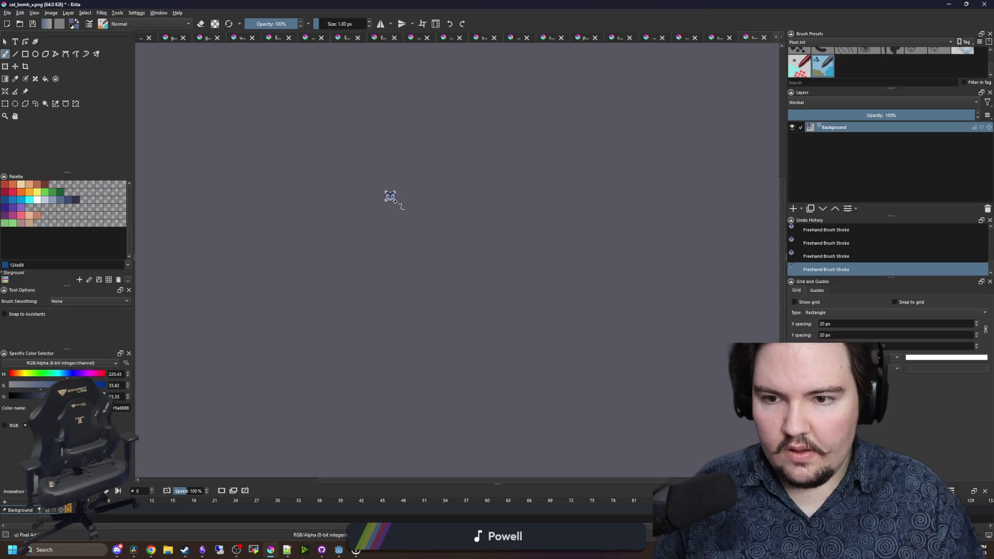
{"action": "scroll", "coordinate": [331, 165], "scroll_direction": "up", "scroll_amount": 10}
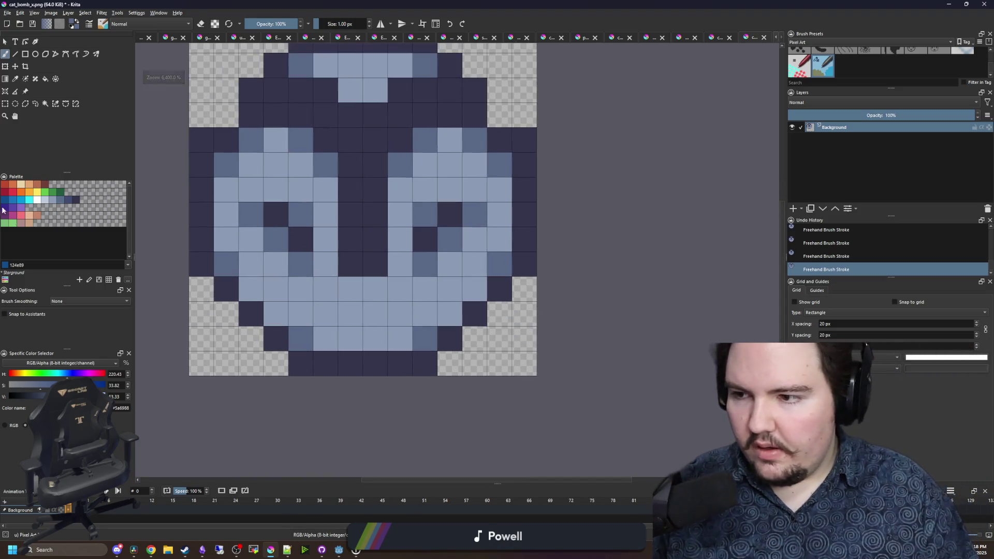
{"action": "left_click", "coordinate": [5, 200]}
{"action": "mouse_move", "coordinate": [367, 258]}
{"action": "left_mouse_down"}
{"action": "mouse_move", "coordinate": [343, 215]}
{"action": "mouse_move", "coordinate": [355, 195]}
{"action": "mouse_move", "coordinate": [344, 272]}
{"action": "mouse_move", "coordinate": [350, 189]}
{"action": "left_mouse_up"}
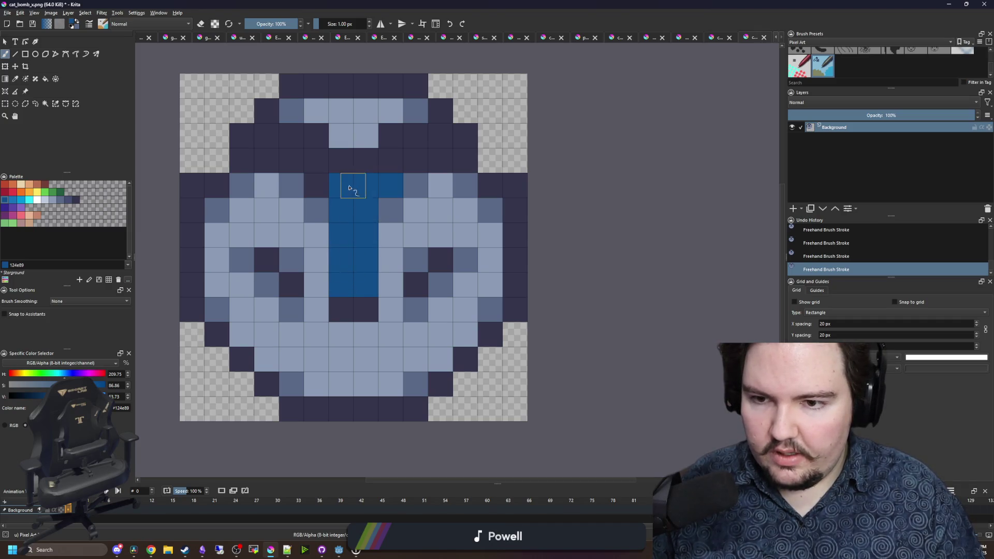
{"action": "scroll", "coordinate": [355, 207], "scroll_direction": "down", "scroll_amount": 10}
{"action": "scroll", "coordinate": [372, 224], "scroll_direction": "up", "scroll_amount": 8}
{"action": "scroll", "coordinate": [371, 223], "scroll_direction": "down", "scroll_amount": 6}
{"action": "scroll", "coordinate": [367, 227], "scroll_direction": "down", "scroll_amount": 1}
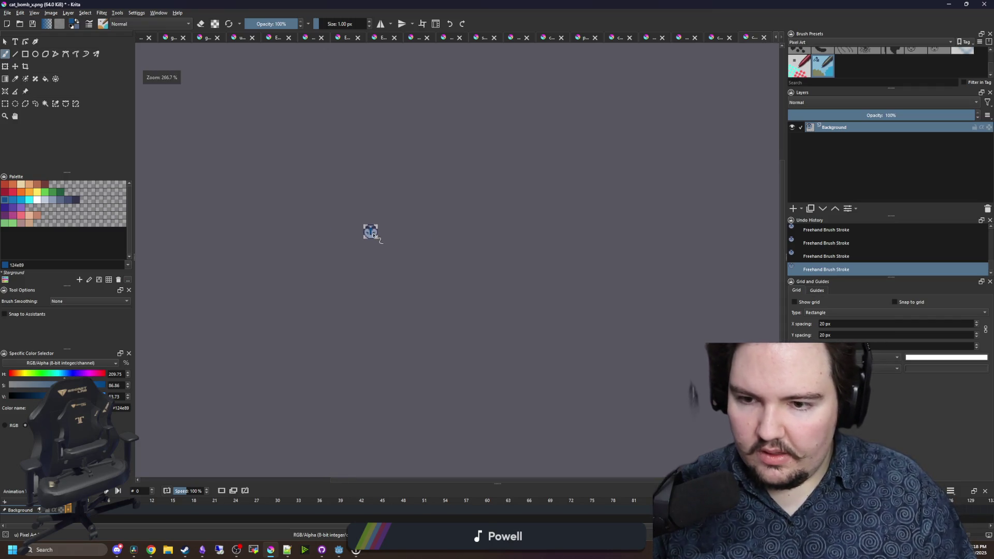
{"action": "scroll", "coordinate": [369, 228], "scroll_direction": "up", "scroll_amount": 10}
- Paint a 2x2 cyan 2ce8f5 light in the middle of the stripe
{"action": "left_click", "coordinate": [26, 200]}
{"action": "mouse_move", "coordinate": [343, 224]}
{"action": "left_mouse_down"}
{"action": "mouse_move", "coordinate": [368, 223]}
{"action": "mouse_move", "coordinate": [368, 199]}
{"action": "left_mouse_up"}
{"action": "scroll", "coordinate": [367, 201], "scroll_direction": "down", "scroll_amount": 6}
{"action": "scroll", "coordinate": [366, 179], "scroll_direction": "down", "scroll_amount": 6}
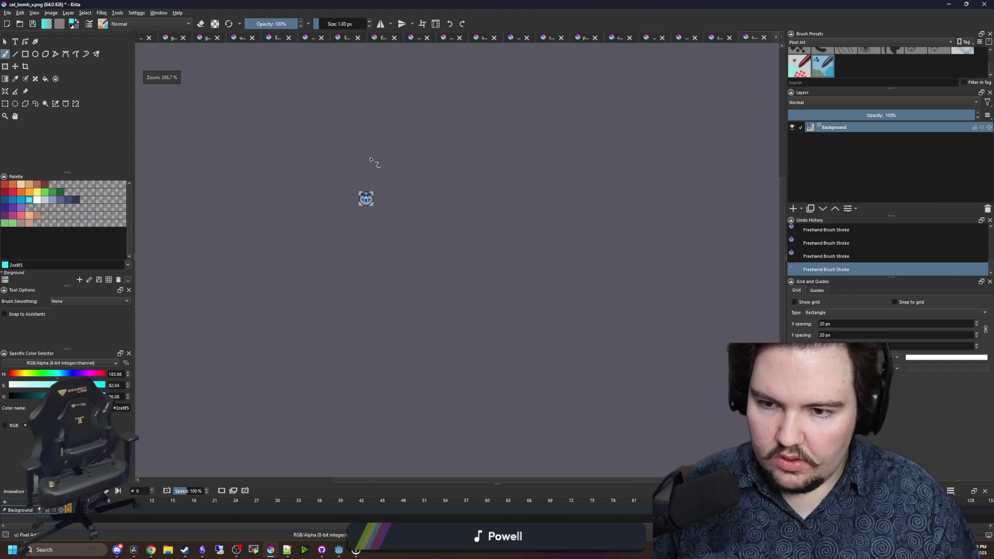
{"action": "scroll", "coordinate": [362, 189], "scroll_direction": "up", "scroll_amount": 10}
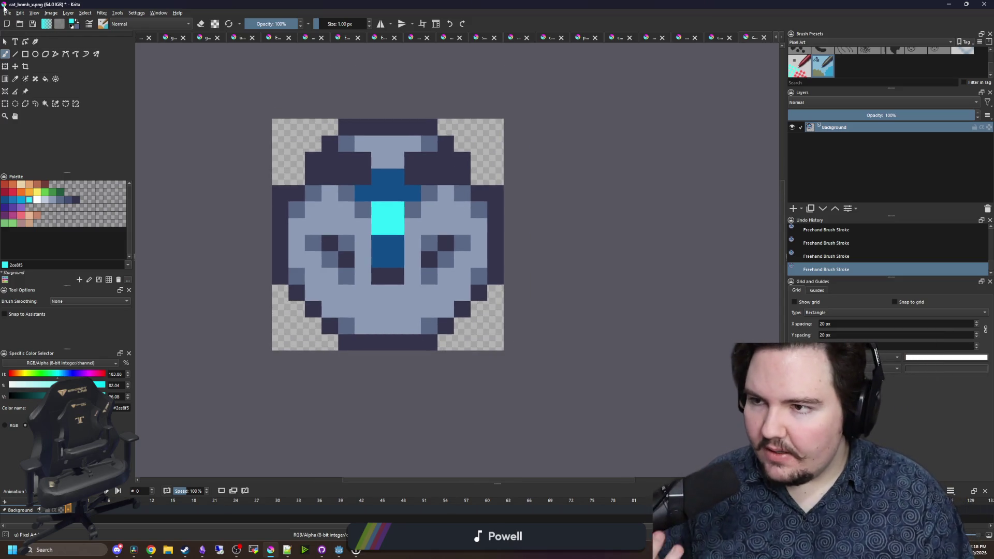
{"action": "left_click", "coordinate": [8, 12]}
- Save the blue bomb as cat_bomb_y.png, then minimize Krita to return to Godot
{"action": "left_click", "coordinate": [26, 54]}
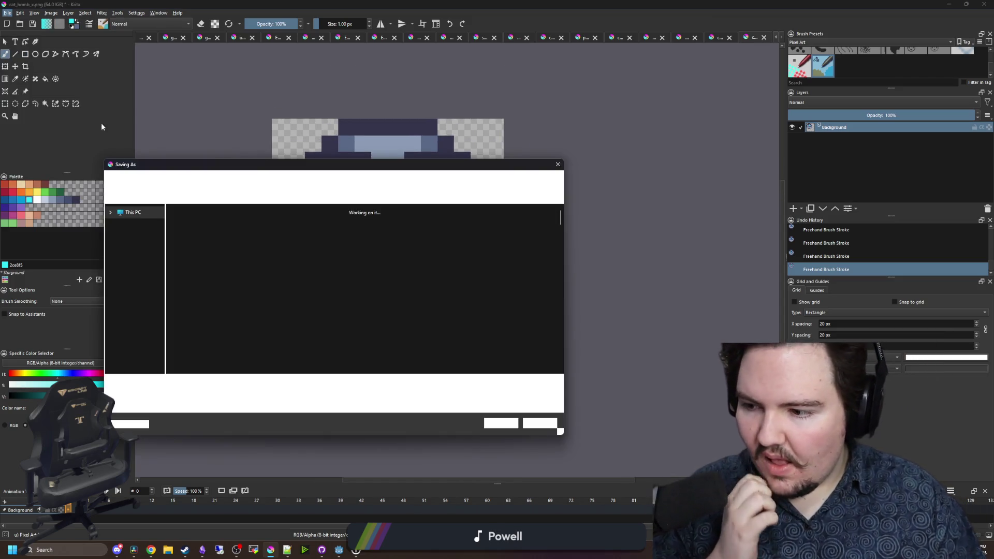
{"action": "left_click", "coordinate": [216, 383]}
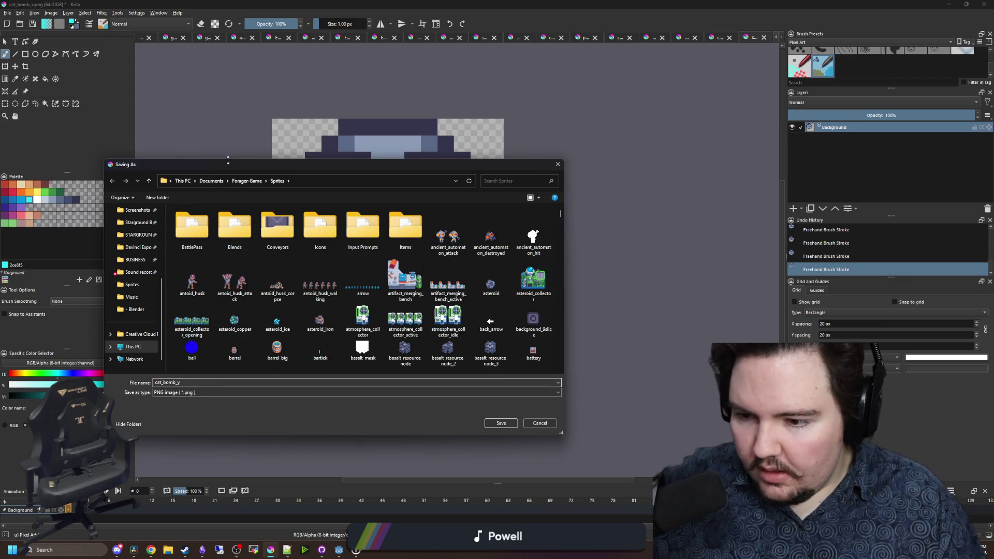
{"action": "left_click", "coordinate": [501, 422]}
{"action": "left_click", "coordinate": [534, 342]}
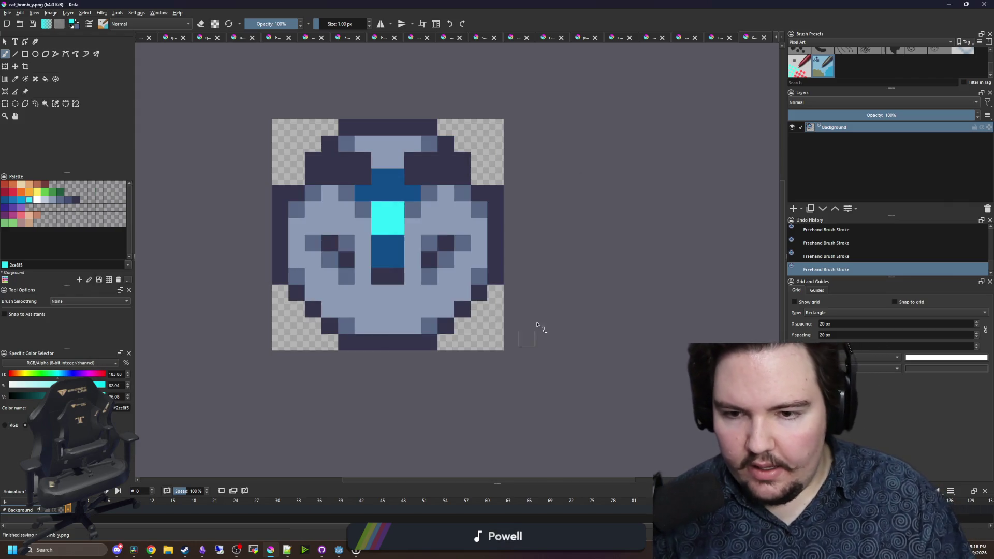
{"action": "left_click_drag", "start_coordinate": [526, 4], "coordinate": [525, 74]}
{"action": "left_click", "coordinate": [270, 550]}
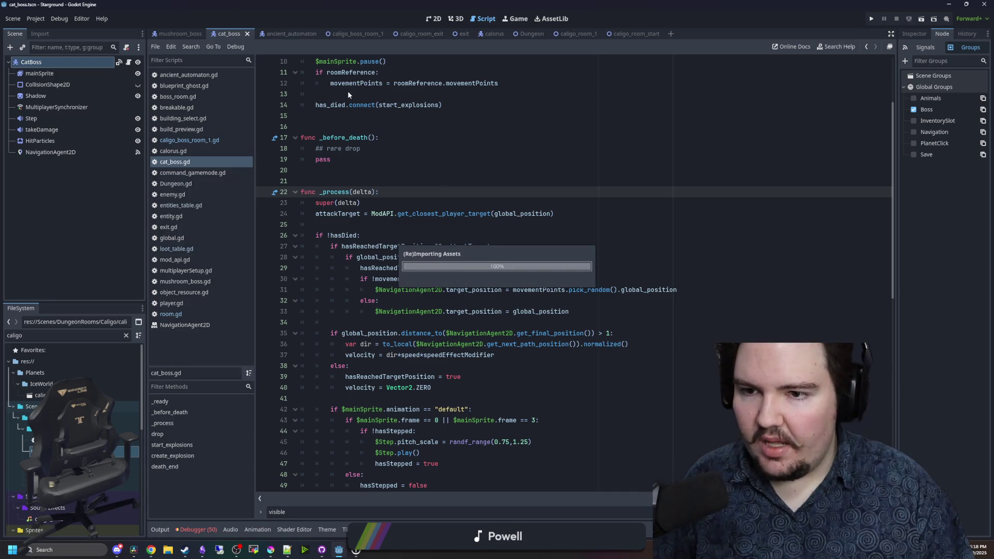
- Add a new empty line at the end of the cat_boss script
{"action": "left_click", "coordinate": [409, 169]}
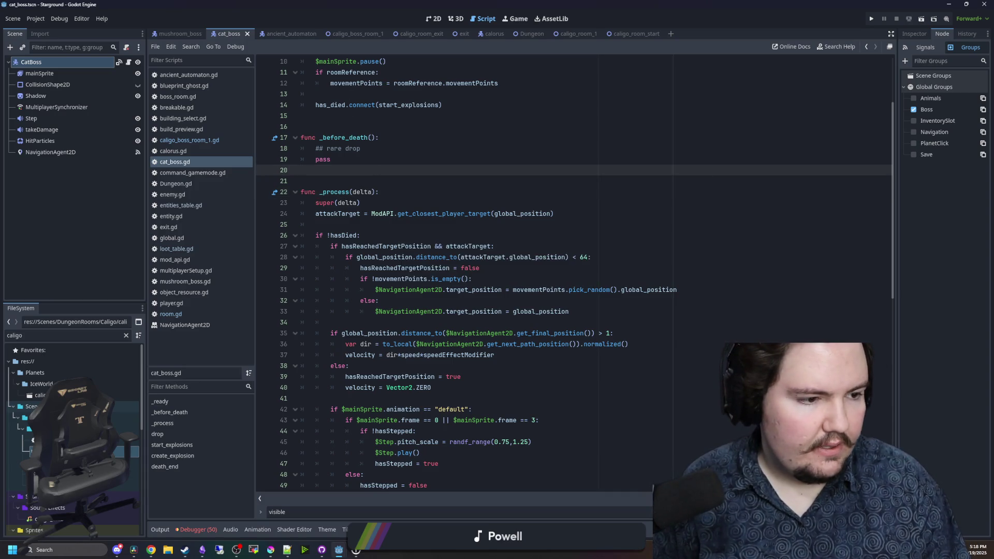
{"action": "left_click", "coordinate": [420, 194]}
{"action": "left_click", "coordinate": [387, 173]}
{"action": "scroll", "coordinate": [410, 332], "scroll_direction": "down", "scroll_amount": 10}
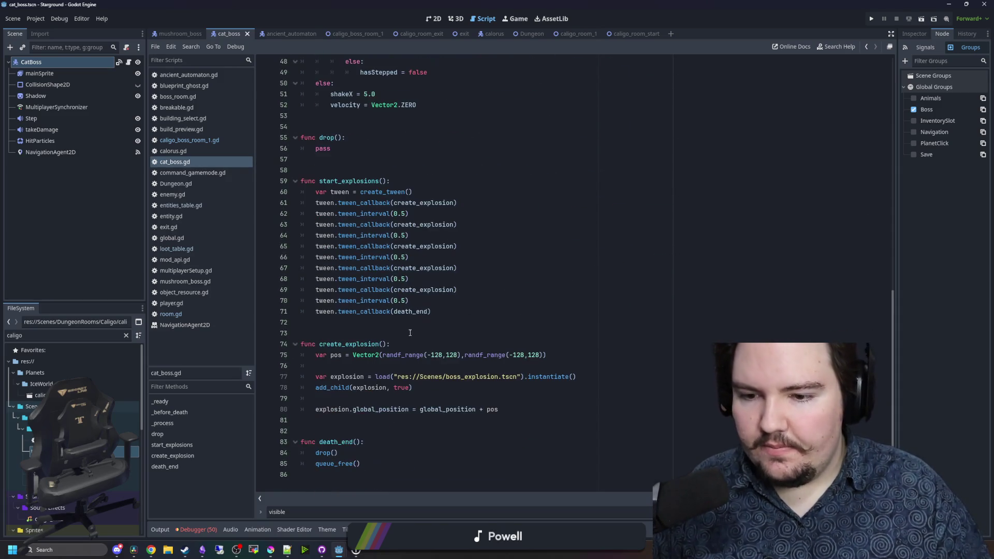
{"action": "left_click", "coordinate": [353, 475]}
{"action": "key", "text": "Return"}
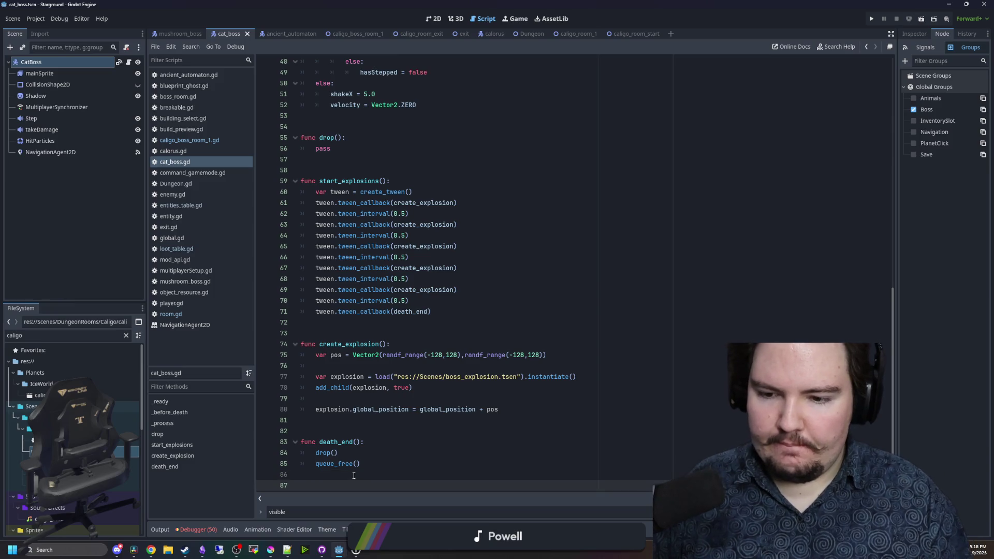
- Add a Timer child under CatBoss and rename it BombTimer
{"action": "right_click", "coordinate": [51, 65]}
{"action": "left_click", "coordinate": [82, 80]}
{"action": "type", "text": "time"}
{"action": "key", "text": "Return"}
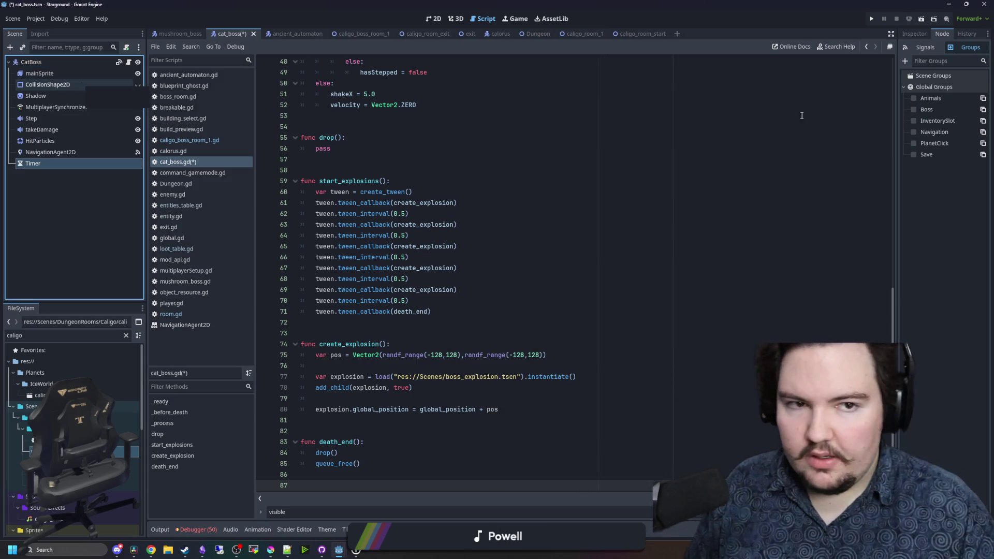
{"action": "double_click", "coordinate": [74, 163]}
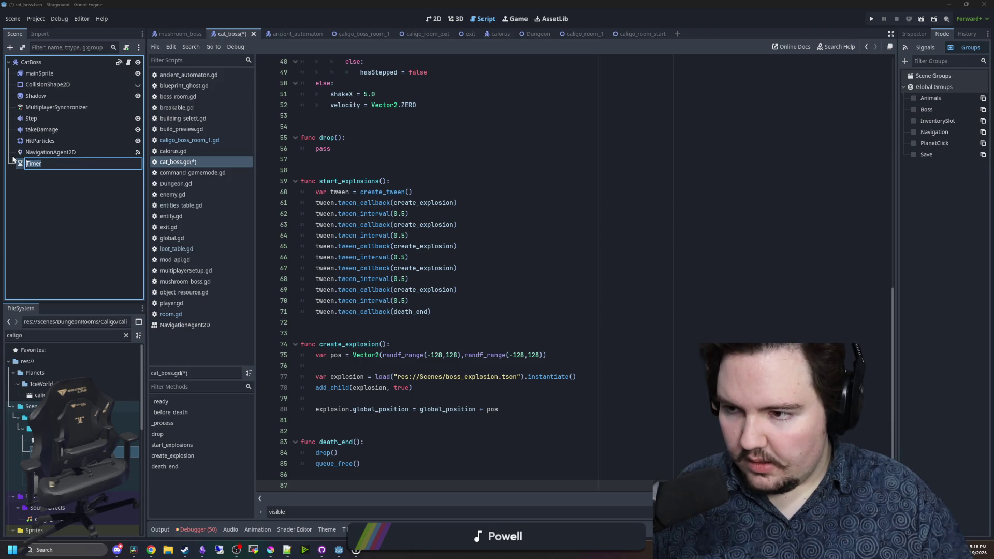
{"action": "type", "text": "BombTimer"}
{"action": "key", "text": "Return"}
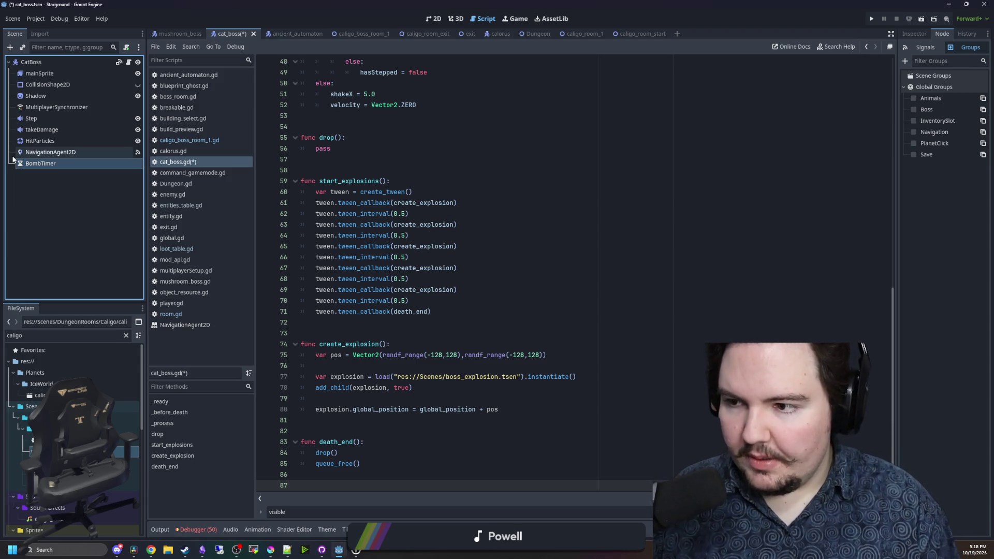
{"action": "left_click", "coordinate": [911, 48]}
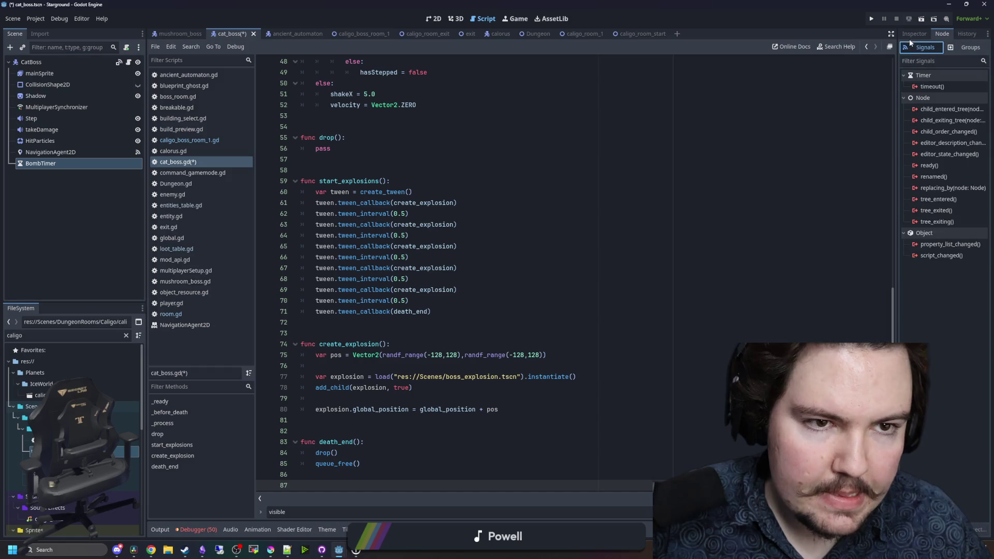
- Widen the Inspector and enter a Wait Time of 5 seconds for BombTimer
{"action": "left_click", "coordinate": [810, 34]}
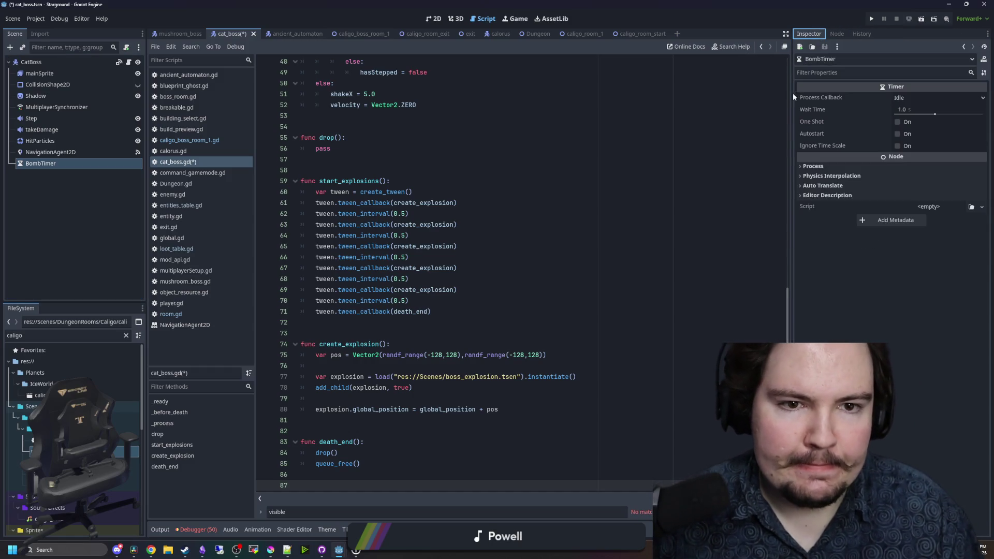
{"action": "left_click_drag", "start_coordinate": [793, 92], "coordinate": [739, 93]}
{"action": "left_click_drag", "start_coordinate": [924, 114], "coordinate": [921, 115]}
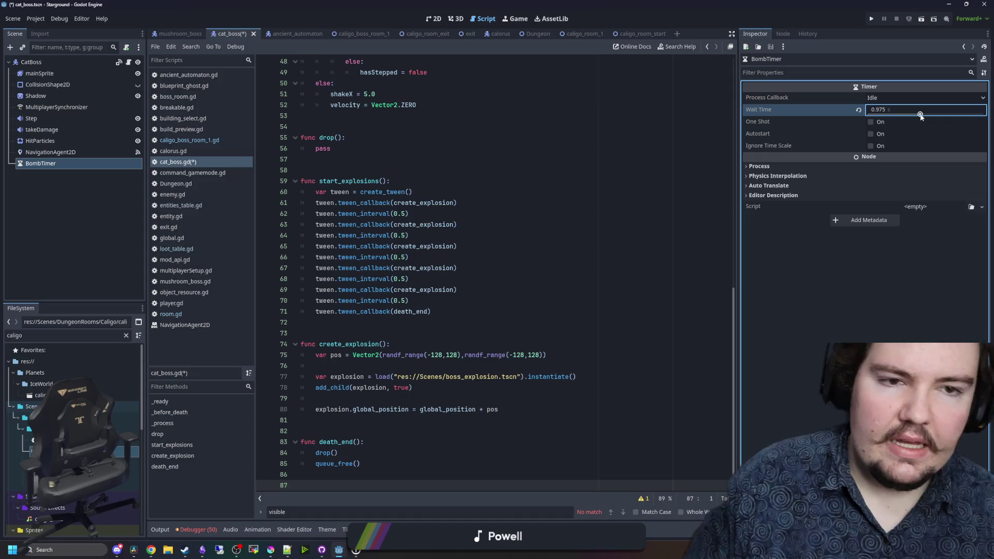
{"action": "left_click", "coordinate": [902, 111]}
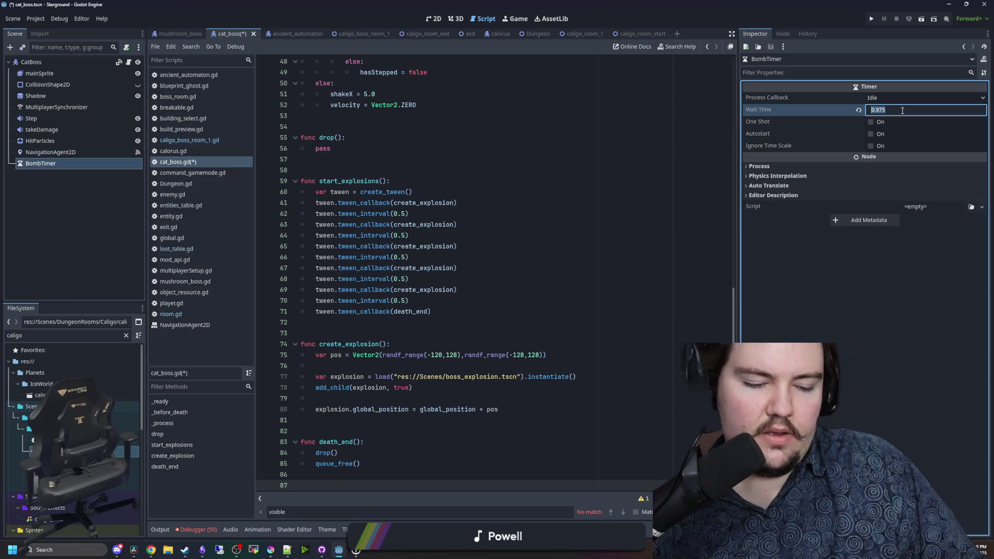
{"action": "type", "text": "5"}
{"action": "key", "text": "Return"}
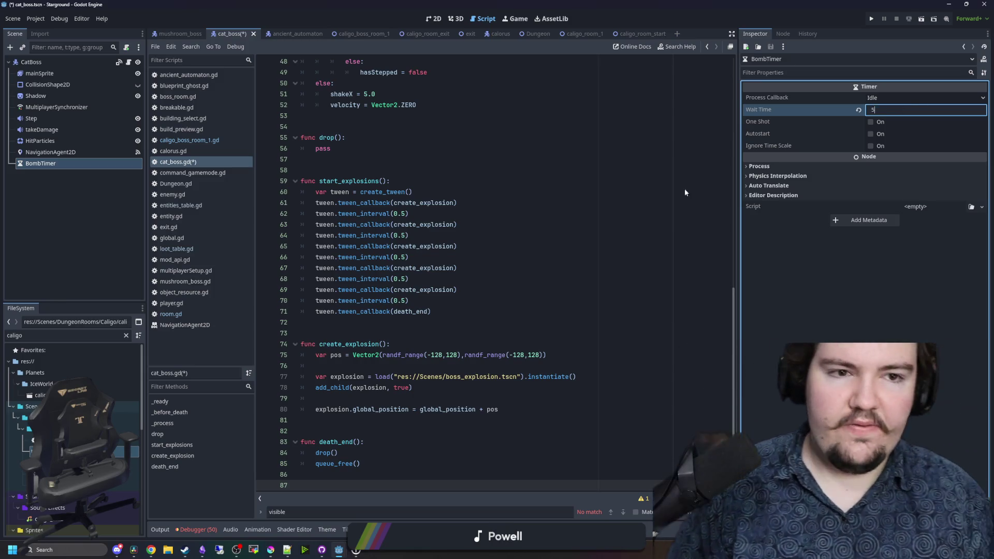
{"action": "left_click", "coordinate": [684, 191]}
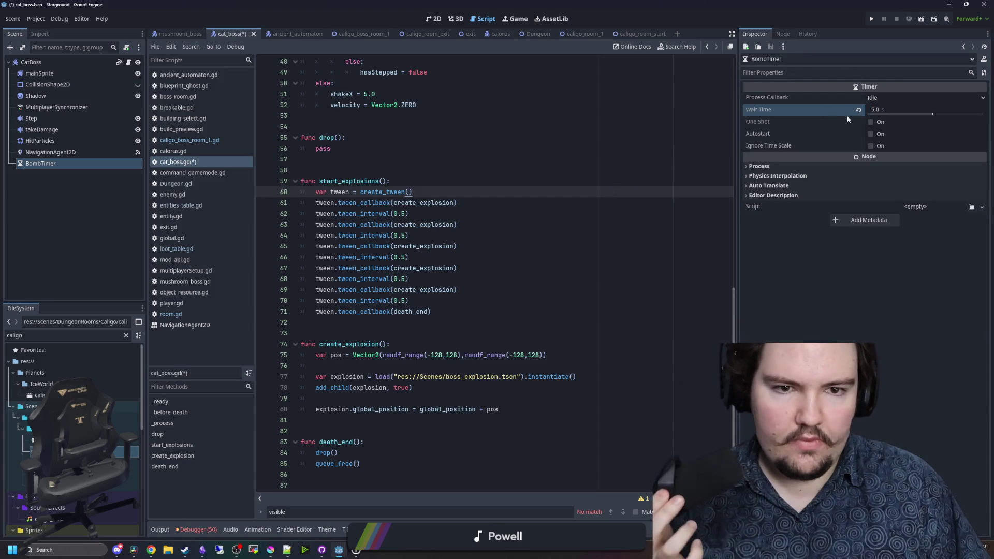
- Connect BombTimer's timeout signal to a new _on_bomb_timer_timeout function
{"action": "left_click", "coordinate": [781, 36]}
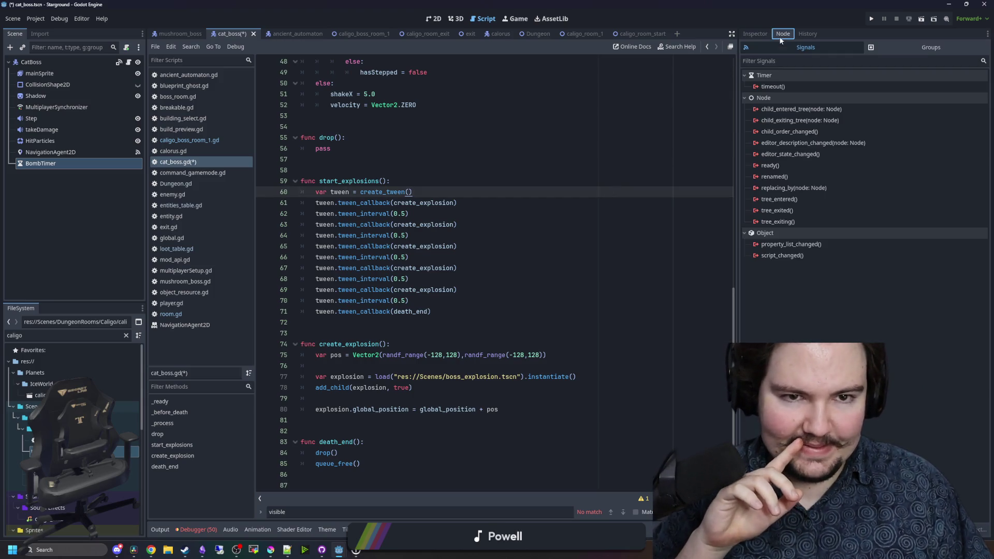
{"action": "double_click", "coordinate": [780, 86]}
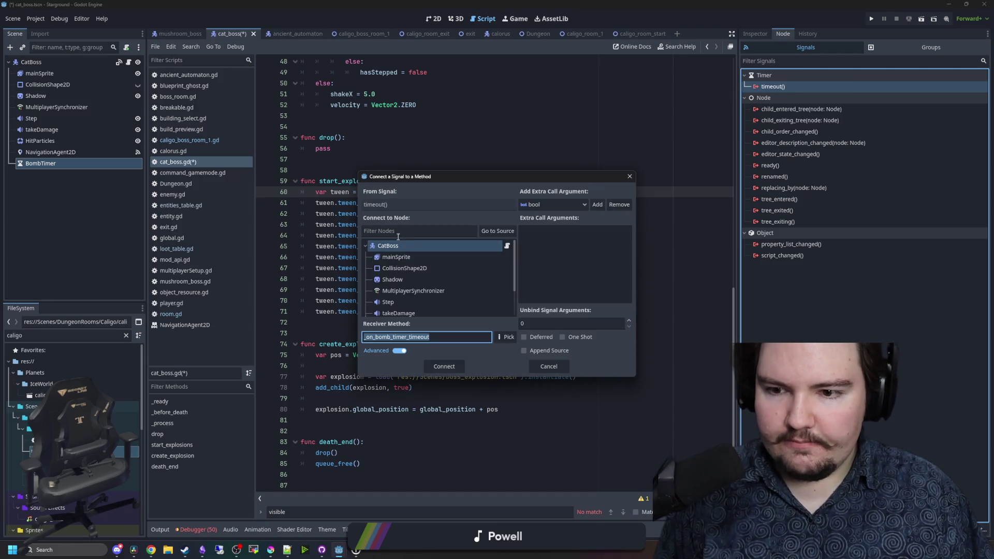
{"action": "key", "text": "Return"}
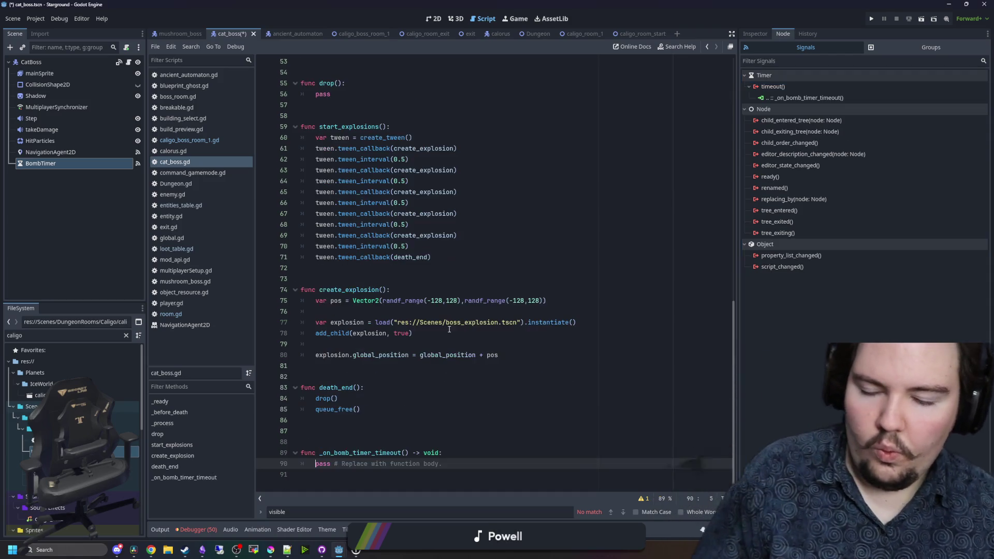
- Delete the placeholder 'pass' line from the new _on_bomb_timer_timeout function body
{"action": "left_click_drag", "start_coordinate": [443, 463], "coordinate": [315, 463]}
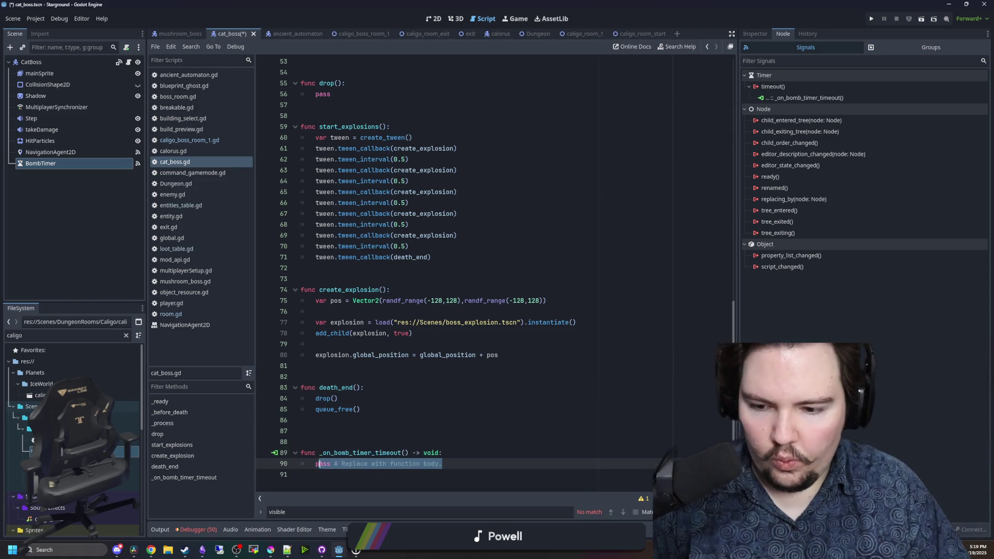
{"action": "key", "text": "BackSpace"}
{"action": "left_click", "coordinate": [360, 410]}
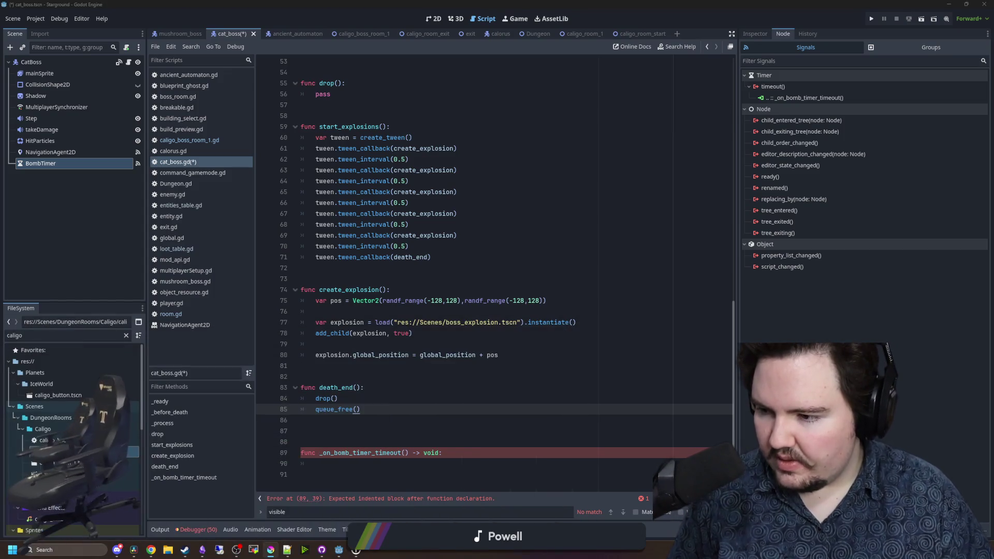
{"action": "left_click", "coordinate": [337, 463]}
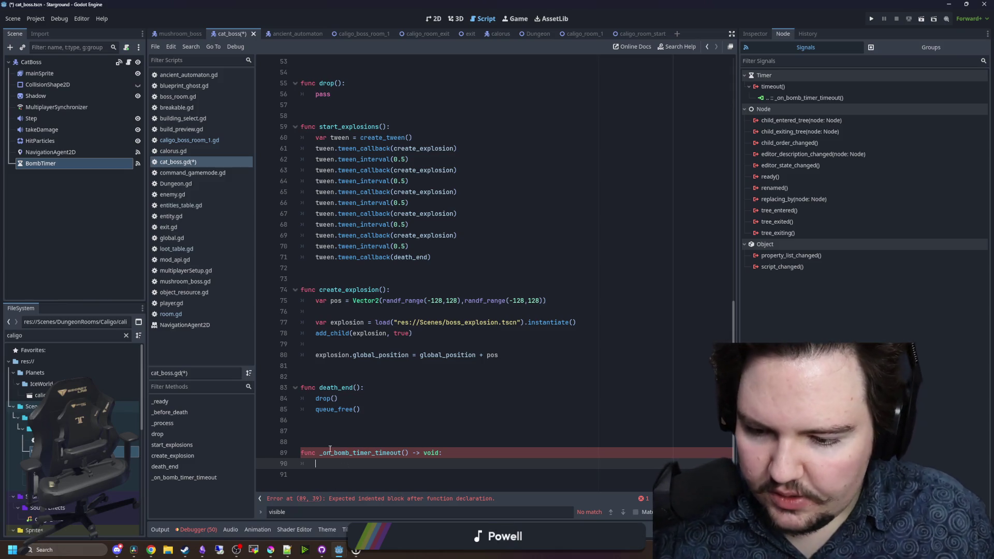
{"action": "key", "text": "Up"}
{"action": "key", "text": "Up"}
{"action": "key", "text": "Up"}
{"action": "key", "text": "Down"}
{"action": "key", "text": "Down"}
{"action": "key", "text": "Down"}
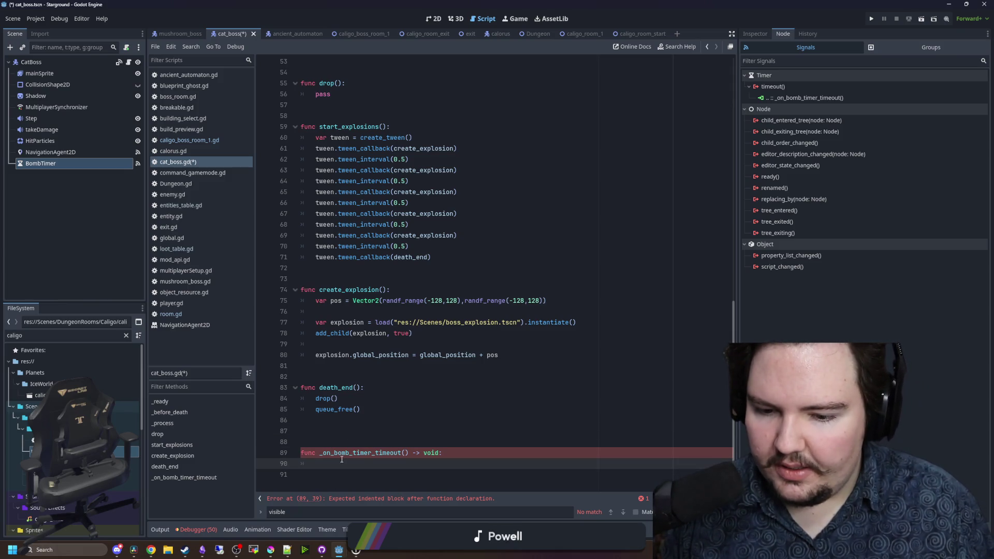
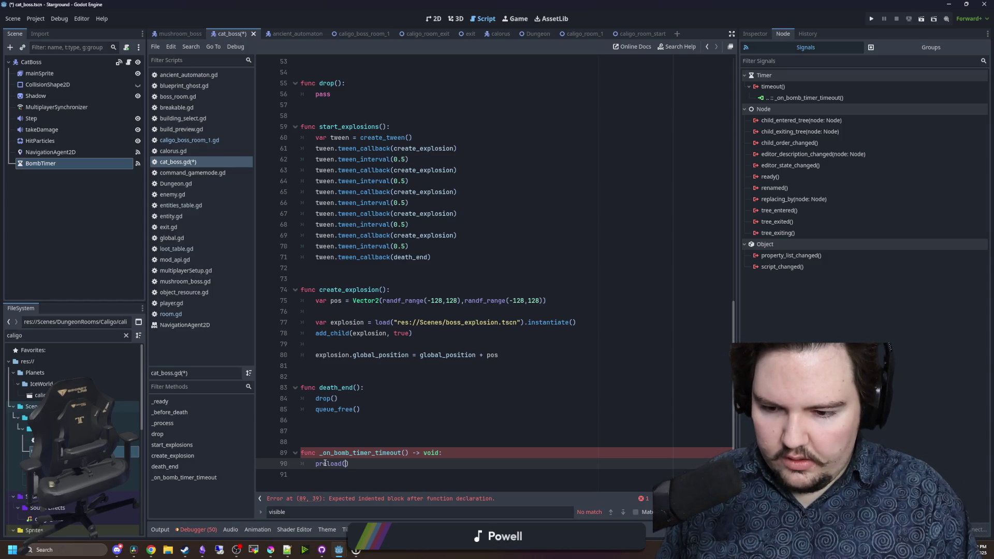
- In _on_bomb_timer_timeout, assign var projectile from preloaded res://Scenes/Enemies/enemy_projectile.tscn's instantiate()
{"action": "type", "text": "\""}
{"action": "type", "text": "projectile"}
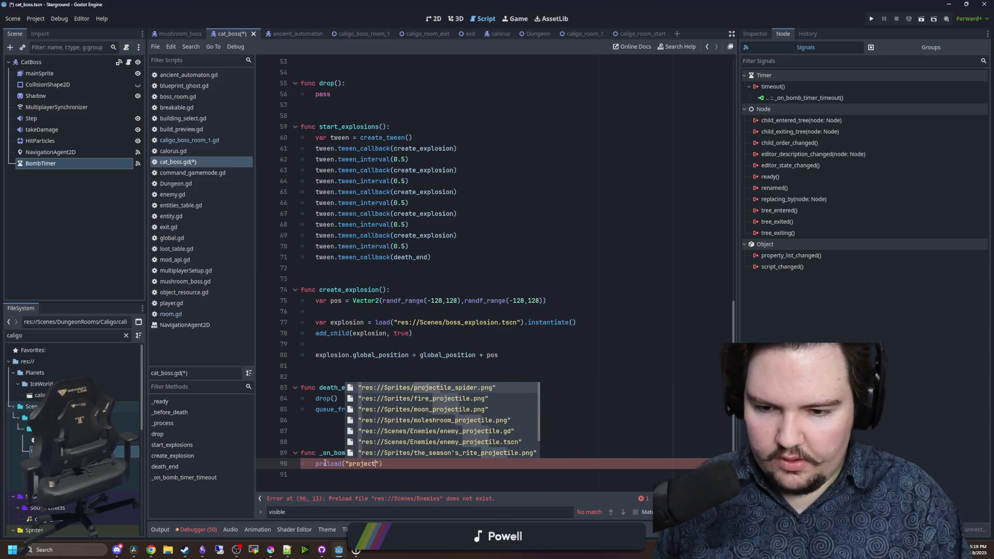
{"action": "key", "text": "Down"}
{"action": "key", "text": "Down"}
{"action": "key", "text": "Down"}
{"action": "key", "text": "Return"}
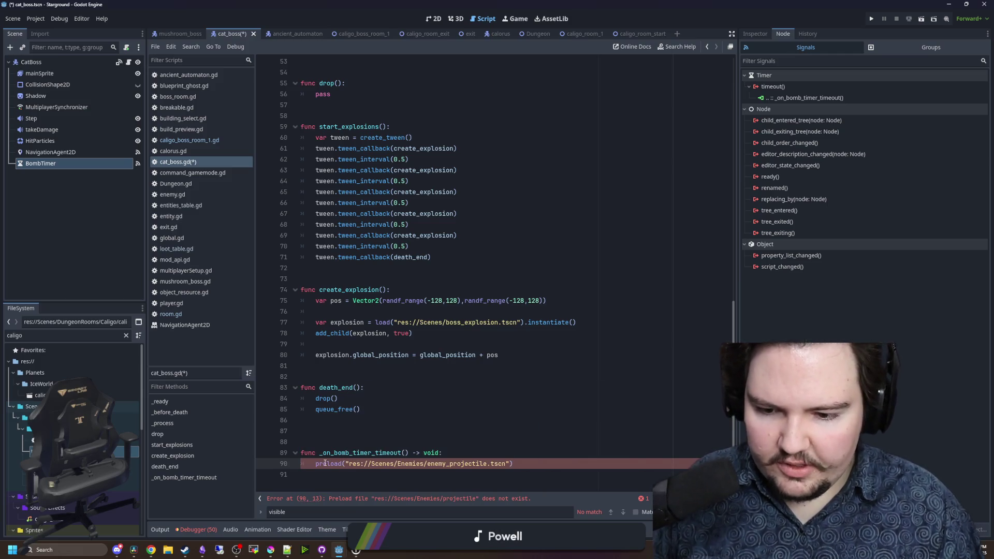
{"action": "type", "text": "var pojectile"}
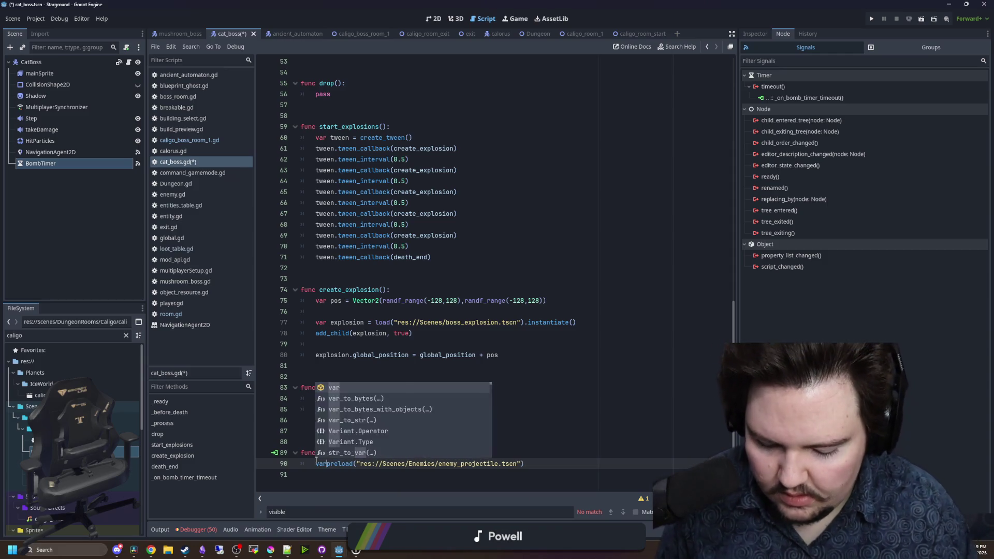
{"action": "key", "text": "BackSpace"}
{"action": "key", "text": "BackSpace"}
{"action": "key", "text": "BackSpace"}
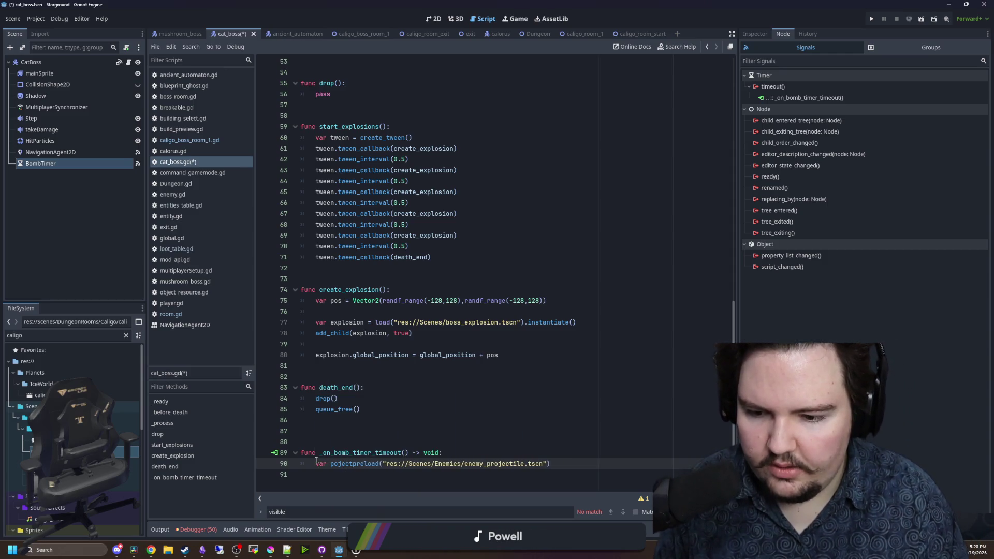
{"action": "type", "text": "rojectile ="}
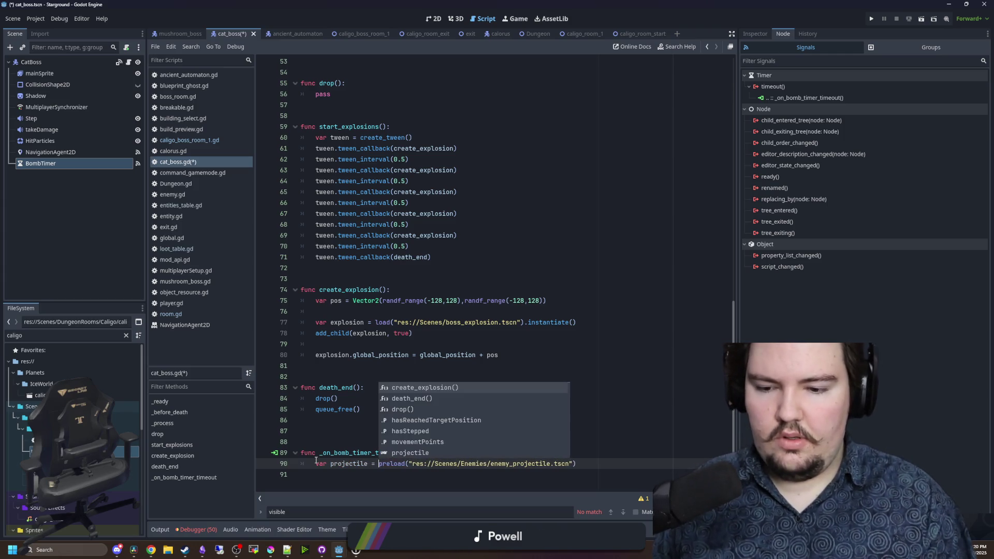
{"action": "left_click", "coordinate": [356, 443]}
{"action": "key", "text": "BackSpace"}
{"action": "left_click", "coordinate": [594, 452]}
{"action": "key", "text": "Return"}
{"action": "key", "text": "Return"}
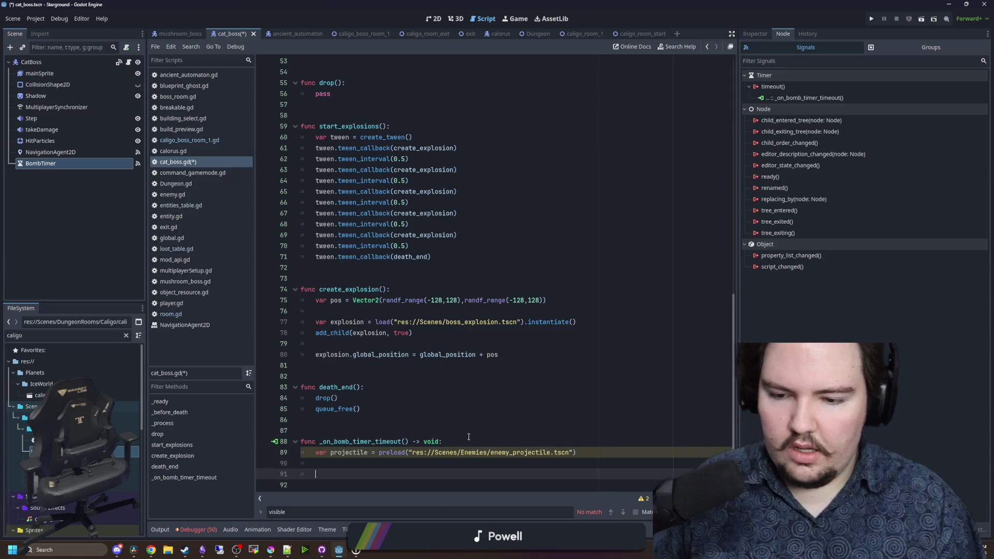
- Check the enemy projectile script, then type the projectile variable as Projectile
{"action": "left_click", "coordinate": [476, 440], "text": "ctrl"}
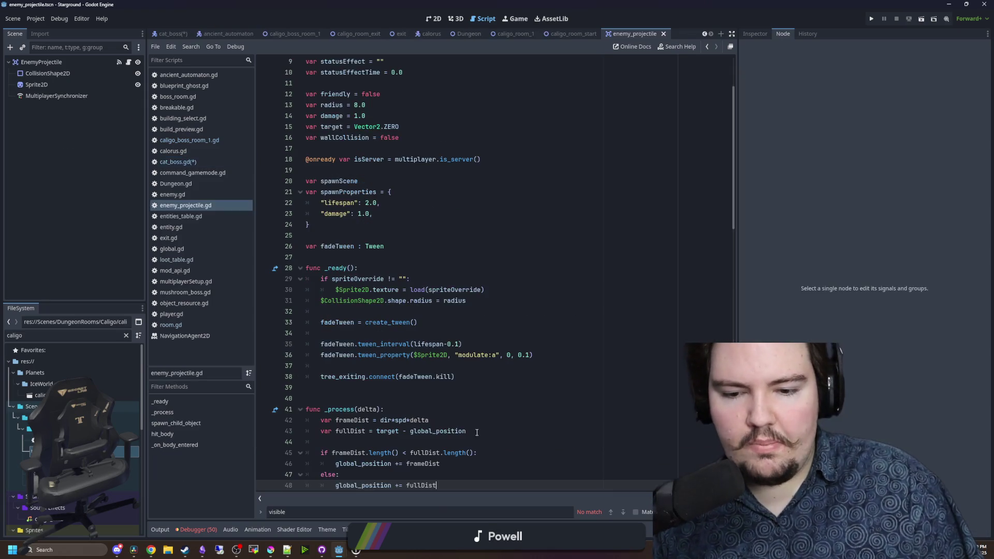
{"action": "left_click", "coordinate": [367, 229]}
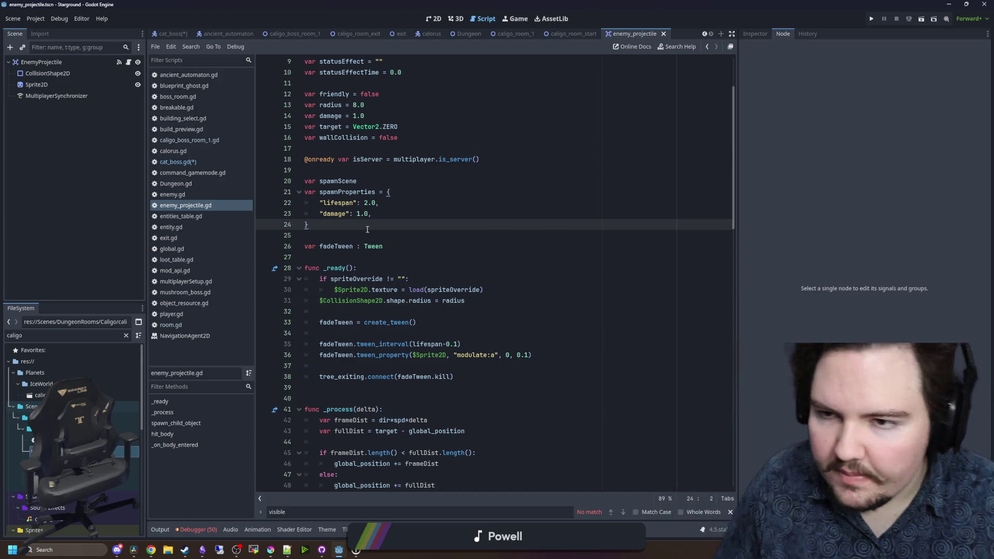
{"action": "scroll", "coordinate": [367, 230], "scroll_direction": "down", "scroll_amount": 5}
{"action": "scroll", "coordinate": [545, 408], "scroll_direction": "up", "scroll_amount": 7}
{"action": "key", "text": "alt+Left"}
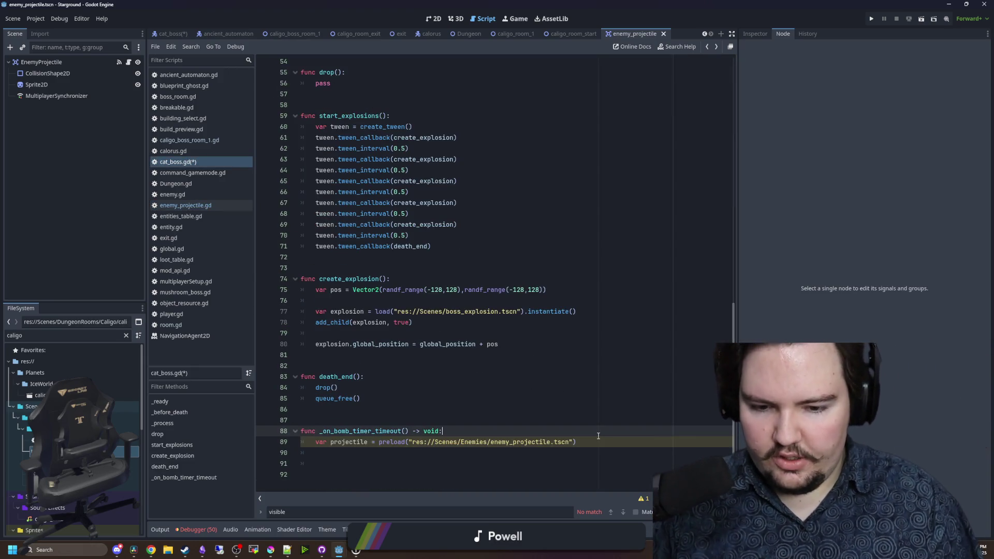
{"action": "left_click", "coordinate": [595, 441]}
{"action": "type", "text": ".instantiate("}
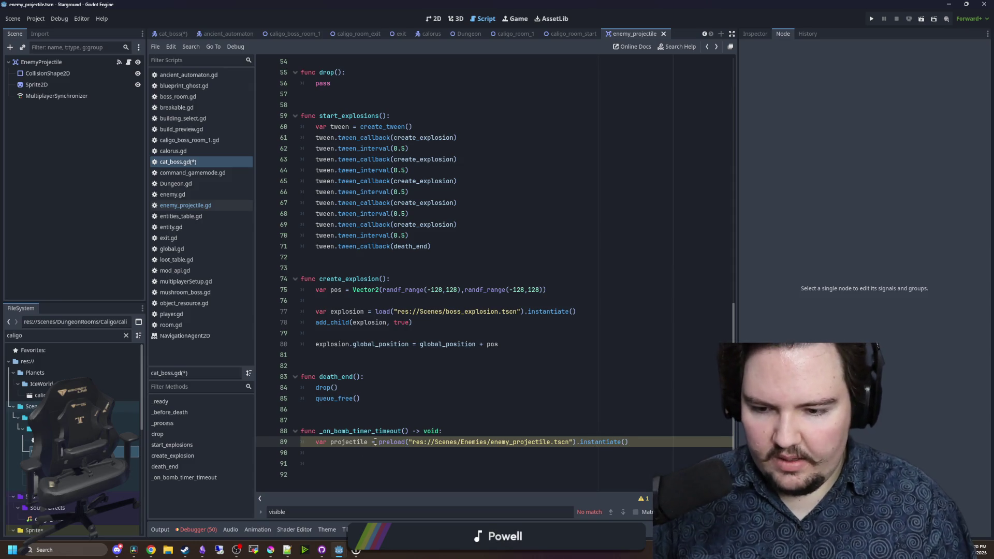
{"action": "type", "text": ": enemyProj"}
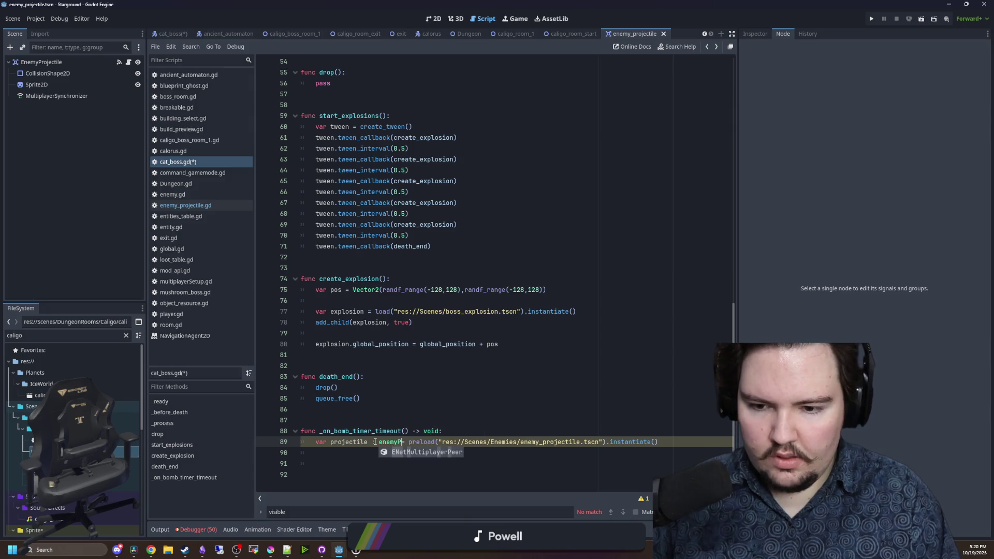
{"action": "key", "text": "BackSpace"}
{"action": "key", "text": "BackSpace"}
{"action": "key", "text": "BackSpace"}
{"action": "type", "text": "Pro"}
{"action": "key", "text": "Return"}
{"action": "key", "text": "Up"}
{"action": "key", "text": "Up"}
{"action": "key", "text": "Up"}
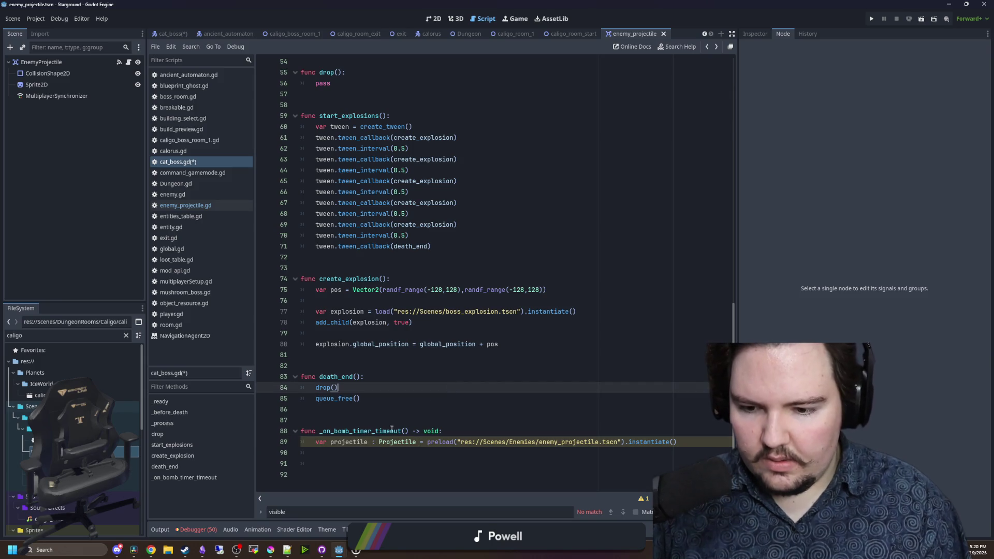
{"action": "left_click", "coordinate": [688, 443]}
{"action": "key", "text": "Return"}
{"action": "type", "text": "projecti"}
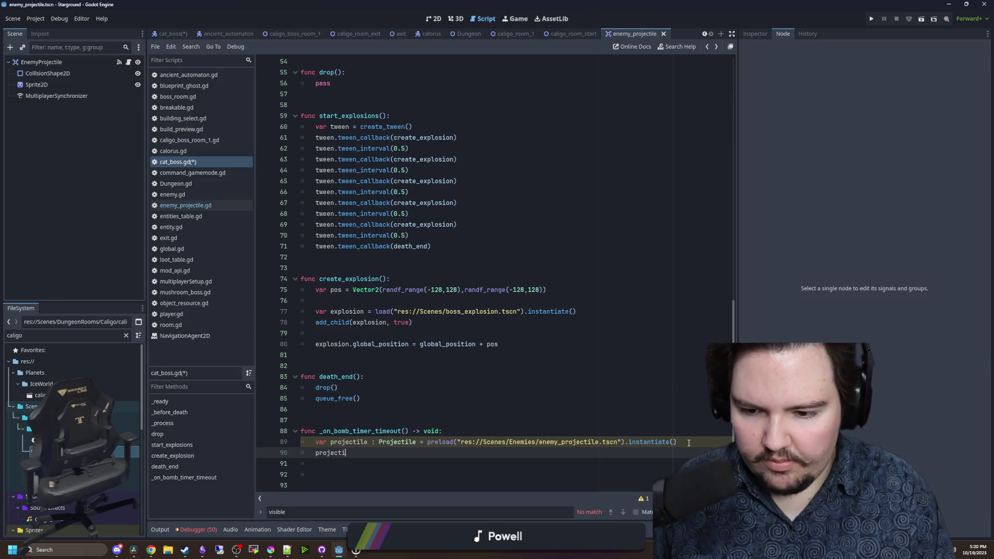
{"action": "type", "text": "le.sp"}
- Start a projectile.target line and check target's Vector2 declaration in the Projectile class
{"action": "key", "text": "BackSpace"}
{"action": "key", "text": "BackSpace"}
{"action": "type", "text": "target"}
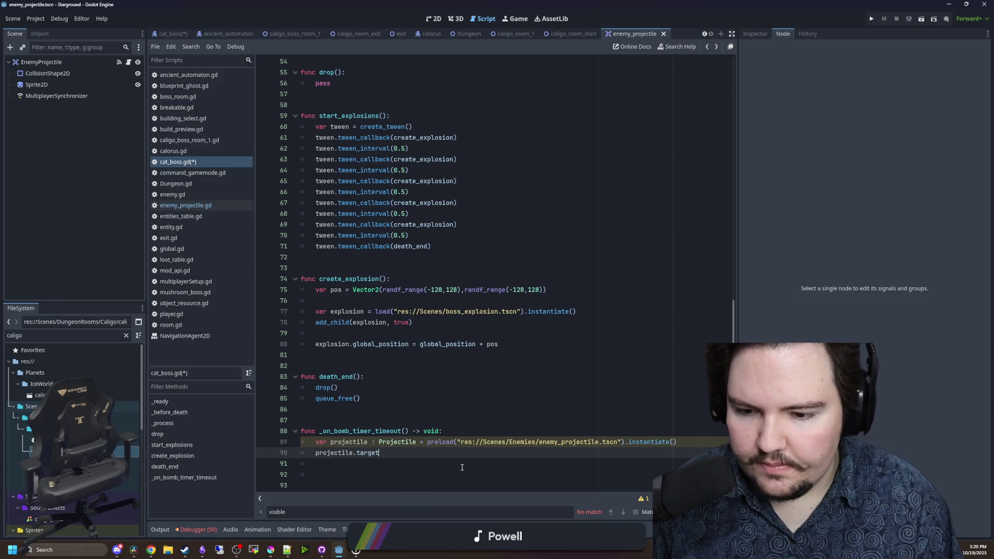
{"action": "left_click", "coordinate": [355, 451]}
{"action": "left_click", "coordinate": [409, 445], "text": "ctrl"}
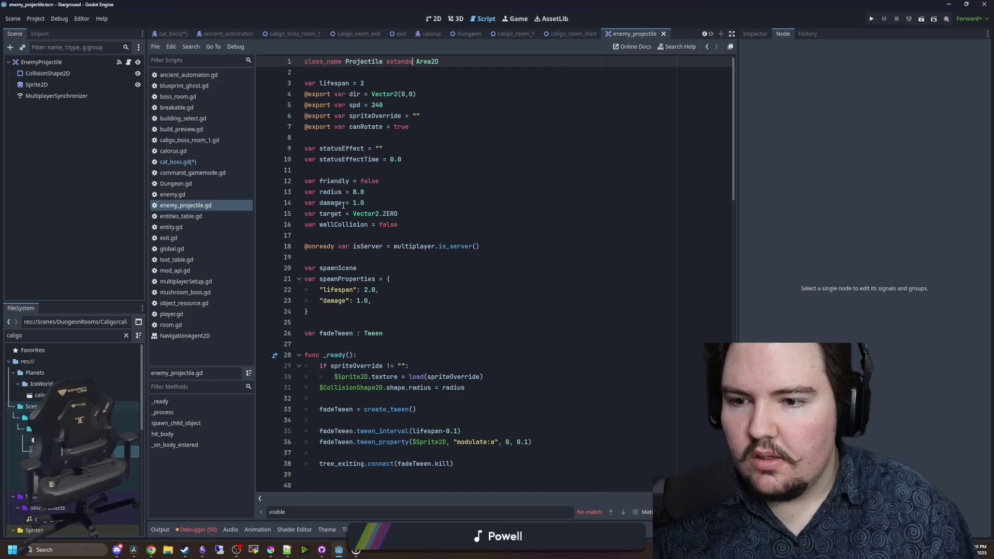
{"action": "left_click_drag", "start_coordinate": [411, 209], "coordinate": [323, 213]}
{"action": "key", "text": "alt+Left"}
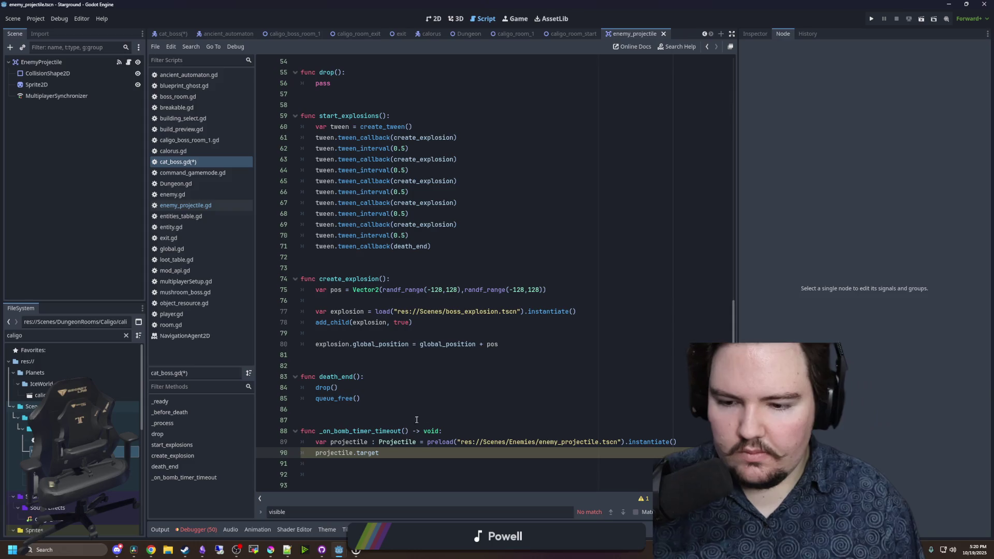
- Wrap the projectile lines in an 'if attackTarget:' condition at the top of the handler
{"action": "scroll", "coordinate": [403, 441], "scroll_direction": "down", "scroll_amount": 1}
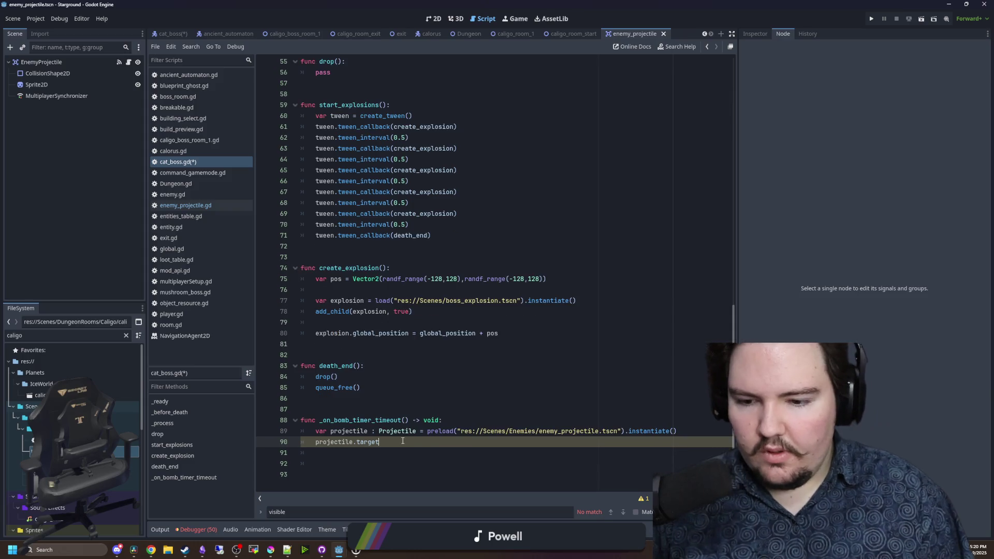
{"action": "left_click", "coordinate": [460, 419]}
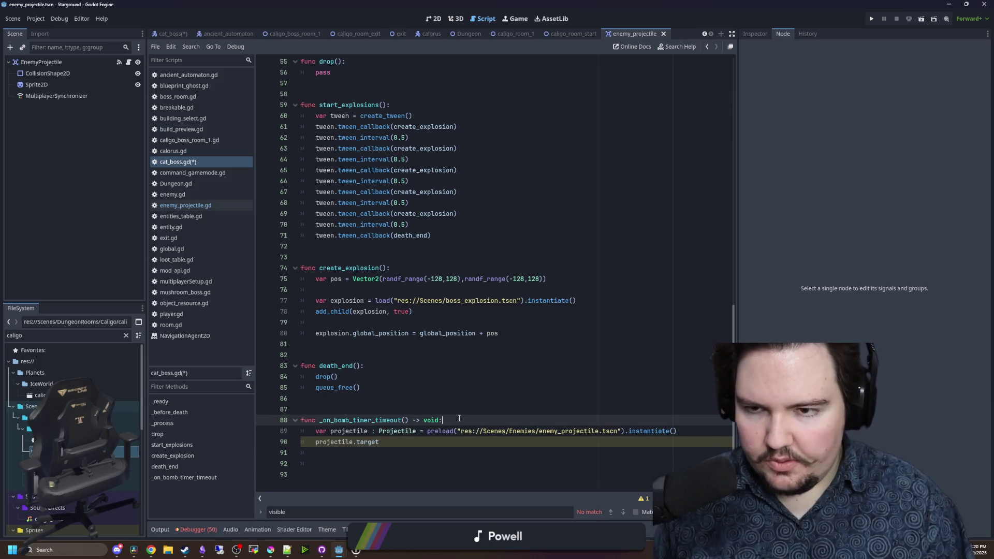
{"action": "key", "text": "Return"}
{"action": "type", "text": "if att"}
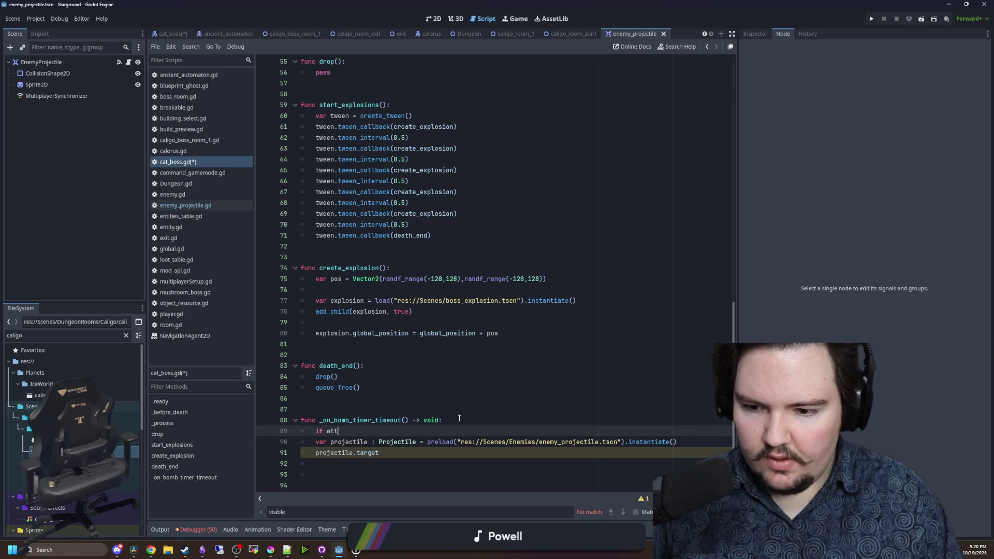
{"action": "key", "text": "Down"}
{"action": "key", "text": "Return"}
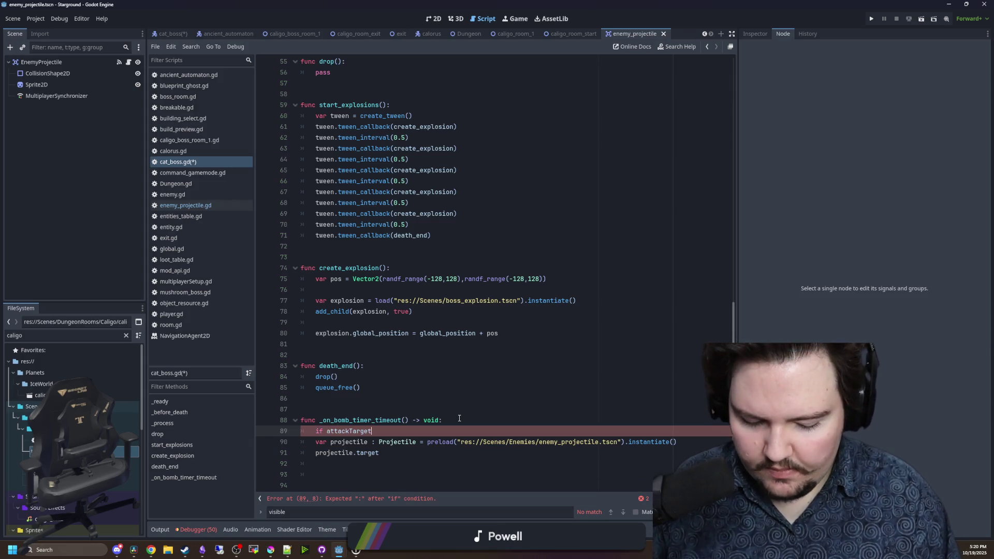
{"action": "left_click_drag", "start_coordinate": [430, 463], "coordinate": [303, 442]}
{"action": "key", "text": "Tab"}
- Set projectile.target = attackTarget.global_position after reviewing Projectile's lifespan property
{"action": "left_click", "coordinate": [429, 454]}
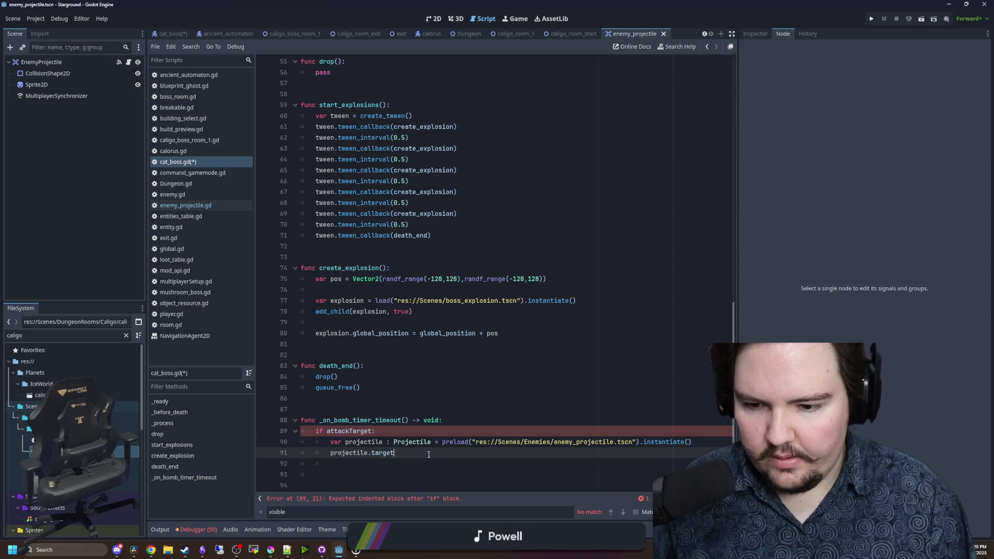
{"action": "type", "text": " = attackTar"}
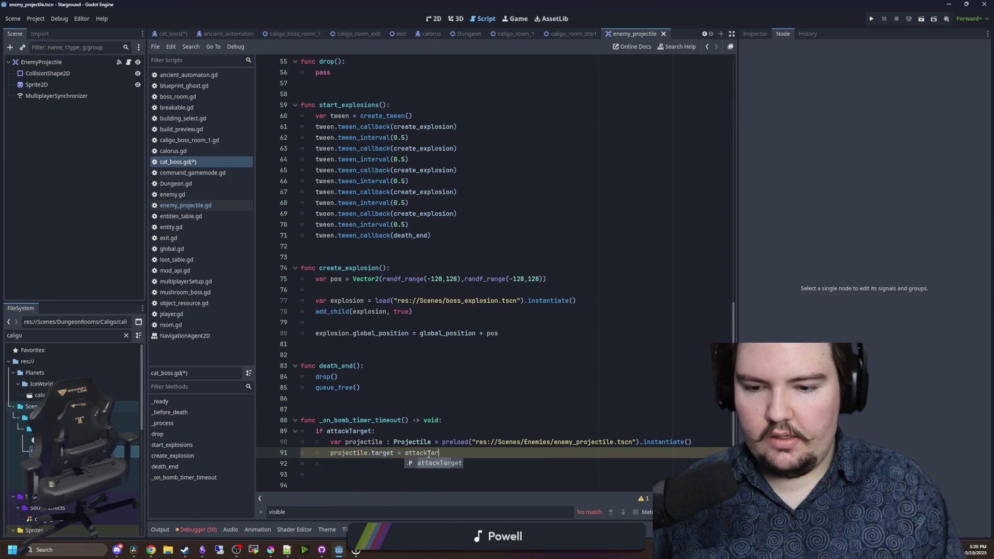
{"action": "type", "text": "get.global_position"}
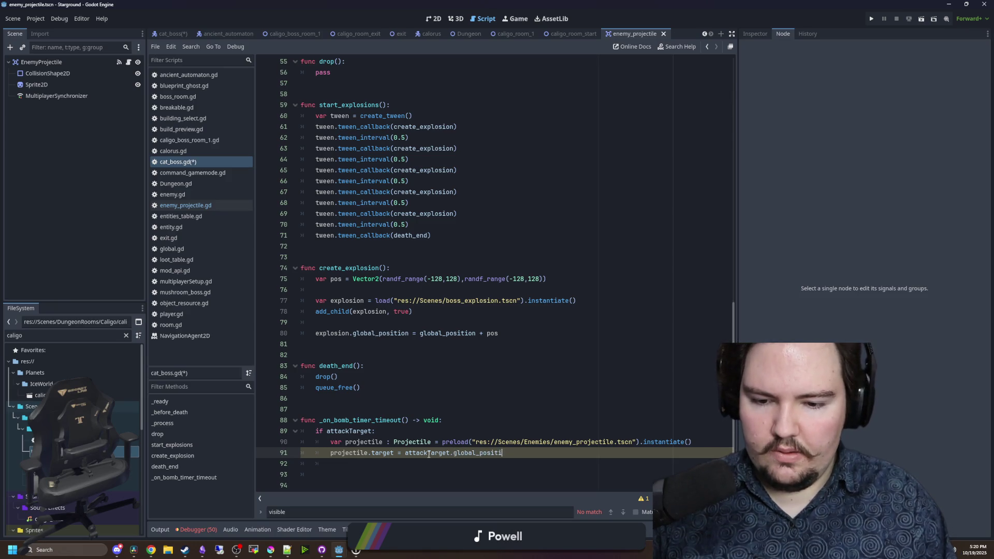
{"action": "left_click", "coordinate": [404, 443], "text": "ctrl"}
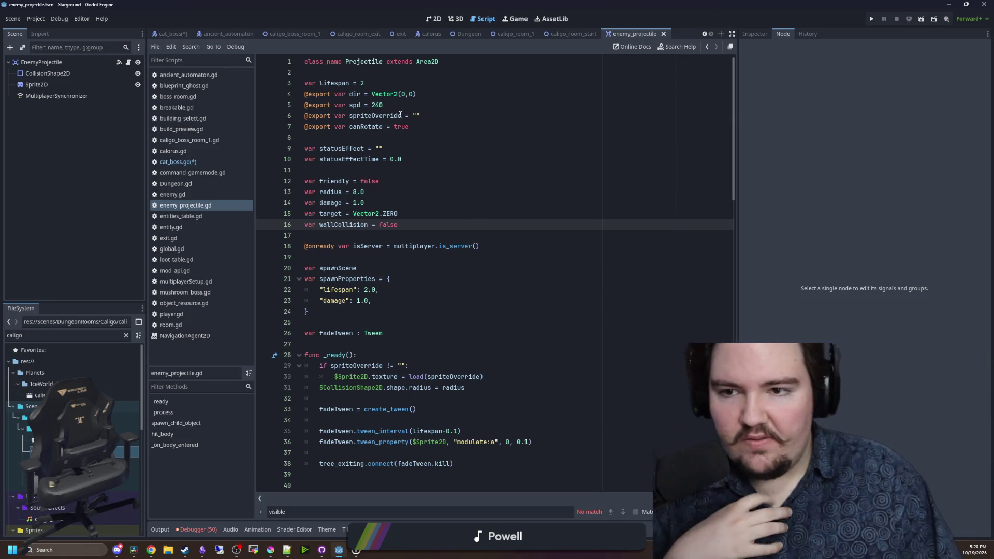
{"action": "left_click_drag", "start_coordinate": [368, 83], "coordinate": [297, 83]}
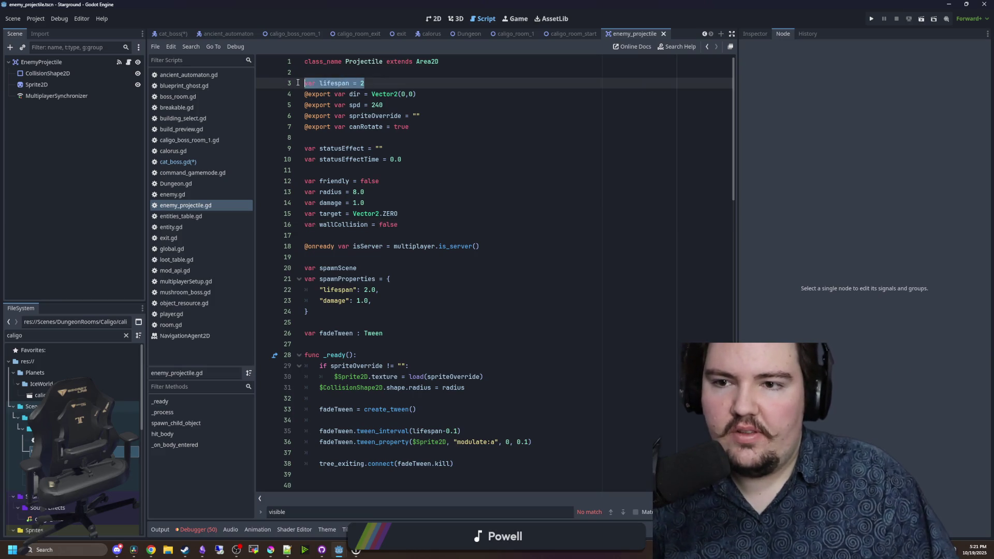
{"action": "left_click", "coordinate": [201, 161]}
{"action": "left_click", "coordinate": [535, 453]}
{"action": "key", "text": "Down"}
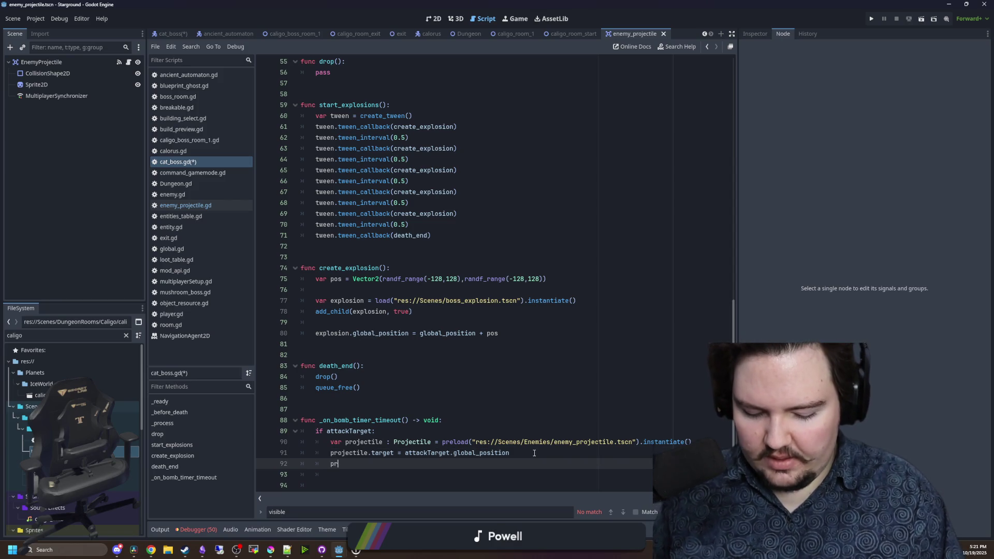
{"action": "type", "text": "ojectile.spd ="}
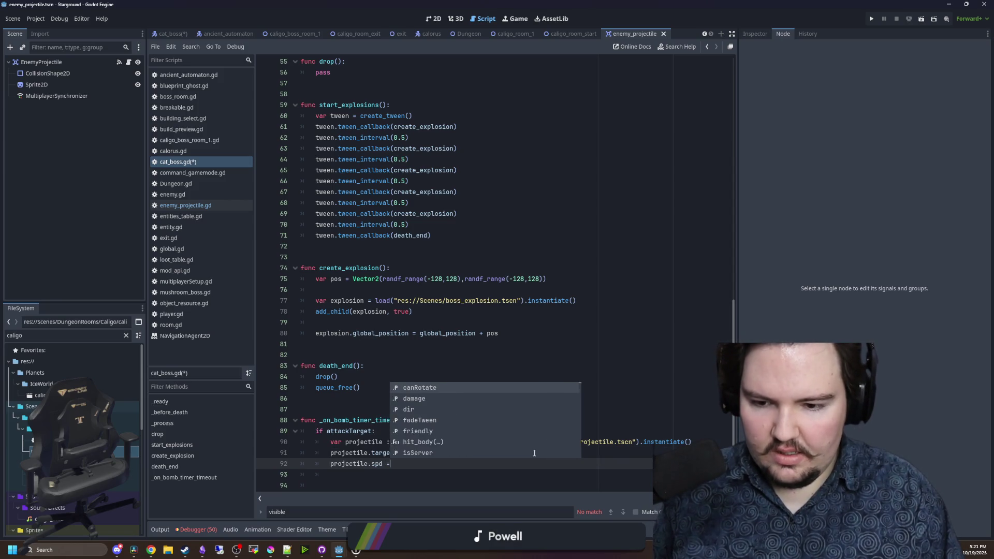
{"action": "type", "text": " 480"}
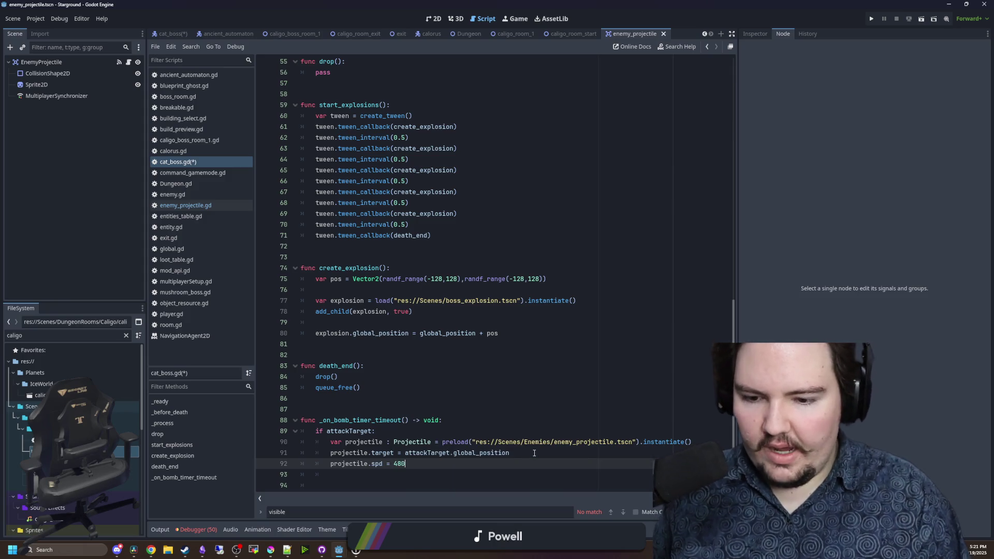
{"action": "left_click", "coordinate": [499, 410]}
{"action": "left_click", "coordinate": [395, 441], "text": "ctrl"}
{"action": "left_click", "coordinate": [464, 168]}
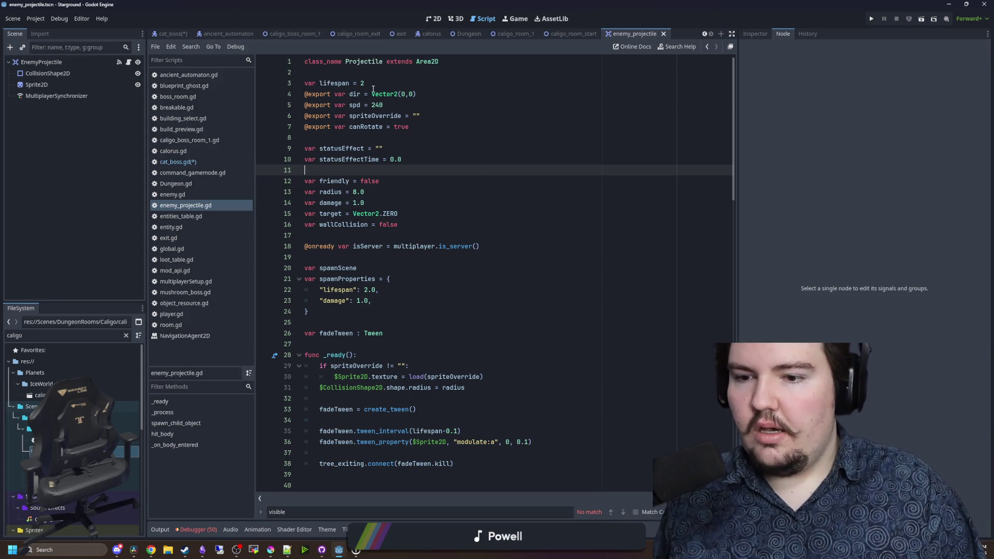
{"action": "left_click", "coordinate": [197, 162]}
{"action": "left_click", "coordinate": [425, 464]}
{"action": "key", "text": "Return"}
{"action": "type", "text": "projectile.lifespan = 10.0"}
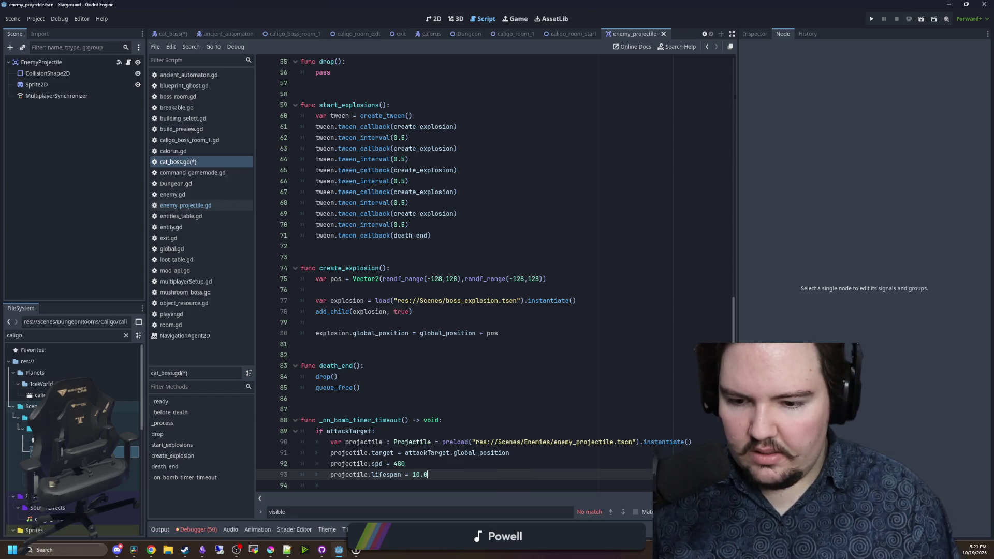
{"action": "left_click", "coordinate": [432, 387]}
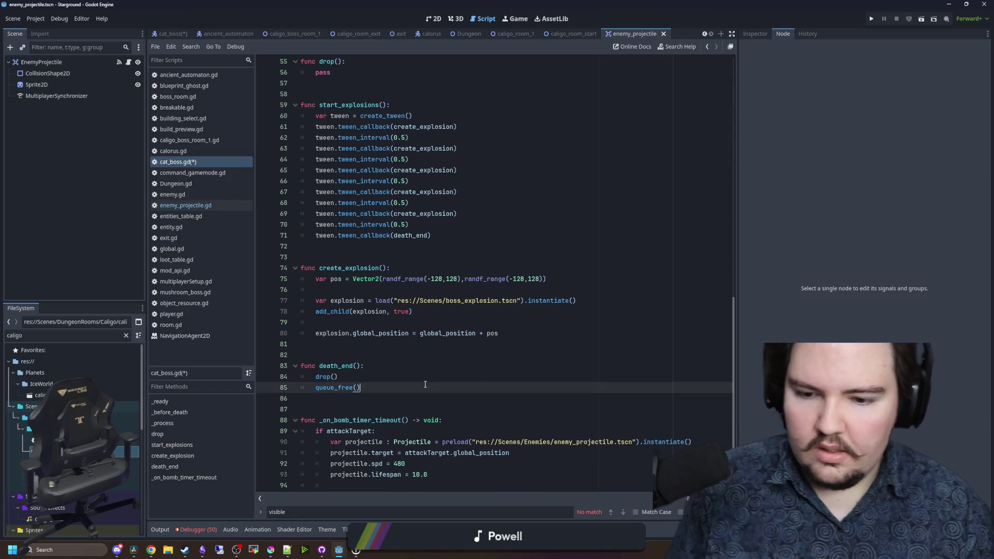
{"action": "left_click", "coordinate": [411, 441], "text": "ctrl"}
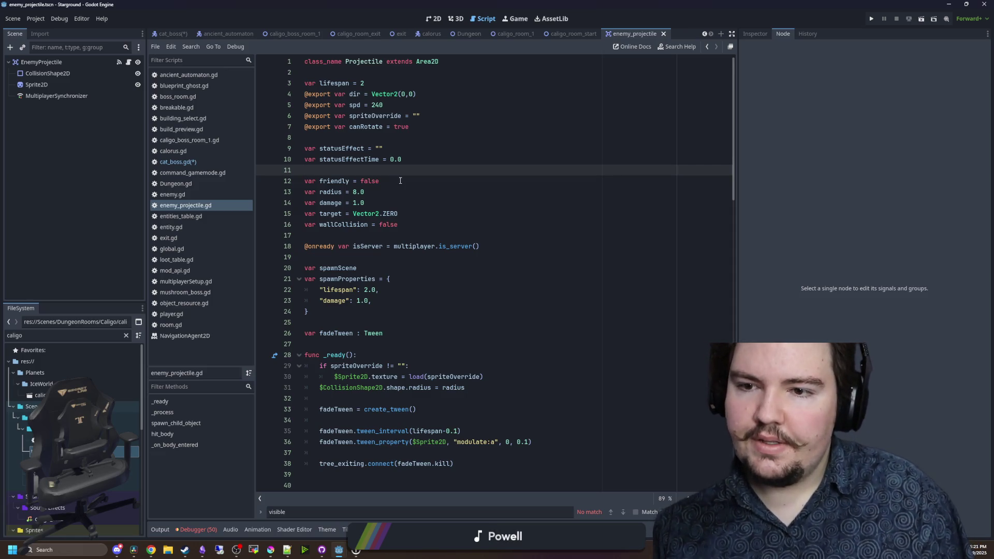
{"action": "left_click", "coordinate": [388, 127]}
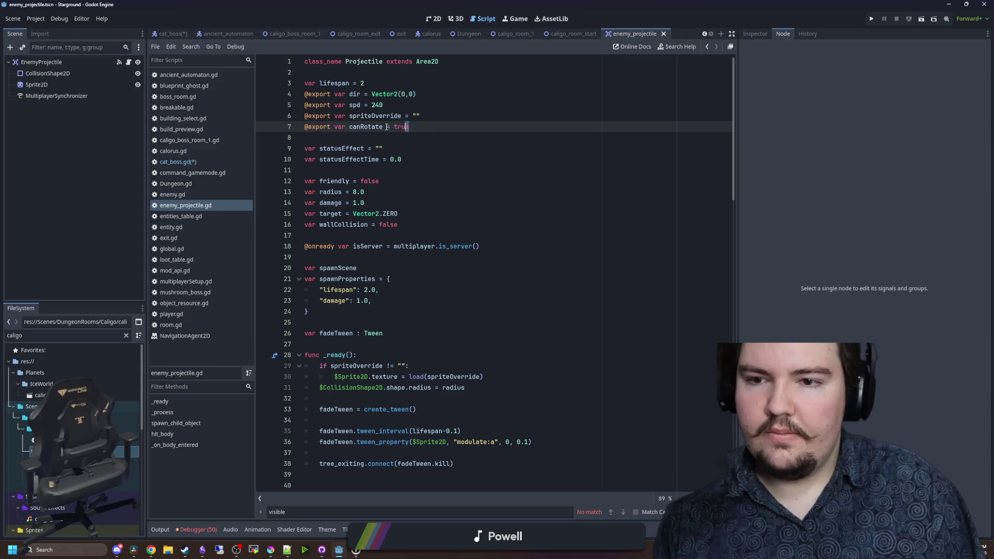
{"action": "key", "text": "shift+Up"}
{"action": "key", "text": "shift+Home"}
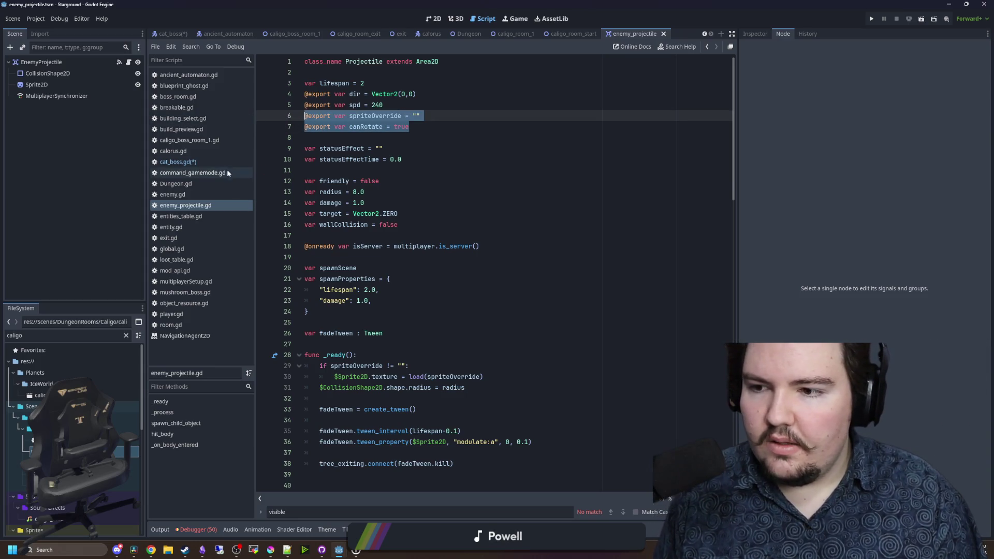
{"action": "left_click", "coordinate": [176, 162]}
{"action": "left_click", "coordinate": [466, 474]}
{"action": "scroll", "coordinate": [485, 423], "scroll_direction": "down", "scroll_amount": 1}
{"action": "key", "text": "Return"}
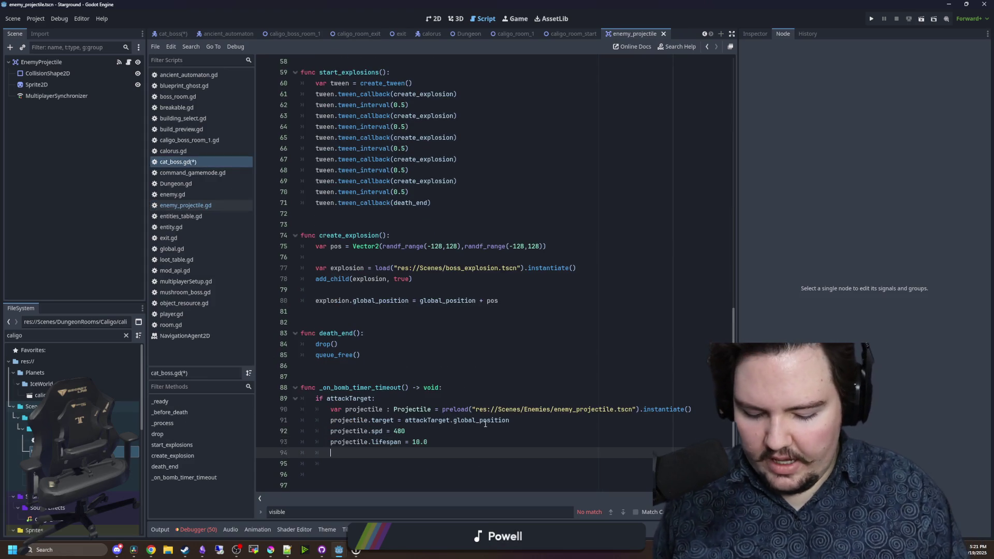
- Add projectile.damage = 0.0 and projectile.canRotate = false lines
{"action": "type", "text": "projectile.d"}
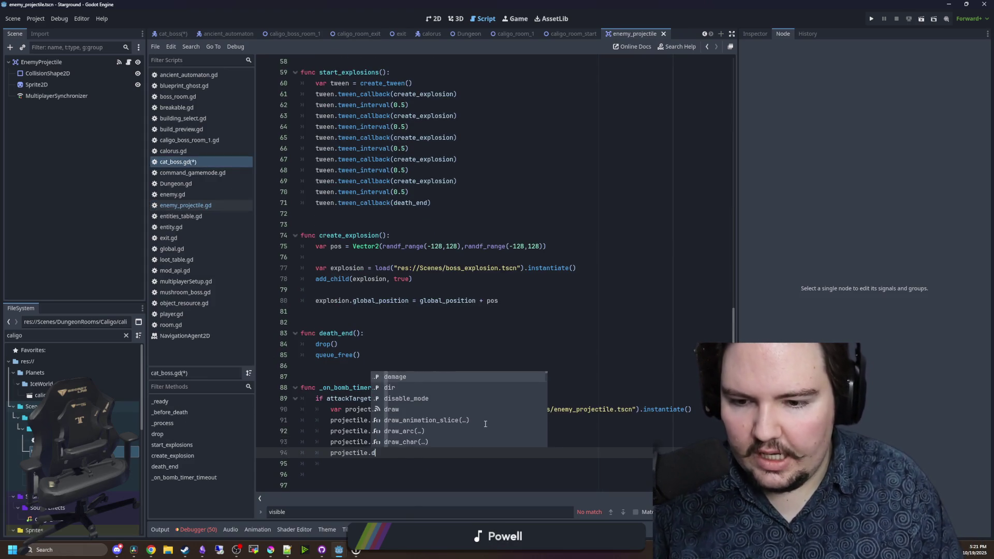
{"action": "key", "text": "Return"}
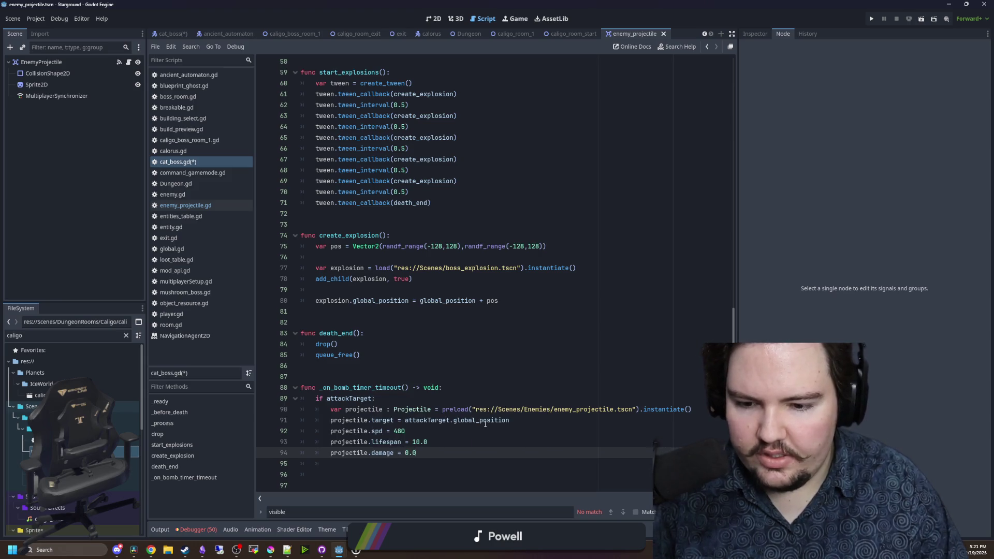
{"action": "key", "text": "Return"}
{"action": "type", "text": "projectile.canRotate = fa"}
{"action": "key", "text": "Return"}
{"action": "type", "text": "= N"}
{"action": "key", "text": "Return"}
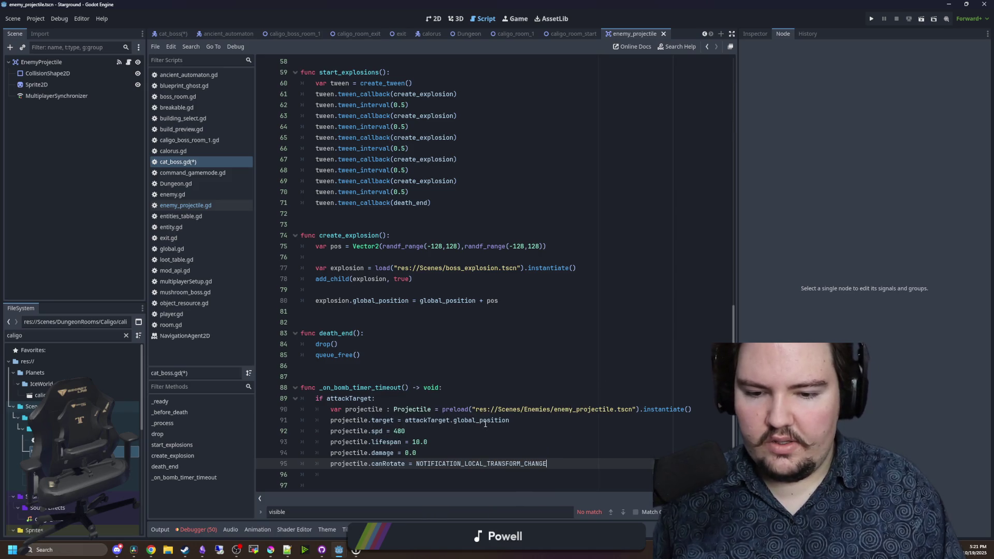
{"action": "key", "text": "BackSpace"}
{"action": "key", "text": "BackSpace"}
{"action": "key", "text": "BackSpace"}
{"action": "type", "text": "fal"}
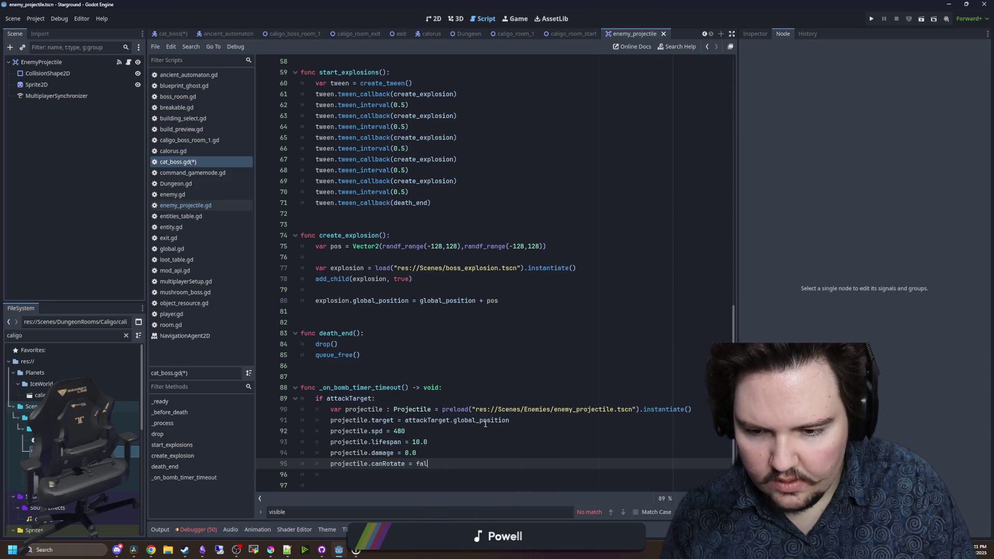
{"action": "type", "text": "se"}
{"action": "key", "text": "Return"}
- Look up wallCollision in the Projectile class and set projectile.wallCollision = true
{"action": "type", "text": "projectile."}
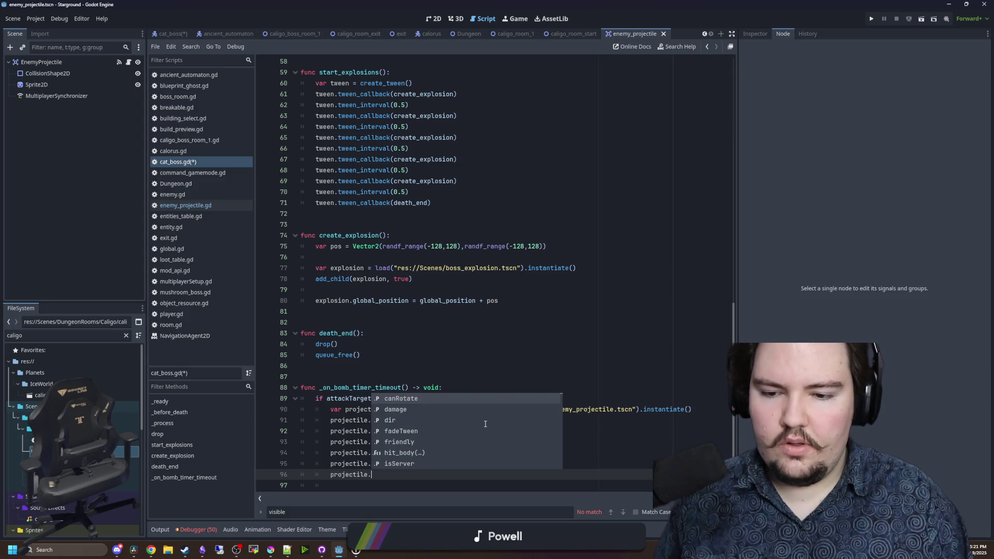
{"action": "key", "text": "Escape"}
{"action": "left_click", "coordinate": [398, 412]}
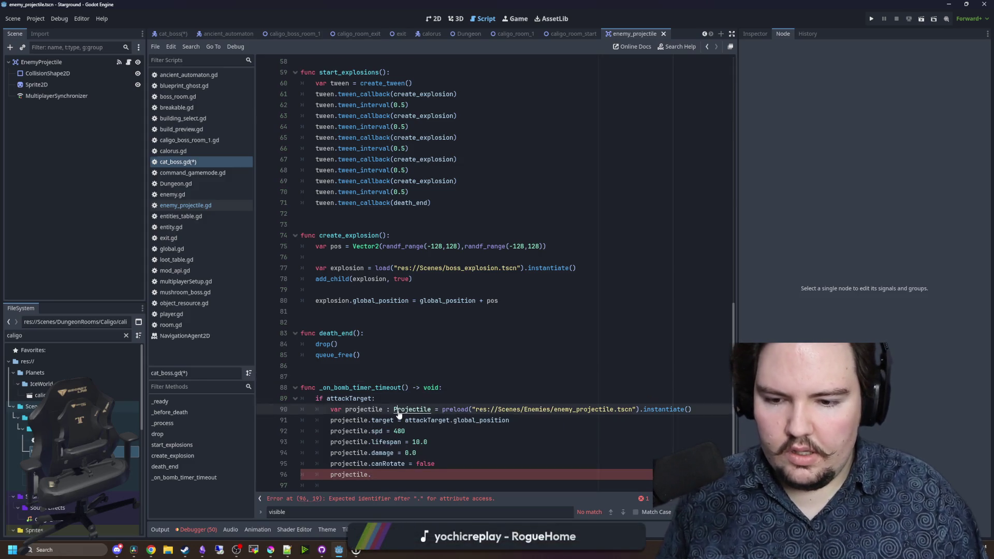
{"action": "left_click", "coordinate": [397, 412], "text": "ctrl"}
{"action": "left_click", "coordinate": [415, 230]}
{"action": "left_click_drag", "start_coordinate": [399, 224], "coordinate": [305, 224]}
{"action": "left_click", "coordinate": [404, 115]}
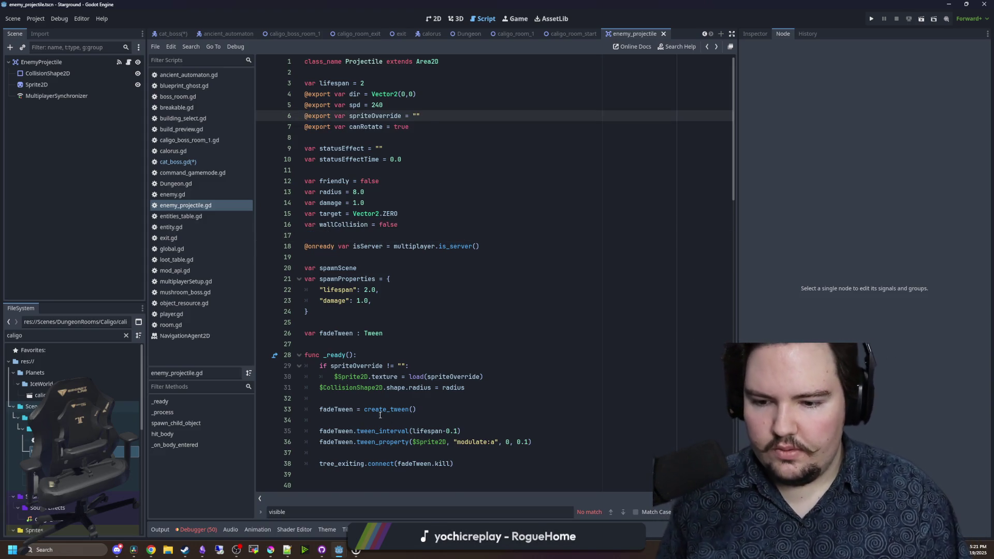
{"action": "key", "text": "alt+Left"}
{"action": "left_click", "coordinate": [391, 474]}
{"action": "type", "text": "wal"}
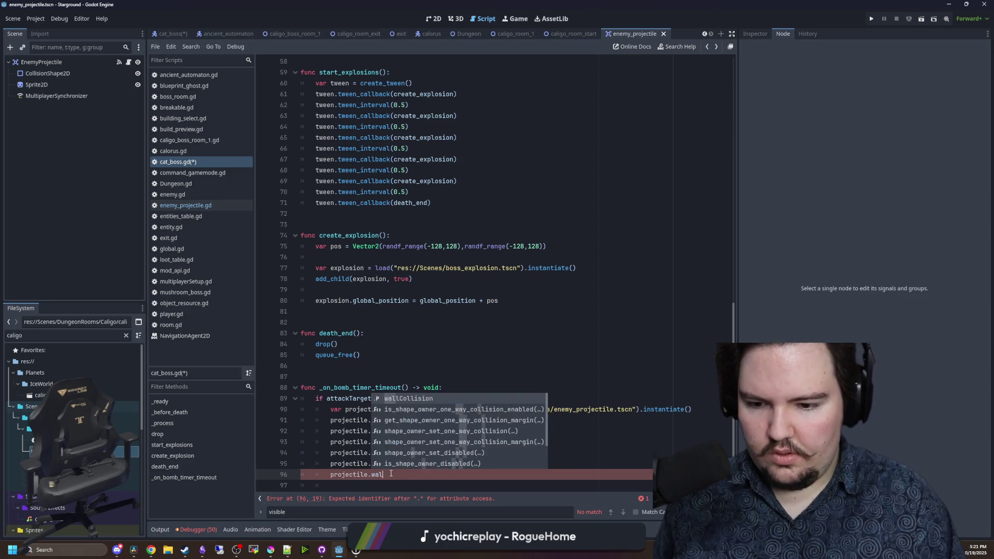
{"action": "key", "text": "Return"}
{"action": "type", "text": "= true"}
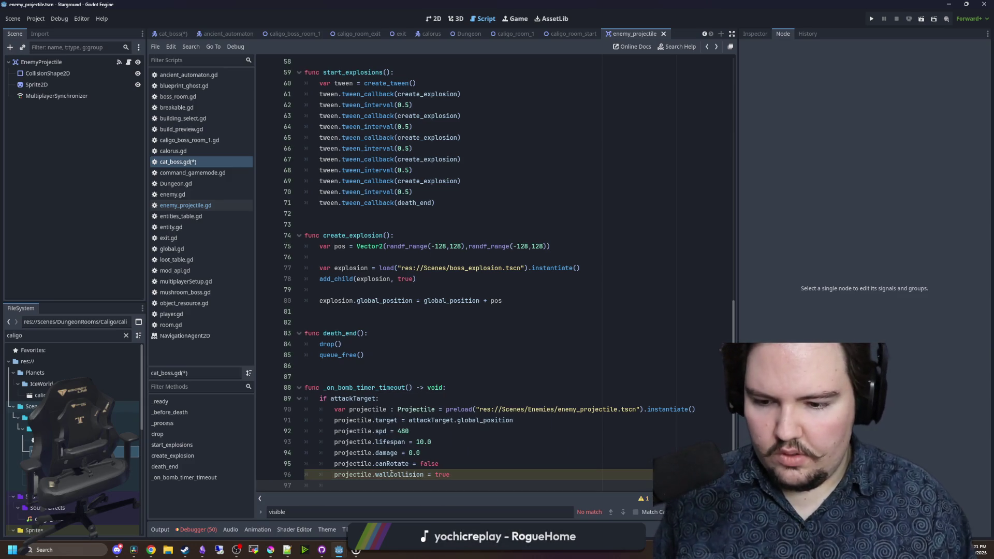
{"action": "type", "text": "projectile."}
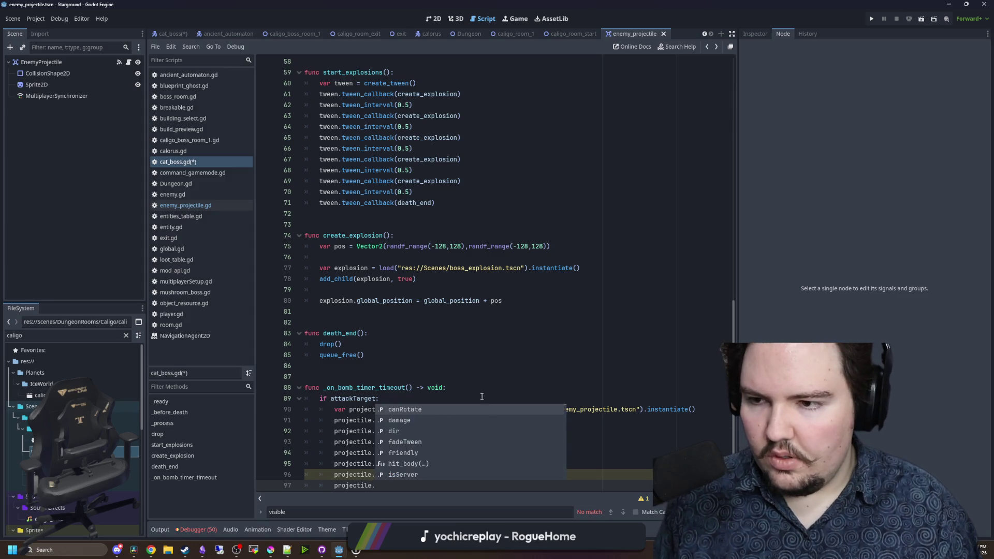
- Set projectile.radius = 7 and reopen the Projectile class script to its statusEffect line
{"action": "left_click", "coordinate": [364, 355]}
{"action": "left_click", "coordinate": [416, 409], "text": "ctrl"}
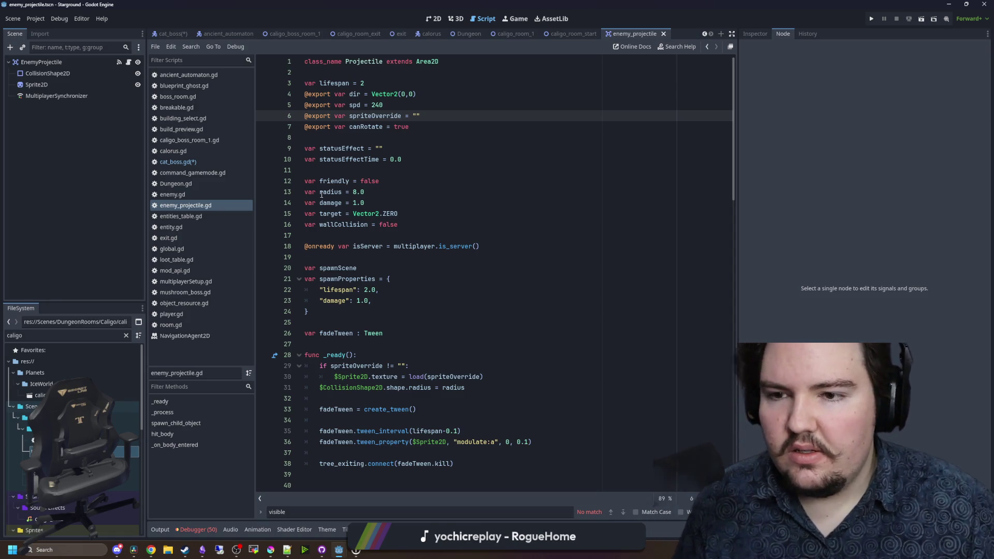
{"action": "left_click", "coordinate": [205, 165]}
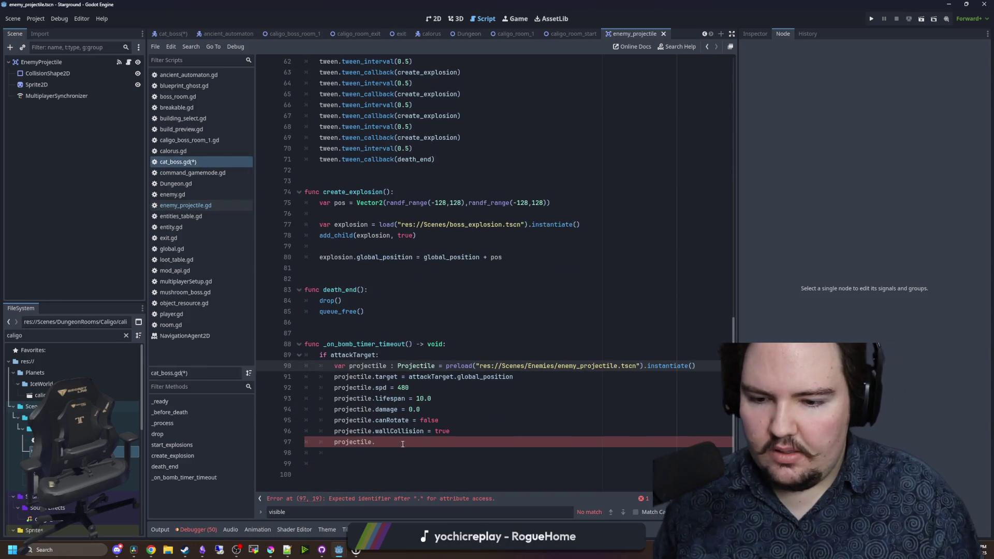
{"action": "left_click", "coordinate": [403, 444]}
{"action": "type", "text": "radi"}
{"action": "type", "text": "14"}
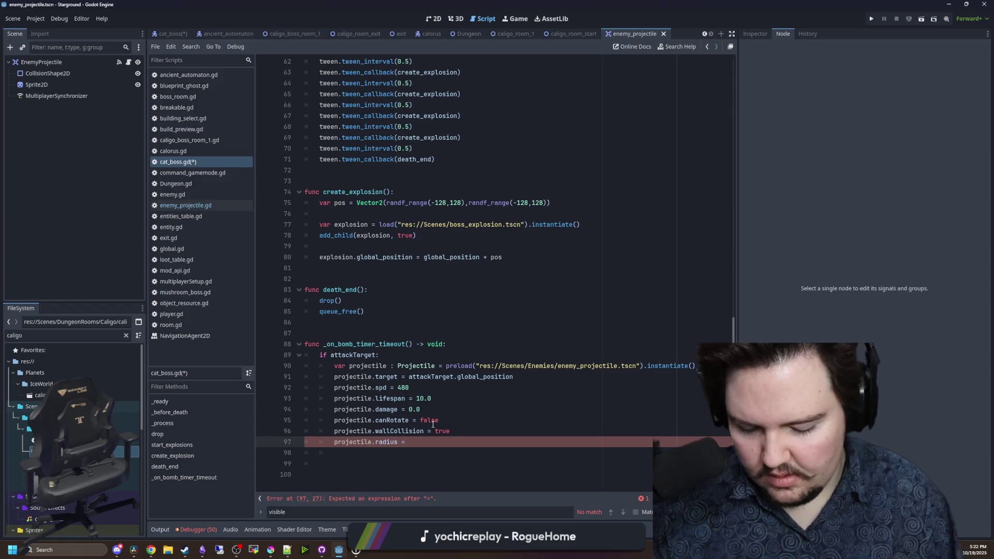
{"action": "type", "text": "7"}
{"action": "left_click", "coordinate": [477, 419]}
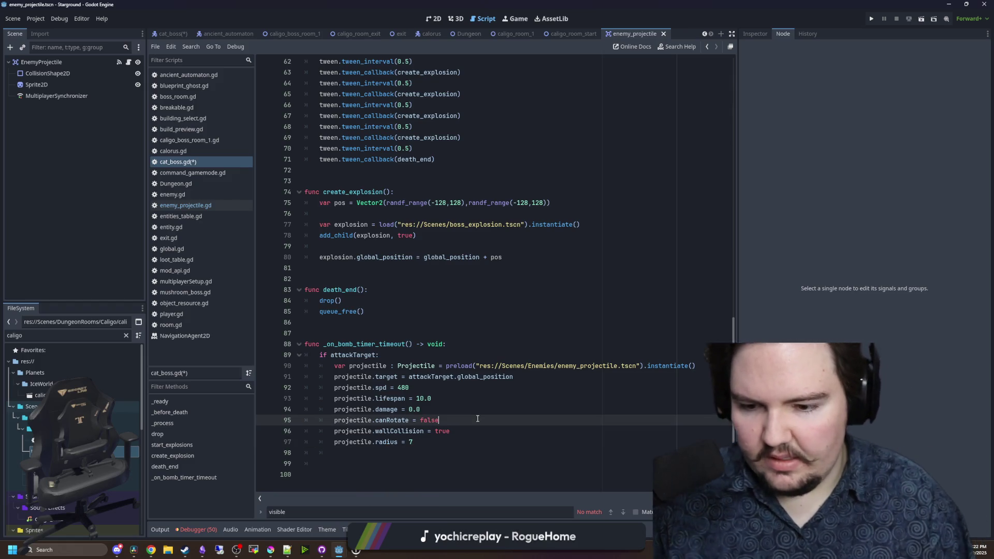
{"action": "left_click", "coordinate": [433, 368], "text": "ctrl"}
{"action": "left_click", "coordinate": [432, 148]}
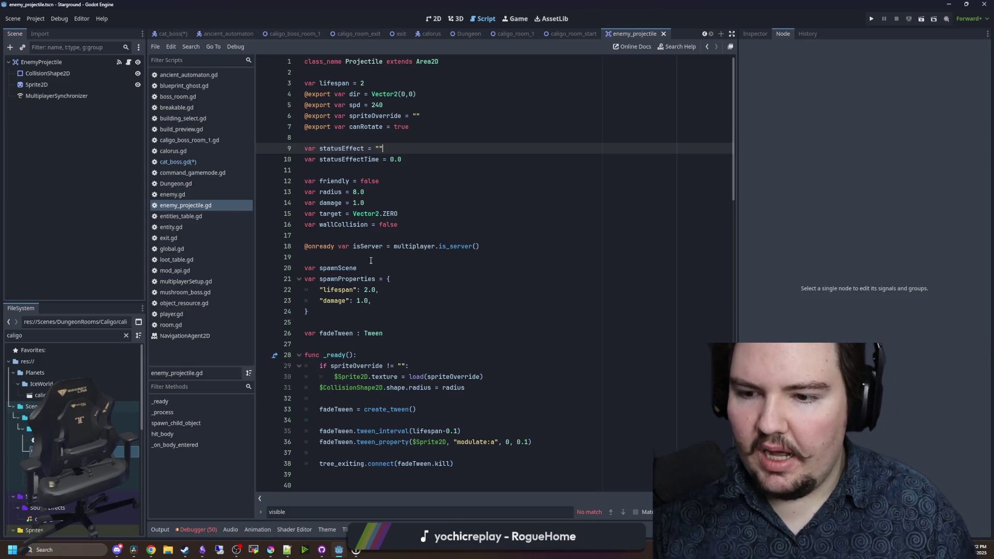
- Read enemy_projectile.gd's spawnScene, spawnProperties and spawn_child_object code, then return to cat_boss.gd
{"action": "left_click_drag", "start_coordinate": [357, 315], "coordinate": [304, 268]}
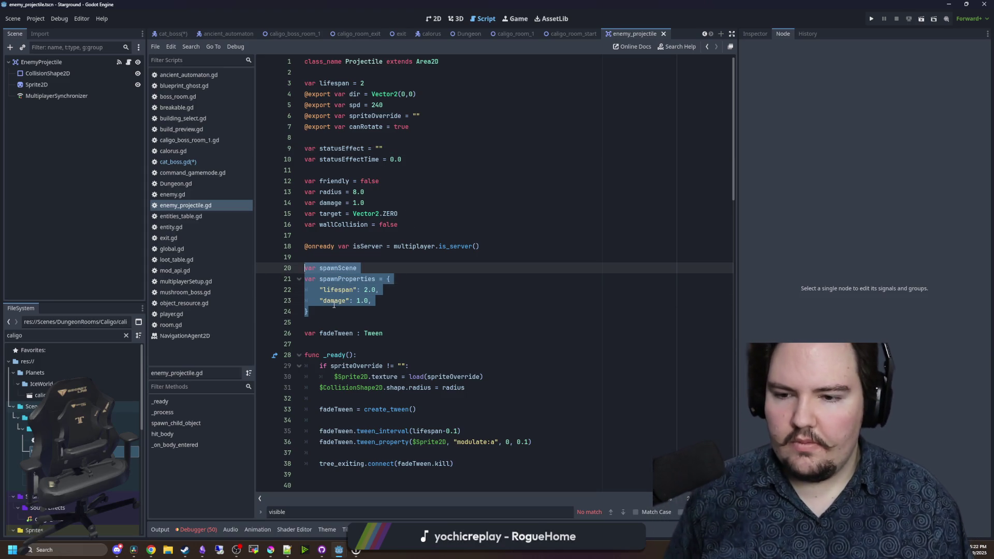
{"action": "left_click", "coordinate": [334, 303]}
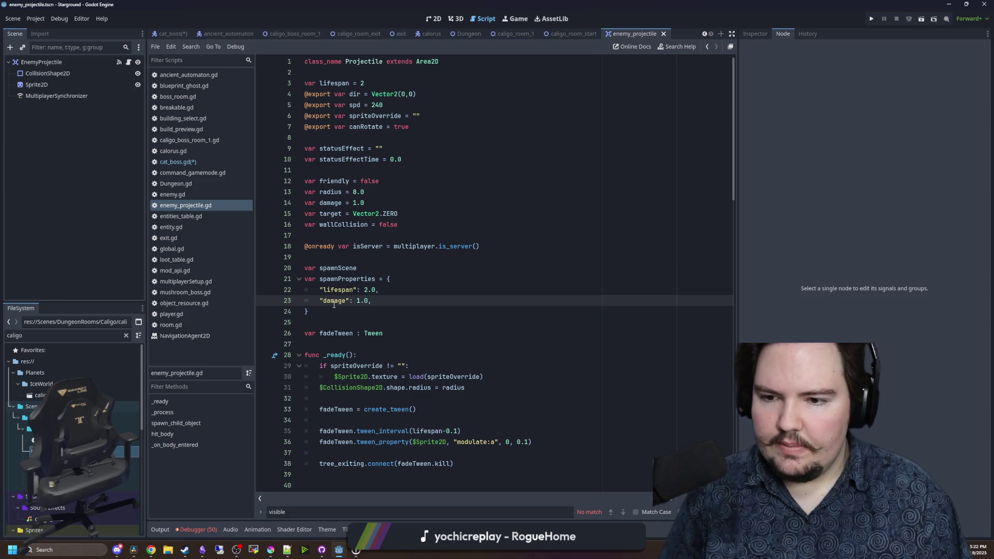
{"action": "key", "text": "alt+Left"}
{"action": "key", "text": "alt+Left"}
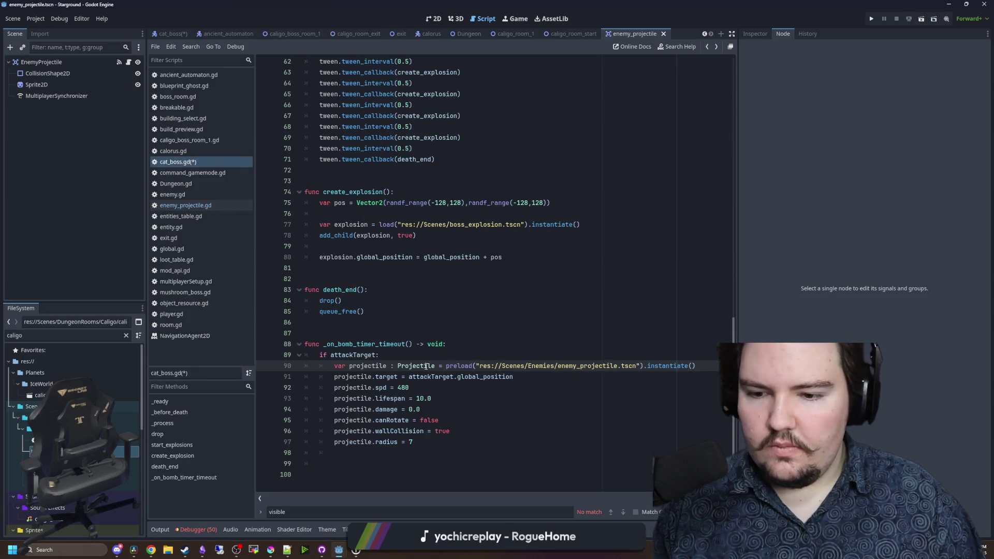
{"action": "key", "text": "alt+Right"}
{"action": "left_click", "coordinate": [349, 268]}
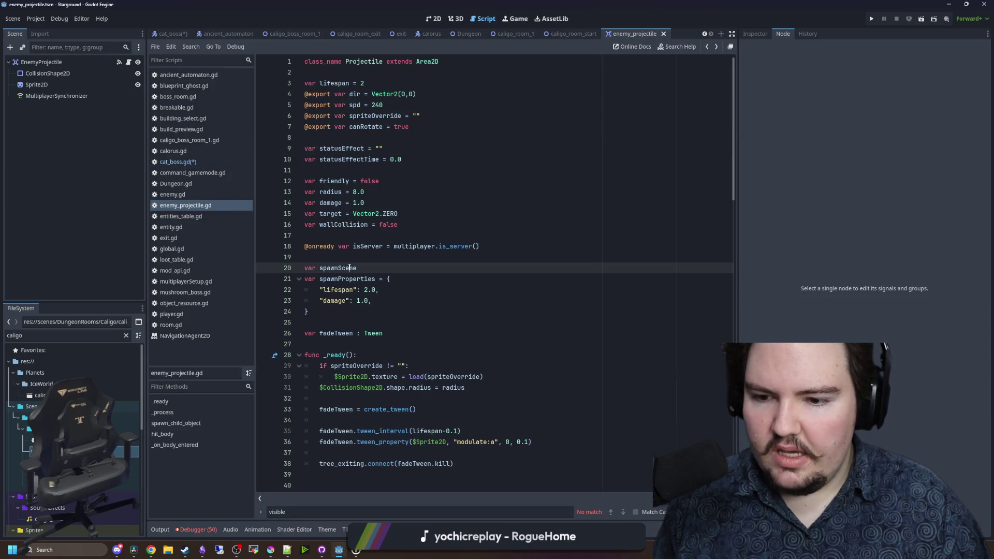
{"action": "scroll", "coordinate": [349, 267], "scroll_direction": "down", "scroll_amount": 2}
{"action": "scroll", "coordinate": [350, 268], "scroll_direction": "down", "scroll_amount": 3}
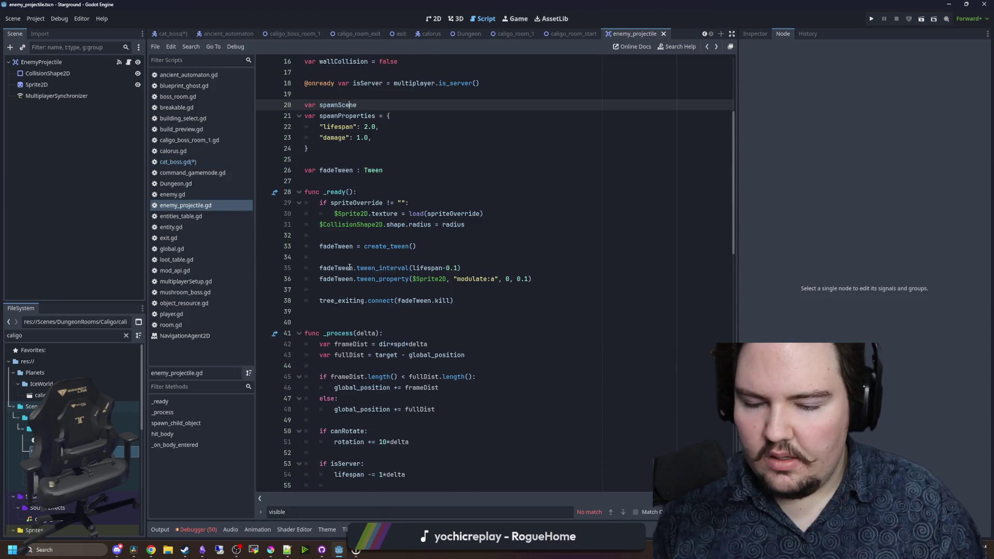
{"action": "scroll", "coordinate": [350, 268], "scroll_direction": "down", "scroll_amount": 8}
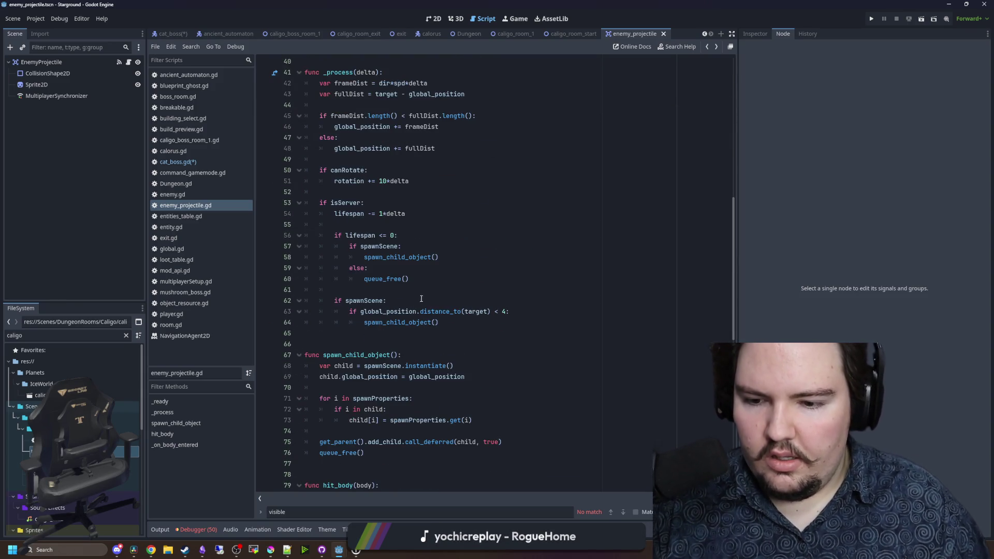
{"action": "scroll", "coordinate": [394, 357], "scroll_direction": "down", "scroll_amount": 1}
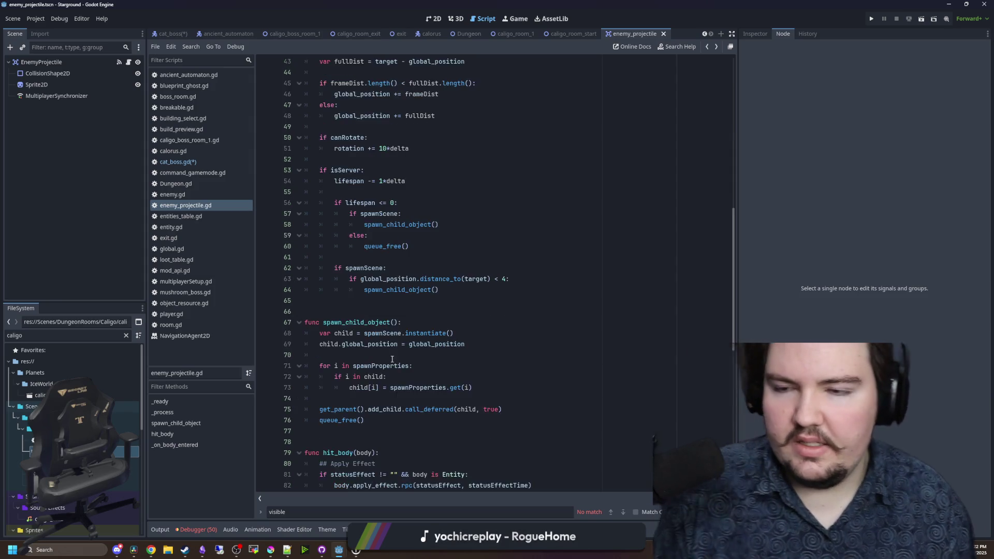
{"action": "scroll", "coordinate": [401, 290], "scroll_direction": "up", "scroll_amount": 9}
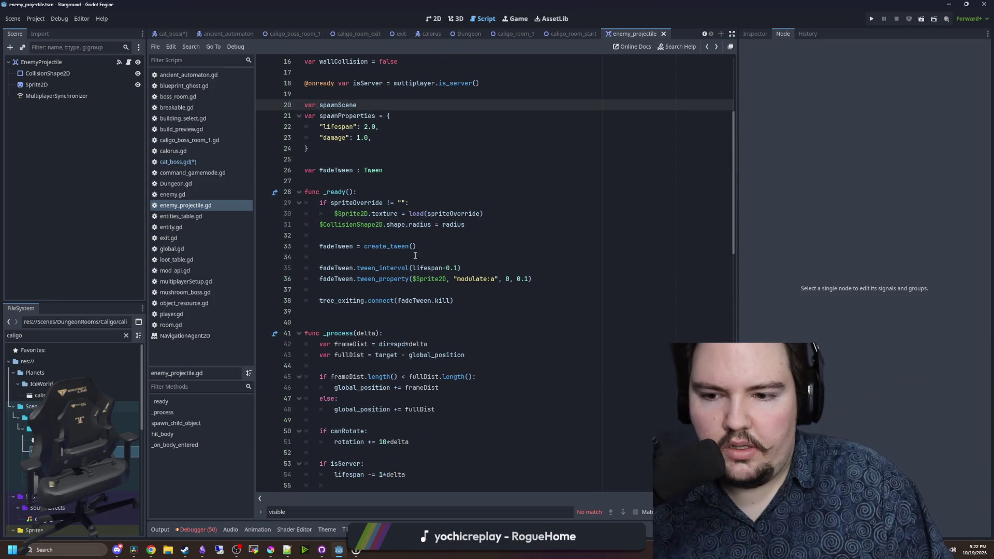
{"action": "scroll", "coordinate": [415, 255], "scroll_direction": "up", "scroll_amount": 4}
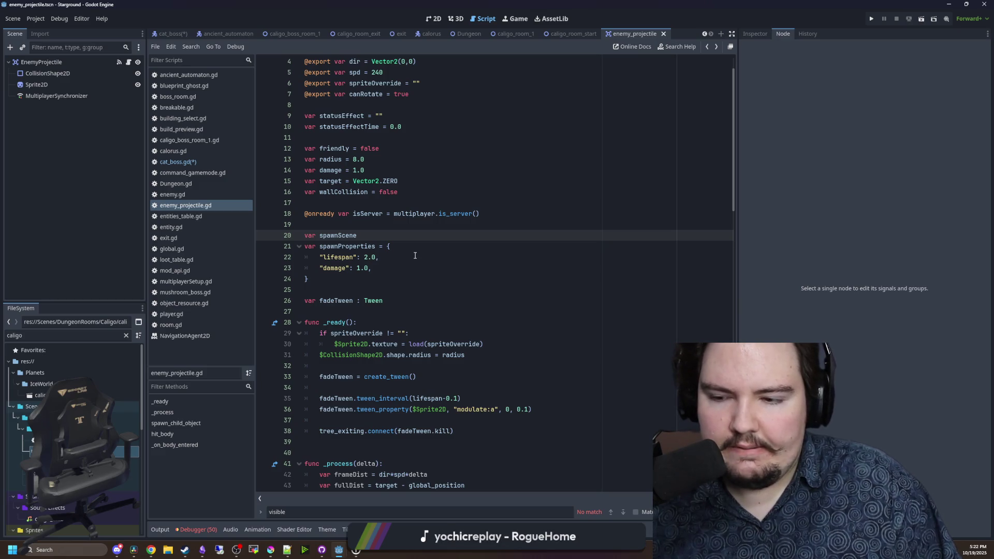
{"action": "scroll", "coordinate": [415, 255], "scroll_direction": "up", "scroll_amount": 1}
{"action": "key", "text": "alt+Left"}
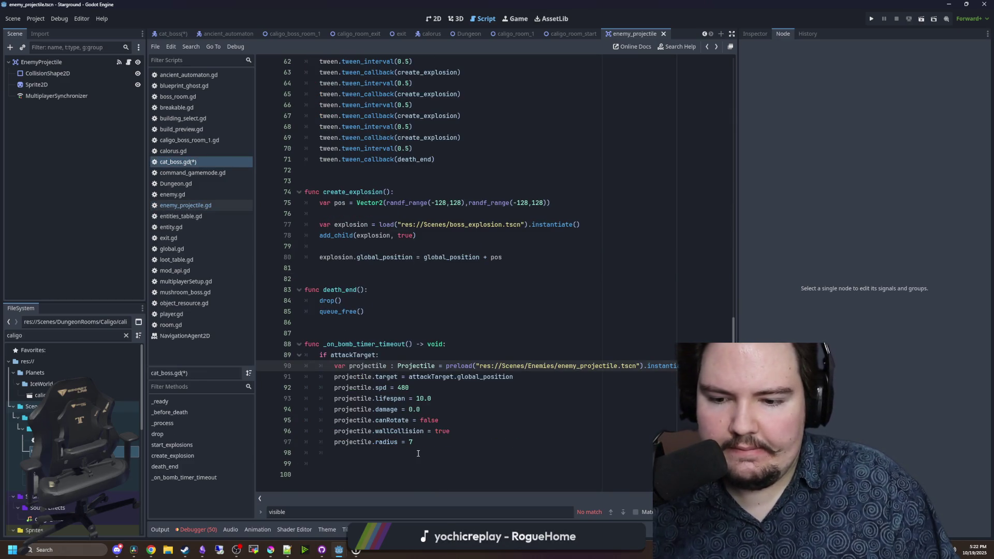
- Add projectile.spawnScene = preload("cat_boimb") on line 98, using preload instead of load
{"action": "left_click", "coordinate": [418, 454]}
{"action": "type", "text": "rojectile.spoa"}
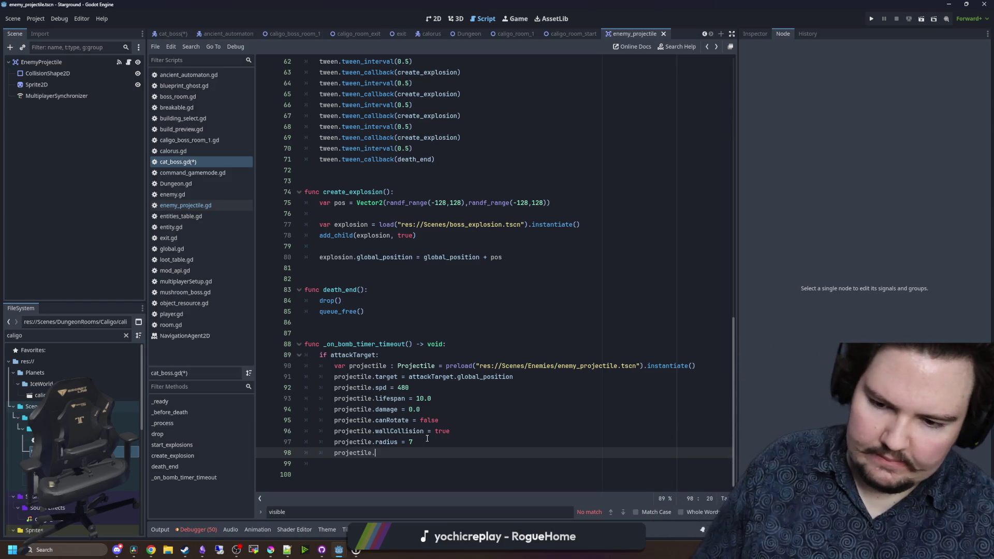
{"action": "key", "text": "BackSpace"}
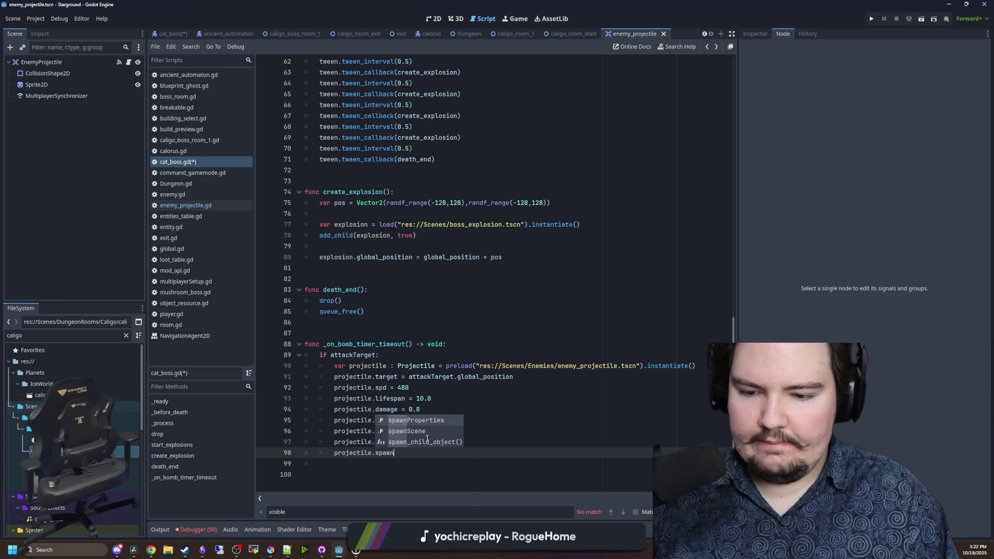
{"action": "type", "text": "awnScene = load("}
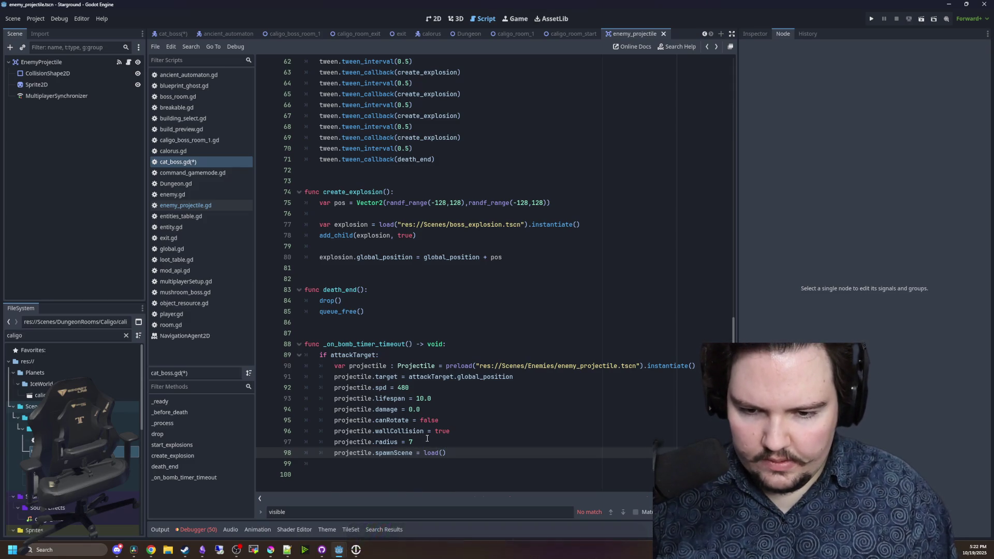
{"action": "key", "text": "BackSpace"}
{"action": "key", "text": "BackSpace"}
{"action": "key", "text": "BackSpace"}
{"action": "type", "text": "preload(\"c"}
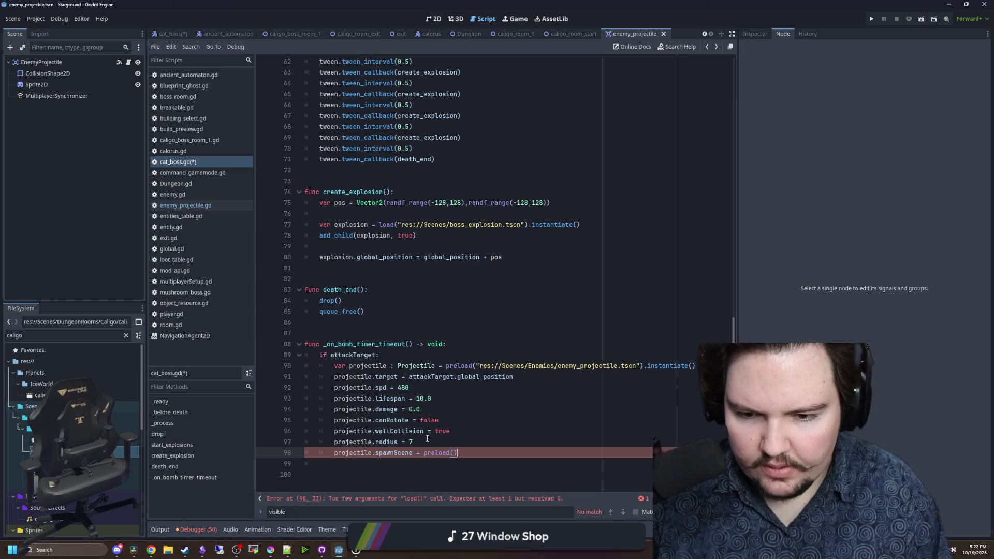
{"action": "type", "text": "at_boimb"}
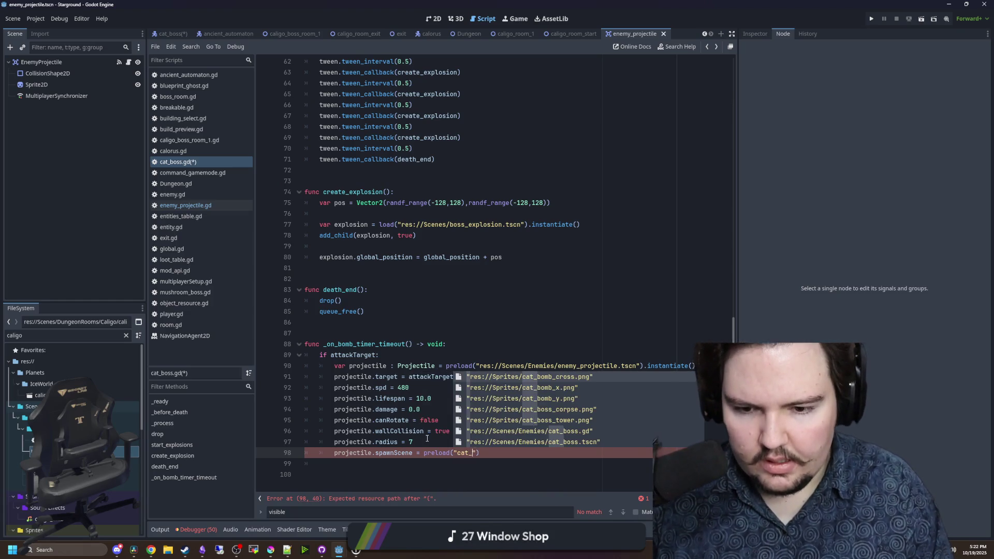
{"action": "left_click", "coordinate": [485, 400]}
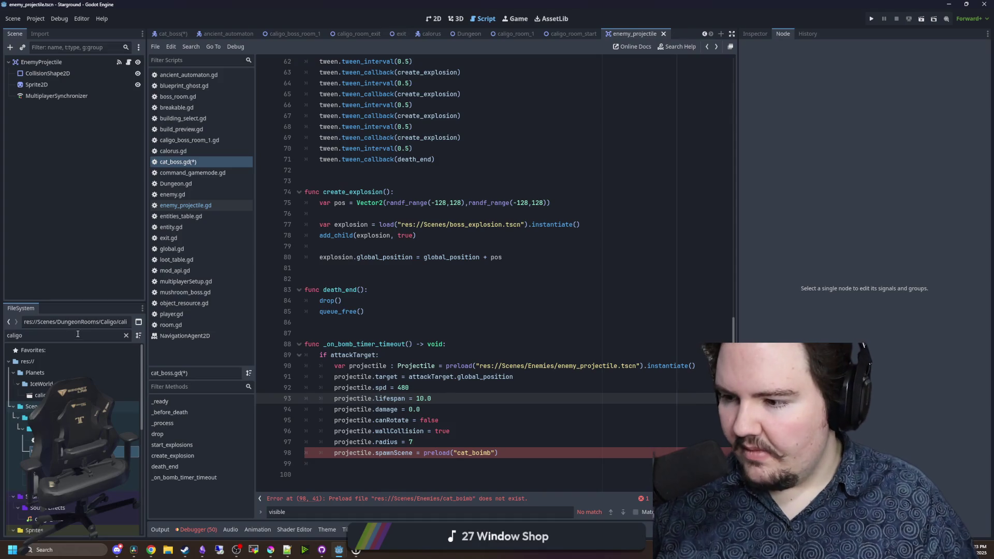
{"action": "left_click", "coordinate": [124, 338]}
- Filter FileSystem by 'bomb' and duplicate bomb.tscn as cat_bomb
{"action": "type", "text": "bomb"}
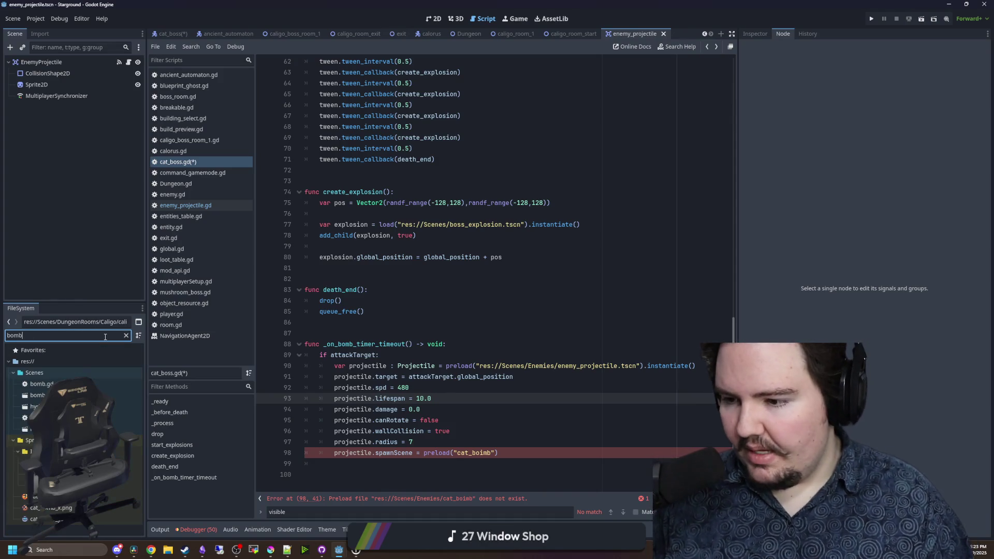
{"action": "right_click", "coordinate": [52, 395]}
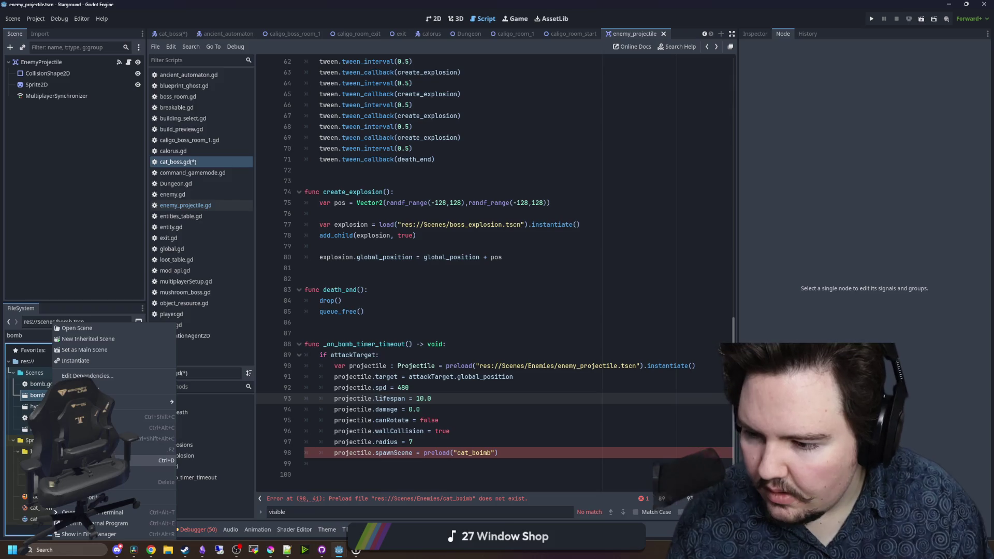
{"action": "left_click", "coordinate": [103, 449]}
{"action": "type", "text": "cat_bomb"}
{"action": "key", "text": "Return"}
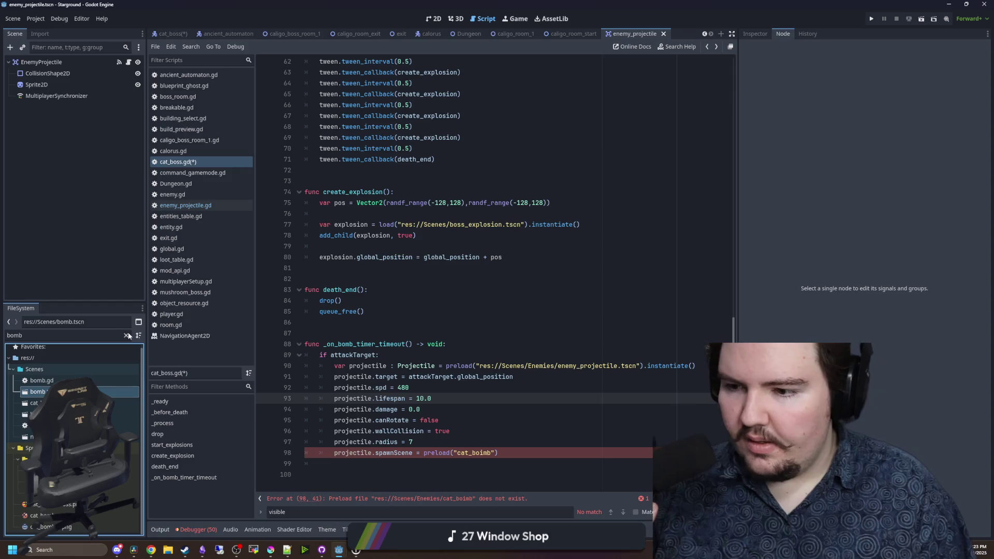
- Open cat_bomb.tscn and rename its root node from Bomb to CatBomb
{"action": "double_click", "coordinate": [36, 403]}
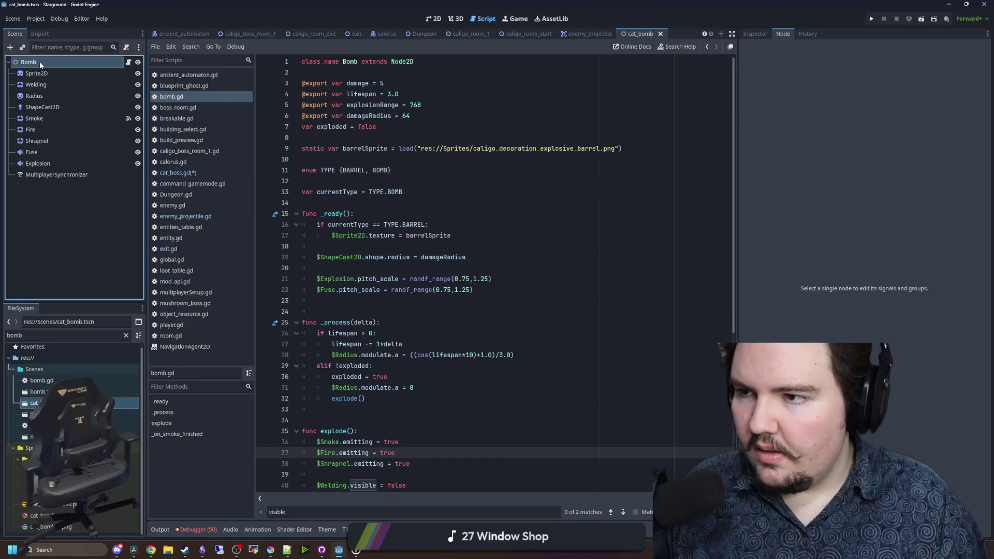
{"action": "double_click", "coordinate": [28, 62]}
{"action": "key", "text": "Home"}
{"action": "type", "text": "Cat"}
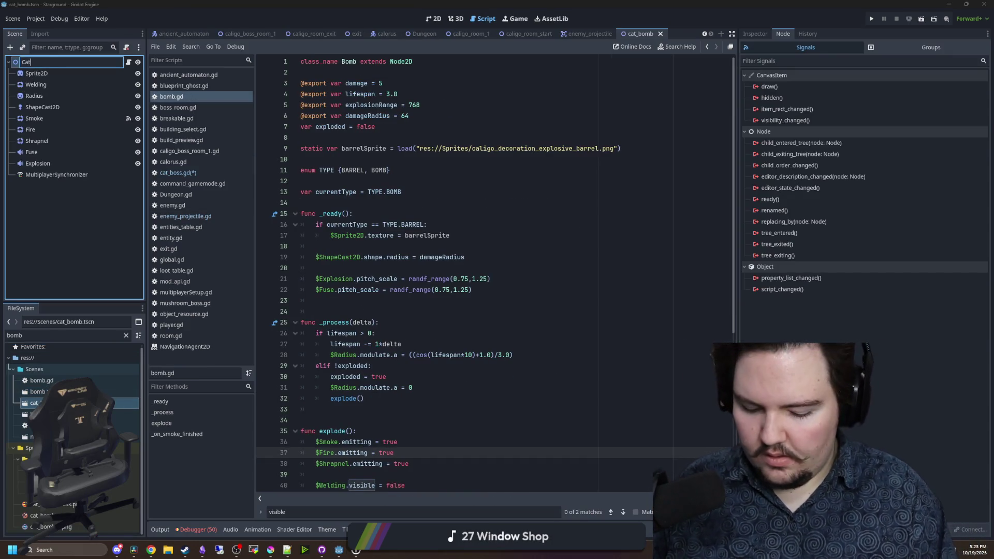
{"action": "key", "text": "Return"}
{"action": "left_click", "coordinate": [383, 126]}
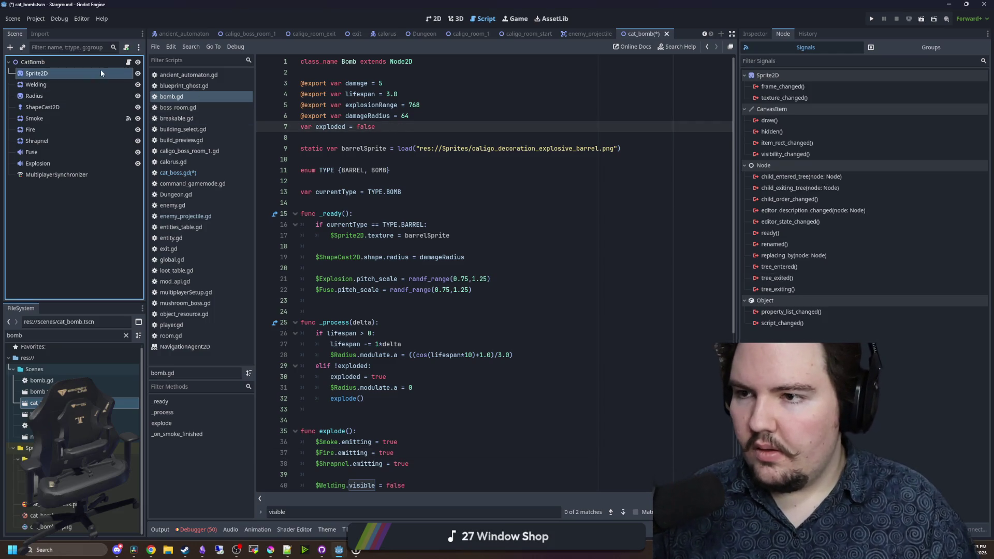
{"action": "left_click", "coordinate": [467, 224]}
{"action": "scroll", "coordinate": [467, 224], "scroll_direction": "down", "scroll_amount": 7}
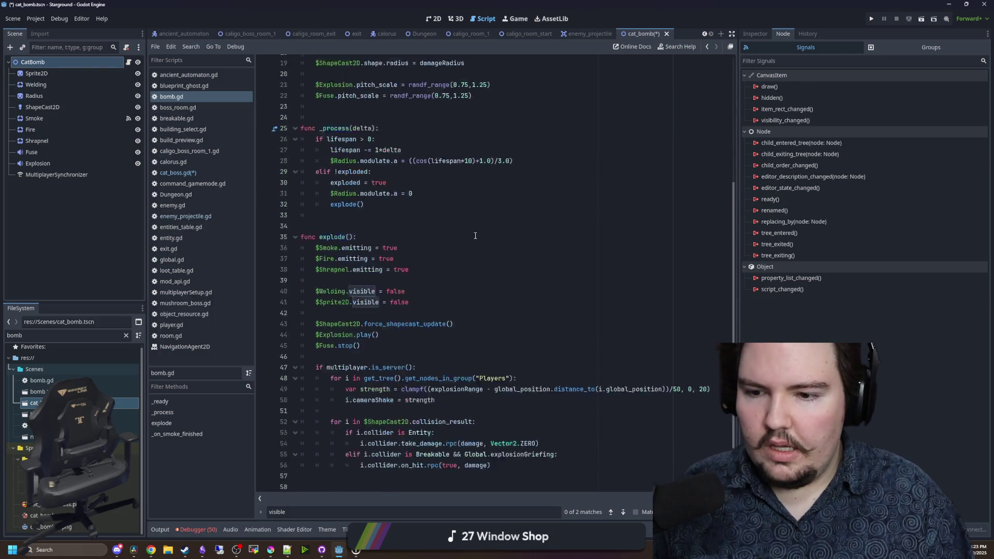
{"action": "left_click", "coordinate": [478, 247]}
{"action": "left_click", "coordinate": [352, 170]}
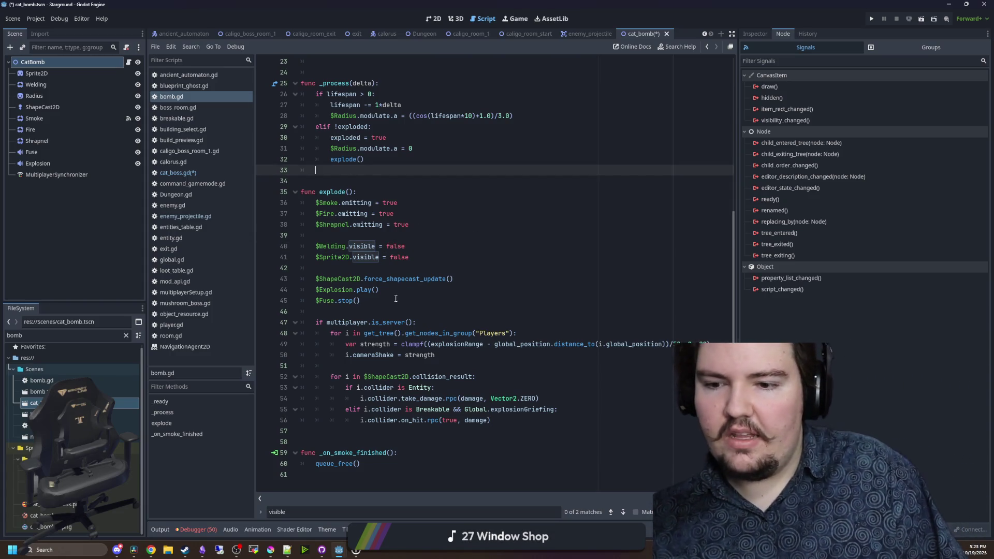
{"action": "left_click_drag", "start_coordinate": [395, 299], "coordinate": [300, 180]}
{"action": "left_click", "coordinate": [300, 181]}
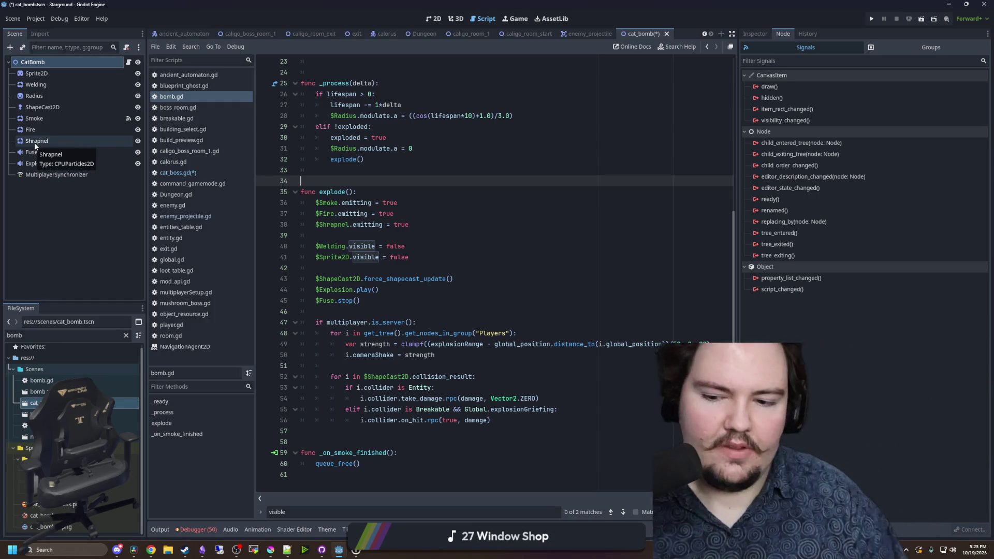
{"action": "left_click", "coordinate": [386, 304]}
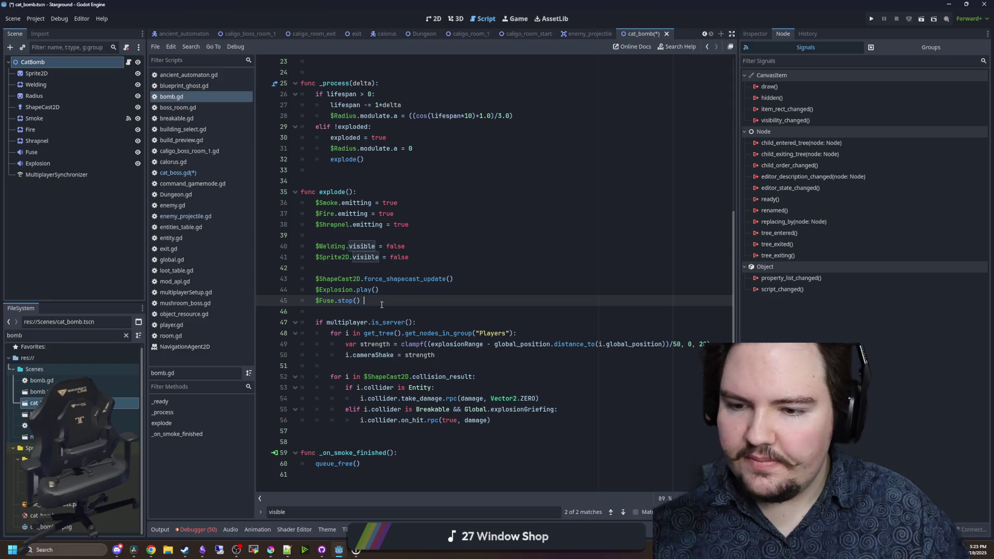
{"action": "key", "text": "BackSpace"}
{"action": "left_click", "coordinate": [378, 246]}
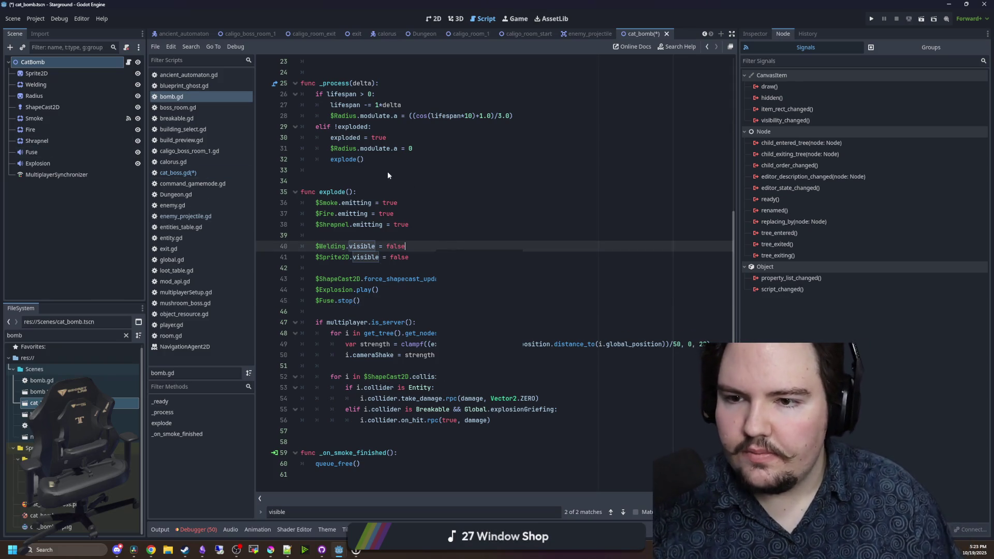
{"action": "left_click", "coordinate": [372, 172]}
{"action": "scroll", "coordinate": [356, 176], "scroll_direction": "up", "scroll_amount": 7}
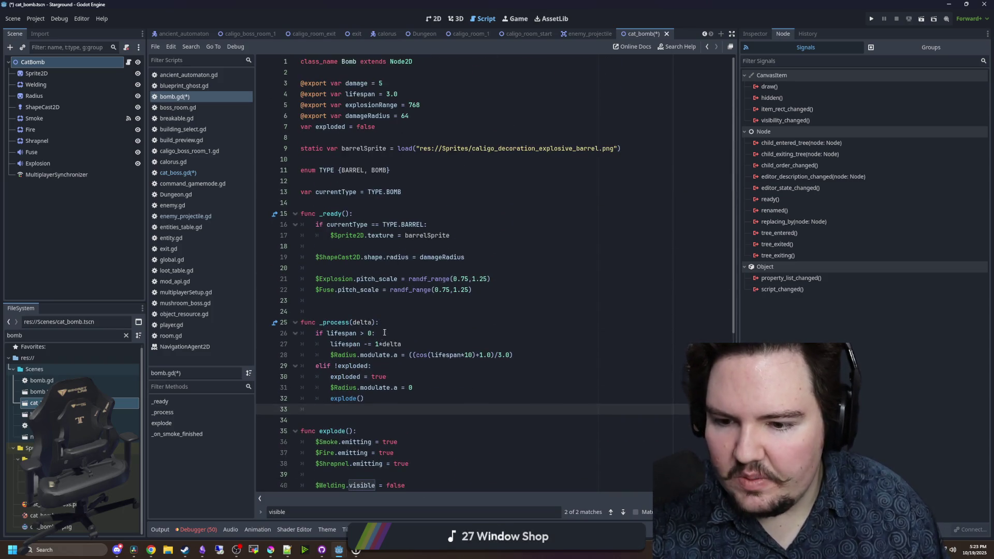
{"action": "scroll", "coordinate": [400, 324], "scroll_direction": "down", "scroll_amount": 7}
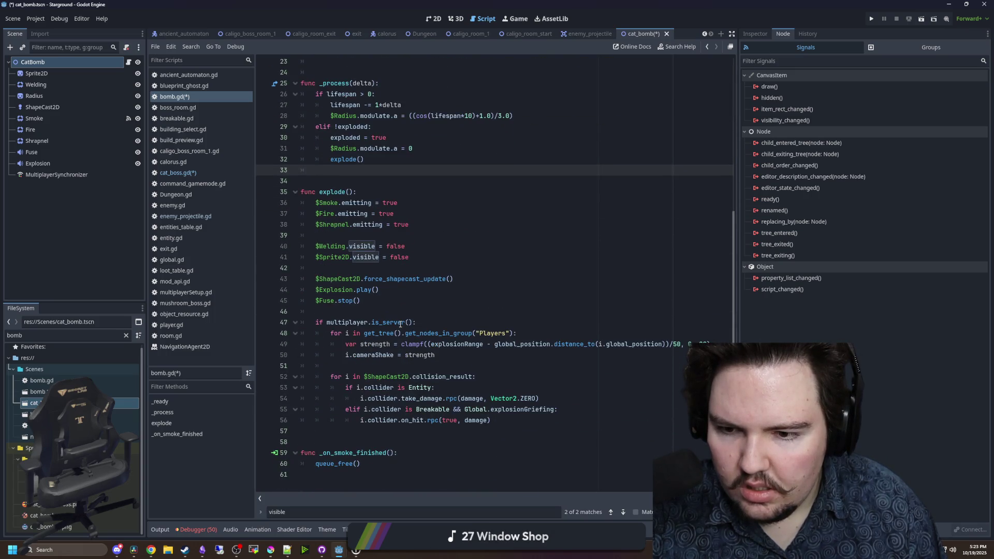
{"action": "scroll", "coordinate": [400, 324], "scroll_direction": "up", "scroll_amount": 5}
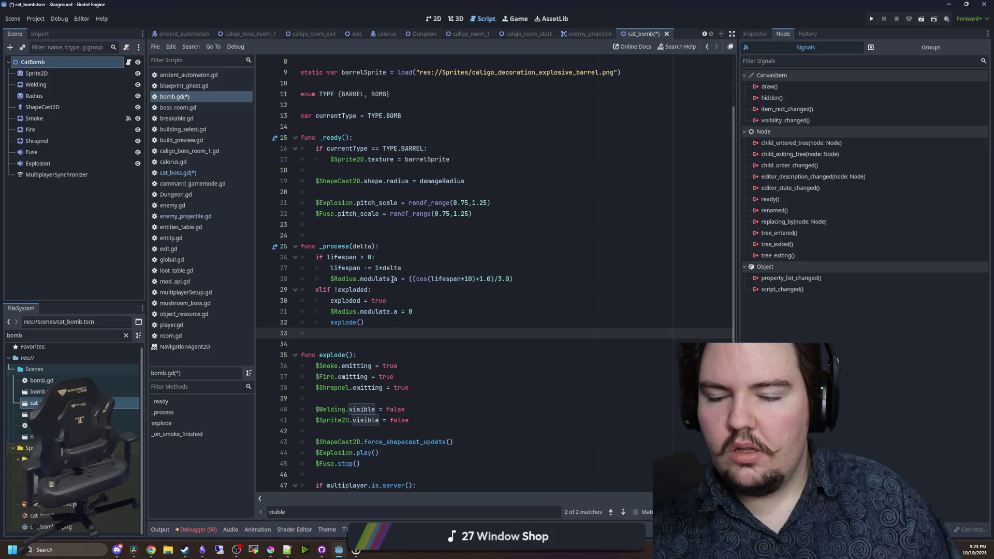
{"action": "scroll", "coordinate": [394, 279], "scroll_direction": "up", "scroll_amount": 3}
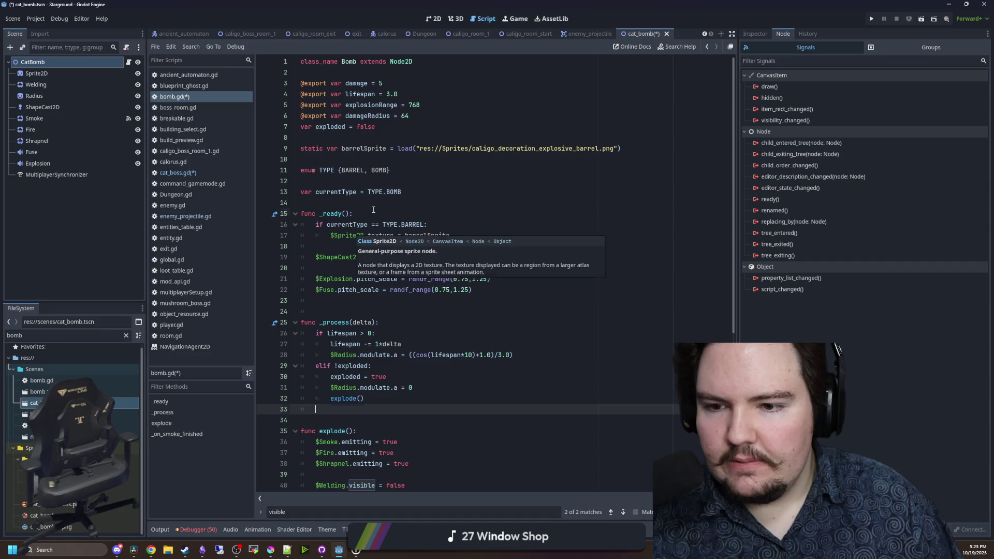
{"action": "left_click", "coordinate": [394, 203]}
- Delete the barrelSprite line and the leftover blank line from bomb.gd
{"action": "left_click", "coordinate": [362, 171]}
{"action": "key", "text": "ctrl+shift+k"}
{"action": "key", "text": "ctrl+shift+k"}
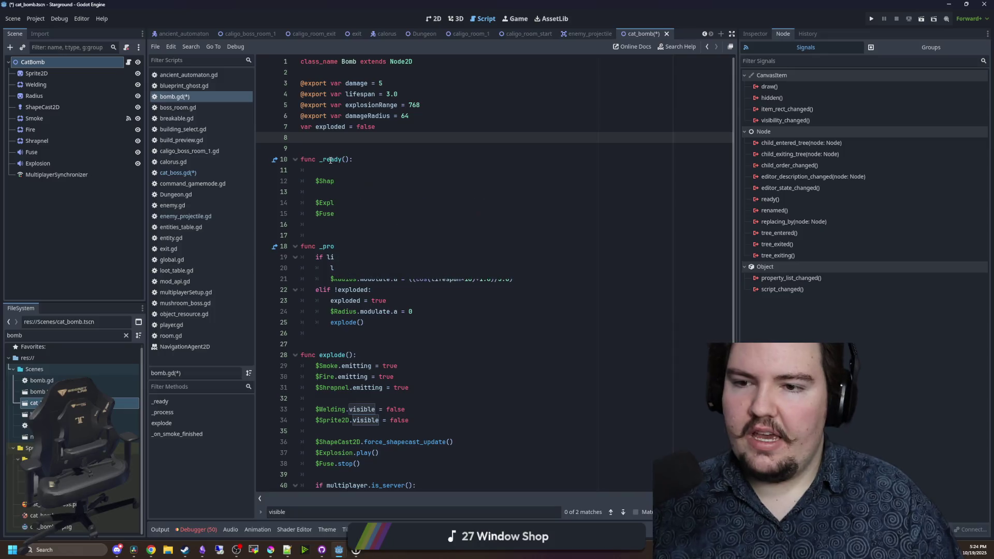
{"action": "triple_click", "coordinate": [368, 148]}
{"action": "key", "text": "ctrl+z"}
{"action": "key", "text": "ctrl+z"}
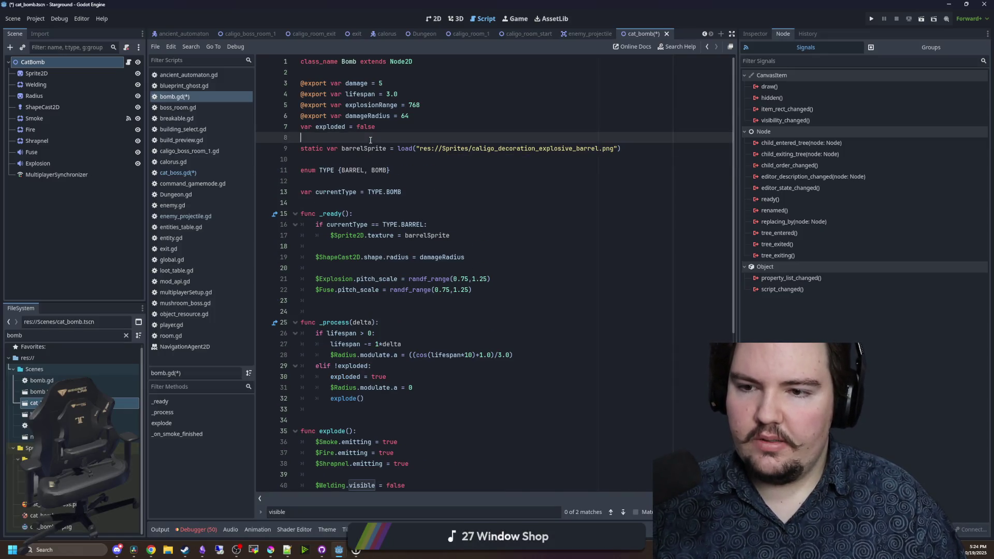
{"action": "left_click", "coordinate": [371, 154]}
{"action": "key", "text": "Down"}
{"action": "key", "text": "ctrl+shift+k"}
{"action": "key", "text": "ctrl+shift+k"}
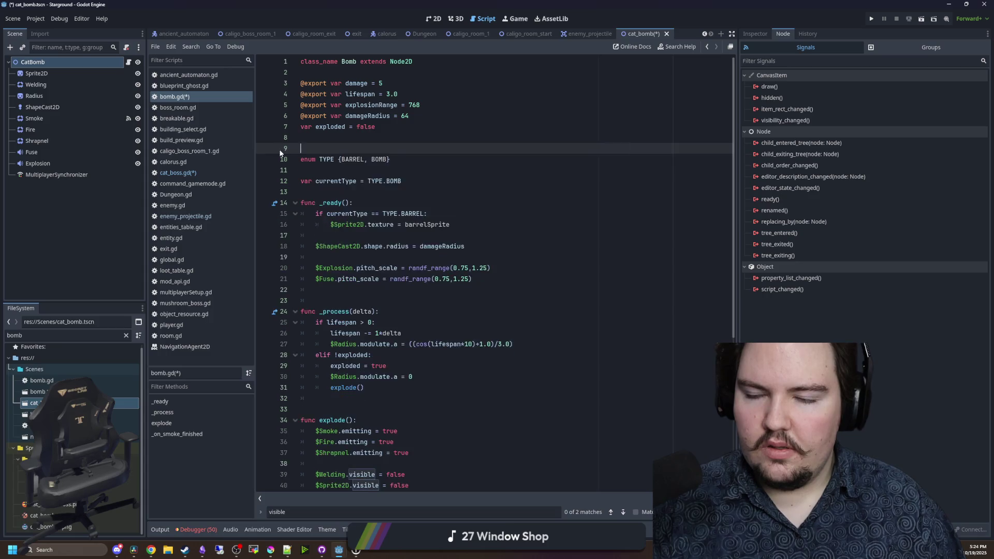
{"action": "left_click", "coordinate": [354, 159]}
{"action": "key", "text": "BackSpace"}
- Change enum TYPE to {X, Y, PLUS} and default currentType to TYPE.X
{"action": "type", "text": "X, Y, "}
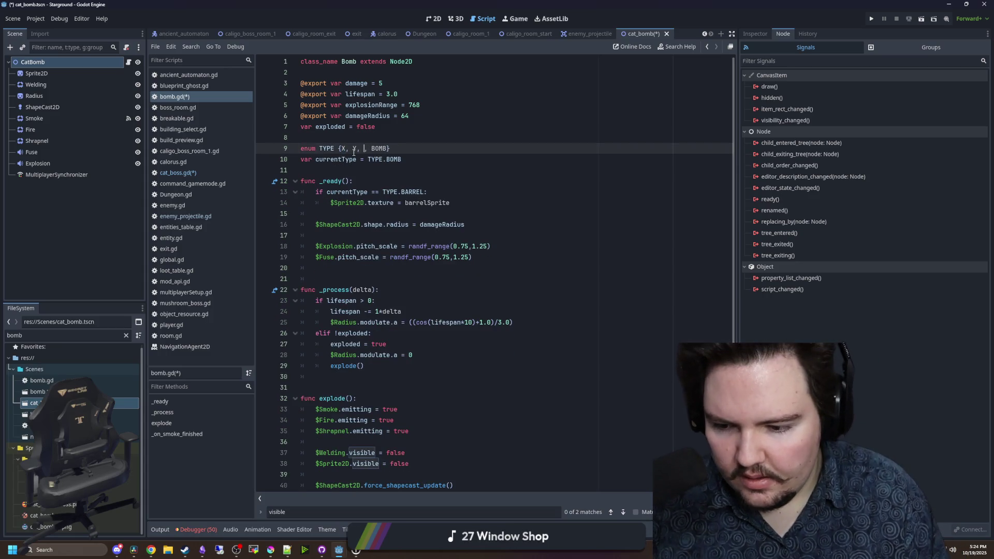
{"action": "type", "text": "+"}
{"action": "double_click", "coordinate": [391, 149]}
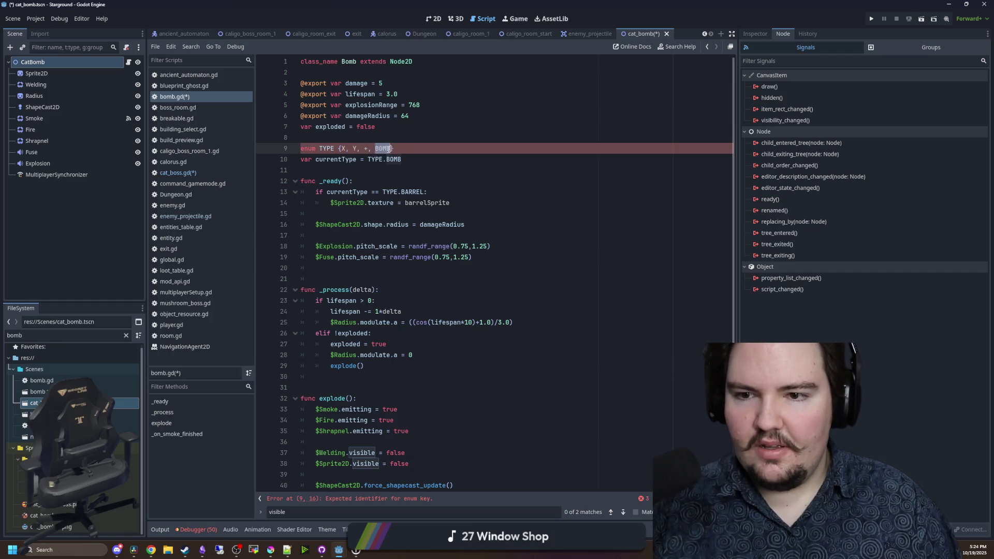
{"action": "key", "text": "BackSpace"}
{"action": "key", "text": "BackSpace"}
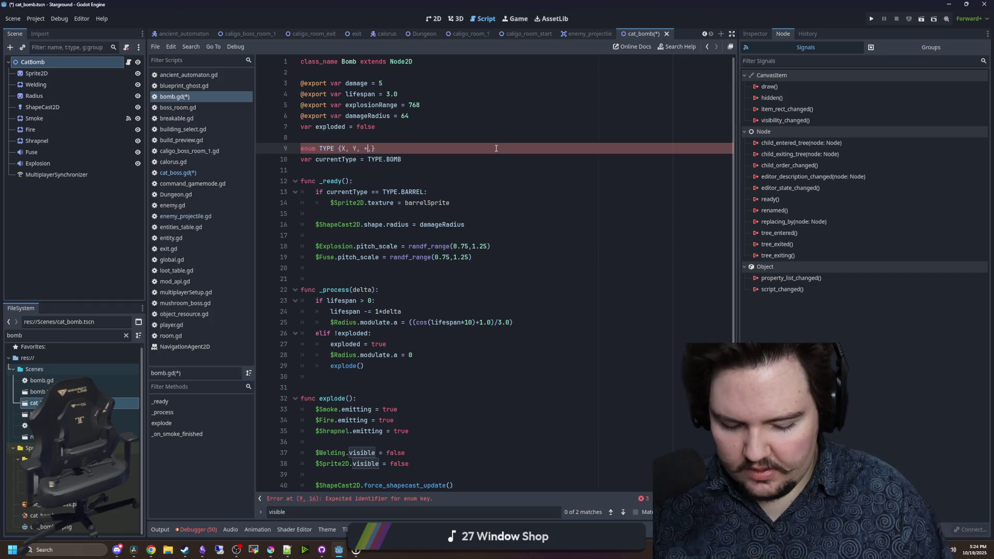
{"action": "key", "text": "BackSpace"}
{"action": "type", "text": "PLUS"}
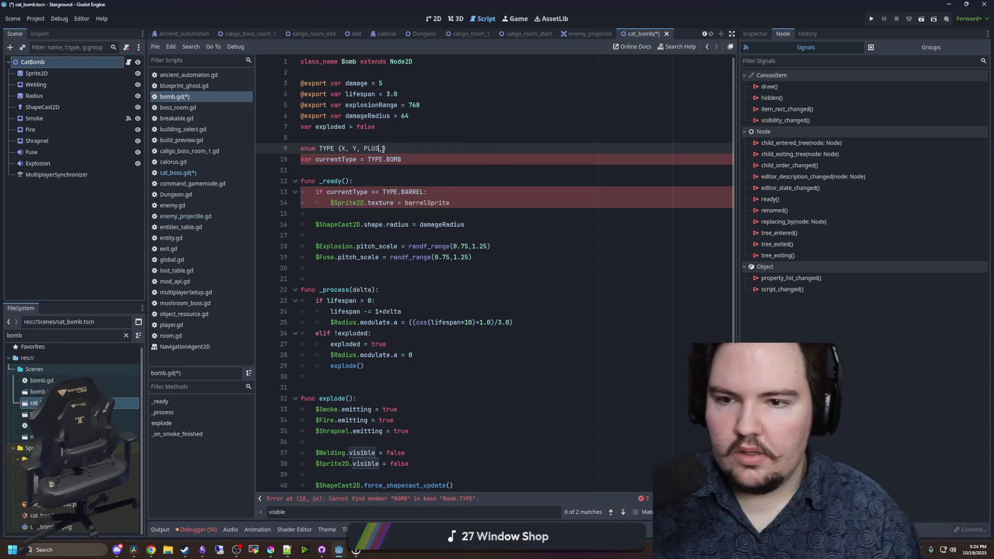
{"action": "key", "text": "BackSpace"}
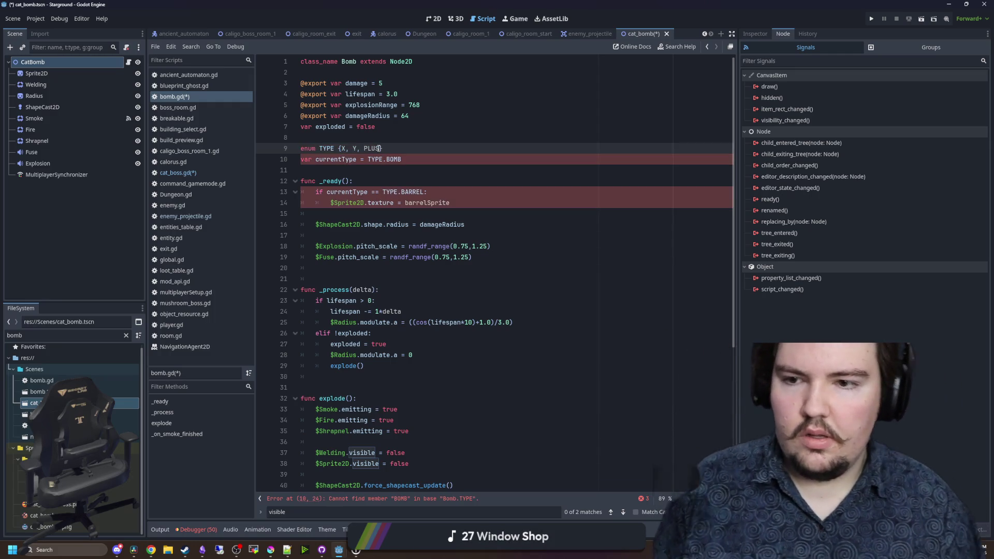
{"action": "left_click", "coordinate": [391, 161]}
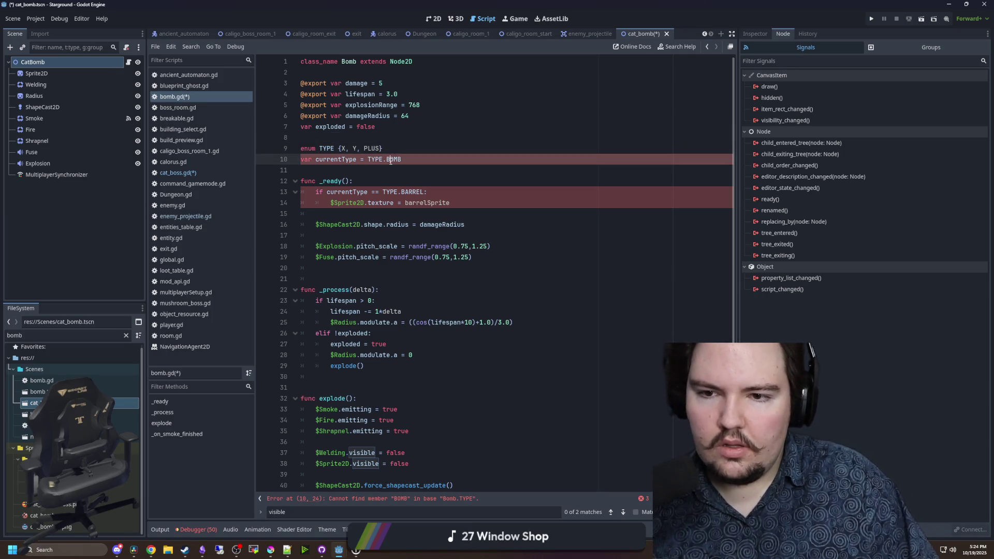
{"action": "double_click", "coordinate": [391, 160]}
{"action": "type", "text": "X"}
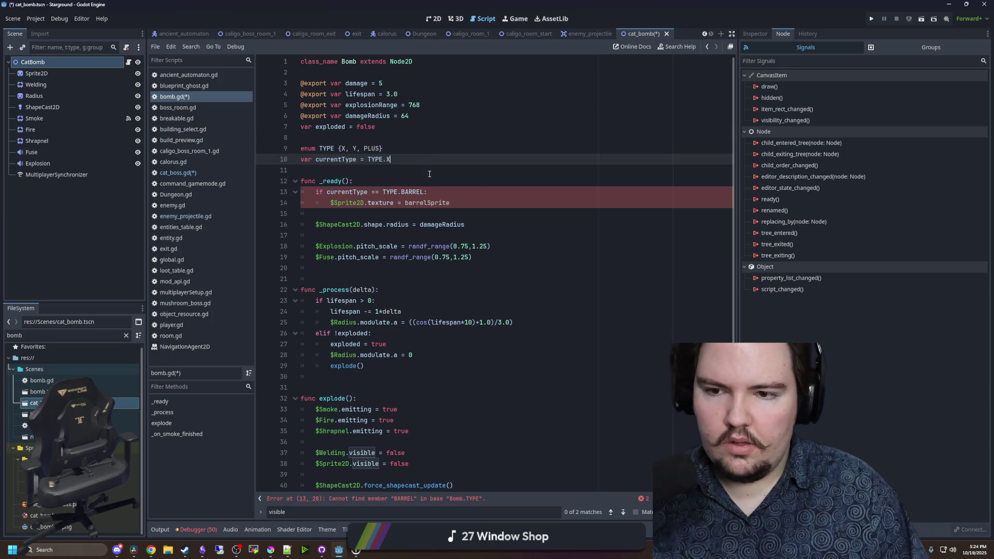
{"action": "left_click", "coordinate": [429, 179]}
{"action": "left_click", "coordinate": [68, 73]}
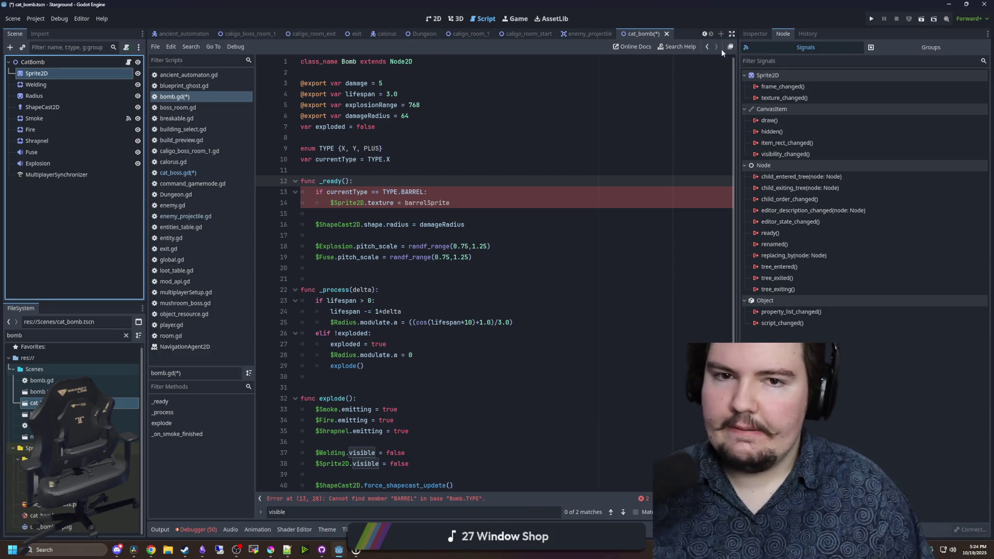
- Delete the Radius and Welding nodes from the cat bomb scene
{"action": "left_click", "coordinate": [433, 19]}
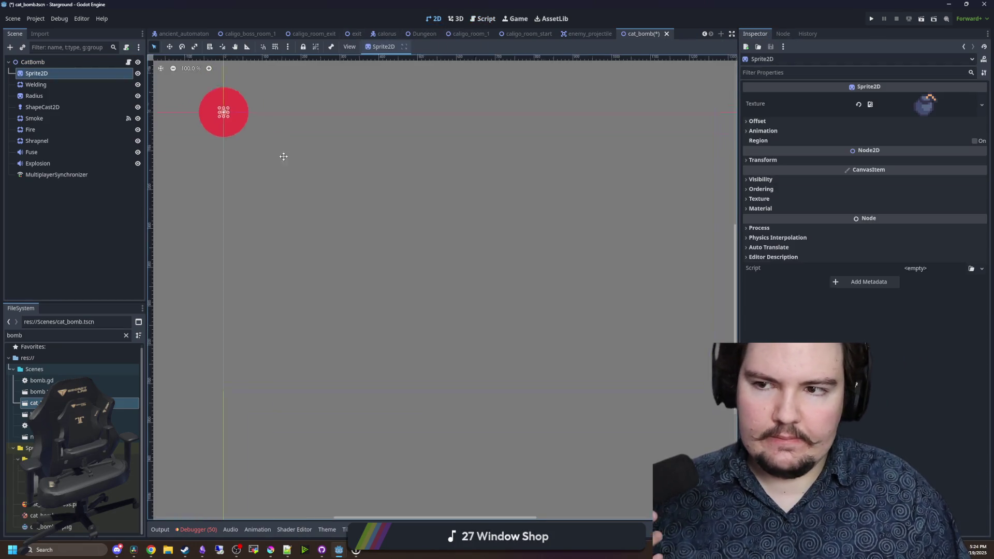
{"action": "key", "text": "f"}
{"action": "left_click", "coordinate": [48, 96]}
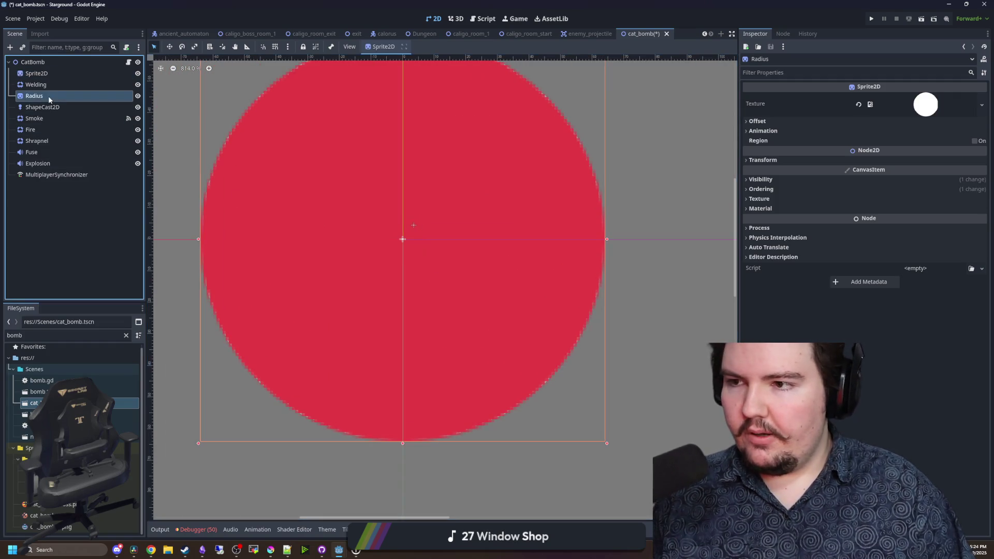
{"action": "key", "text": "Delete"}
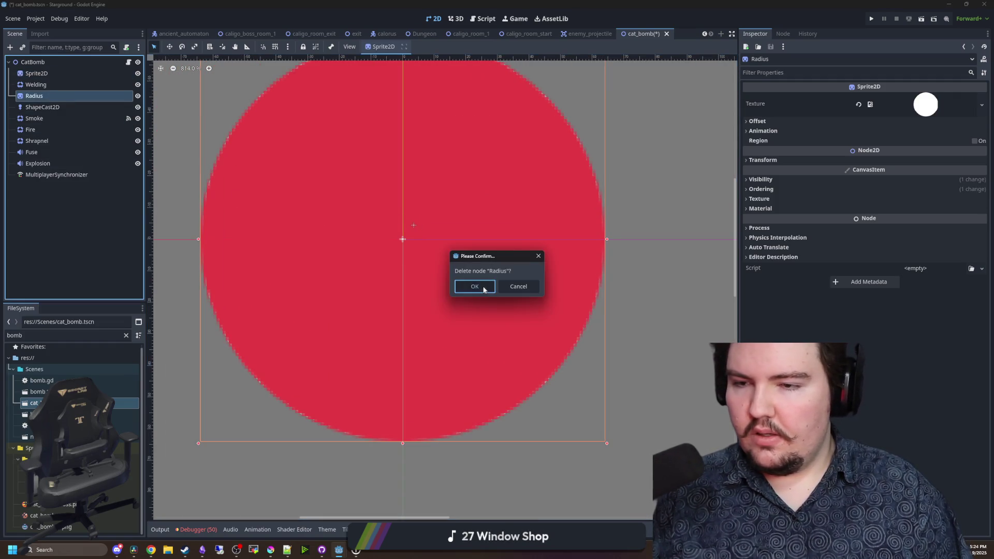
{"action": "left_click", "coordinate": [483, 289]}
{"action": "key", "text": "Up"}
{"action": "key", "text": "Delete"}
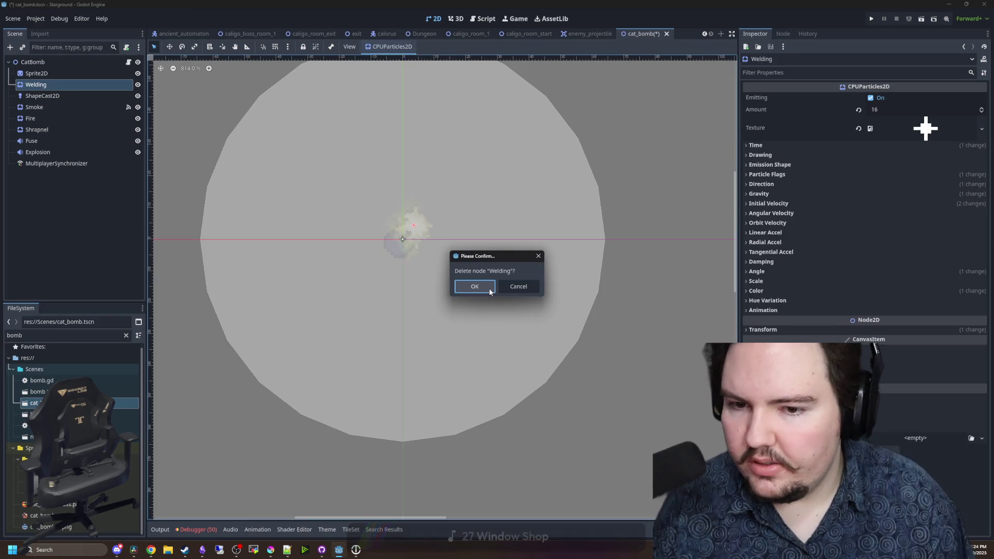
{"action": "left_click", "coordinate": [489, 292]}
- Inspect the Smoke and Fire nodes and recentre the bomb in the view
{"action": "left_click", "coordinate": [34, 96]}
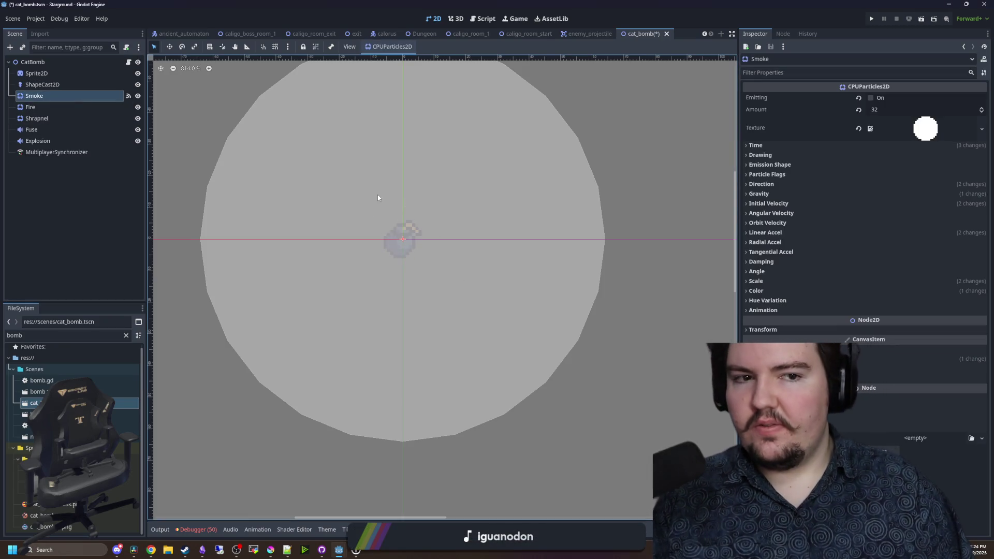
{"action": "left_click", "coordinate": [30, 108]}
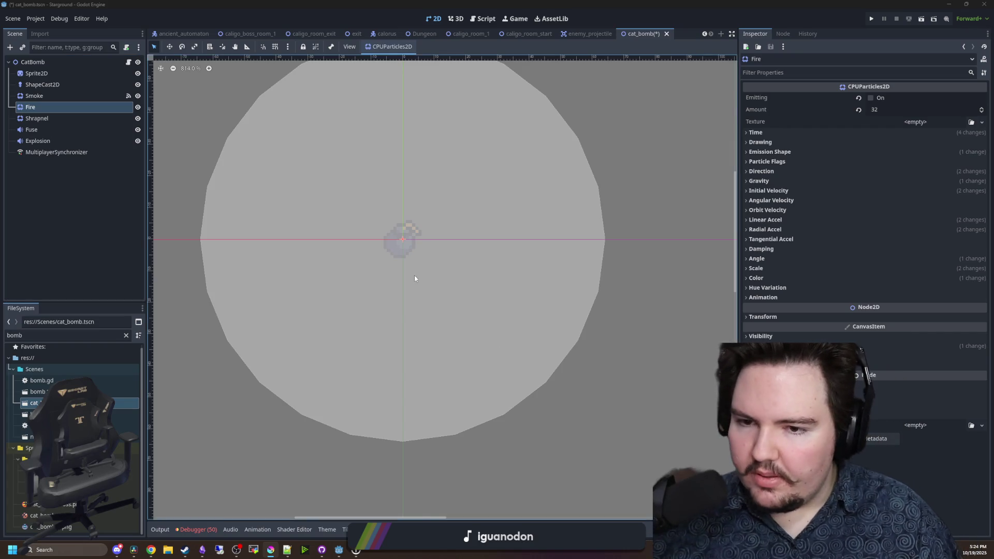
{"action": "scroll", "coordinate": [414, 275], "scroll_direction": "left", "scroll_amount": 1}
{"action": "left_click_drag", "start_coordinate": [346, 244], "coordinate": [316, 218]}
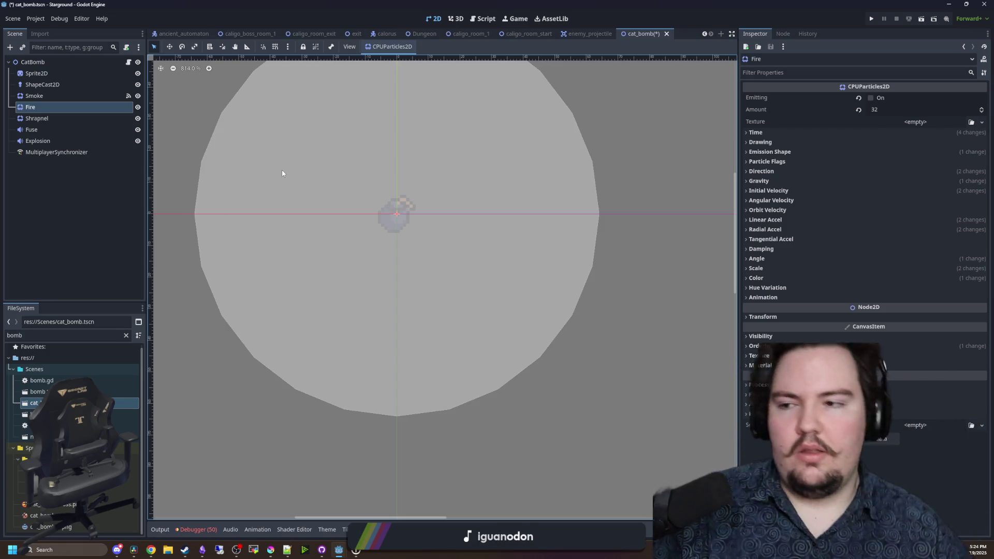
- Delete the Shrapnel, Smoke and Fuse nodes, confirming each removal
{"action": "left_click", "coordinate": [37, 119]}
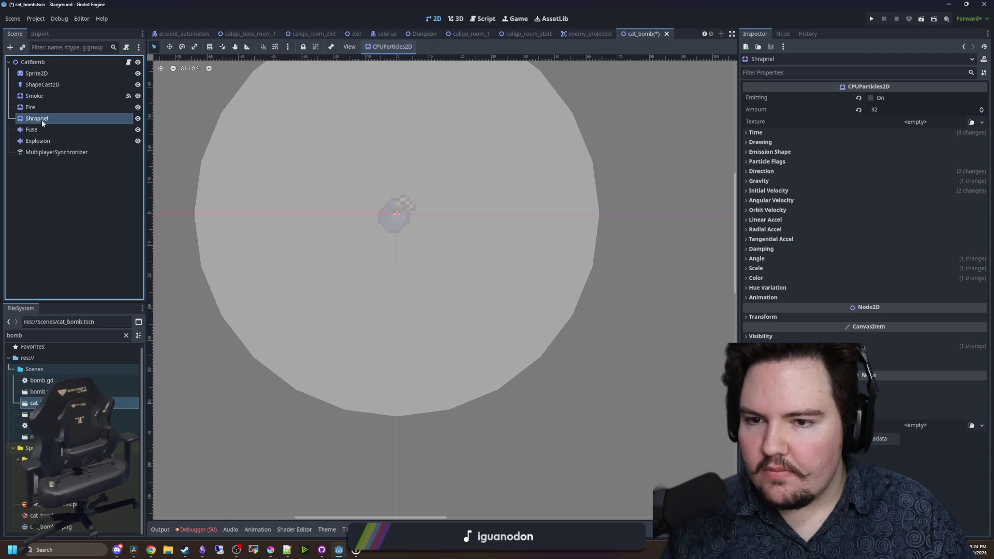
{"action": "key", "text": "Delete"}
{"action": "key", "text": "Return"}
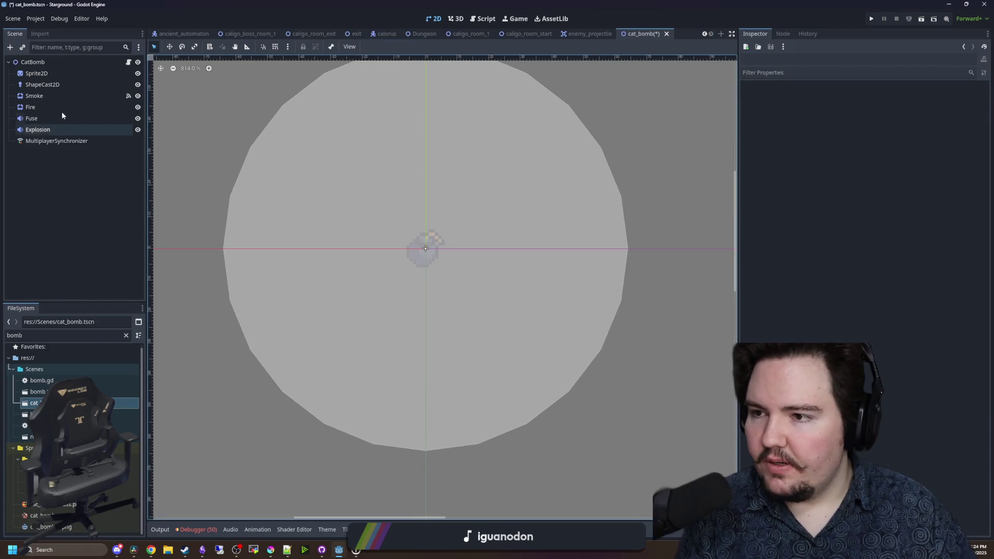
{"action": "left_click", "coordinate": [47, 95]}
{"action": "key", "text": "Delete"}
{"action": "key", "text": "Return"}
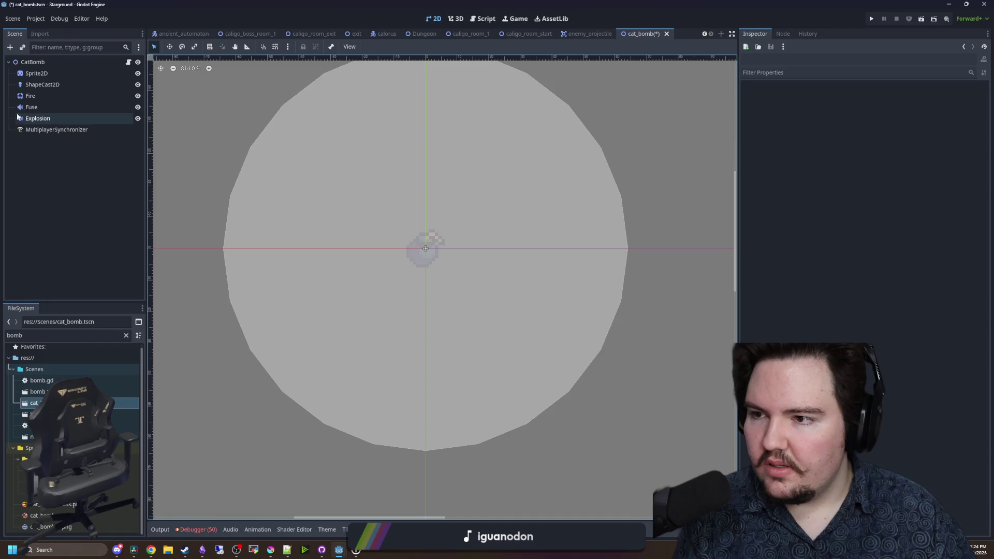
{"action": "key", "text": "Up"}
{"action": "key", "text": "Delete"}
{"action": "key", "text": "Return"}
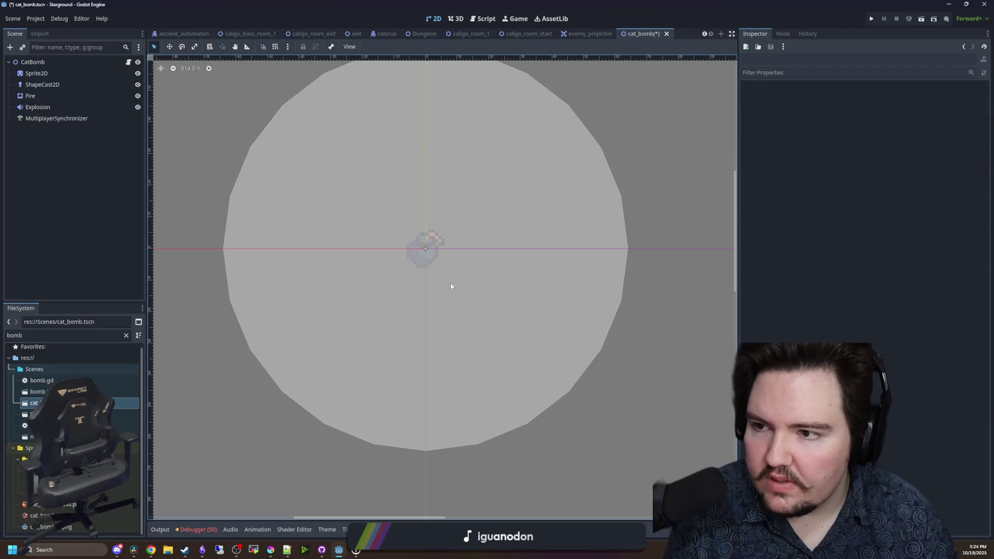
{"action": "left_click", "coordinate": [782, 34]}
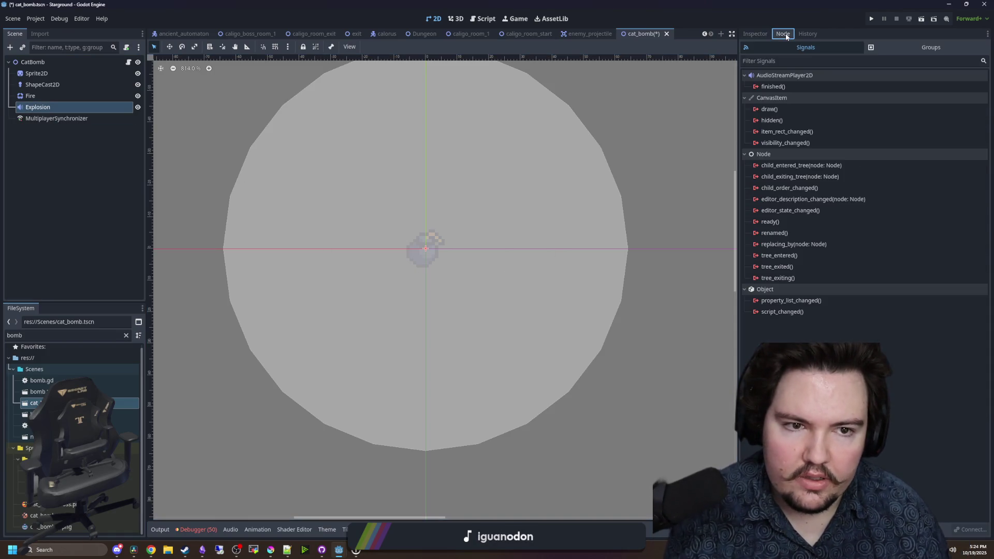
- Look over the MultiplayerSynchronizer and ShapeCast2D nodes, then select Sprite2D
{"action": "left_click", "coordinate": [755, 34]}
{"action": "left_click", "coordinate": [61, 117]}
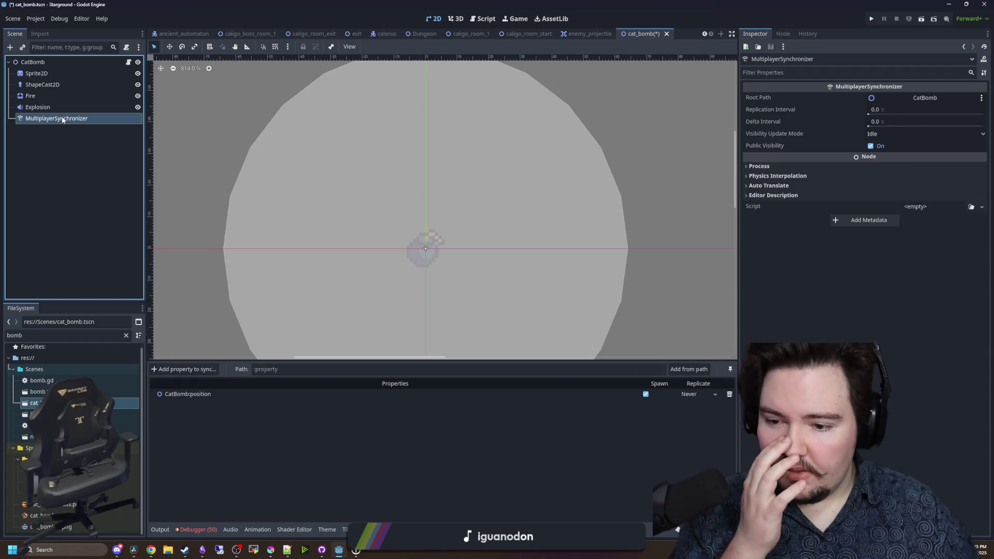
{"action": "left_click", "coordinate": [50, 86]}
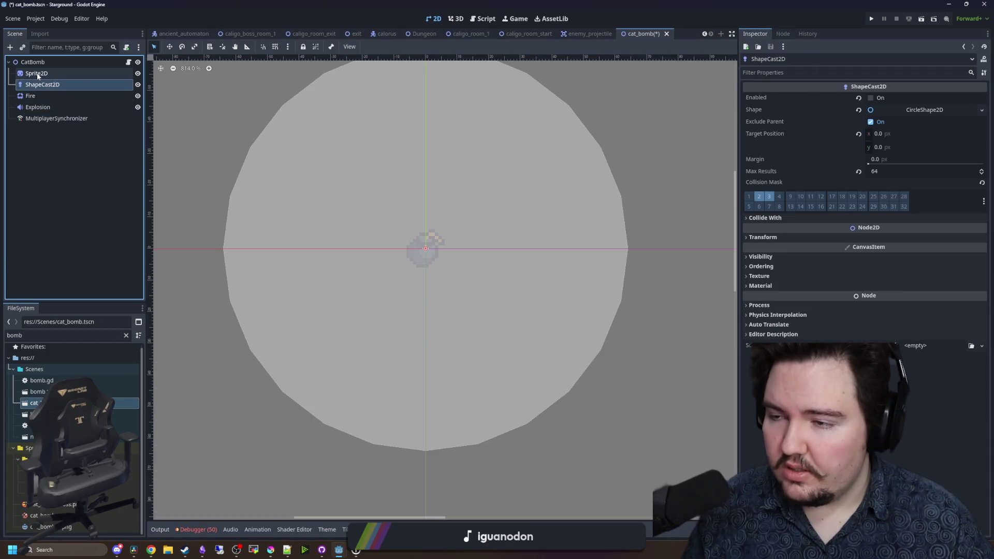
{"action": "left_click", "coordinate": [37, 75]}
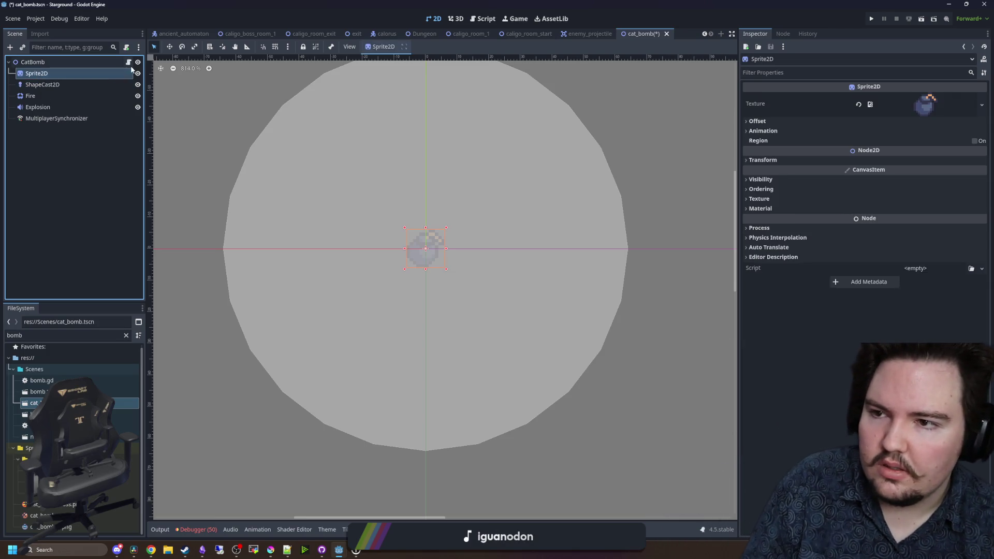
- Quick-load cat_bomb_x.png as the Sprite2D texture and save the cat bomb scene
{"action": "left_click", "coordinate": [981, 105]}
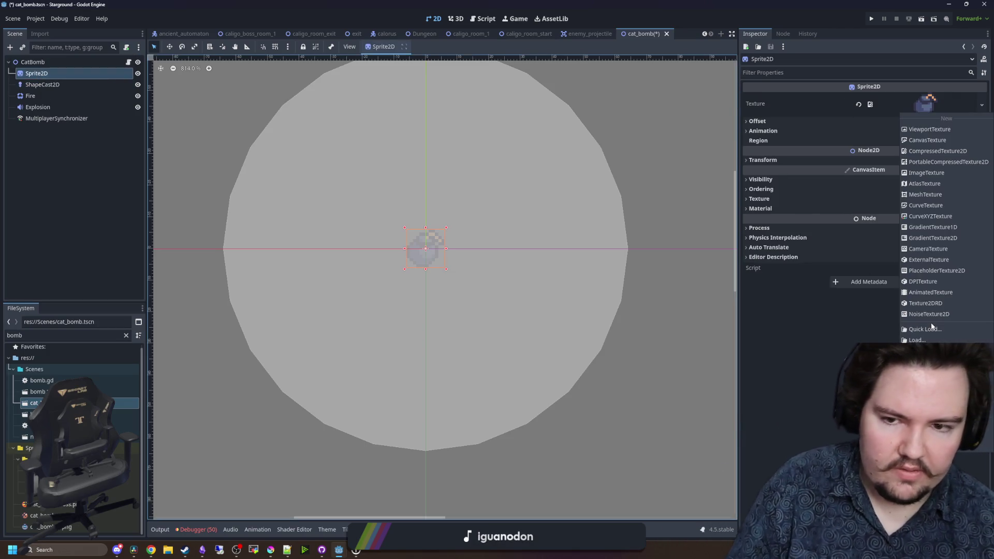
{"action": "left_click", "coordinate": [915, 330]}
{"action": "type", "text": "CAT_BOM"}
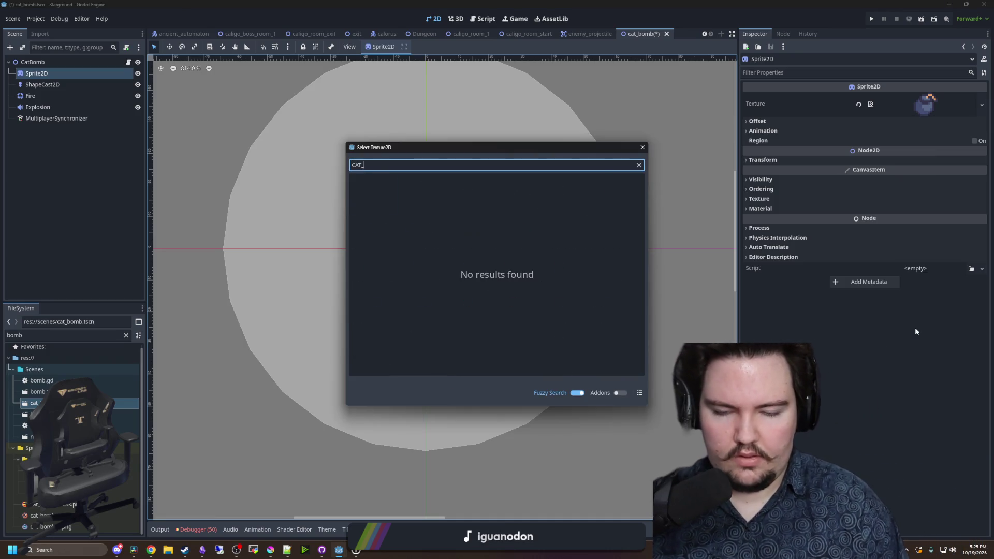
{"action": "key", "text": "BackSpace"}
{"action": "key", "text": "BackSpace"}
{"action": "key", "text": "BackSpace"}
{"action": "type", "text": "cat"}
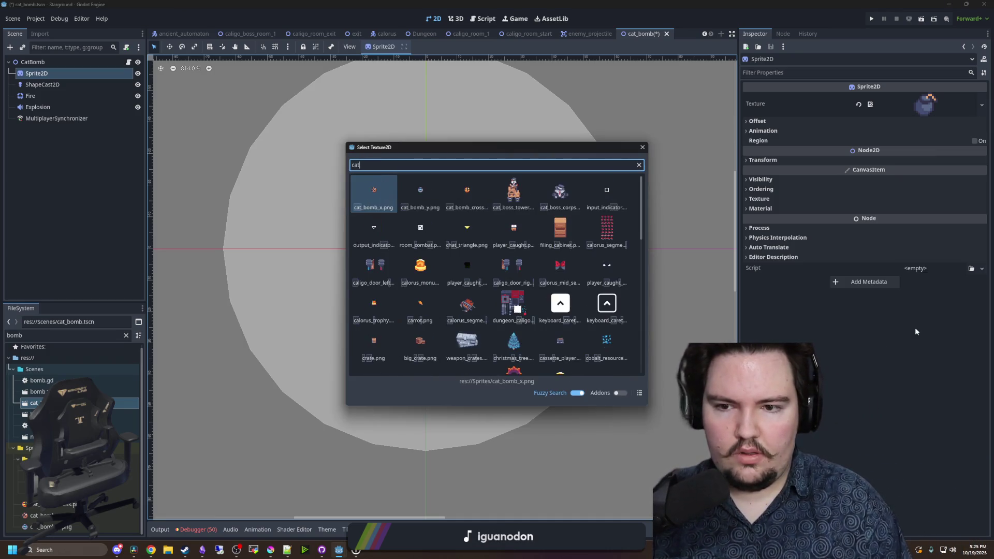
{"action": "key", "text": "Return"}
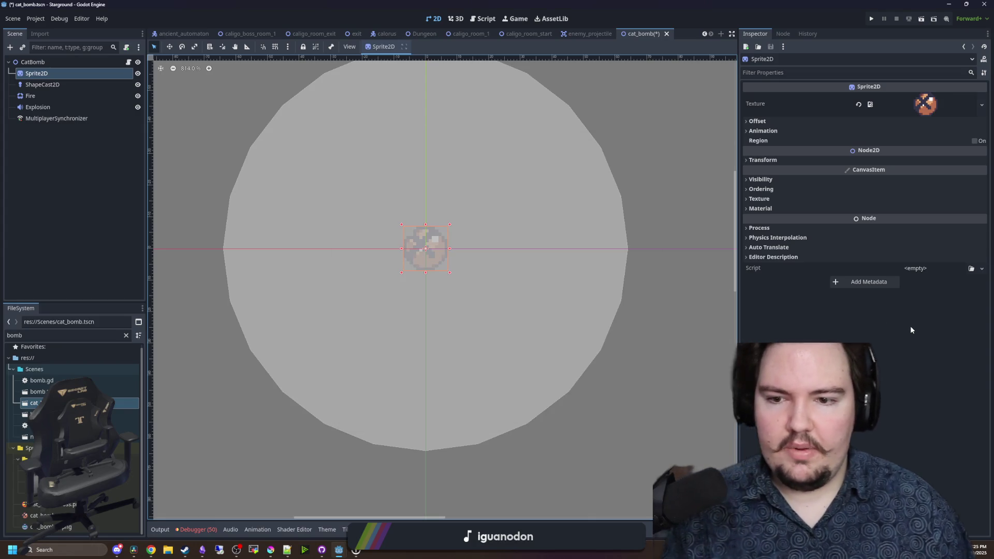
{"action": "scroll", "coordinate": [474, 266], "scroll_direction": "up", "scroll_amount": 2}
{"action": "key", "text": "ctrl+s"}
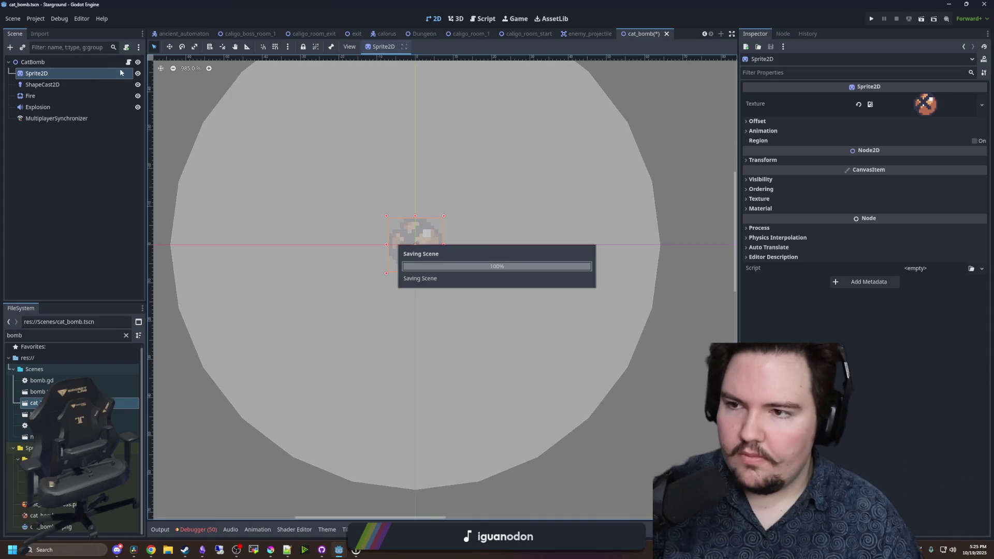
{"action": "left_click", "coordinate": [128, 64]}
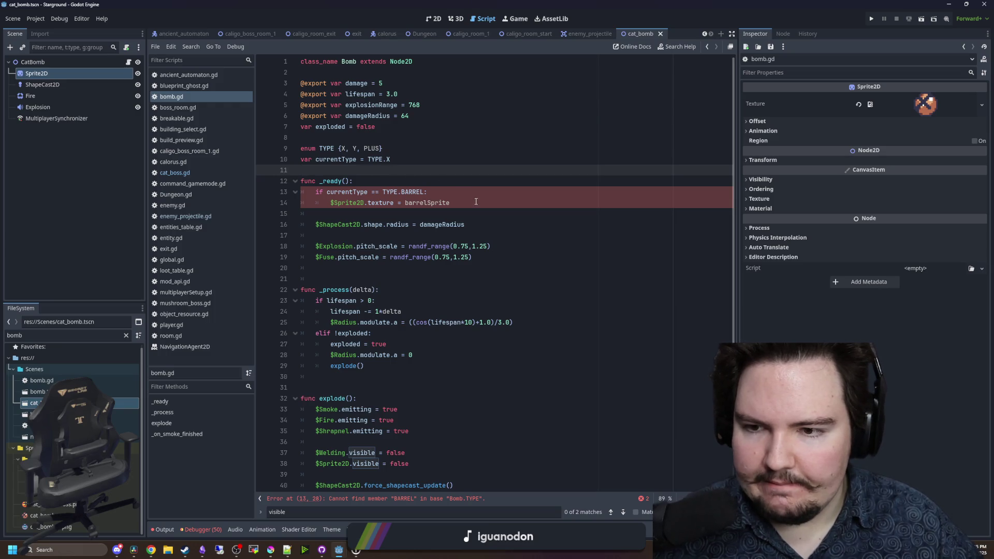
- Replace the barrel texture check in _ready with a types = [X,Y,PLUS] line and match(currentType)
{"action": "mouse_move", "coordinate": [450, 203]}
{"action": "left_mouse_down"}
{"action": "mouse_move", "coordinate": [302, 182]}
{"action": "mouse_move", "coordinate": [451, 203]}
{"action": "left_mouse_up"}
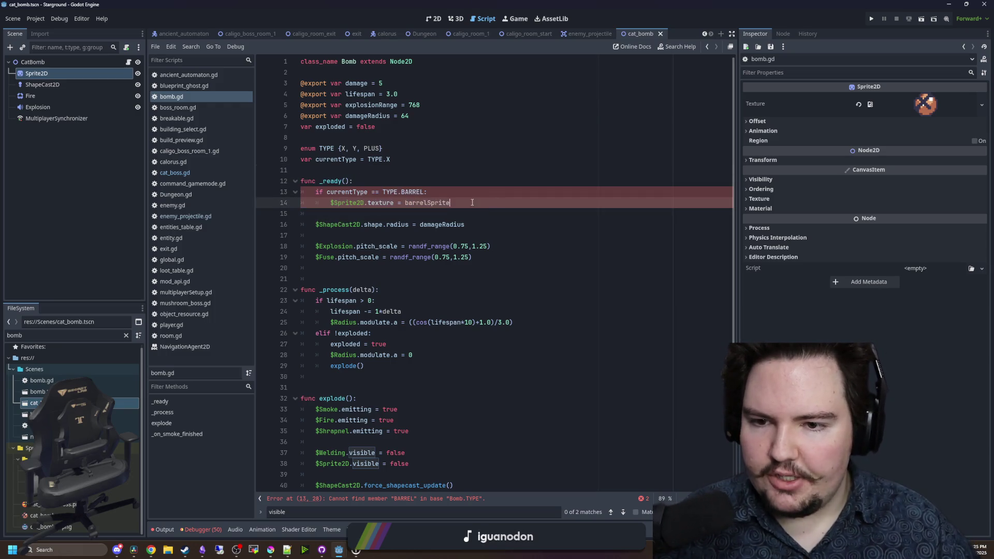
{"action": "key", "text": "BackSpace"}
{"action": "type", "text": "match"}
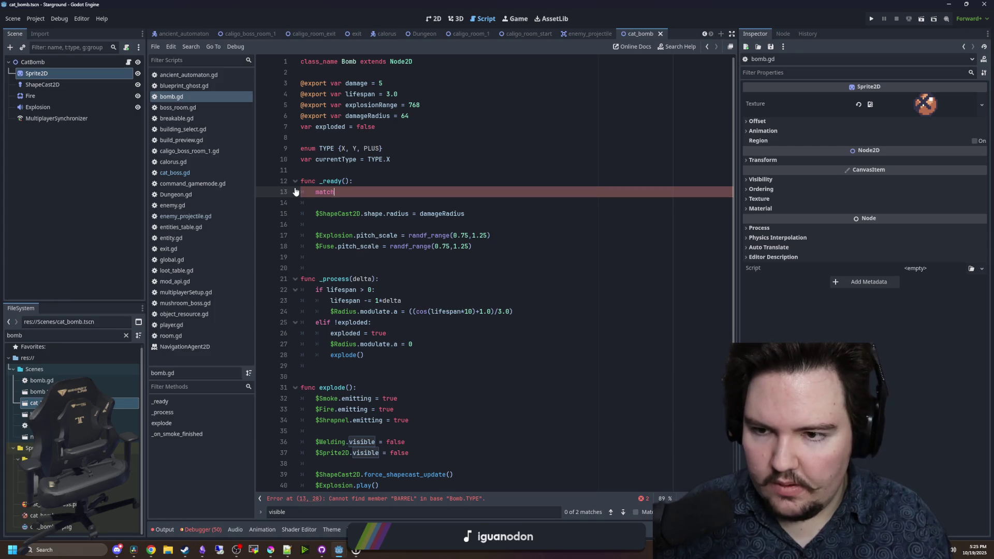
{"action": "type", "text": "(currentType"}
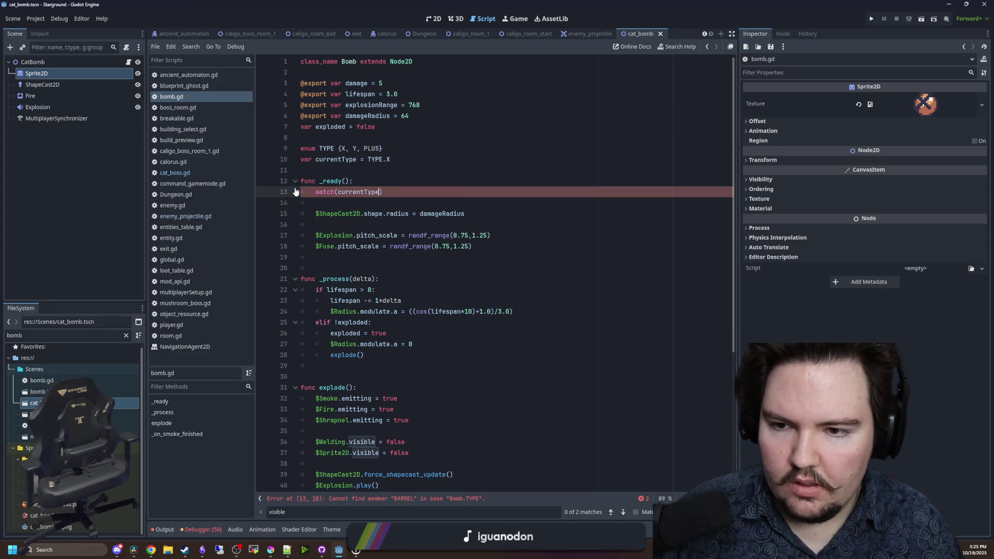
{"action": "left_click_drag", "start_coordinate": [385, 193], "coordinate": [315, 192]}
{"action": "left_click", "coordinate": [382, 183]}
{"action": "key", "text": "Return"}
{"action": "key", "text": "Return"}
{"action": "key", "text": "Up"}
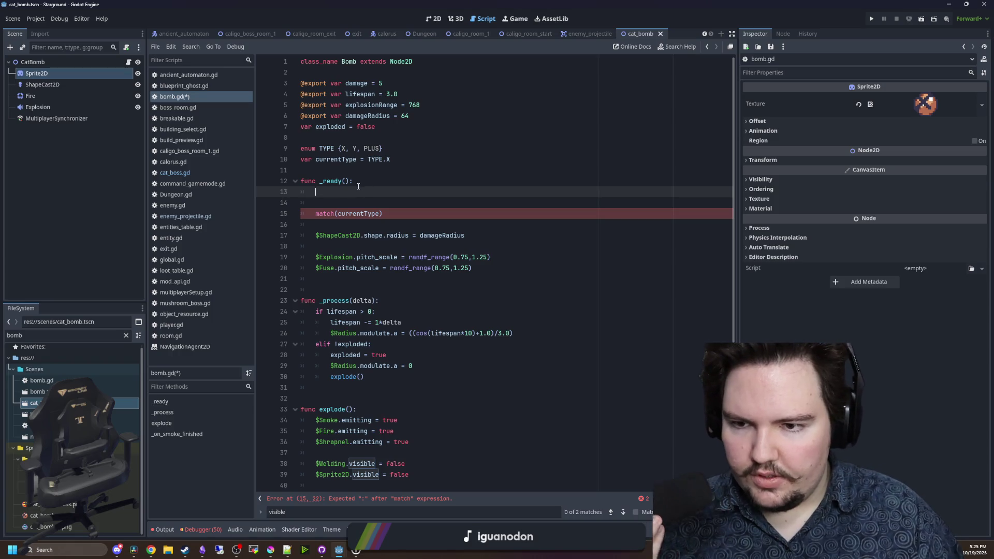
{"action": "type", "text": "types = "}
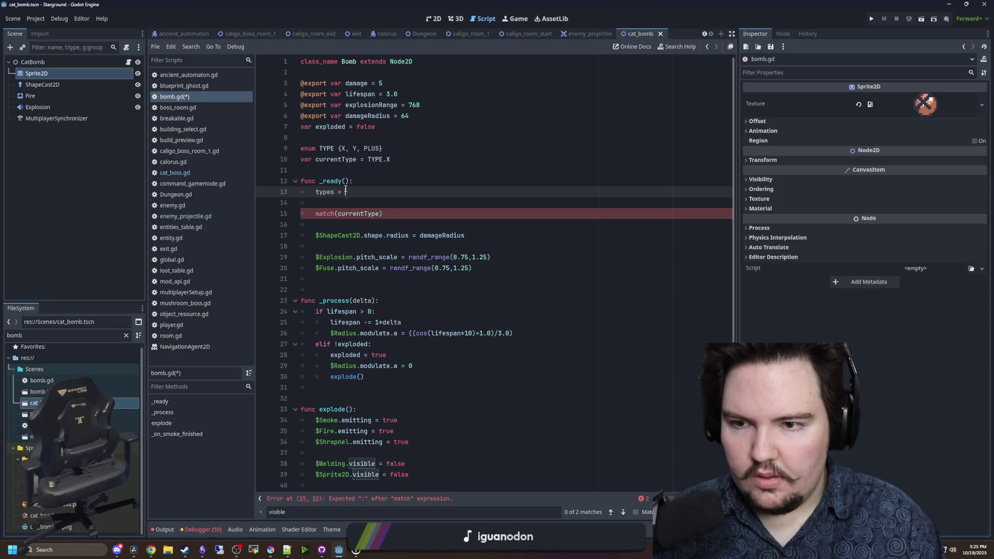
{"action": "type", "text": "TYPE.pick"}
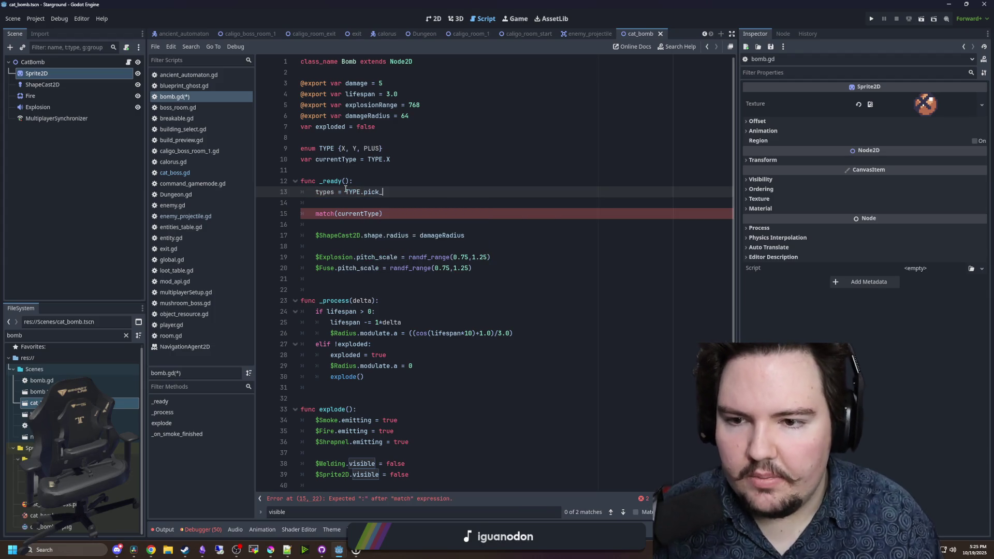
{"action": "type", "text": "_rand"}
{"action": "key", "text": "Return"}
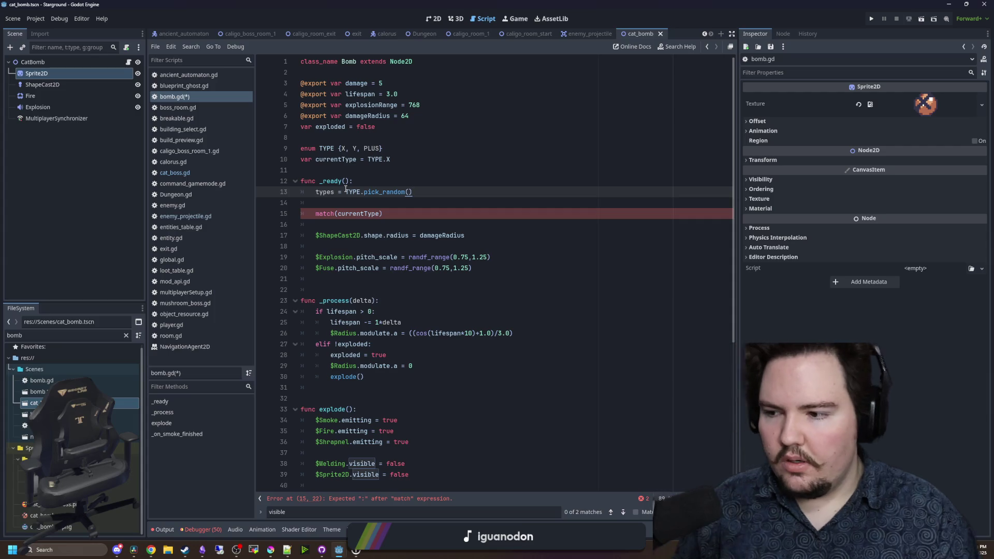
{"action": "left_click_drag", "start_coordinate": [419, 192], "coordinate": [342, 193]}
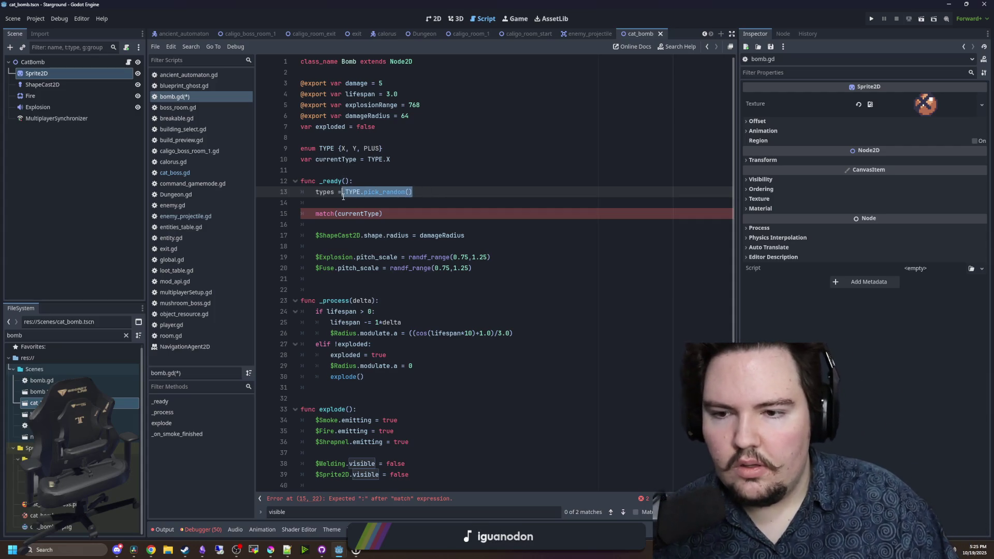
{"action": "type", "text": "["}
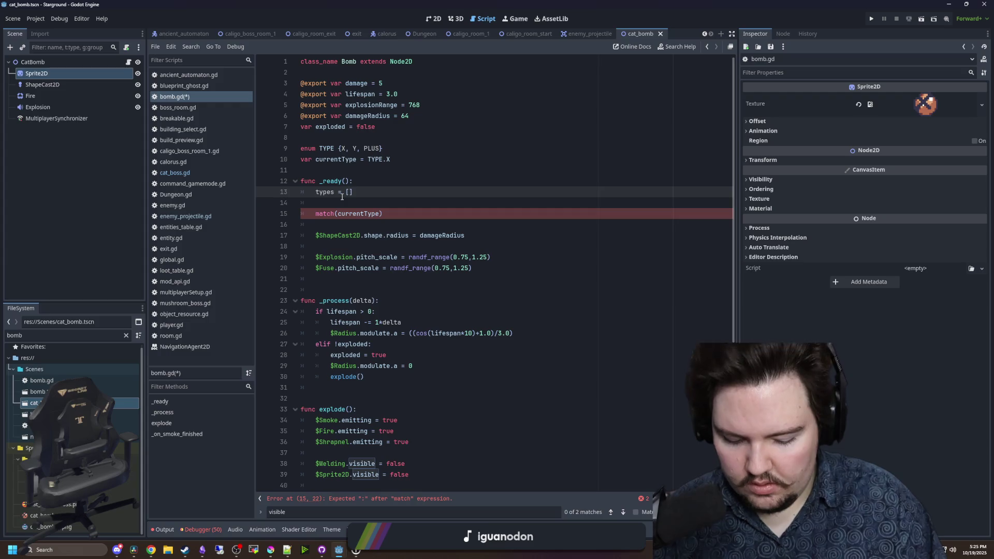
{"action": "type", "text": "X,Y,PLUS"}
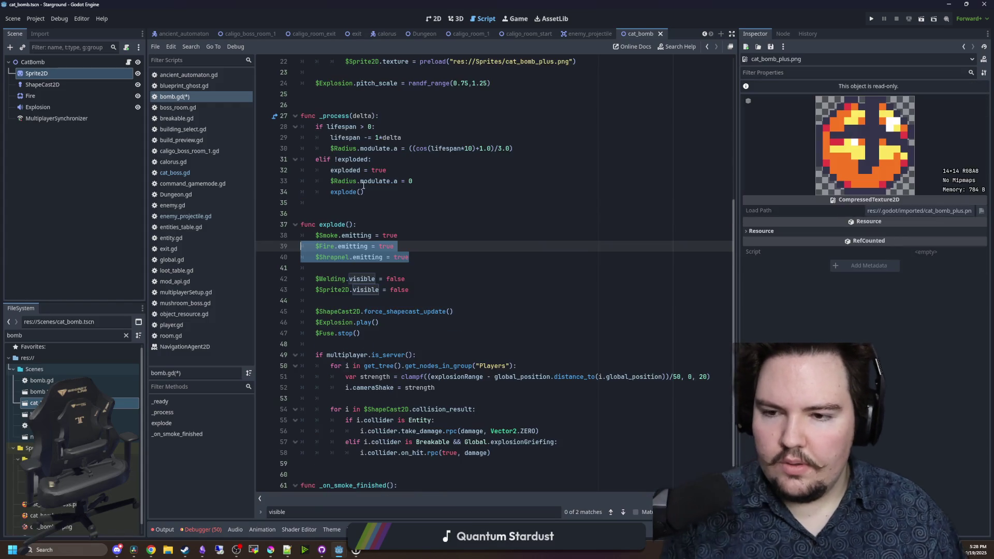
- Delete the Shrapnel, Smoke, Welding and $Fuse.stop() lines from explode()
{"action": "left_click_drag", "start_coordinate": [315, 267], "coordinate": [318, 254]}
{"action": "key", "text": "BackSpace"}
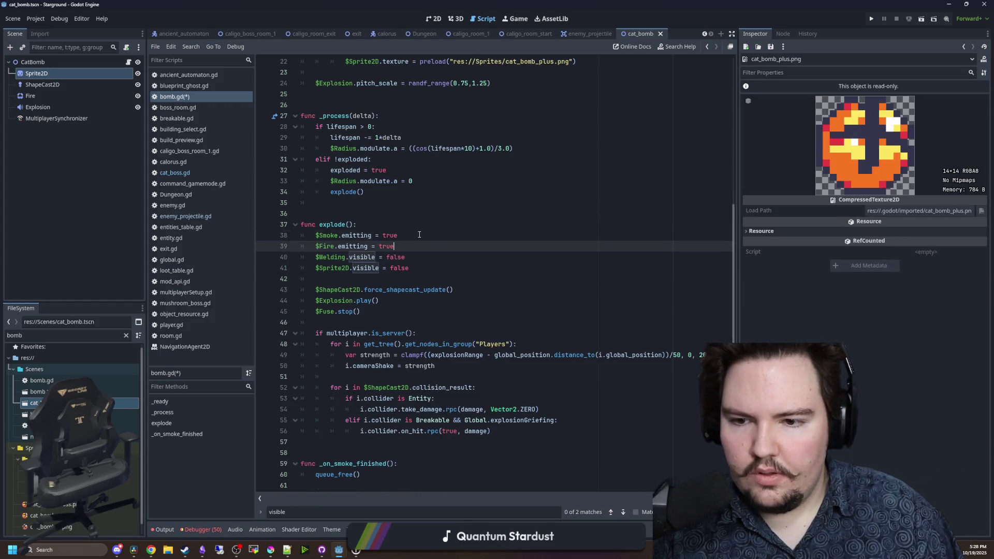
{"action": "left_click_drag", "start_coordinate": [397, 235], "coordinate": [300, 235]}
{"action": "key", "text": "BackSpace"}
{"action": "left_click_drag", "start_coordinate": [405, 257], "coordinate": [300, 262]}
{"action": "key", "text": "BackSpace"}
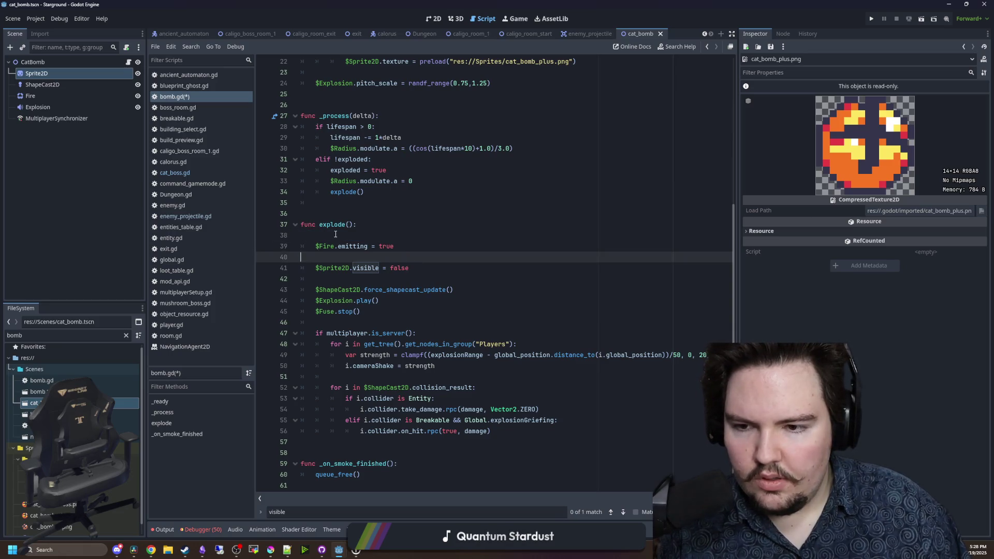
{"action": "key", "text": "Up"}
{"action": "key", "text": "Up"}
{"action": "key", "text": "BackSpace"}
{"action": "left_click", "coordinate": [359, 272]}
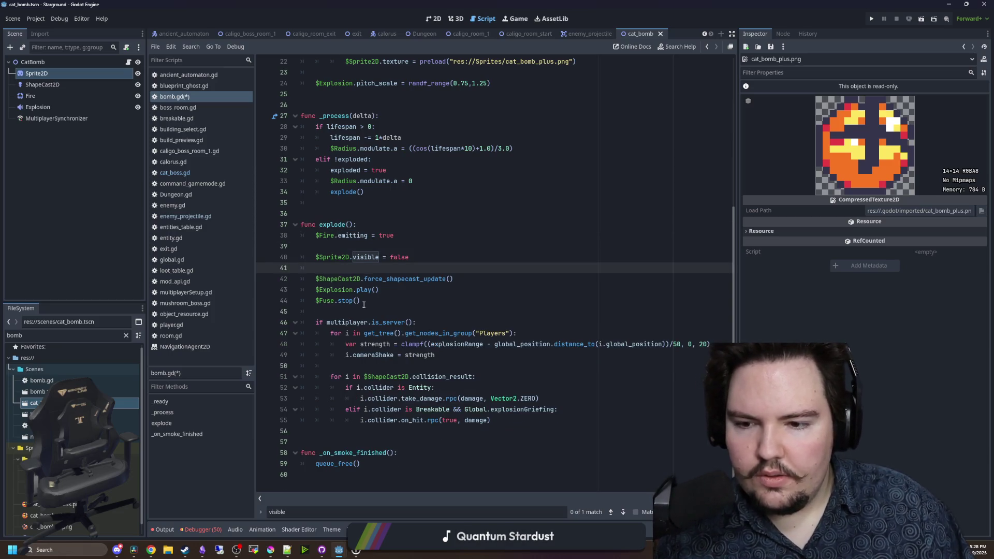
{"action": "left_click_drag", "start_coordinate": [361, 301], "coordinate": [302, 301]}
{"action": "key", "text": "BackSpace"}
{"action": "key", "text": "BackSpace"}
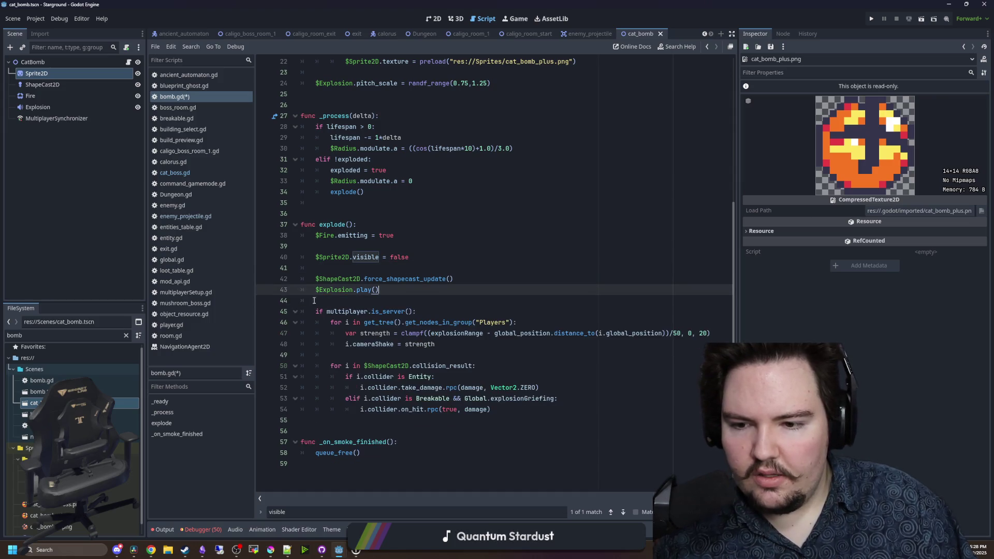
{"action": "key", "text": "Down"}
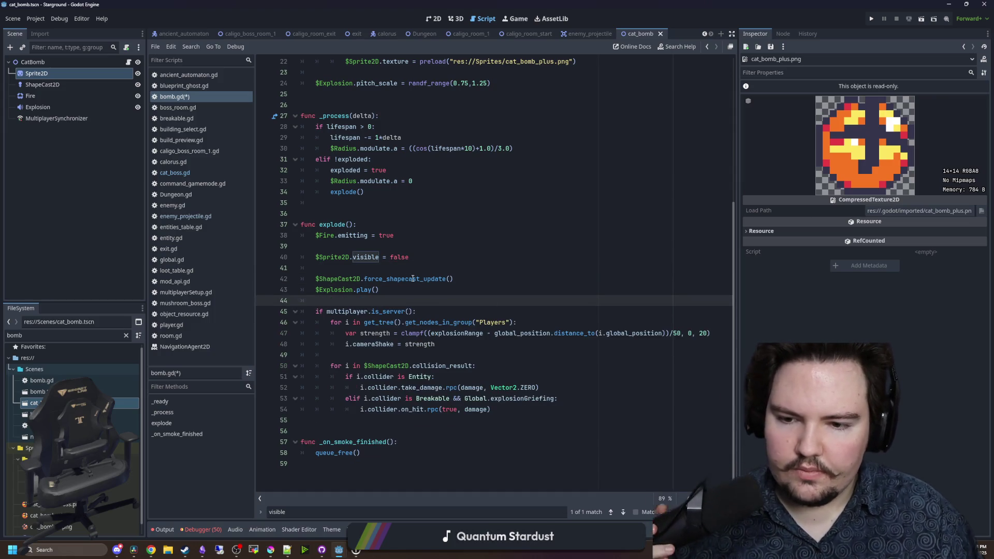
{"action": "key", "text": "Up"}
{"action": "key", "text": "Up"}
{"action": "key", "text": "Up"}
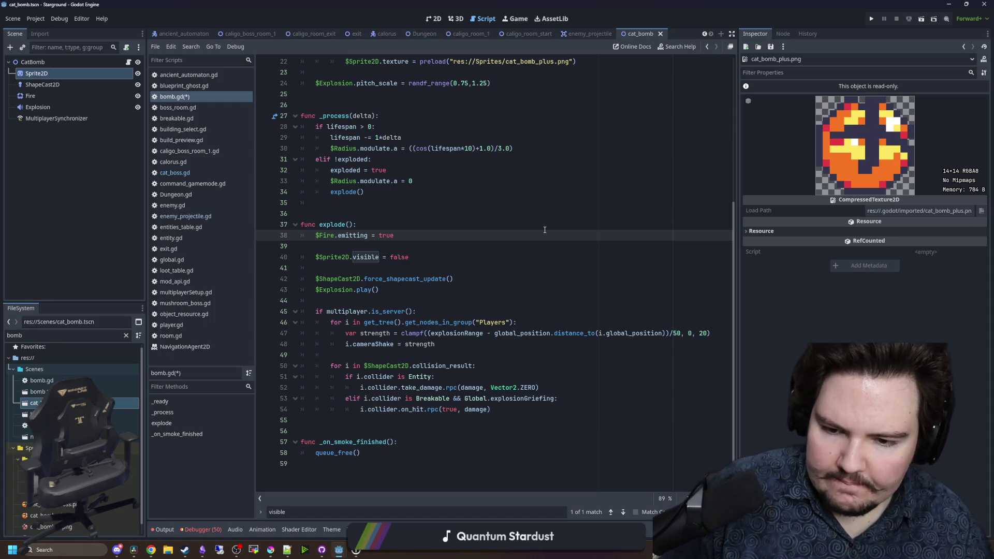
- Remove the _on_smoke_finished function and the $Sprite2D.visible line, then save
{"action": "left_click_drag", "start_coordinate": [509, 424], "coordinate": [364, 365]}
{"action": "left_click", "coordinate": [365, 365]}
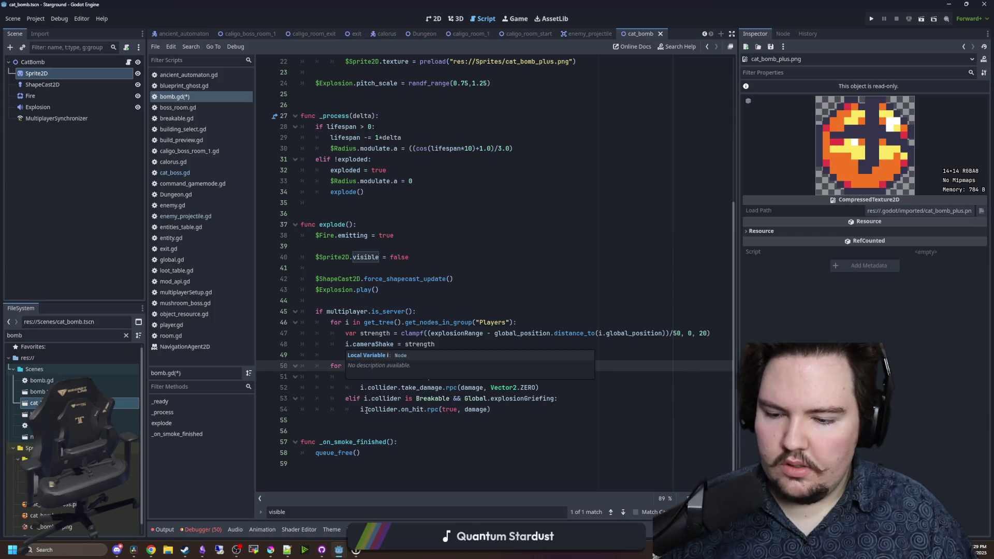
{"action": "left_click", "coordinate": [390, 464]}
{"action": "left_click_drag", "start_coordinate": [389, 463], "coordinate": [300, 442]}
{"action": "key", "text": "BackSpace"}
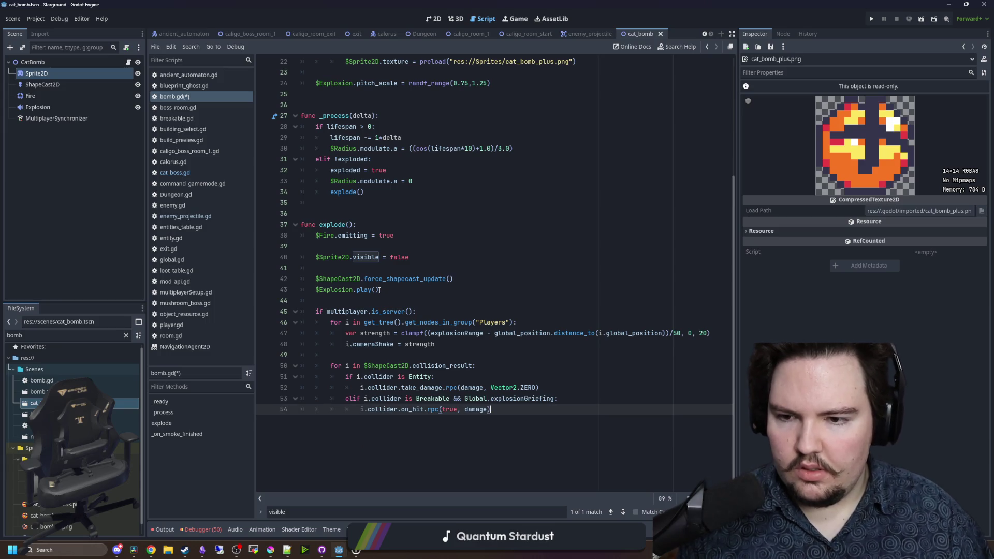
{"action": "scroll", "coordinate": [377, 272], "scroll_direction": "up", "scroll_amount": 3}
{"action": "scroll", "coordinate": [378, 272], "scroll_direction": "down", "scroll_amount": 1}
{"action": "left_click_drag", "start_coordinate": [409, 322], "coordinate": [226, 312]}
{"action": "key", "text": "BackSpace"}
{"action": "left_click", "coordinate": [342, 275]}
{"action": "key", "text": "ctrl+s"}
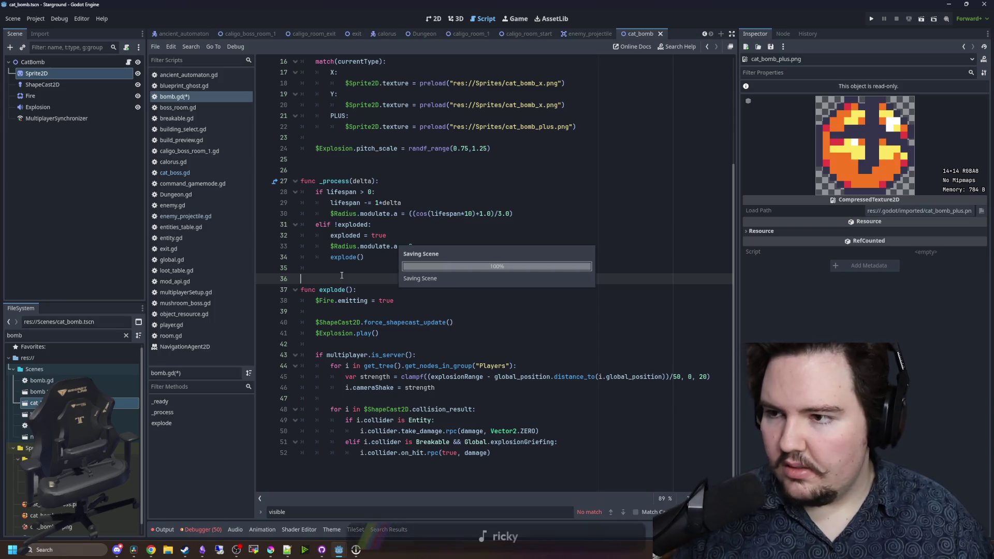
- Add a Timer child node to CatBomb with a wait time of 3 seconds
{"action": "left_click", "coordinate": [35, 67]}
{"action": "right_click", "coordinate": [35, 67]}
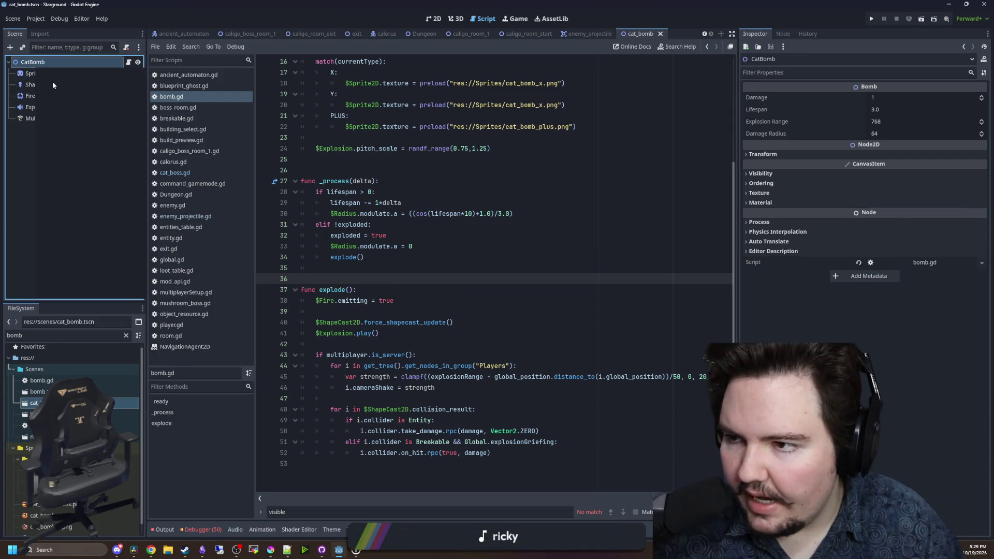
{"action": "left_click", "coordinate": [71, 89]}
{"action": "type", "text": "timer"}
{"action": "key", "text": "Return"}
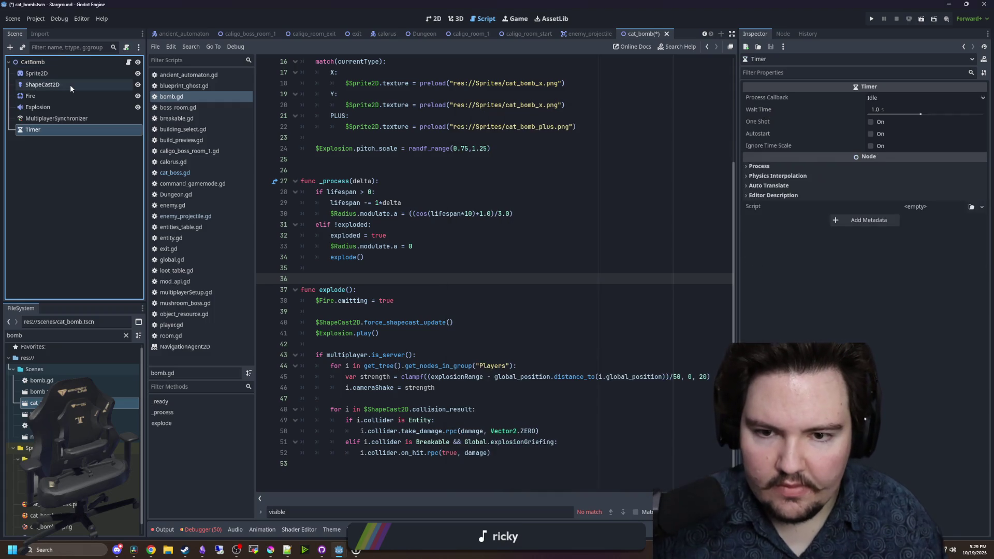
{"action": "left_click", "coordinate": [890, 110]}
{"action": "type", "text": "3"}
{"action": "key", "text": "Return"}
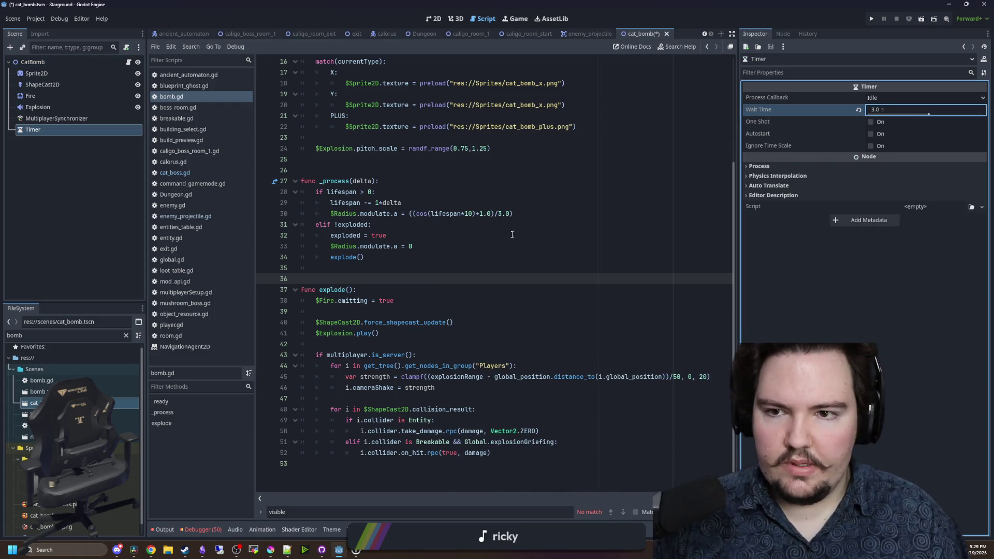
- Delete the lifespan export variable from bomb.gd and select the lifespan decrement line
{"action": "scroll", "coordinate": [389, 216], "scroll_direction": "up", "scroll_amount": 5}
{"action": "left_click", "coordinate": [398, 93]}
{"action": "key", "text": "shift+Up"}
{"action": "key", "text": "BackSpace"}
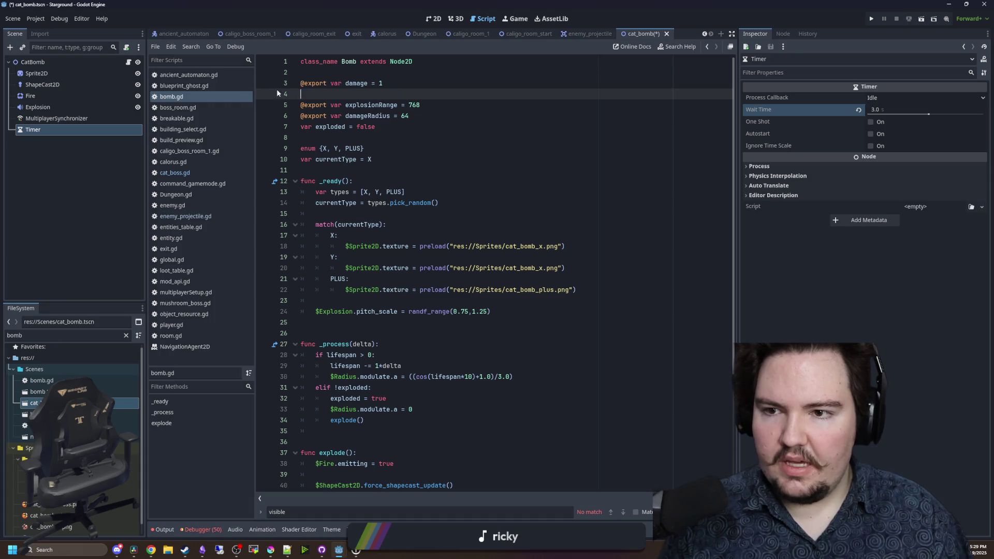
{"action": "scroll", "coordinate": [433, 293], "scroll_direction": "down", "scroll_amount": 2}
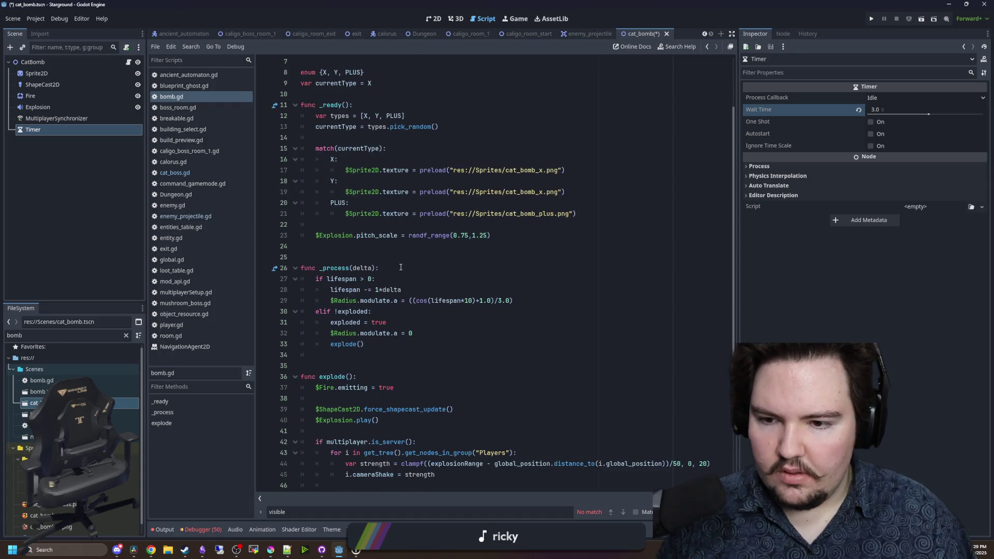
{"action": "left_click", "coordinate": [378, 307]}
{"action": "key", "text": "Up"}
{"action": "key", "text": "Up"}
{"action": "key", "text": "shift+Home"}
{"action": "key", "text": "shift+Home"}
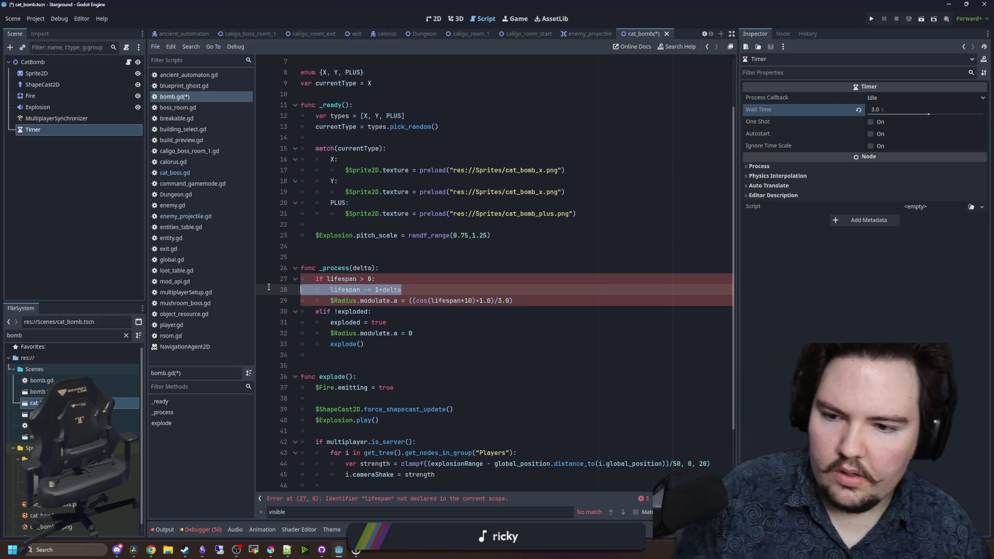
- Delete the lifespan decrement, radius fading and reset lines, and the lifespan if/elif block
{"action": "key", "text": "BackSpace"}
{"action": "left_click_drag", "start_coordinate": [512, 301], "coordinate": [300, 300]}
{"action": "key", "text": "BackSpace"}
{"action": "left_click_drag", "start_coordinate": [413, 333], "coordinate": [299, 334]}
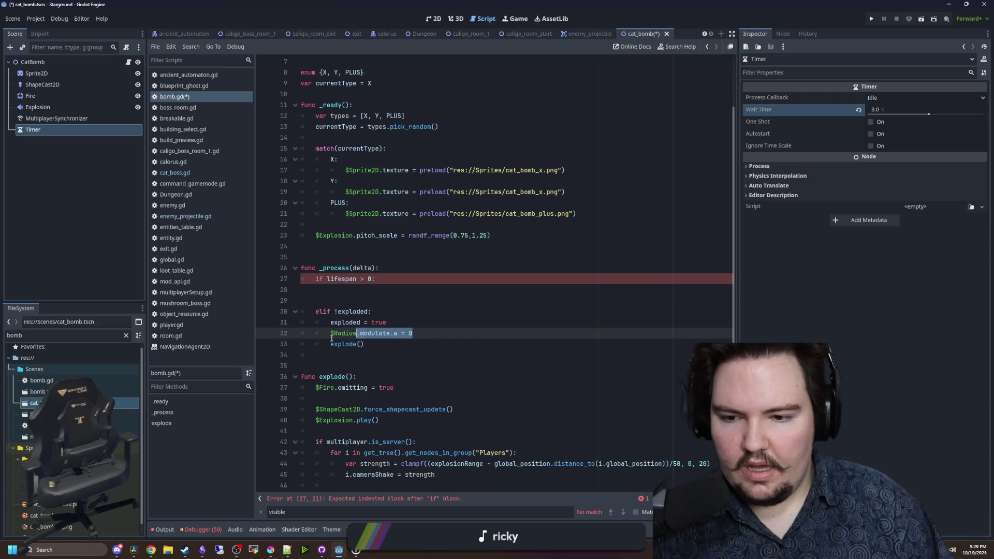
{"action": "key", "text": "BackSpace"}
{"action": "key", "text": "BackSpace"}
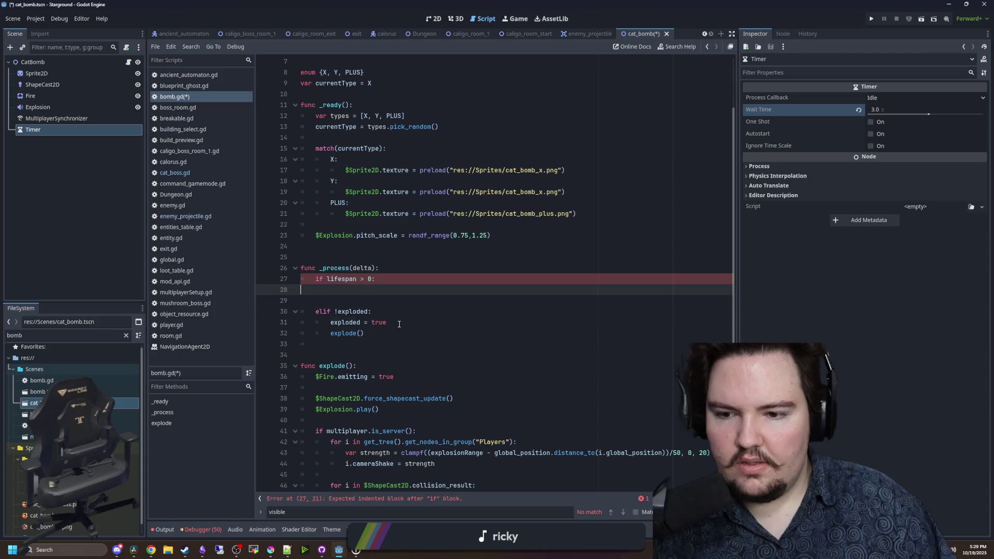
{"action": "left_click_drag", "start_coordinate": [398, 323], "coordinate": [274, 292]}
{"action": "key", "text": "shift+Up"}
{"action": "key", "text": "BackSpace"}
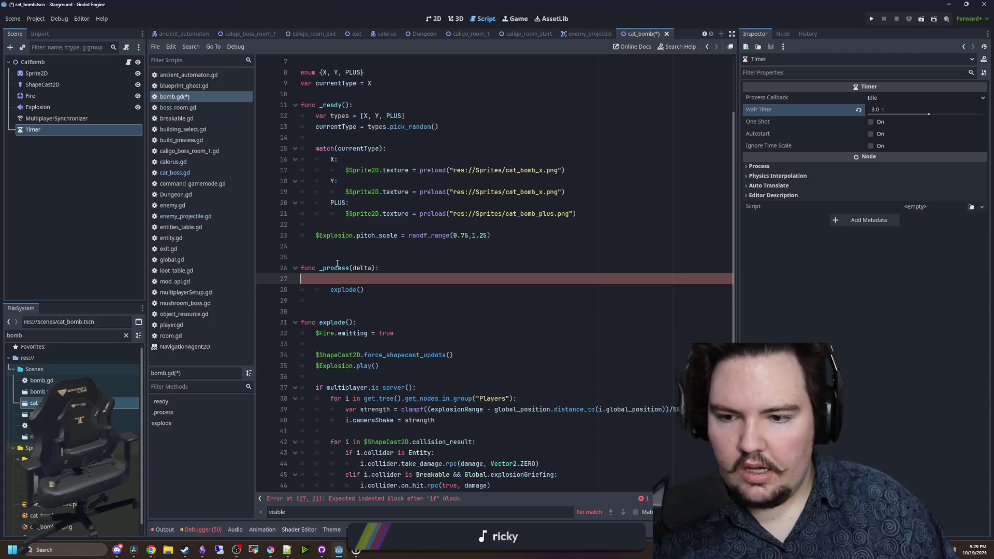
{"action": "key", "text": "Delete"}
{"action": "key", "text": "BackSpace"}
{"action": "scroll", "coordinate": [328, 281], "scroll_direction": "up", "scroll_amount": 2}
- Rename the exploded variable to explodeCount and delete the _process function
{"action": "left_click", "coordinate": [336, 126]}
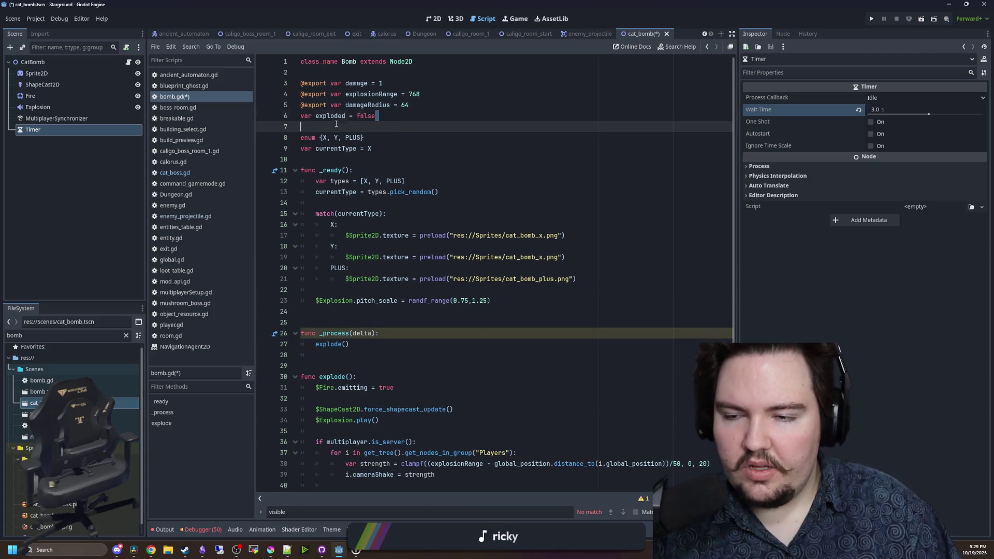
{"action": "left_click", "coordinate": [383, 116]}
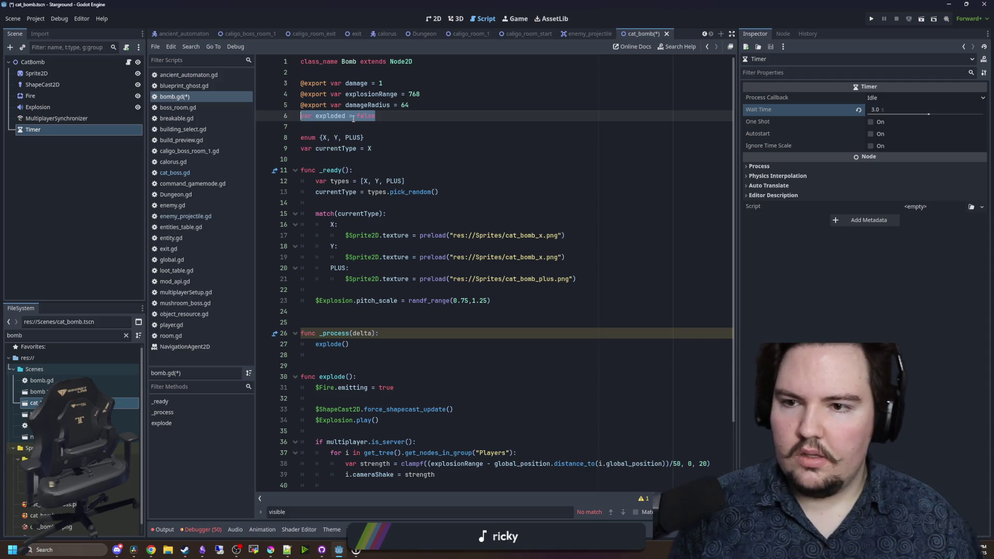
{"action": "key", "text": "ctrl+Left"}
{"action": "left_click_drag", "start_coordinate": [383, 116], "coordinate": [317, 116]}
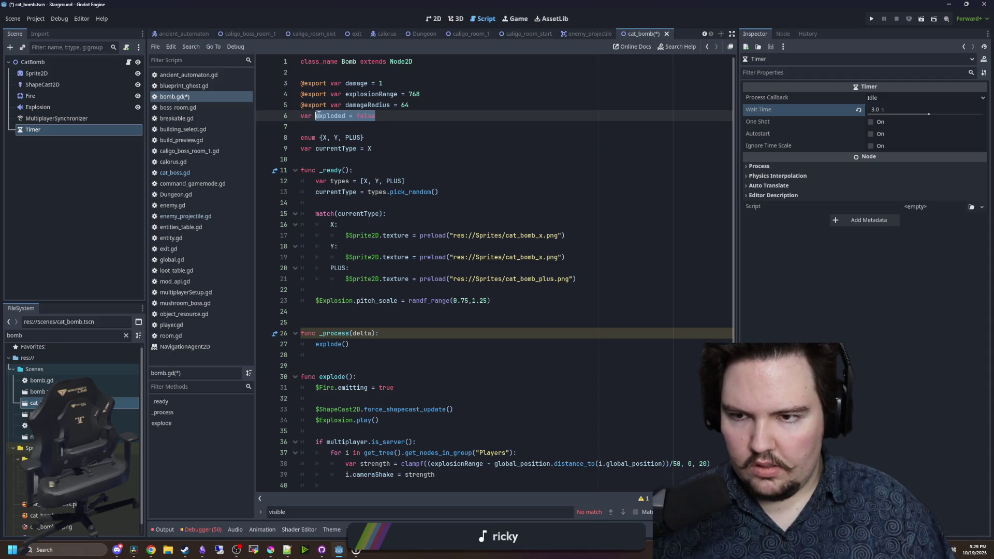
{"action": "type", "text": "explodeCount"}
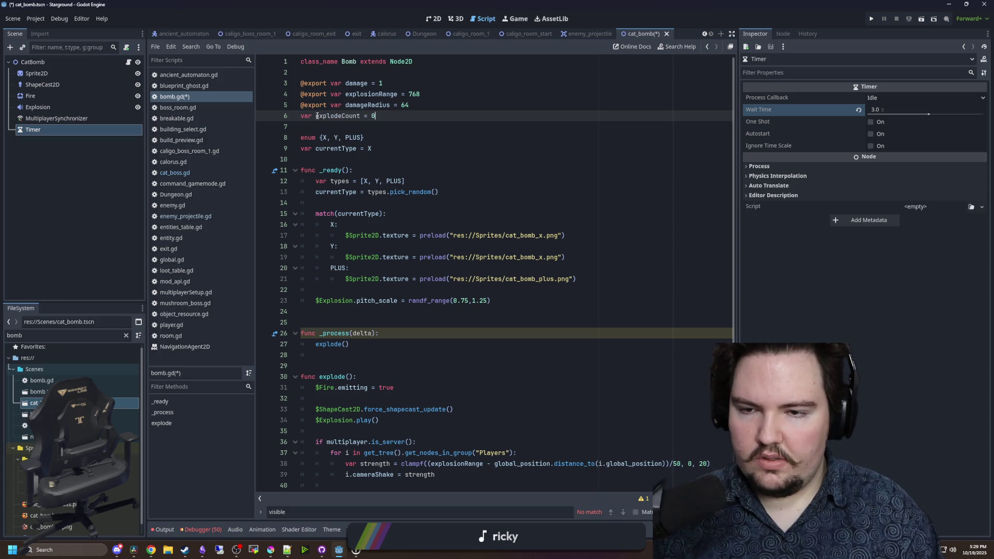
{"action": "left_click_drag", "start_coordinate": [350, 345], "coordinate": [313, 349]}
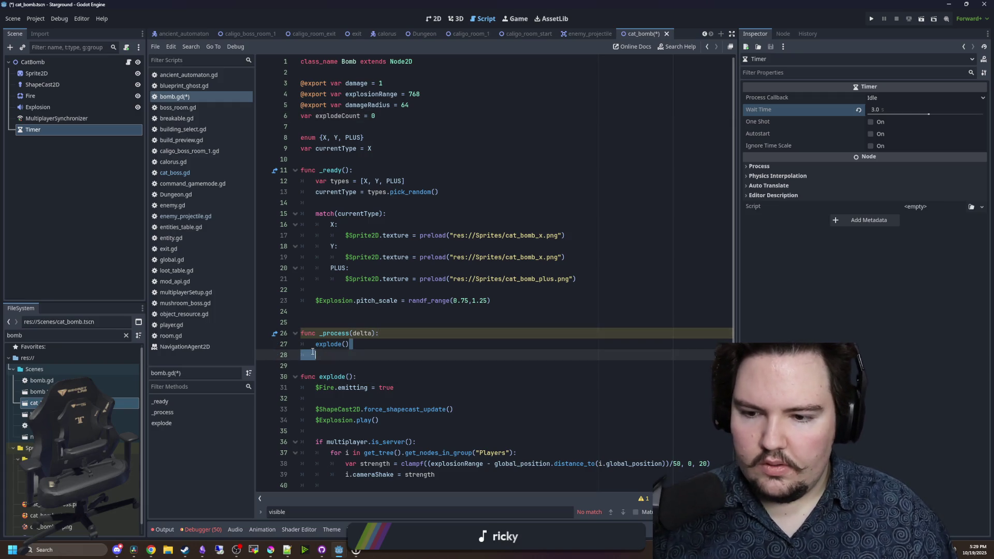
{"action": "key", "text": "BackSpace"}
{"action": "key", "text": "BackSpace"}
{"action": "key", "text": "BackSpace"}
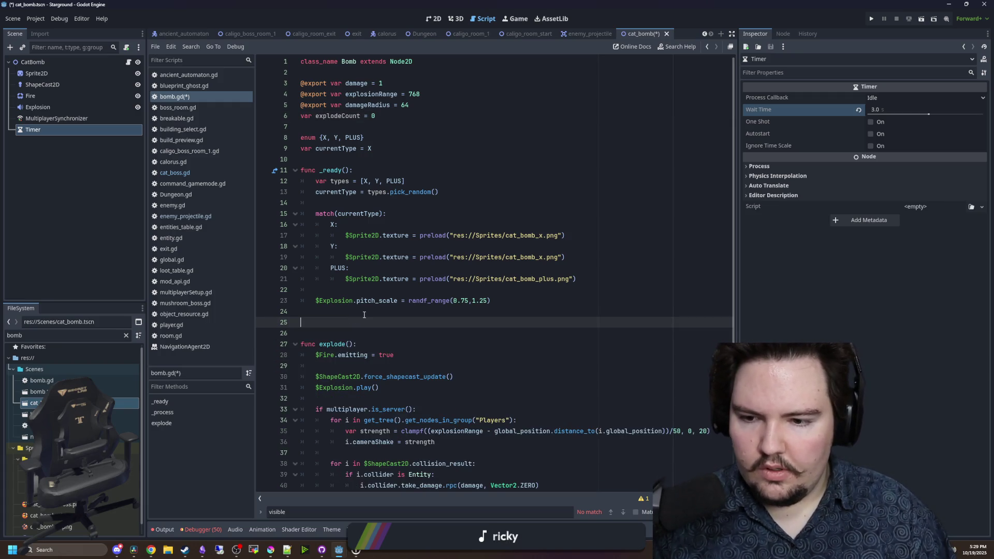
{"action": "left_click", "coordinate": [783, 33]}
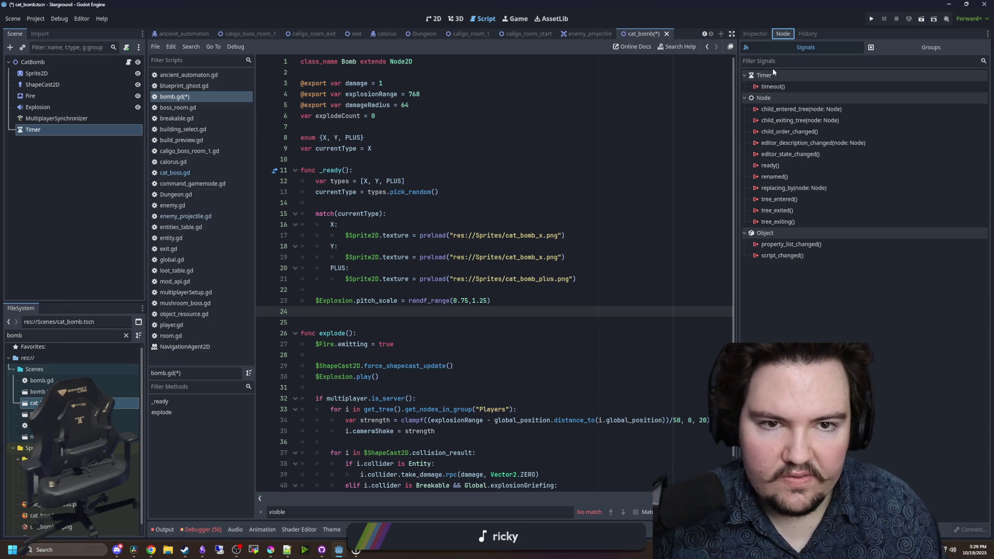
- Connect the Timer's timeout to a new _on_timer_timeout in bomb.gd that calls explode()
{"action": "left_click", "coordinate": [779, 87]}
{"action": "double_click", "coordinate": [791, 88]}
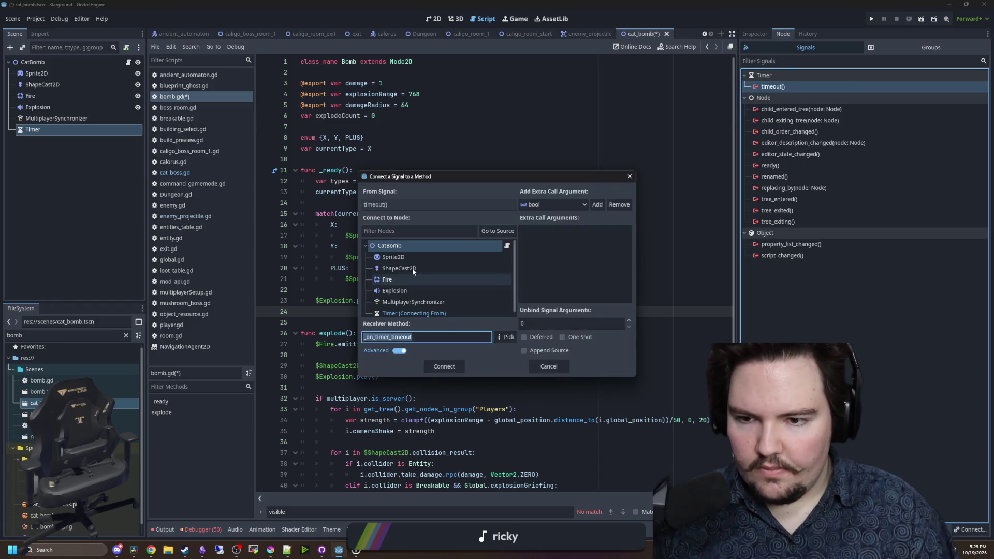
{"action": "double_click", "coordinate": [400, 252]}
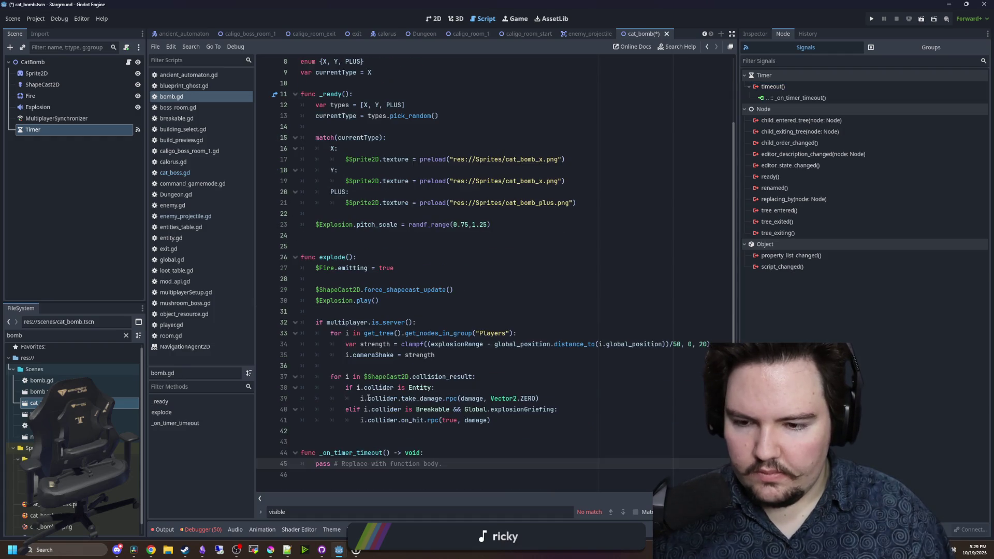
{"action": "left_click_drag", "start_coordinate": [464, 460], "coordinate": [317, 466]}
{"action": "key", "text": "BackSpace"}
{"action": "type", "text": "explode"}
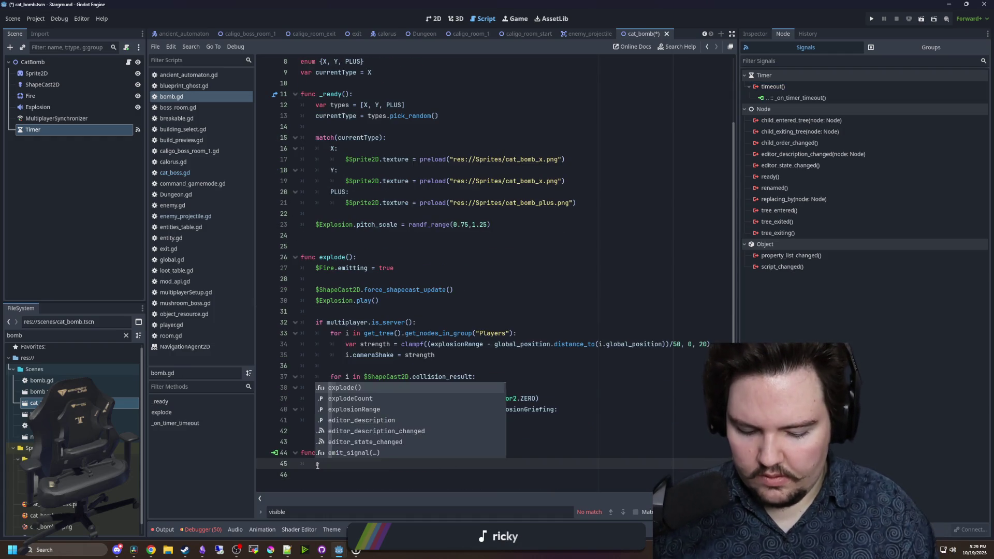
{"action": "key", "text": "Return"}
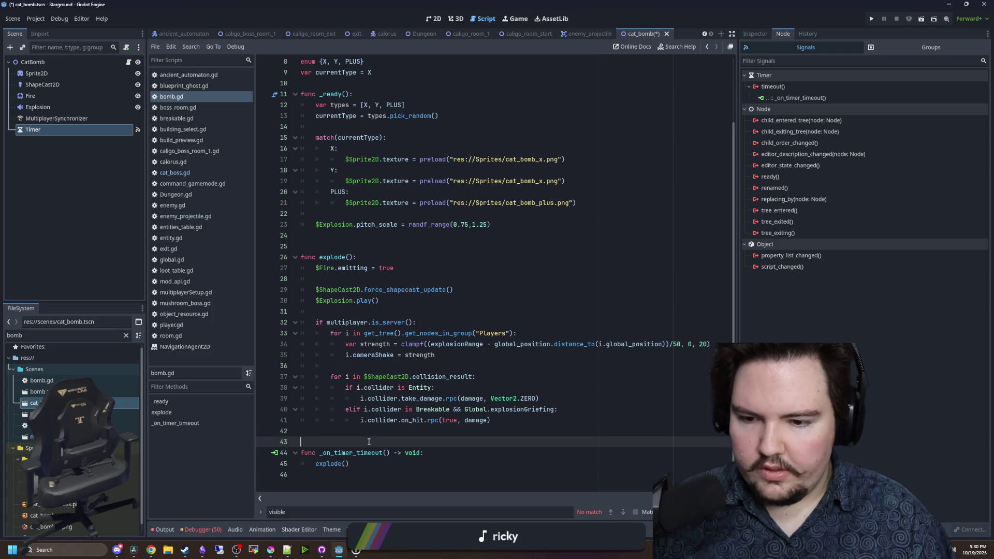
{"action": "left_click", "coordinate": [336, 278]}
{"action": "key", "text": "BackSpace"}
{"action": "key", "text": "BackSpace"}
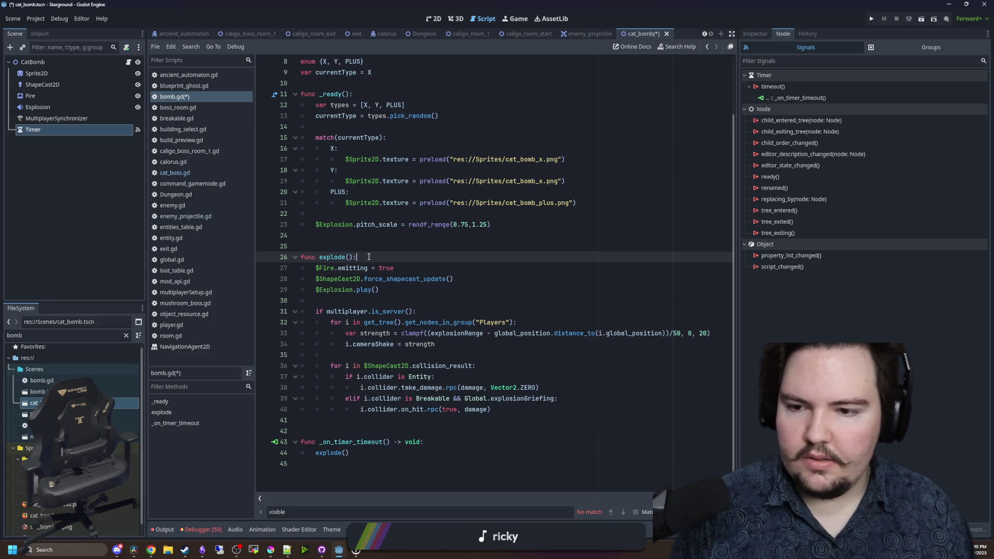
{"action": "left_click", "coordinate": [379, 301]}
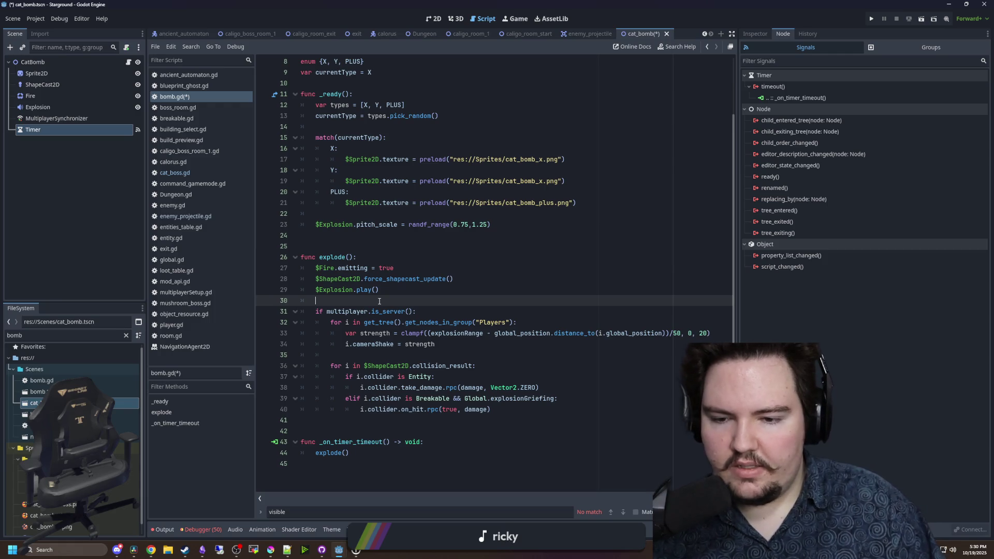
- Move the 'explodeCount += 1' increment to the top of explode()
{"action": "key", "text": "Return"}
{"action": "key", "text": "Return"}
{"action": "key", "text": "Up"}
{"action": "type", "text": "i"}
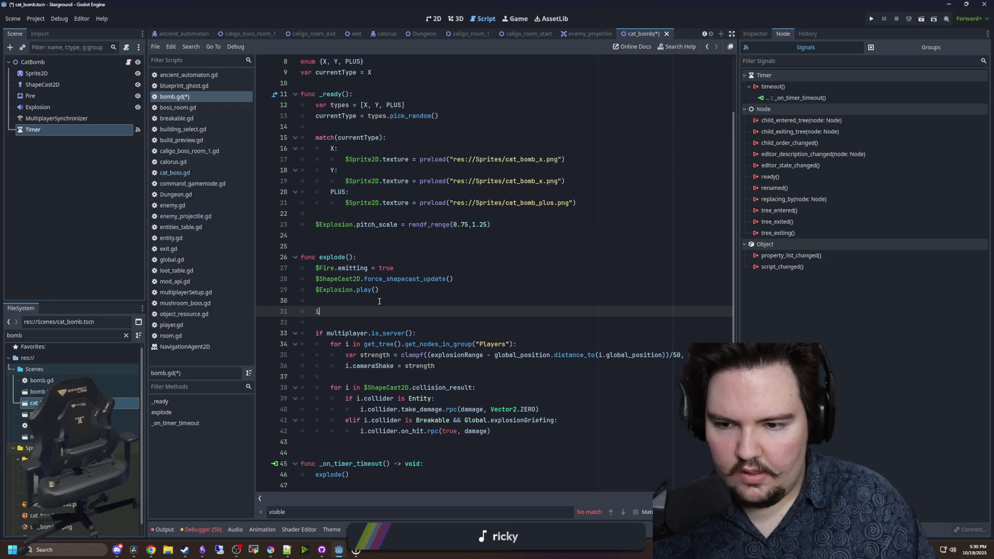
{"action": "type", "text": "xplodeCount += 1"}
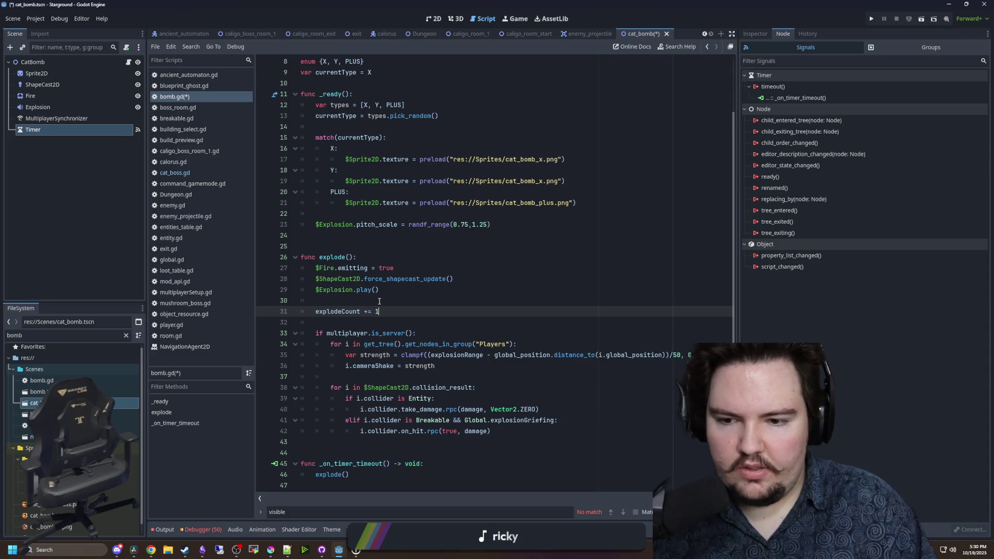
{"action": "key", "text": "ctrl+shift+Left"}
{"action": "key", "text": "ctrl+shift+Left"}
{"action": "key", "text": "ctrl+shift+Left"}
{"action": "key", "text": "ctrl+c"}
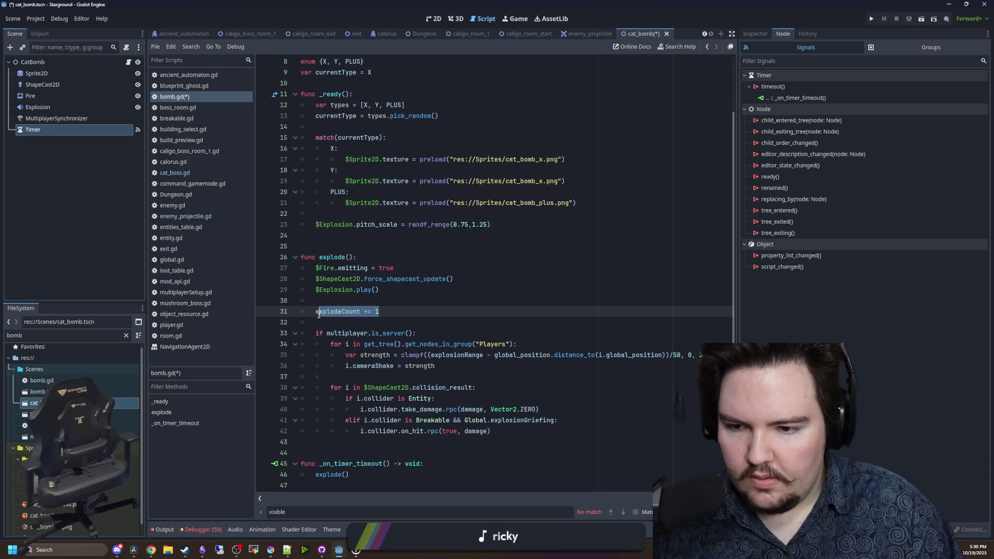
{"action": "key", "text": "BackSpace"}
{"action": "left_click", "coordinate": [385, 257]}
{"action": "key", "text": "Return"}
{"action": "key", "text": "ctrl+v"}
{"action": "key", "text": "Return"}
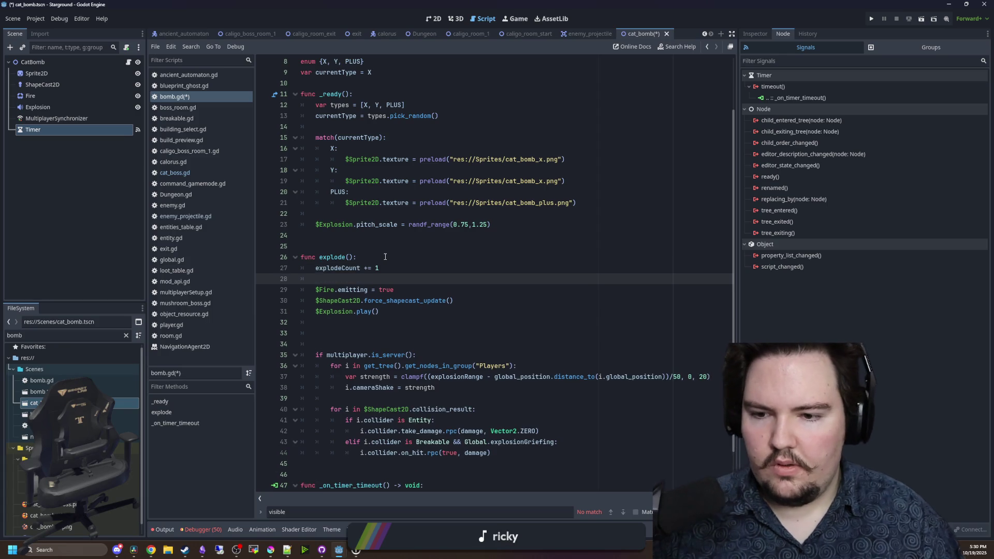
{"action": "left_click", "coordinate": [338, 325]}
{"action": "key", "text": "BackSpace"}
{"action": "key", "text": "BackSpace"}
{"action": "key", "text": "BackSpace"}
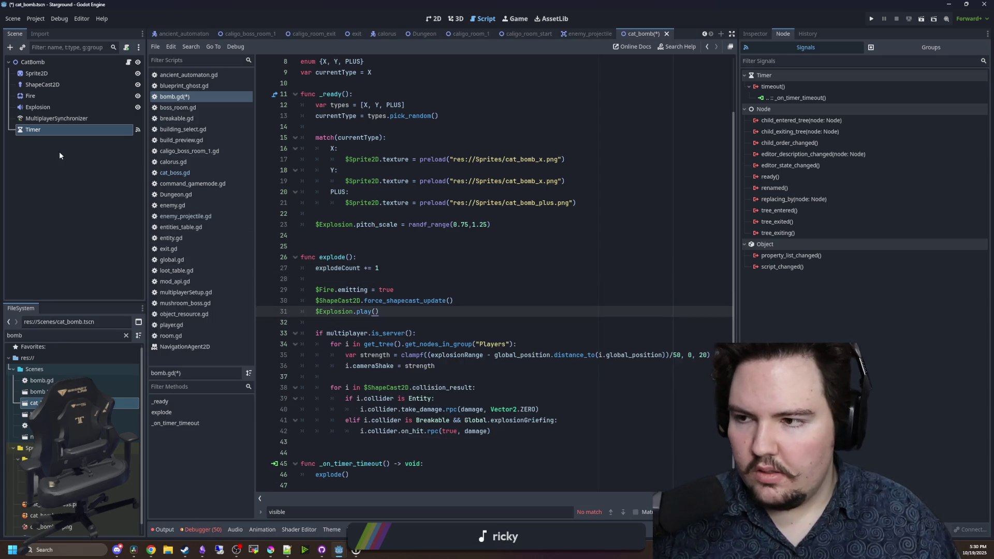
- Add an 'if explodeCount >= 2:' check after $Explosion.play() that calls queue_free()
{"action": "scroll", "coordinate": [383, 312], "scroll_direction": "down", "scroll_amount": 1}
{"action": "left_click", "coordinate": [383, 312]}
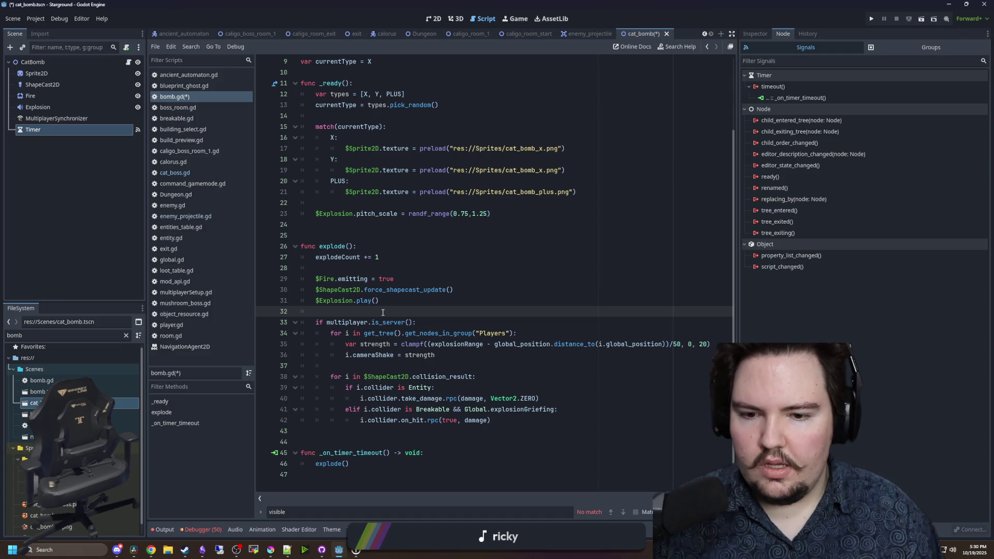
{"action": "key", "text": "Return"}
{"action": "key", "text": "Return"}
{"action": "key", "text": "Up"}
{"action": "type", "text": "if explodeC"}
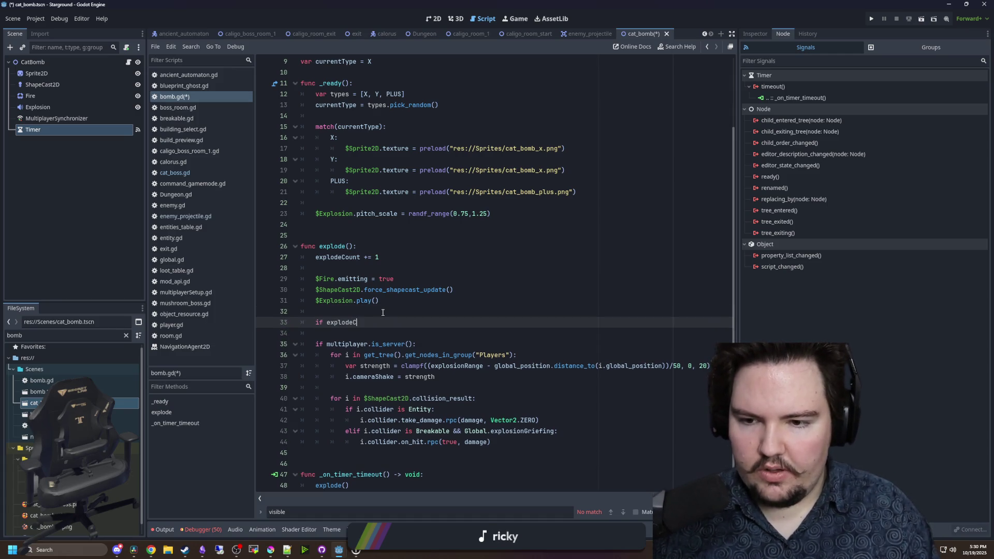
{"action": "type", "text": "ount >"}
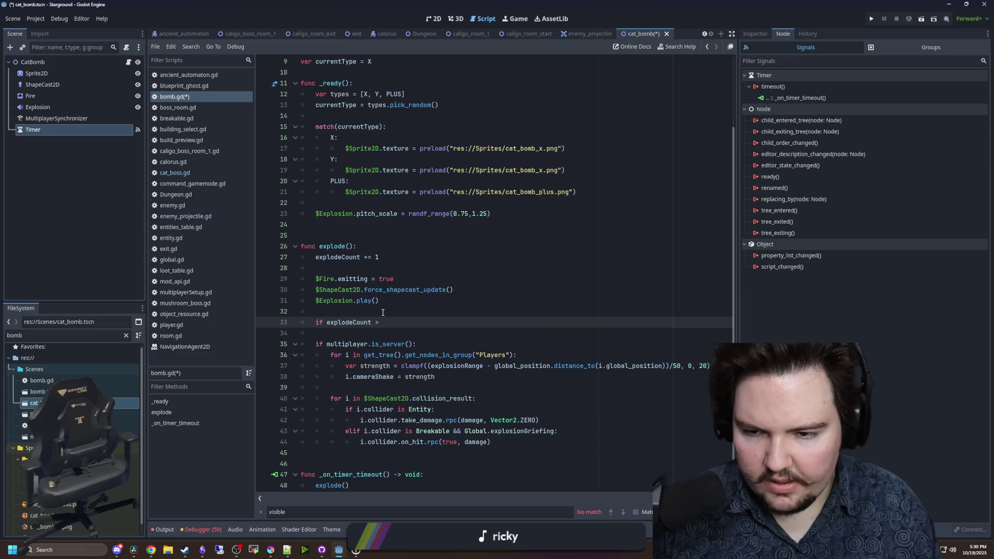
{"action": "type", "text": "= 2"}
{"action": "key", "text": "BackSpace"}
{"action": "key", "text": "BackSpace"}
{"action": "type", "text": "1"}
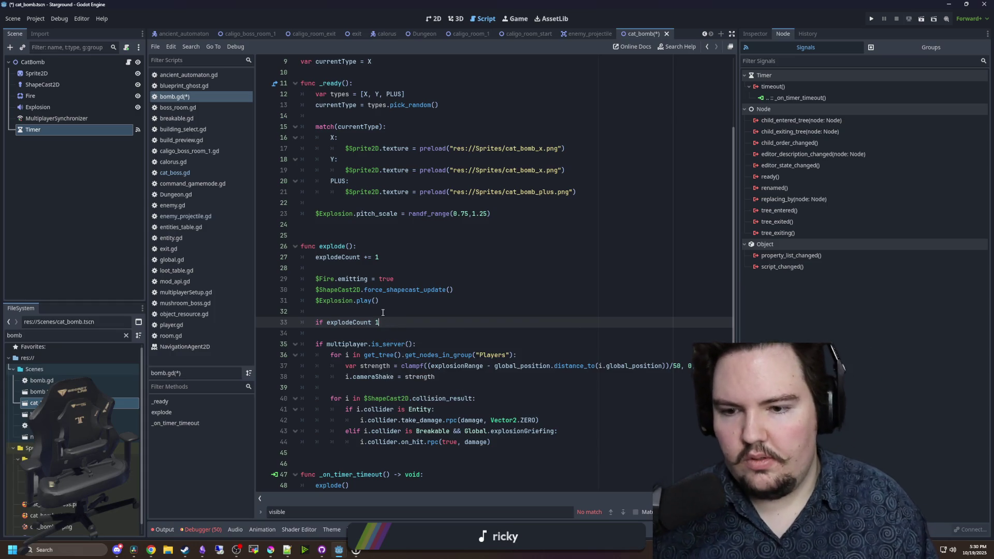
{"action": "key", "text": "BackSpace"}
{"action": "type", "text": "> 1"}
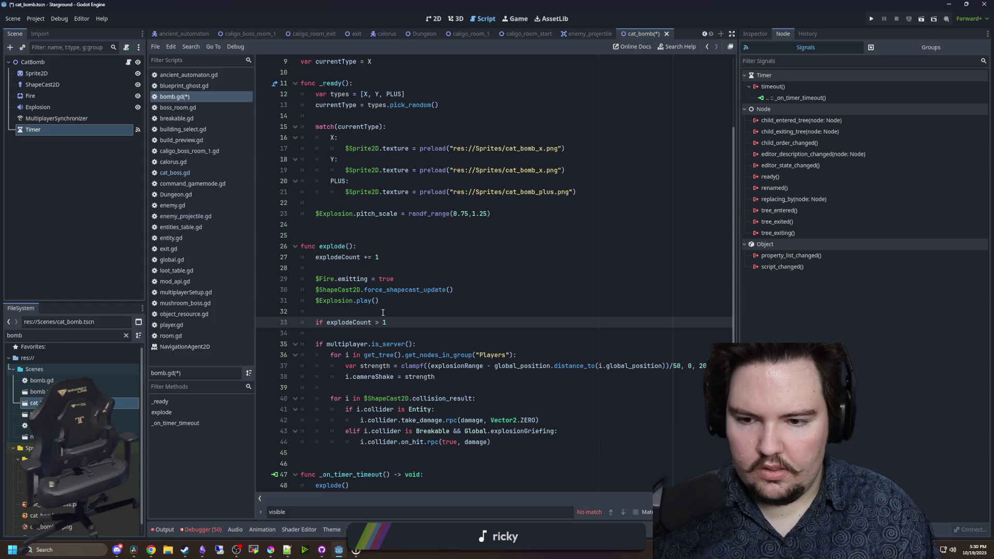
{"action": "key", "text": "BackSpace"}
{"action": "key", "text": "BackSpace"}
{"action": "type", "text": "= 2:"}
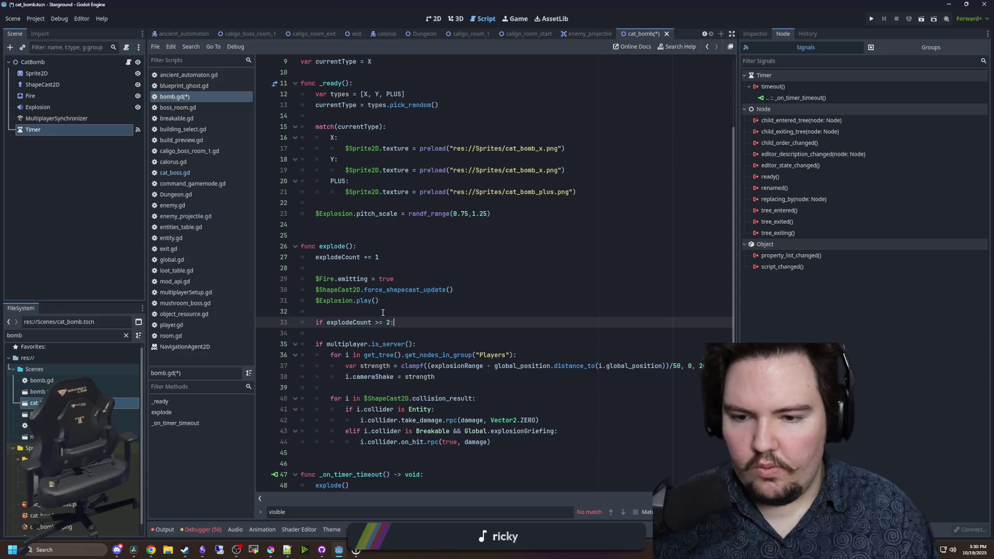
{"action": "key", "text": "Return"}
{"action": "type", "text": "queue_free()"}
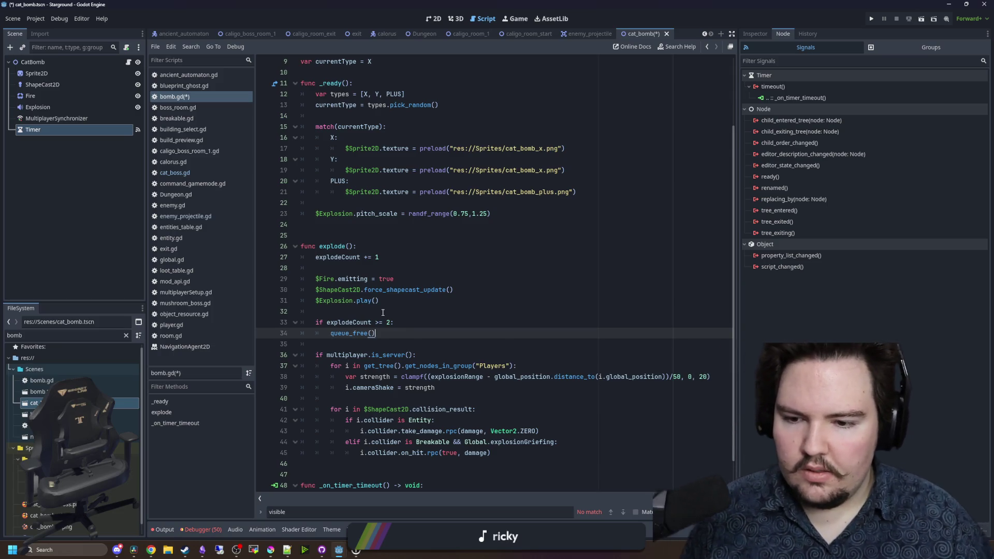
- Move the count check below the server block, outdent it, and add '$Sprite2D.visible = false'
{"action": "scroll", "coordinate": [361, 317], "scroll_direction": "down", "scroll_amount": 1}
{"action": "left_click_drag", "start_coordinate": [381, 300], "coordinate": [300, 289]}
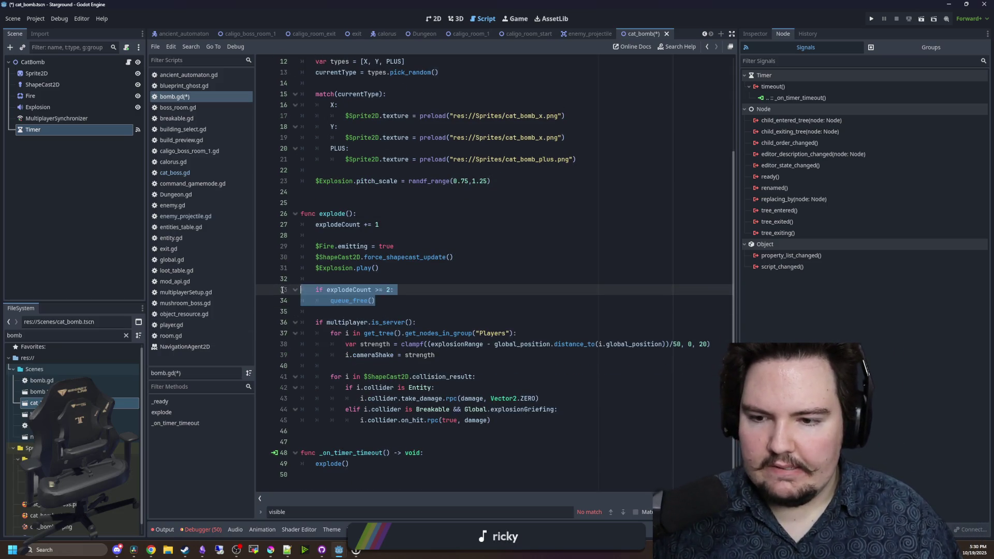
{"action": "key", "text": "Delete"}
{"action": "key", "text": "BackSpace"}
{"action": "left_click", "coordinate": [503, 393]}
{"action": "key", "text": "Return"}
{"action": "key", "text": "Return"}
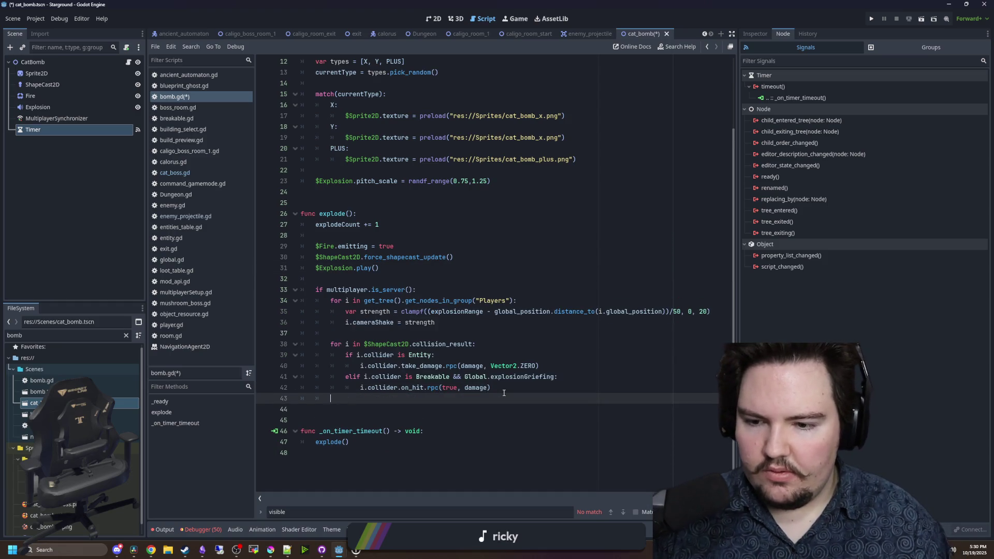
{"action": "type", "text": "if explodeCount >= 2: \t\tqueue_free()"}
{"action": "left_click", "coordinate": [369, 409]}
{"action": "key", "text": "shift+Tab"}
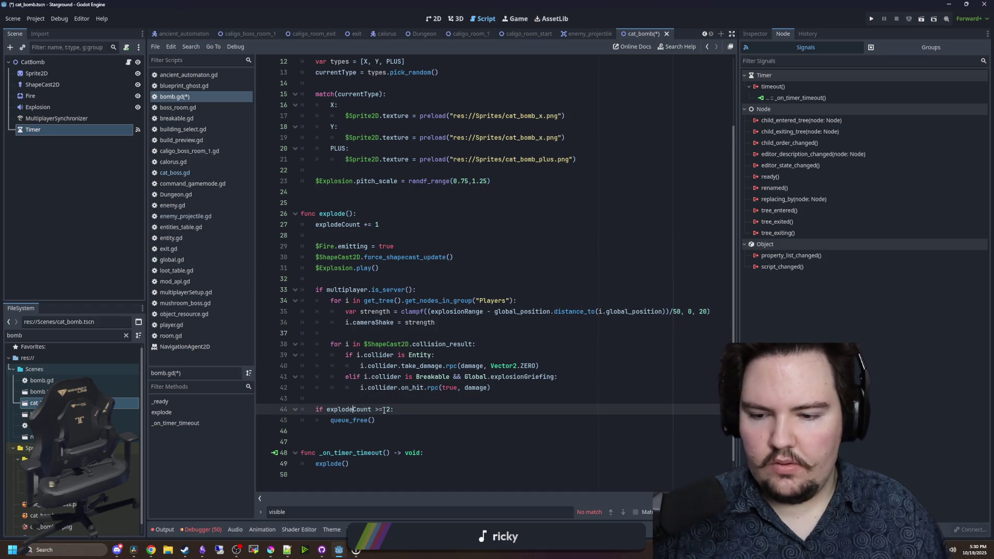
{"action": "left_click", "coordinate": [388, 424]}
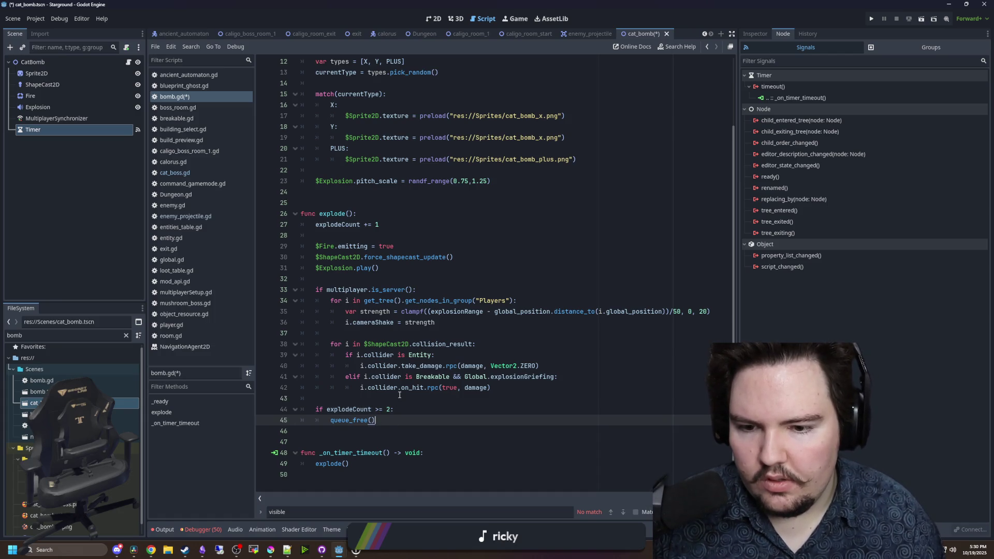
{"action": "key", "text": "Return"}
{"action": "type", "text": "$"}
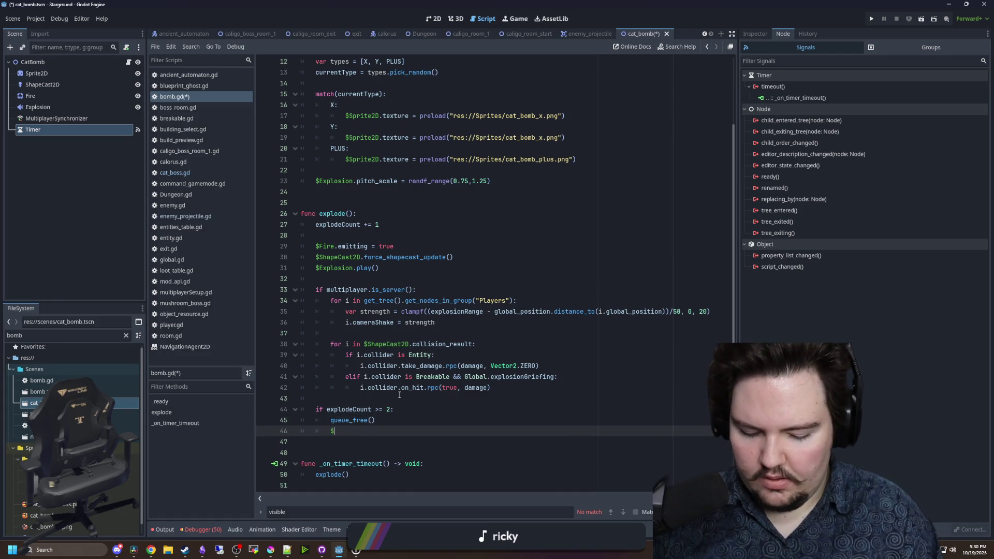
{"action": "type", "text": "Sprite2D.visible = false"}
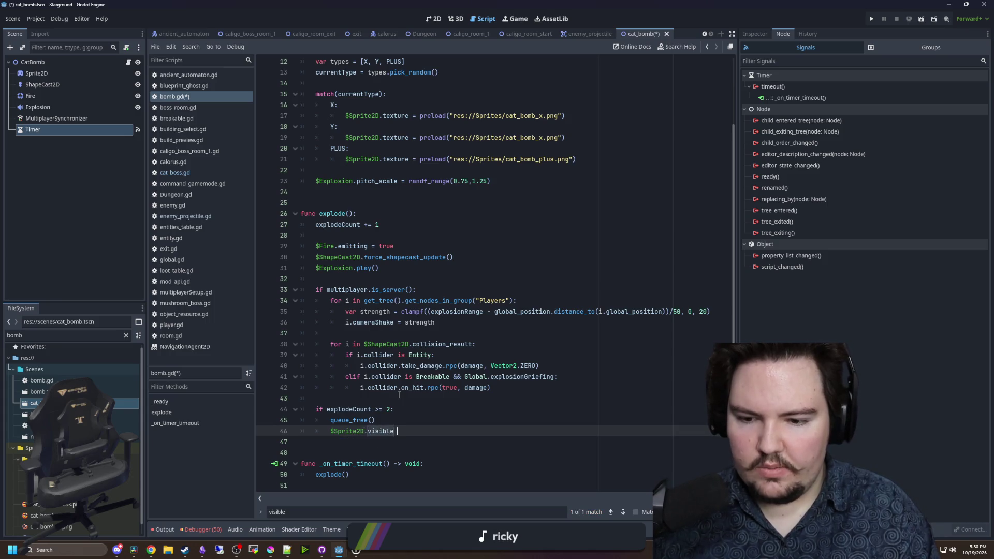
{"action": "key", "text": "Up"}
{"action": "key", "text": "Up"}
{"action": "key", "text": "Up"}
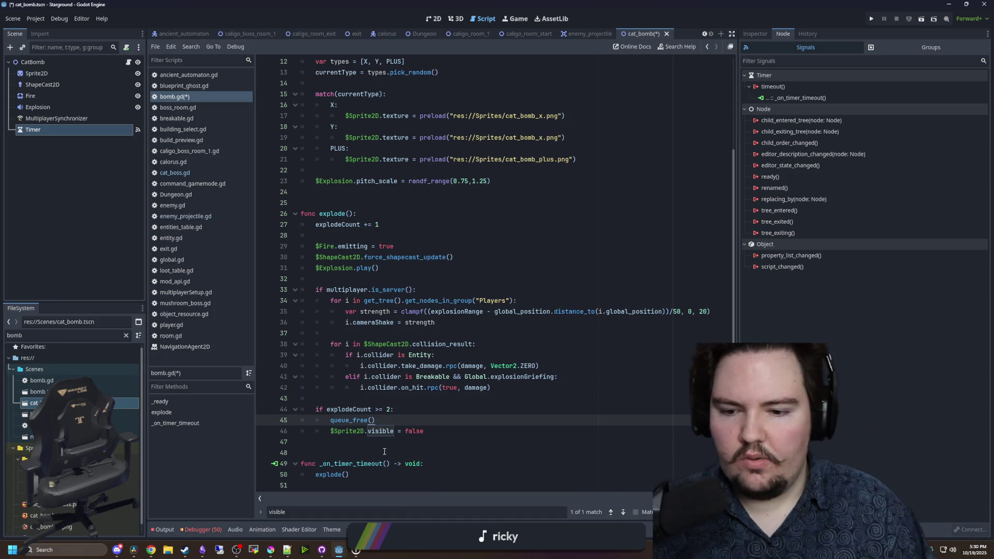
{"action": "left_click", "coordinate": [321, 278]}
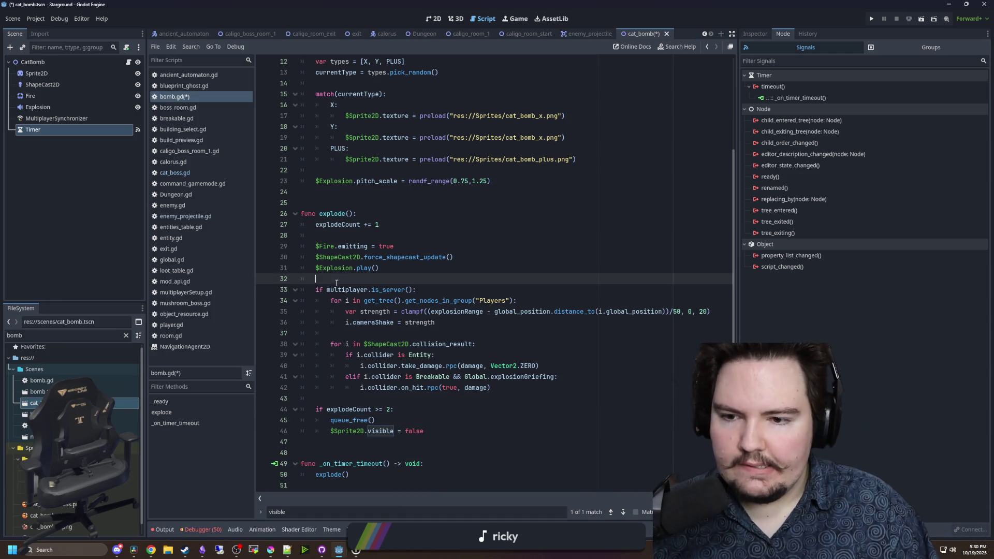
- Connect the Fire node's finished signal, generating an _on_fire_finished handler
{"action": "left_click", "coordinate": [31, 95]}
{"action": "double_click", "coordinate": [802, 87]}
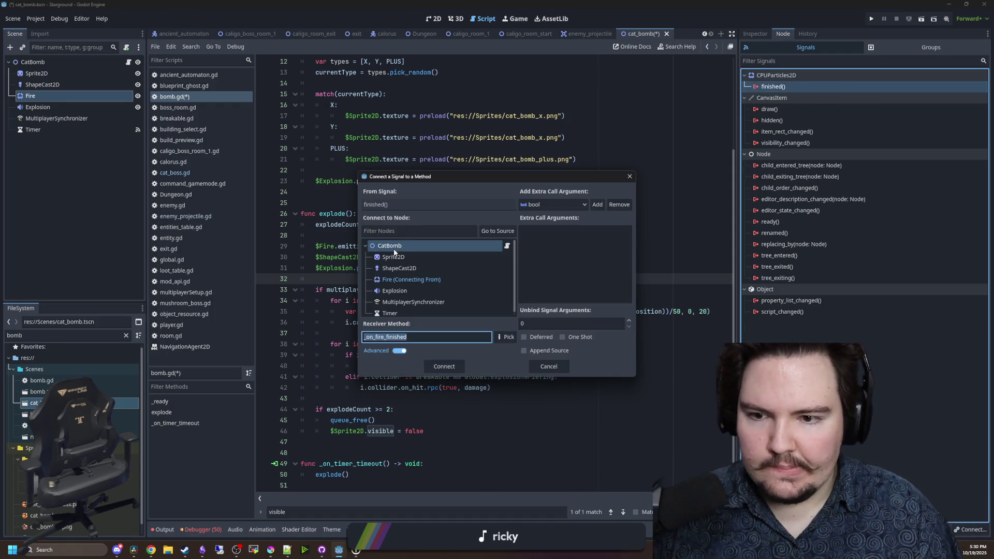
{"action": "key", "text": "Return"}
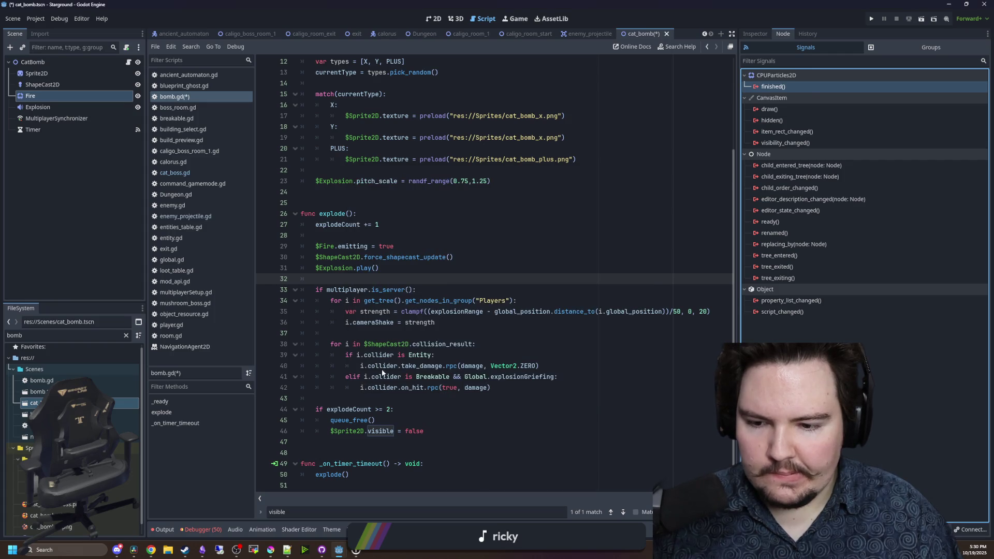
{"action": "left_click", "coordinate": [407, 392]}
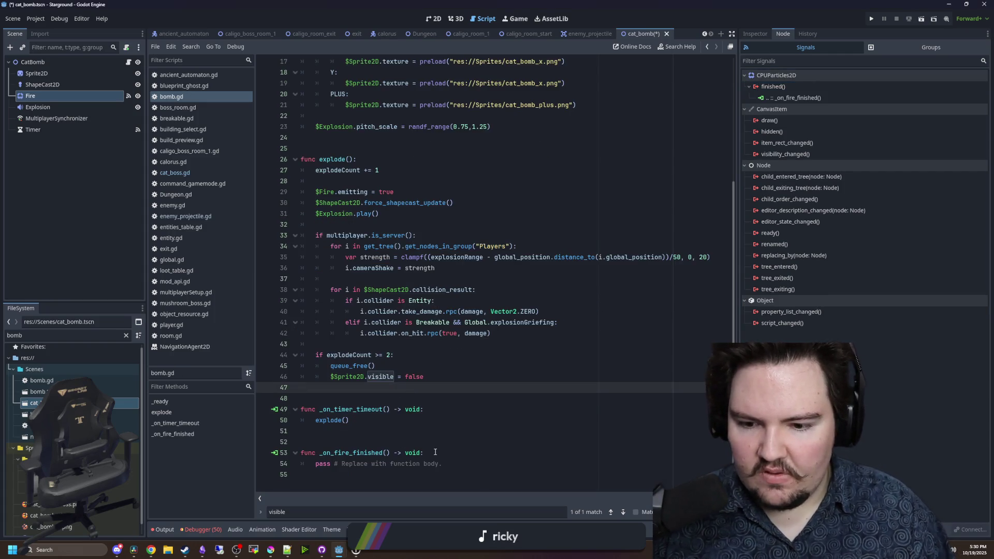
{"action": "left_click", "coordinate": [407, 439]}
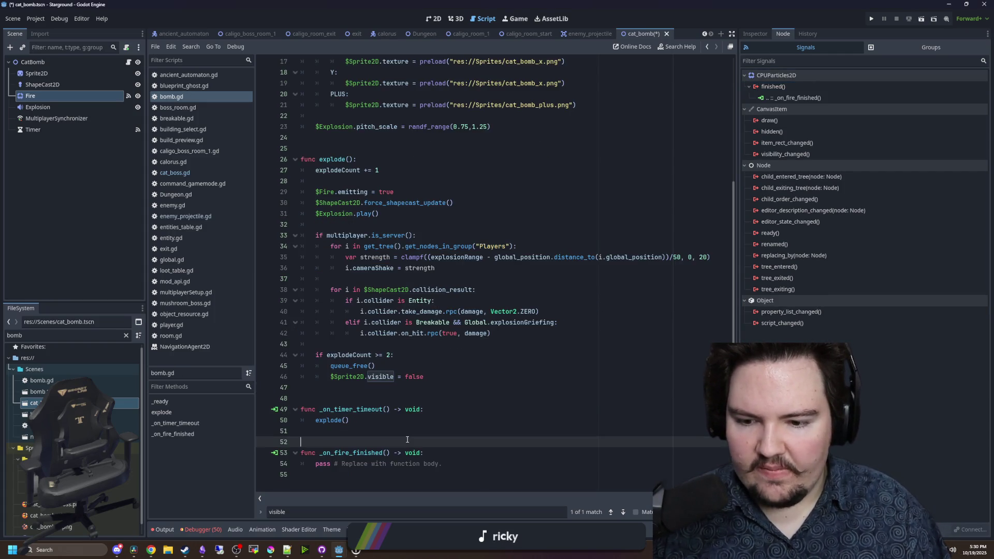
- Delete the generated _on_fire_finished function from bomb.gd
{"action": "left_click_drag", "start_coordinate": [391, 364], "coordinate": [294, 357]}
{"action": "left_click", "coordinate": [397, 365]}
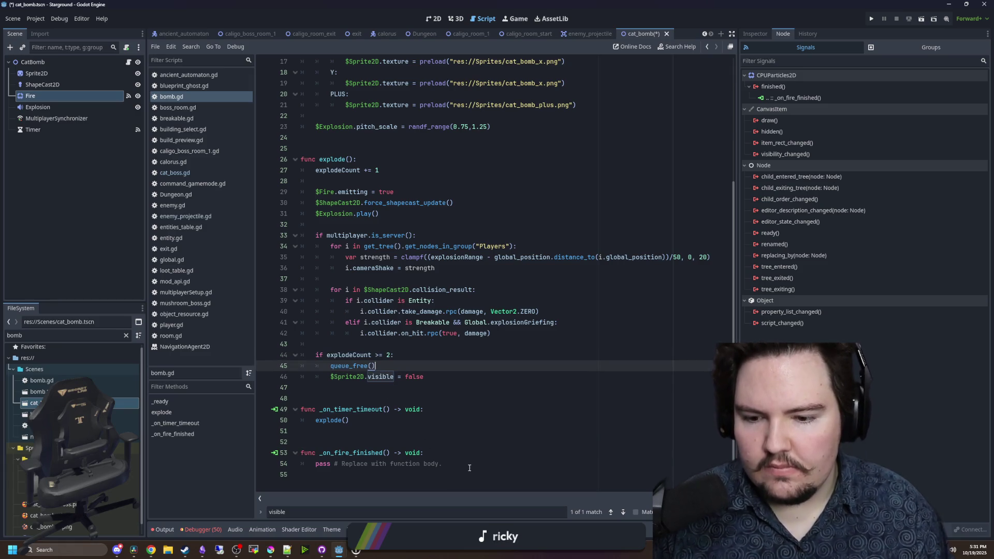
{"action": "key", "text": "ctrl+End"}
{"action": "key", "text": "shift+Up"}
{"action": "key", "text": "shift+Up"}
{"action": "key", "text": "shift+Up"}
{"action": "key", "text": "BackSpace"}
{"action": "key", "text": "BackSpace"}
- Disconnect _on_fire_finished from Fire's finished signal and replace queue_free() with 'get_tree().cr'
{"action": "left_click", "coordinate": [388, 365]}
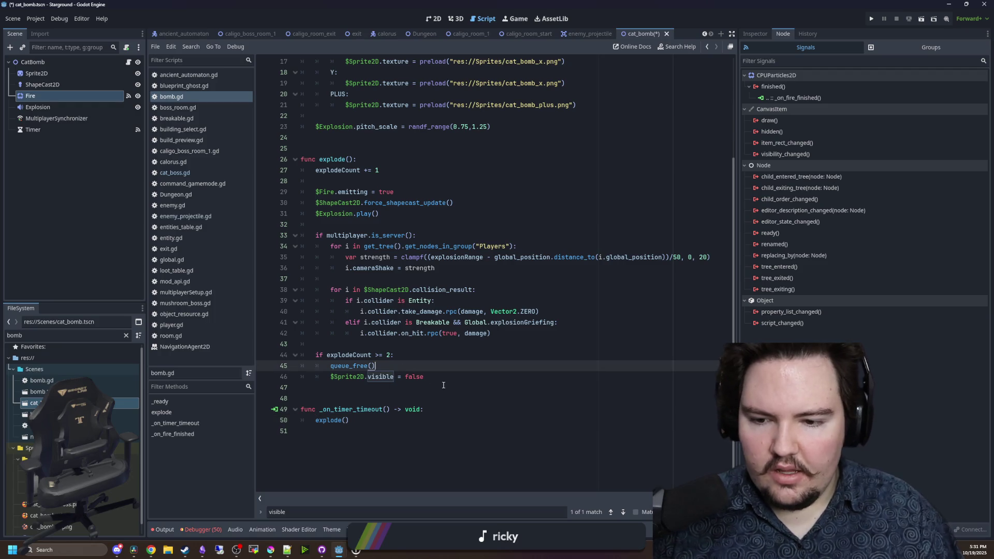
{"action": "key", "text": "BackSpace"}
{"action": "key", "text": "BackSpace"}
{"action": "key", "text": "BackSpace"}
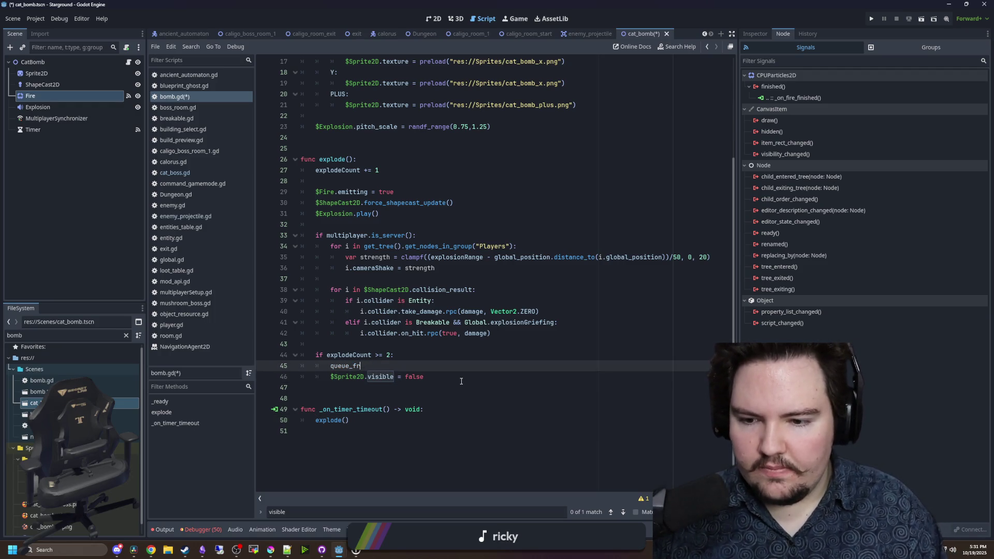
{"action": "key", "text": "BackSpace"}
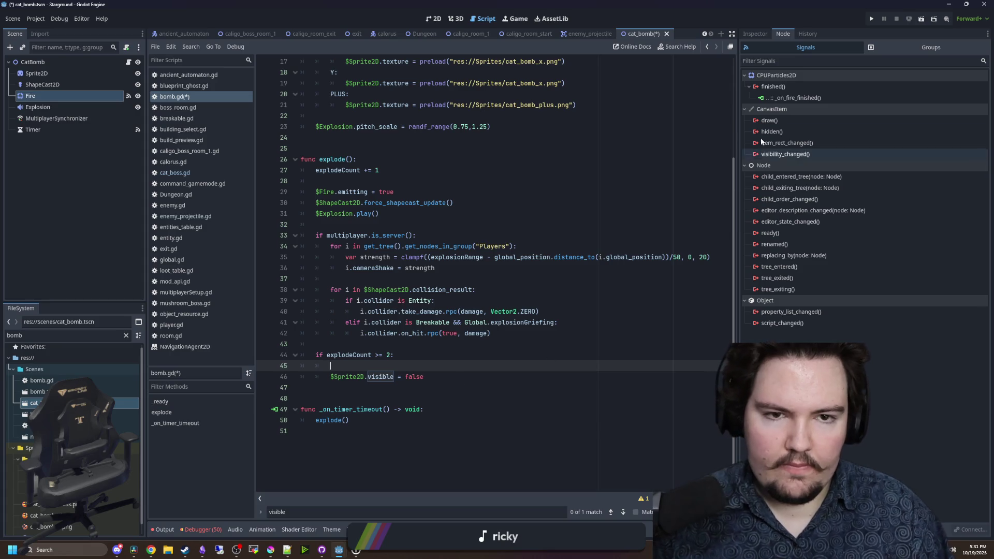
{"action": "left_click", "coordinate": [745, 108]}
{"action": "right_click", "coordinate": [785, 99]}
{"action": "left_click", "coordinate": [806, 128]}
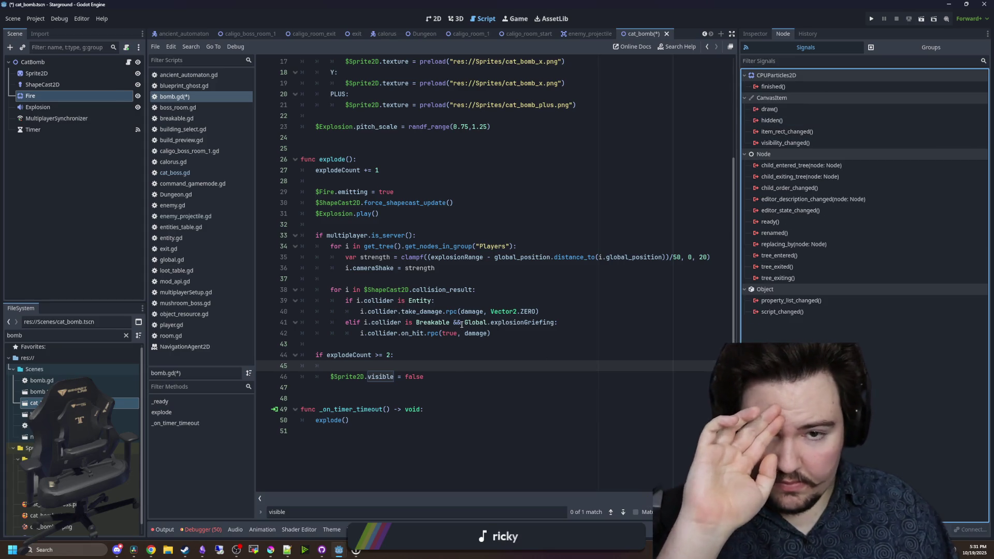
{"action": "type", "text": "get_tree()"}
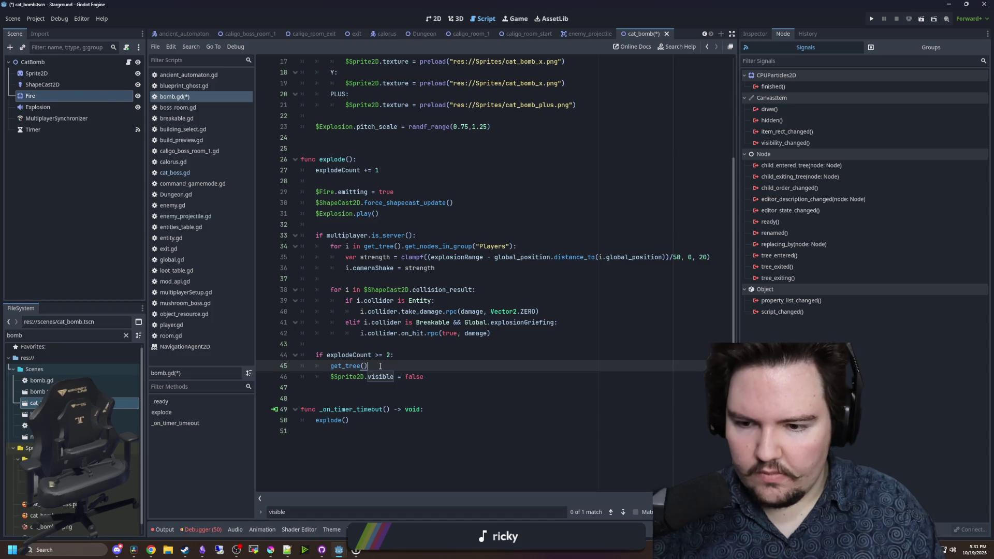
{"action": "type", "text": ".create"}
- Write get_tree().create_timer(3.0).connect(queue_free) and cut the sprite-hiding line
{"action": "key", "text": "Return"}
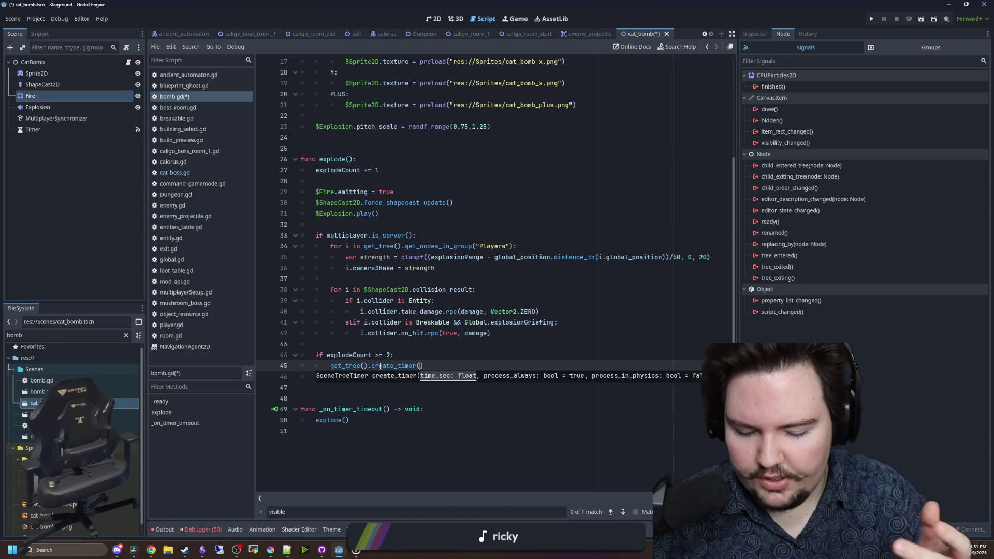
{"action": "type", "text": "3.0)."}
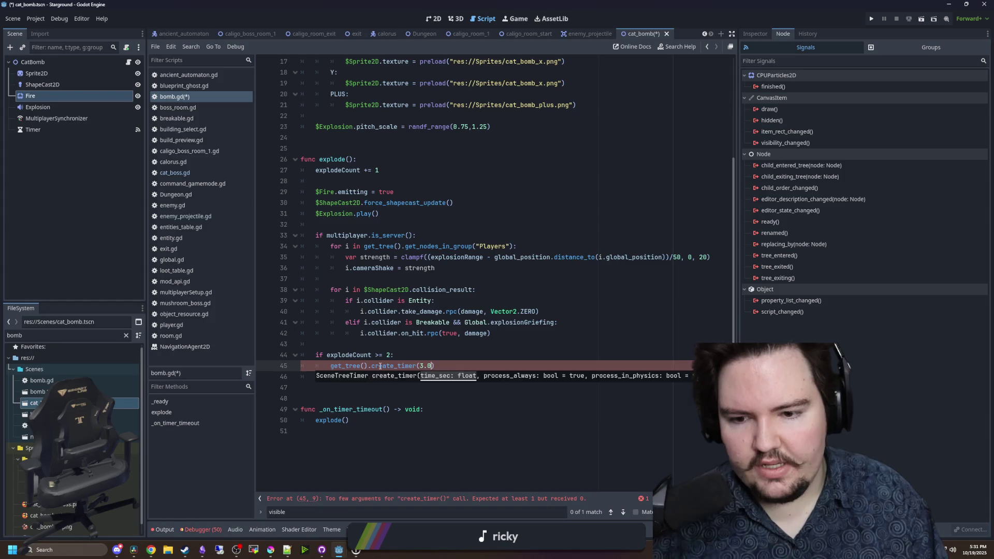
{"action": "type", "text": "connect(queue_free"}
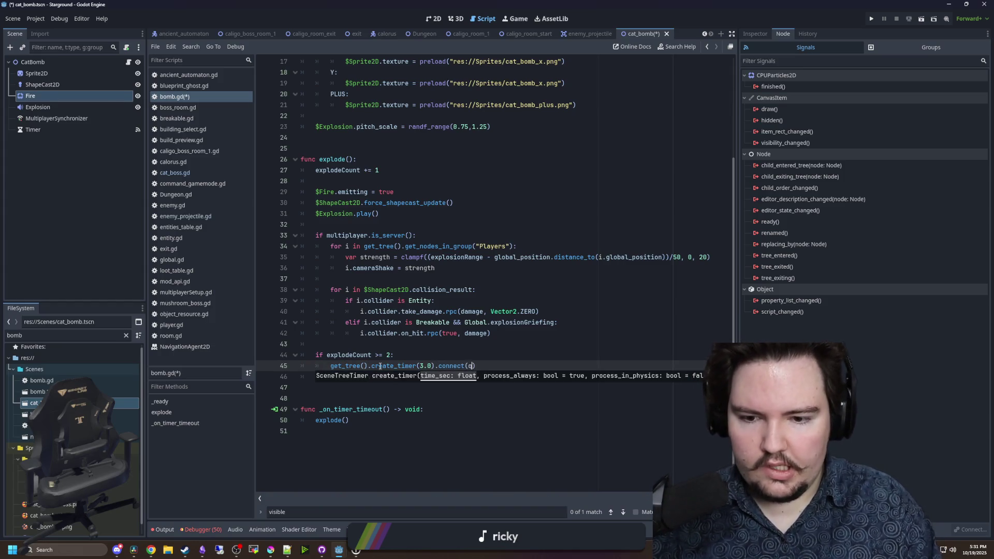
{"action": "key", "text": "End"}
{"action": "key", "text": "Return"}
{"action": "type", "text": "$Sprite2D.visible = false"}
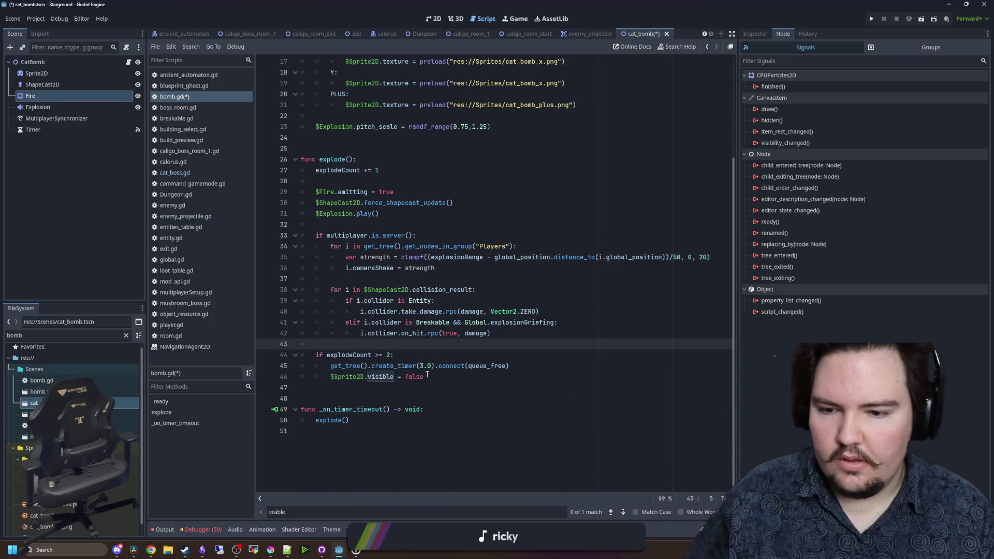
{"action": "key", "text": "Up"}
{"action": "key", "text": "shift+End"}
{"action": "key", "text": "ctrl+x"}
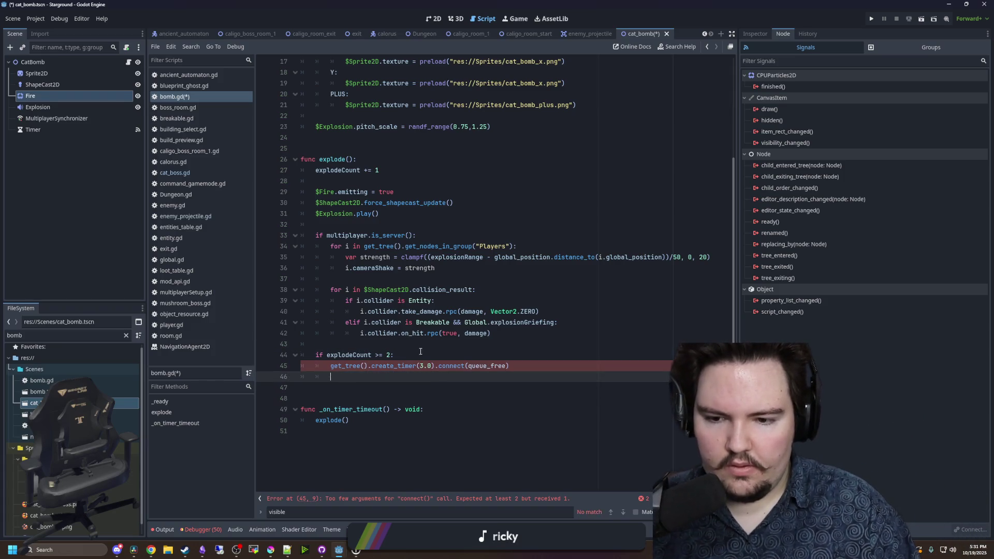
- Put '$Sprite2D.visible = false' above the timer call, insert 'timeout.' before connect, and save
{"action": "left_click", "coordinate": [404, 355]}
{"action": "key", "text": "Return"}
{"action": "key", "text": "ctrl+v"}
{"action": "left_click", "coordinate": [439, 377]}
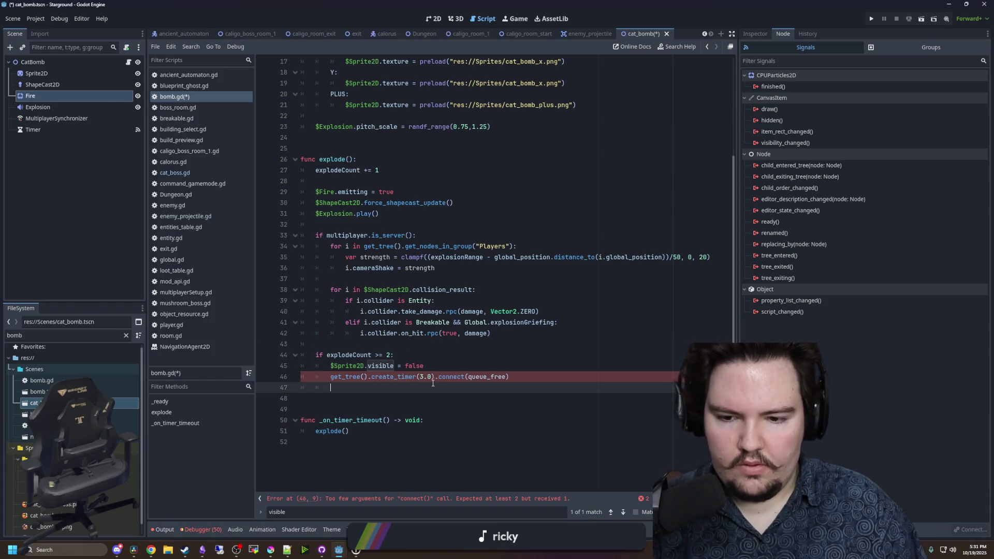
{"action": "type", "text": "timeout."}
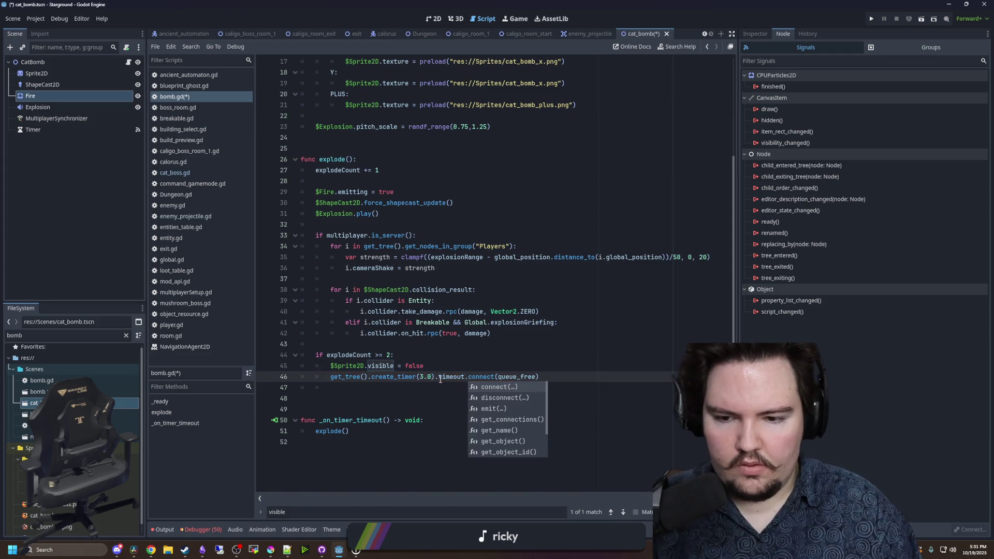
{"action": "key", "text": "Escape"}
{"action": "key", "text": "Down"}
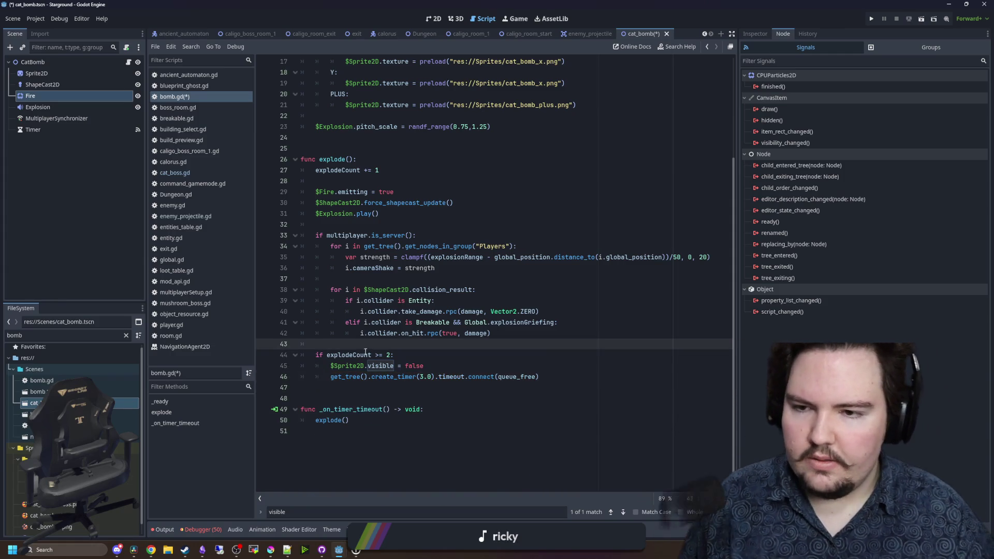
{"action": "scroll", "coordinate": [364, 336], "scroll_direction": "up", "scroll_amount": 5}
{"action": "left_click", "coordinate": [339, 165]}
{"action": "key", "text": "ctrl+s"}
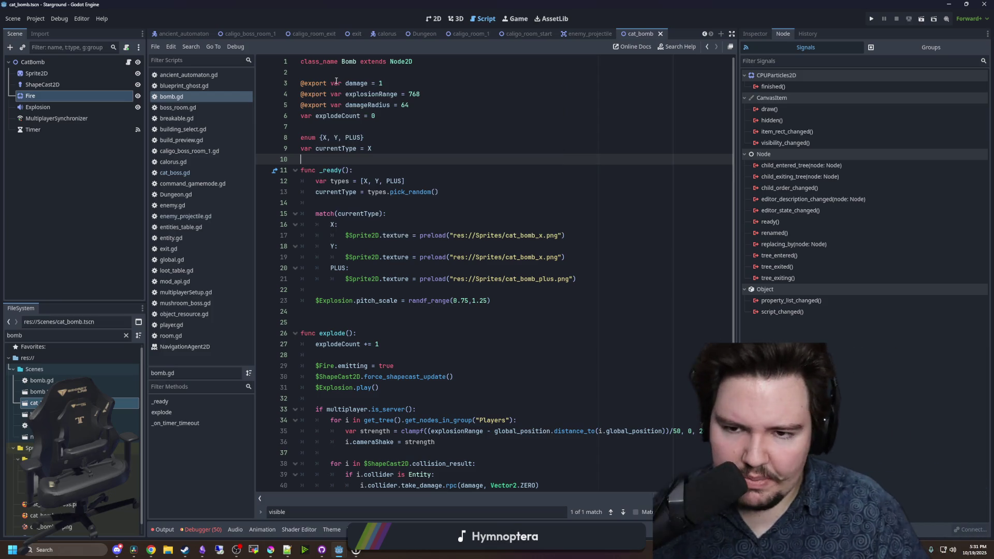
- Delete the types / pick_random lines and leftover blank lines from _ready(), then save
{"action": "left_click", "coordinate": [445, 192]}
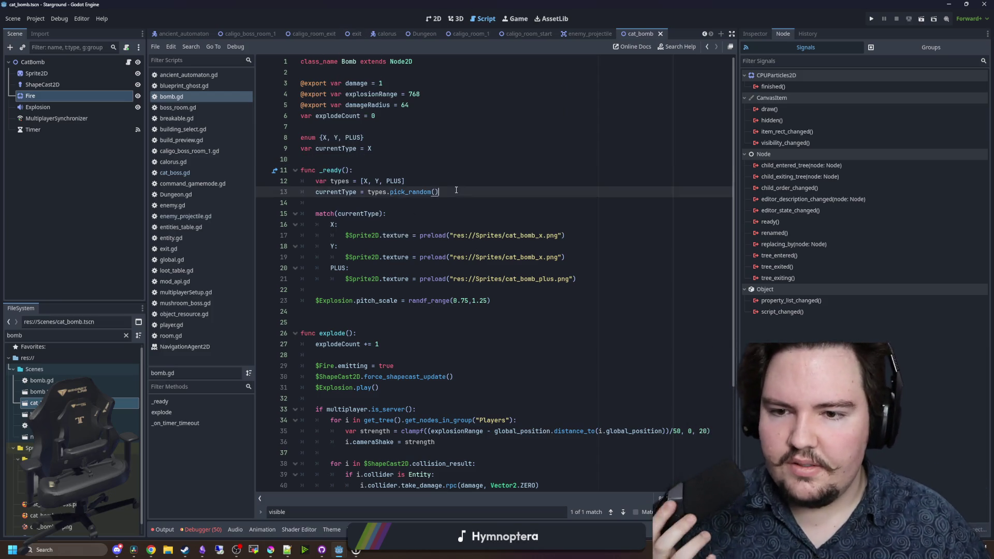
{"action": "left_click_drag", "start_coordinate": [445, 192], "coordinate": [301, 181]}
{"action": "key", "text": "BackSpace"}
{"action": "key", "text": "ctrl+shift+k"}
{"action": "key", "text": "ctrl+shift+k"}
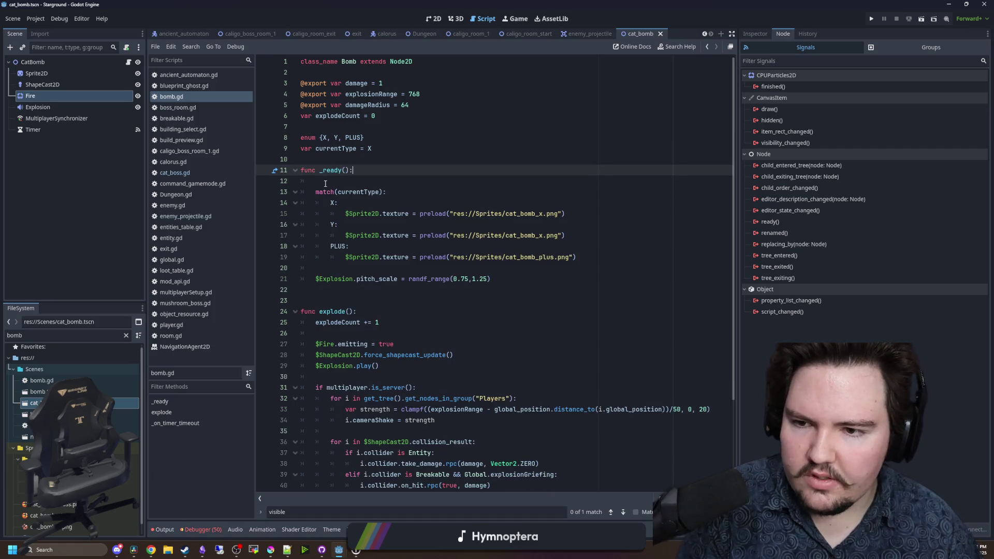
{"action": "left_click", "coordinate": [335, 155]}
{"action": "key", "text": "ctrl+s"}
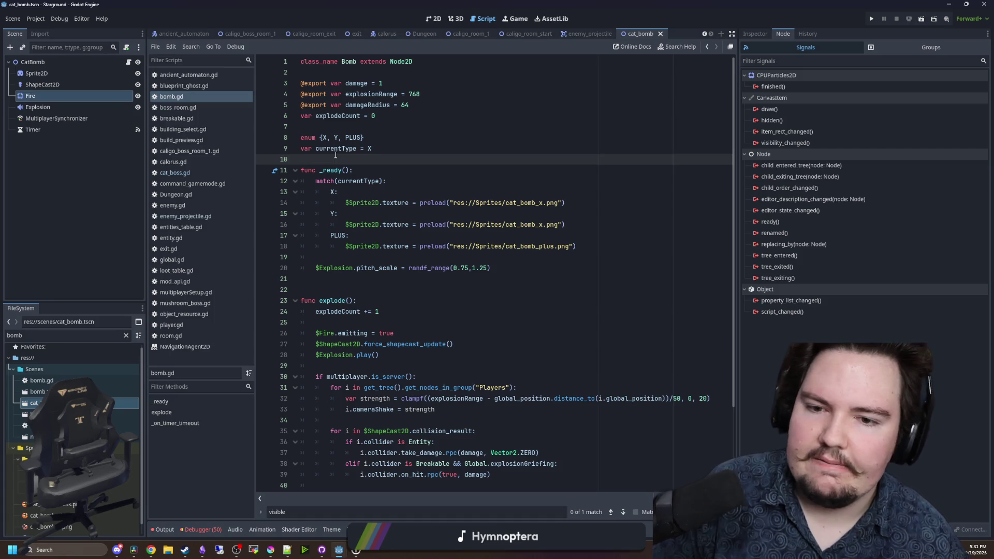
- Select and copy the enum {X, Y, PLUS} declaration line
{"action": "triple_click", "coordinate": [371, 138]}
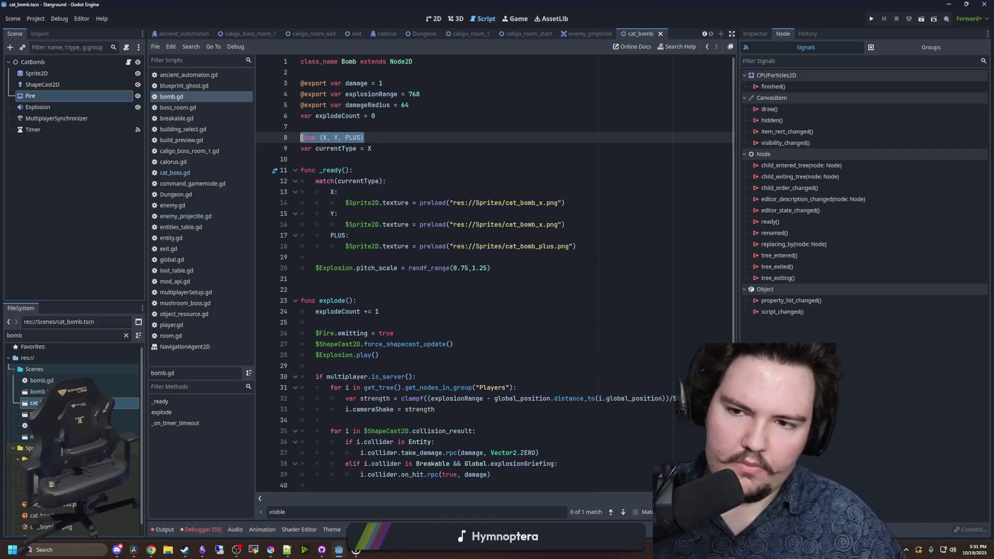
{"action": "left_click", "coordinate": [325, 130]}
{"action": "left_click_drag", "start_coordinate": [365, 138], "coordinate": [300, 134]}
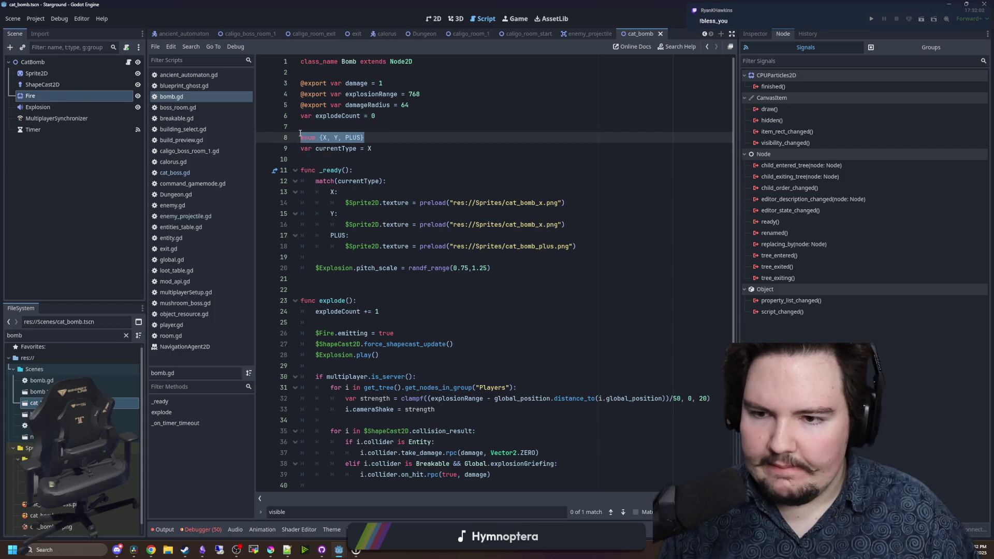
{"action": "left_click", "coordinate": [365, 117]}
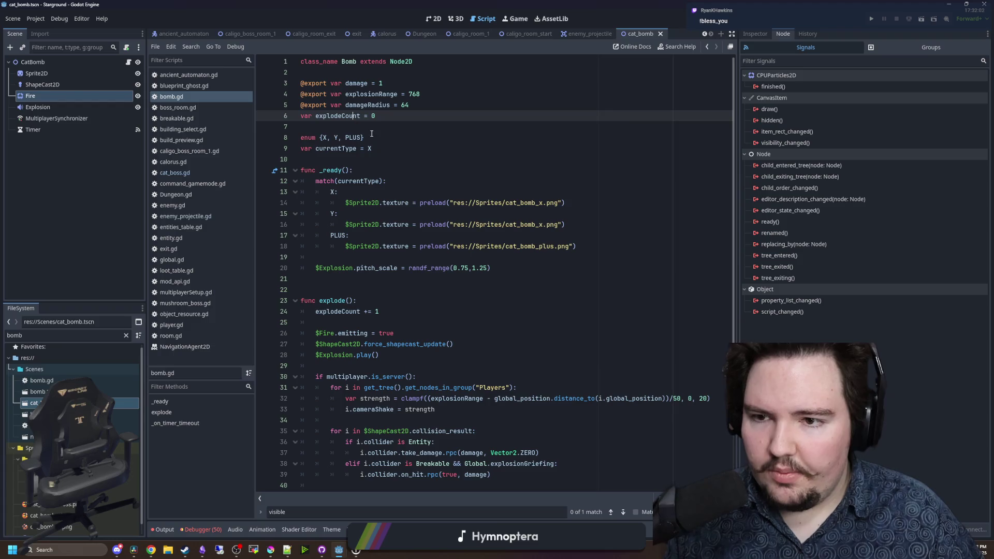
{"action": "left_click_drag", "start_coordinate": [365, 138], "coordinate": [282, 140]}
{"action": "left_click", "coordinate": [329, 130]}
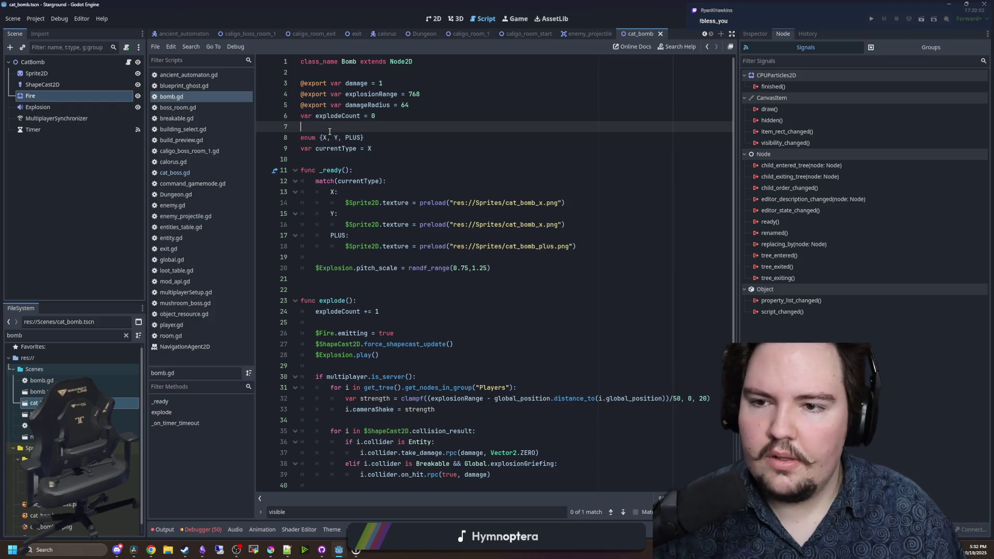
{"action": "scroll", "coordinate": [357, 156], "scroll_direction": "down", "scroll_amount": 3}
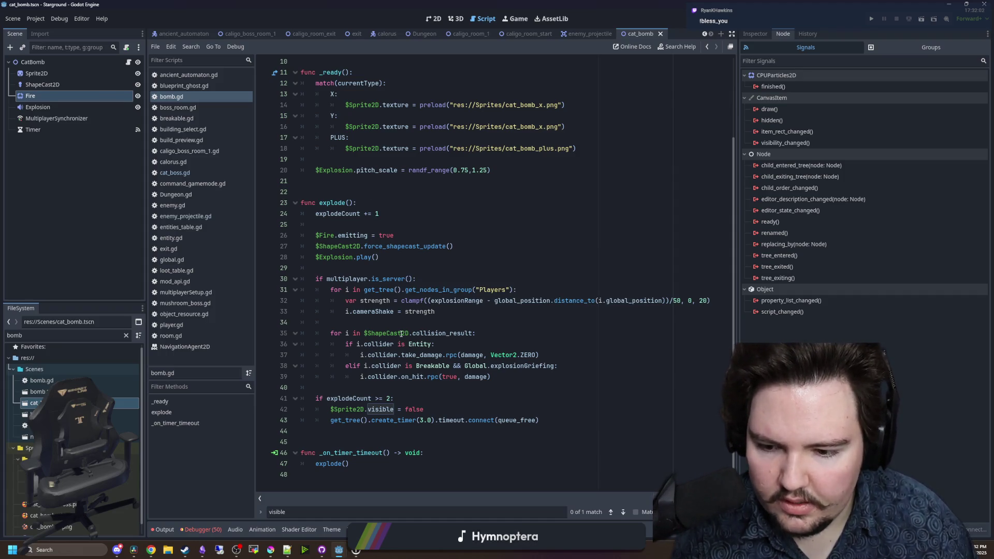
- In cat_boss.gd, correct the misspelled preload path to res://Scenes/cat_bomb.tscn
{"action": "left_click", "coordinate": [191, 173]}
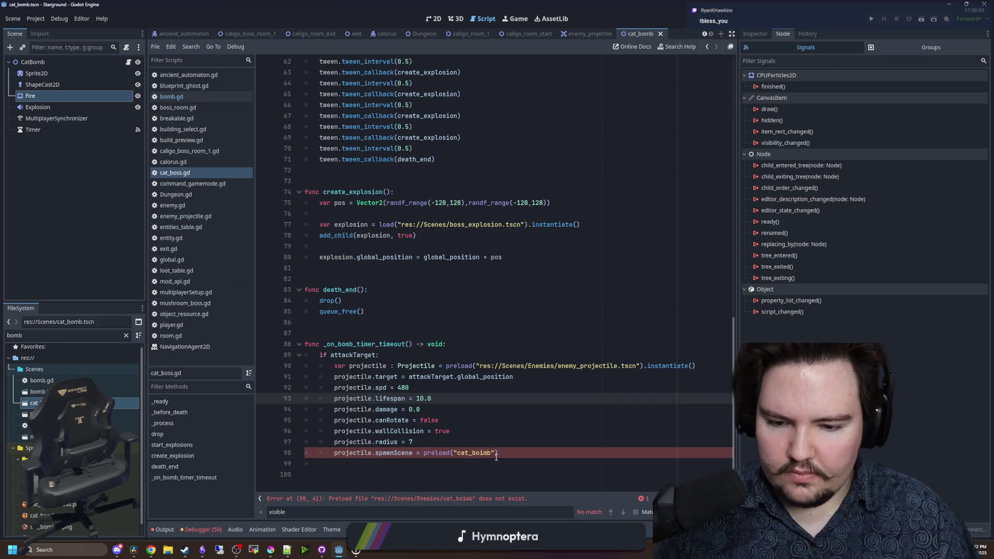
{"action": "left_click_drag", "start_coordinate": [491, 457], "coordinate": [458, 452]}
{"action": "type", "text": "cat_"}
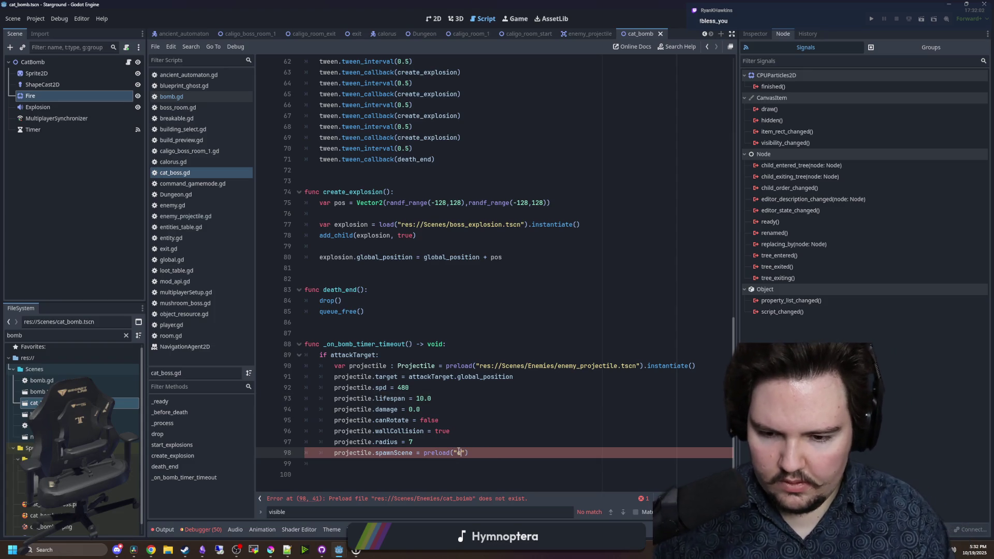
{"action": "type", "text": "bomb"}
{"action": "key", "text": "Return"}
- Paste the enum {X, Y, PLUS} declaration at the top of cat_boss.gd
{"action": "left_click", "coordinate": [487, 442]}
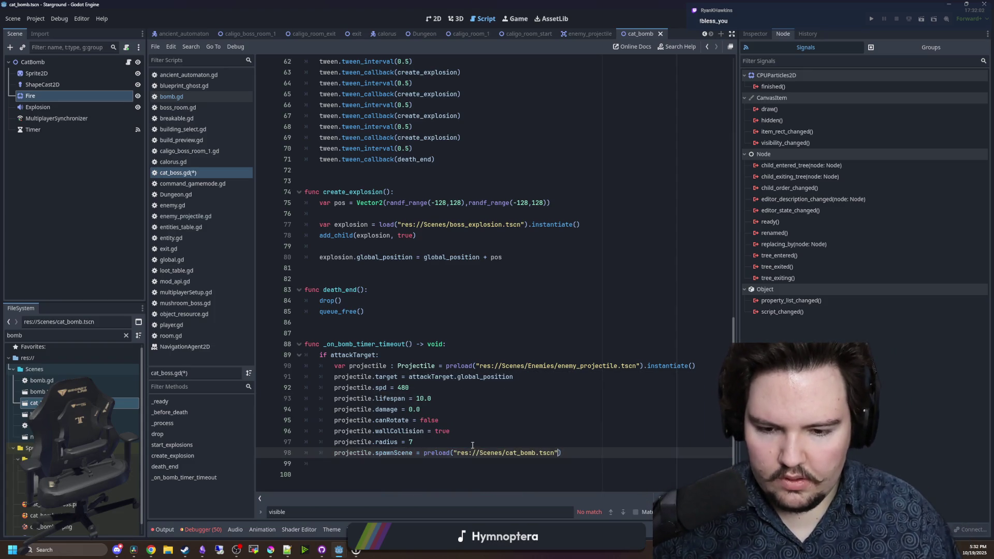
{"action": "left_click", "coordinate": [564, 453]}
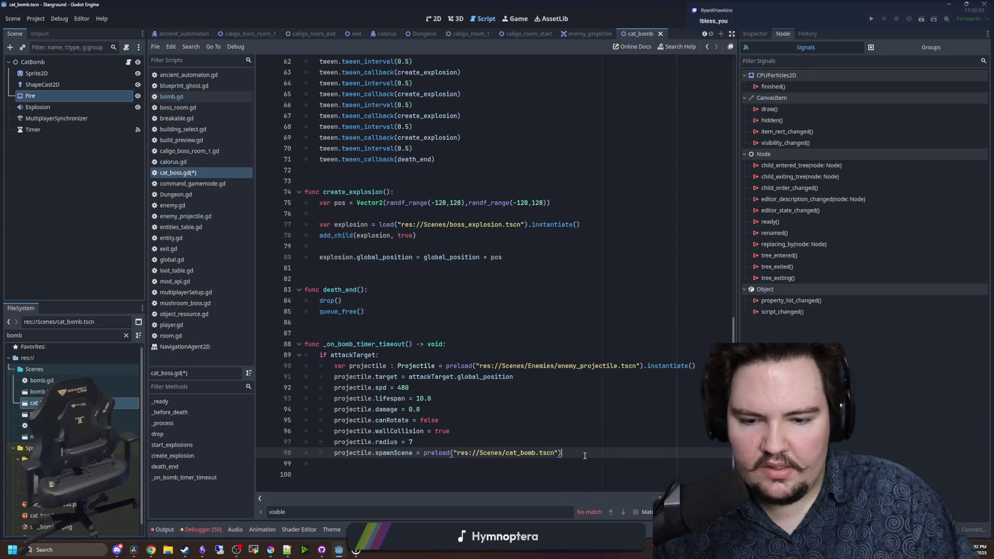
{"action": "key", "text": "Return"}
{"action": "key", "text": "ctrl+v"}
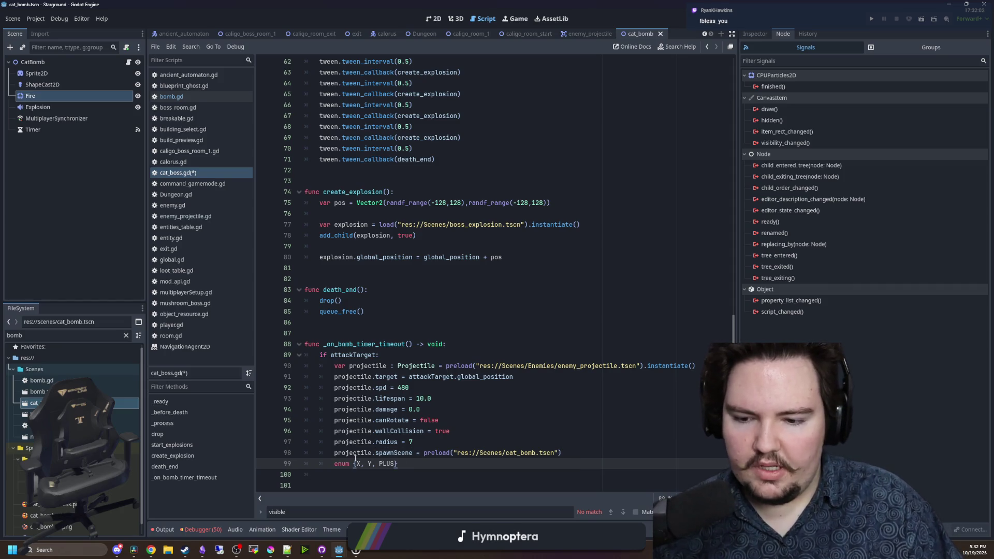
{"action": "triple_click", "coordinate": [400, 464]}
{"action": "key", "text": "ctrl+x"}
{"action": "left_click", "coordinate": [328, 322]}
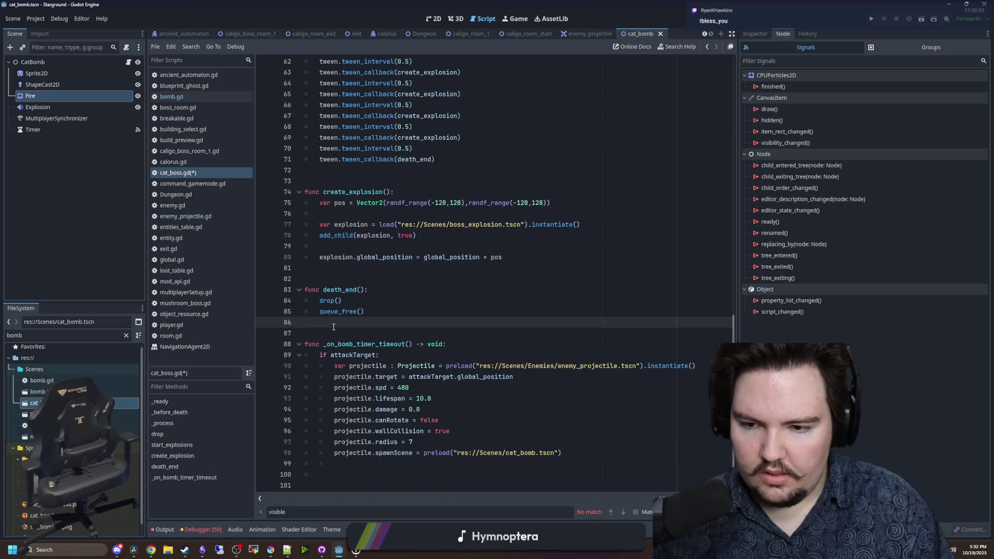
{"action": "scroll", "coordinate": [391, 249], "scroll_direction": "up", "scroll_amount": 1}
{"action": "scroll", "coordinate": [390, 249], "scroll_direction": "up", "scroll_amount": 15}
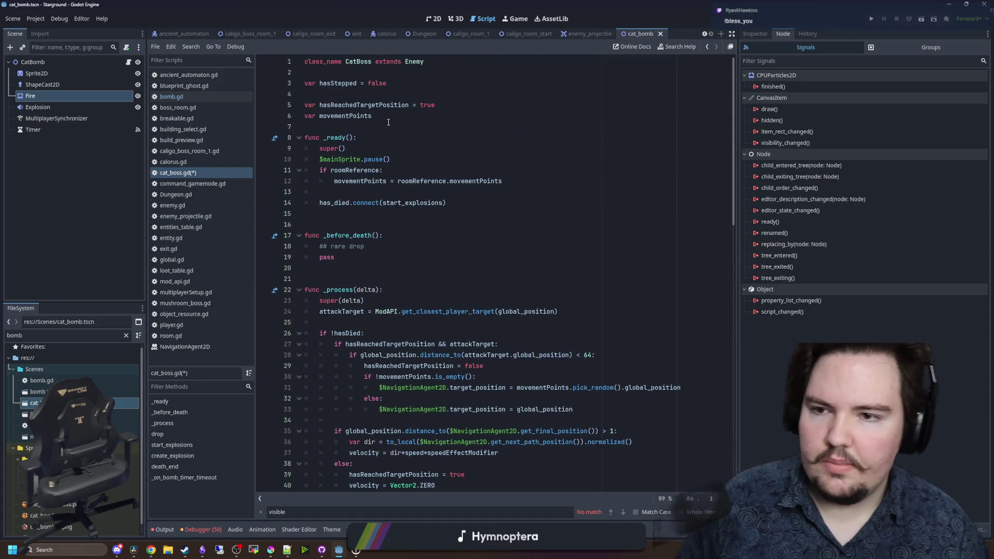
{"action": "left_click", "coordinate": [383, 126]}
{"action": "key", "text": "ctrl+v"}
- Add projectile.spawnProperties in the bomb handler and view its definition (lifespan 2.0, damage 1.0)
{"action": "scroll", "coordinate": [449, 406], "scroll_direction": "down", "scroll_amount": 20}
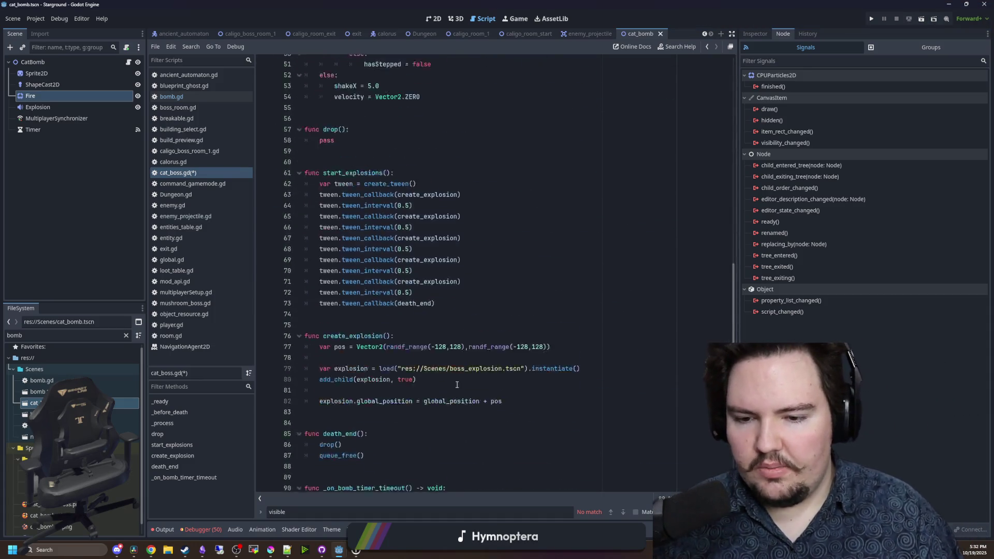
{"action": "left_click", "coordinate": [381, 452]}
{"action": "type", "text": "projectile.spawn"}
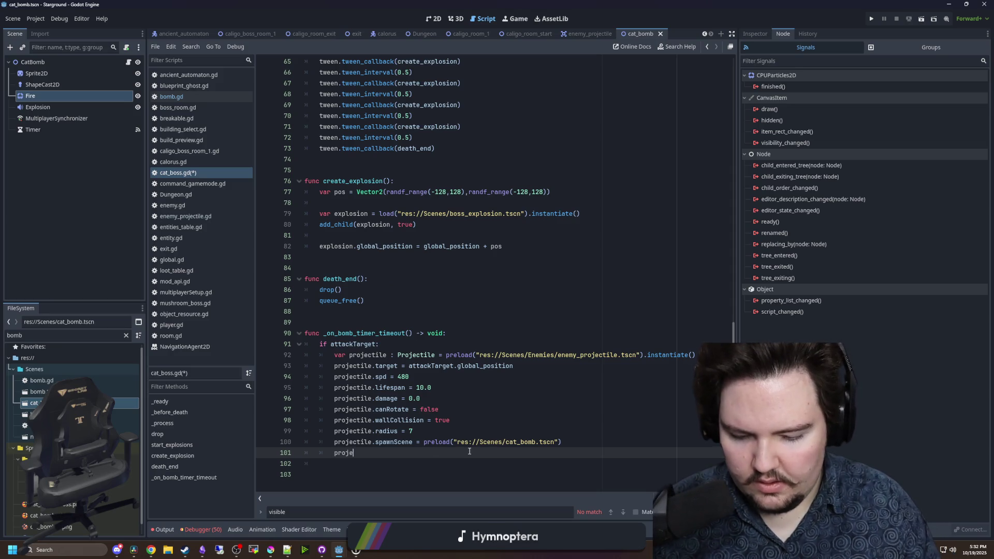
{"action": "key", "text": "Down"}
{"action": "key", "text": "Return"}
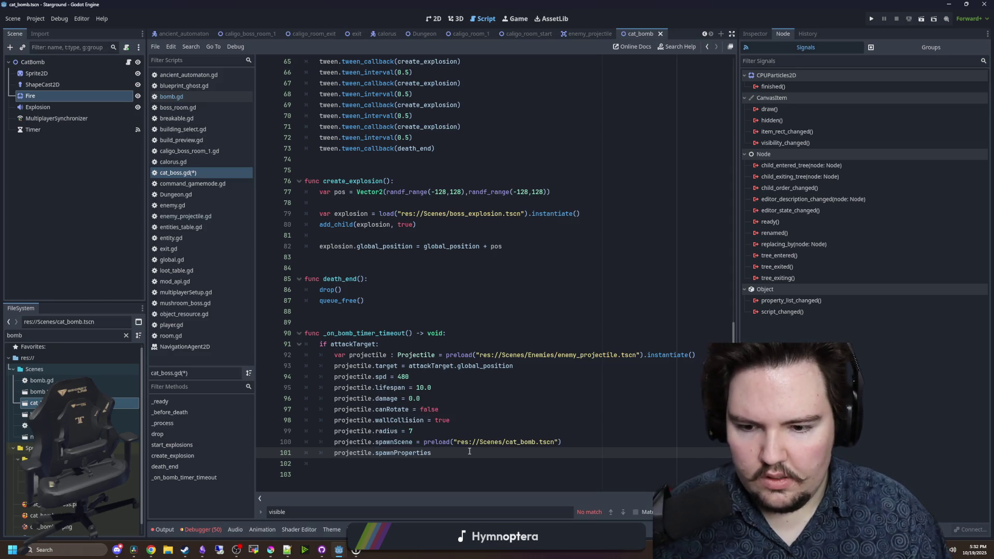
{"action": "left_click", "coordinate": [393, 452], "text": "ctrl"}
{"action": "left_click_drag", "start_coordinate": [394, 301], "coordinate": [310, 290]}
{"action": "left_click", "coordinate": [398, 306]}
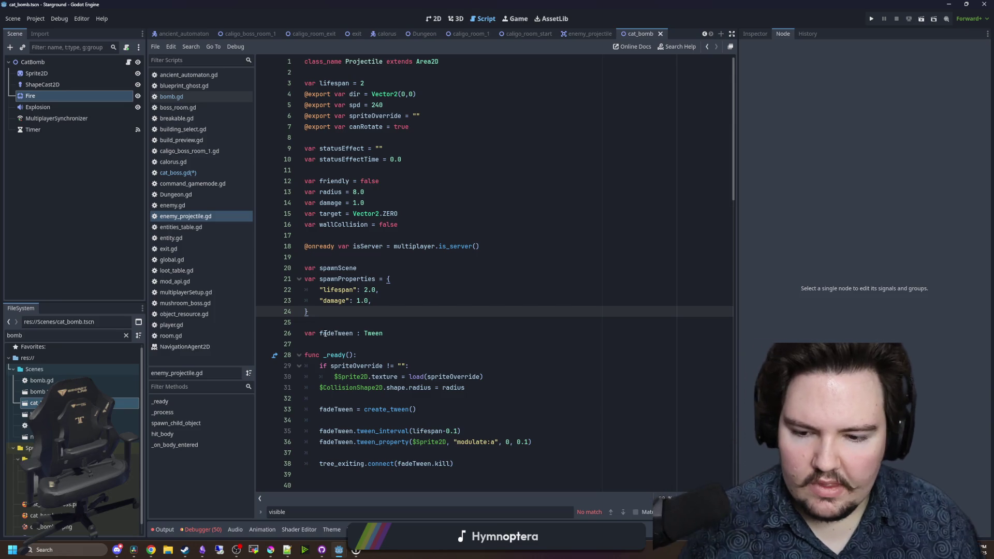
- Read spawn_child_object in enemy_projectile.gd, then go back to cat_boss.gd with Alt+Left
{"action": "key", "text": "Up"}
{"action": "key", "text": "Up"}
{"action": "key", "text": "Up"}
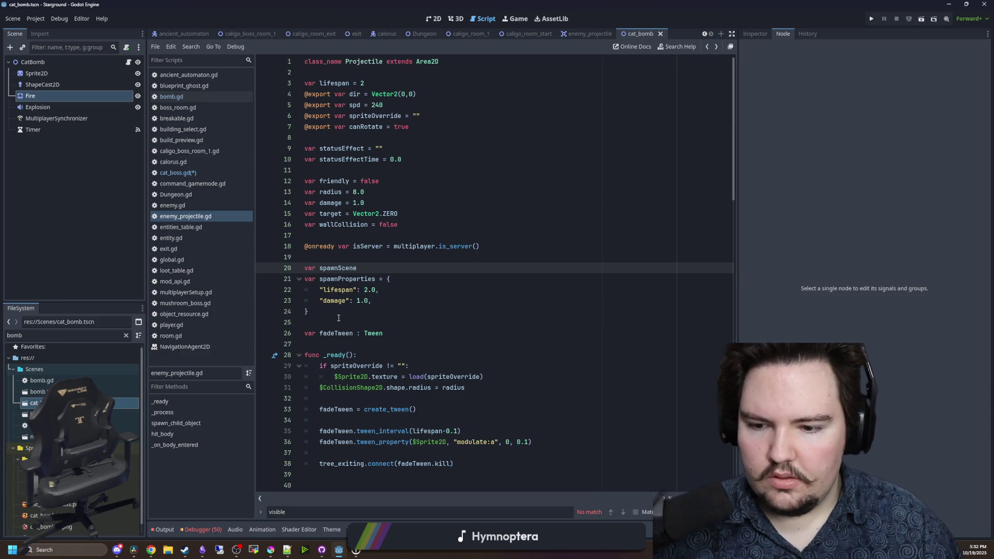
{"action": "scroll", "coordinate": [408, 384], "scroll_direction": "down", "scroll_amount": 3}
{"action": "scroll", "coordinate": [376, 370], "scroll_direction": "down", "scroll_amount": 20}
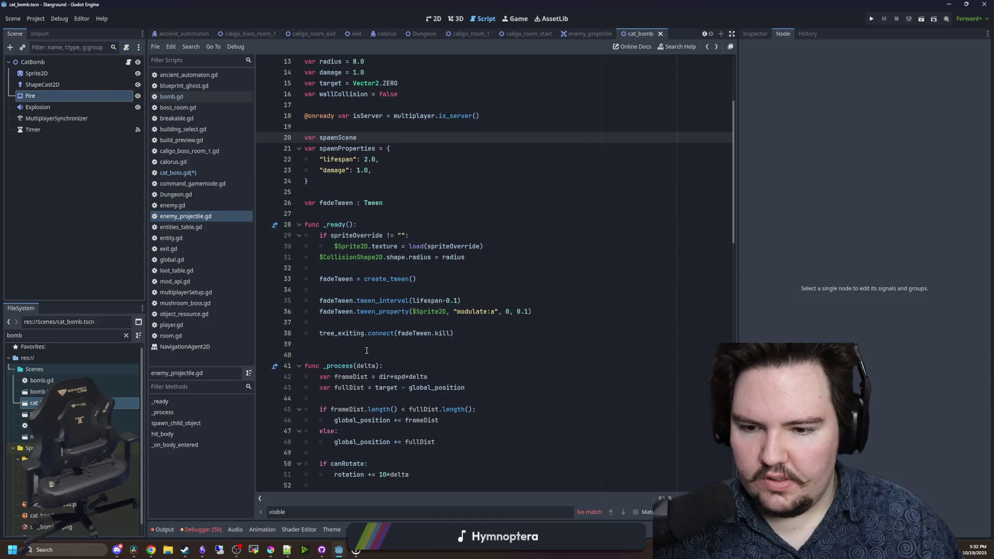
{"action": "scroll", "coordinate": [509, 242], "scroll_direction": "up", "scroll_amount": 4}
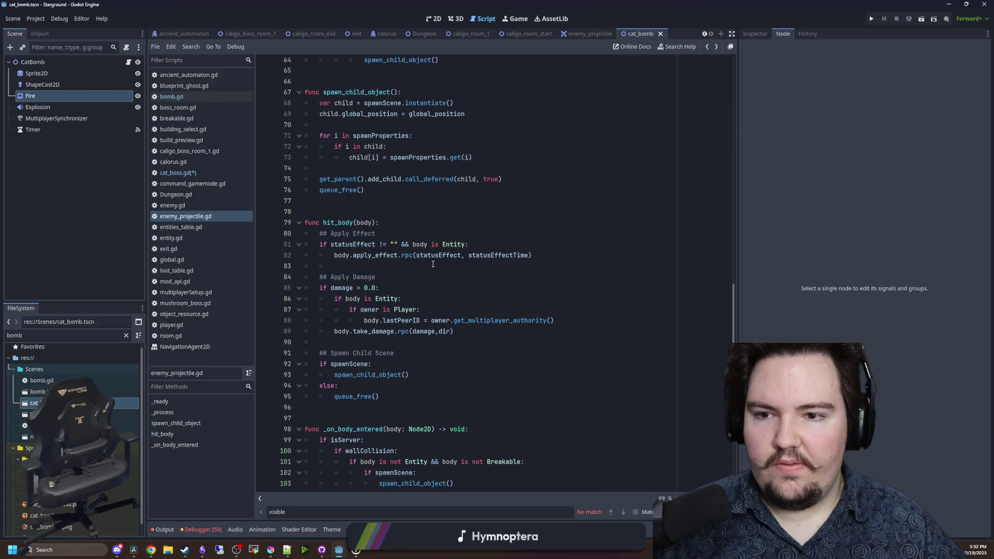
{"action": "scroll", "coordinate": [361, 155], "scroll_direction": "up", "scroll_amount": 20}
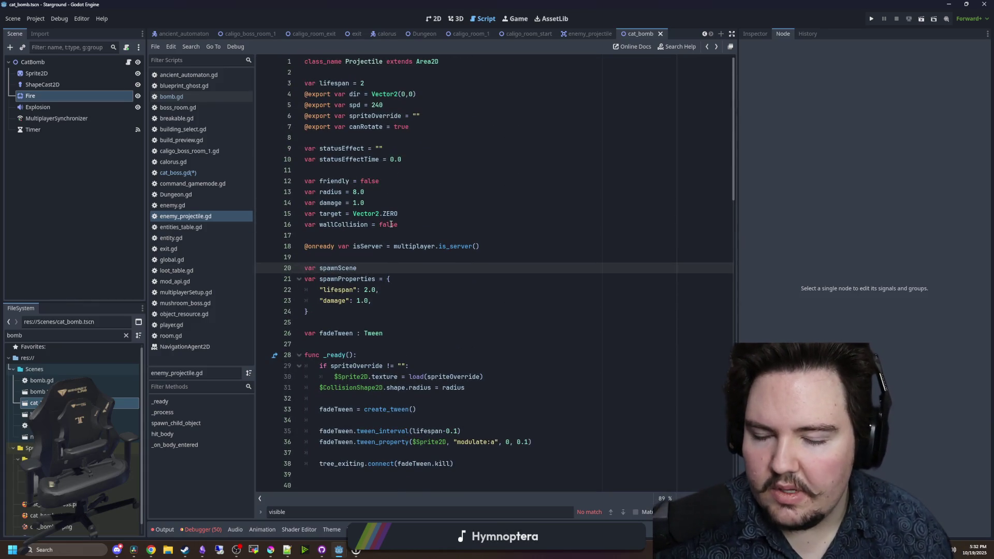
{"action": "key", "text": "alt+Left"}
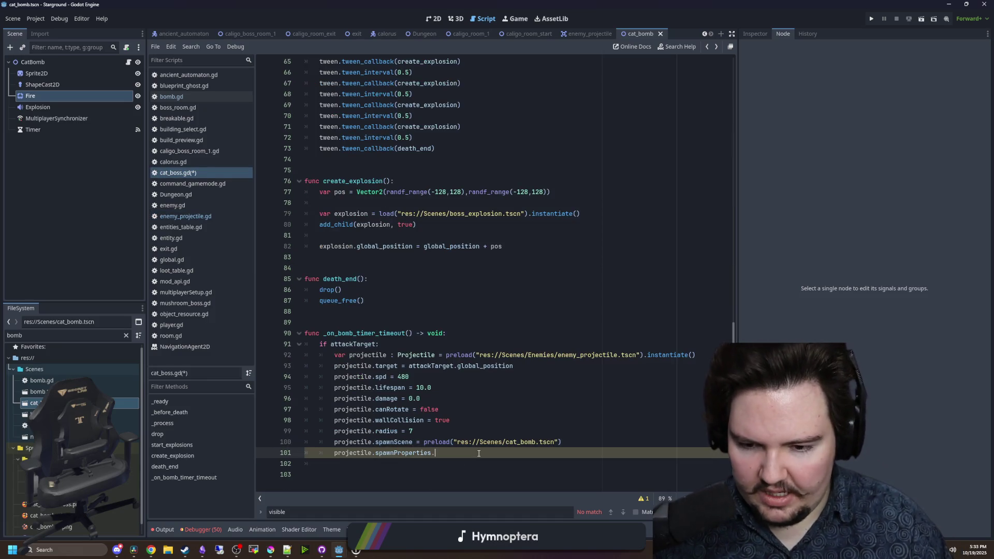
- Rename bomb.gd's currentType to type in its declaration and match statement, then save
{"action": "key", "text": "BackSpace"}
{"action": "type", "text": "[c"}
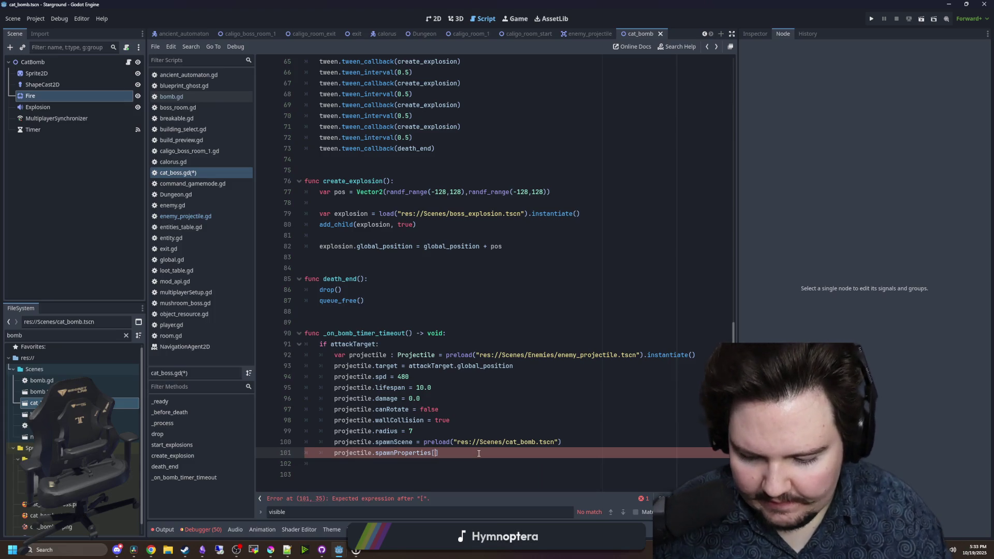
{"action": "type", "text": "urrentType"}
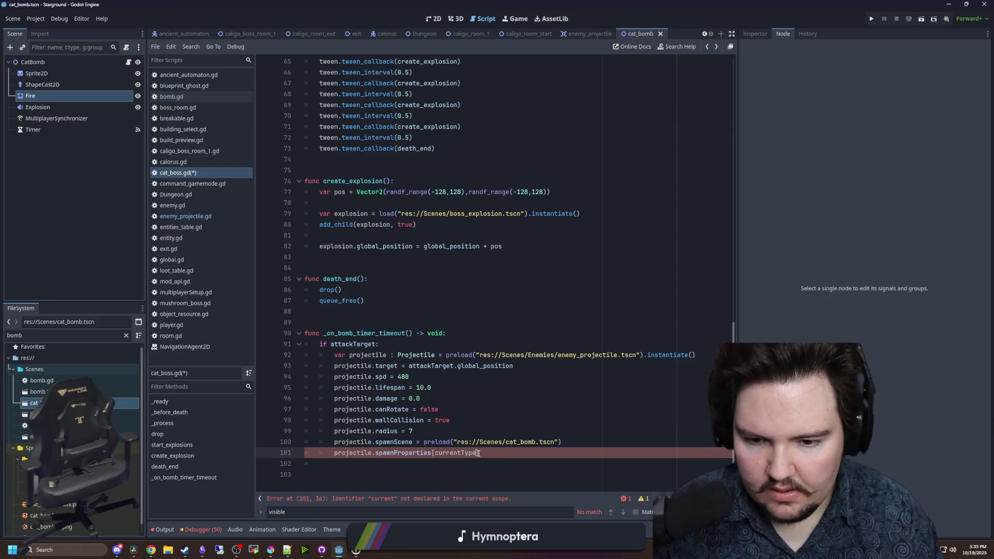
{"action": "left_click", "coordinate": [186, 99]}
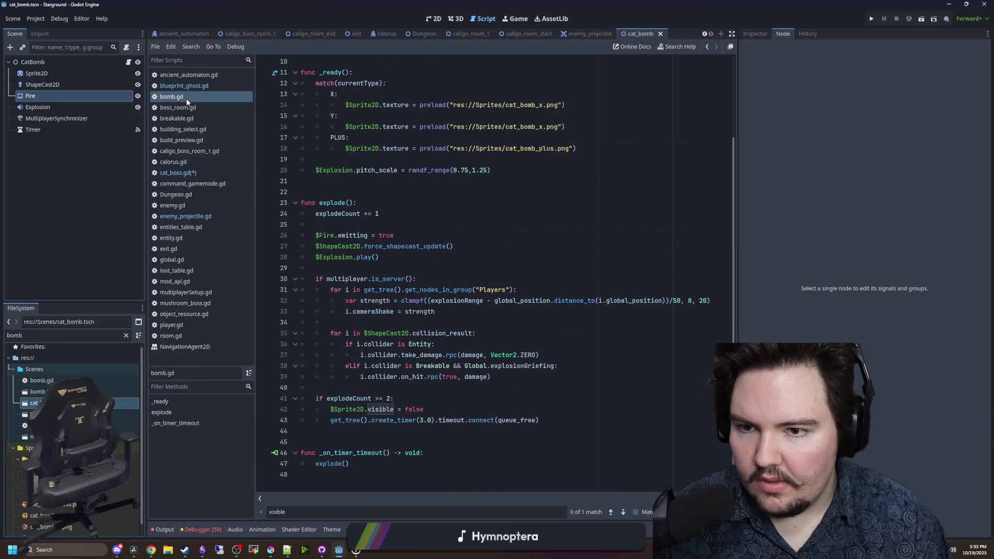
{"action": "scroll", "coordinate": [405, 284], "scroll_direction": "up", "scroll_amount": 3}
{"action": "double_click", "coordinate": [346, 148]}
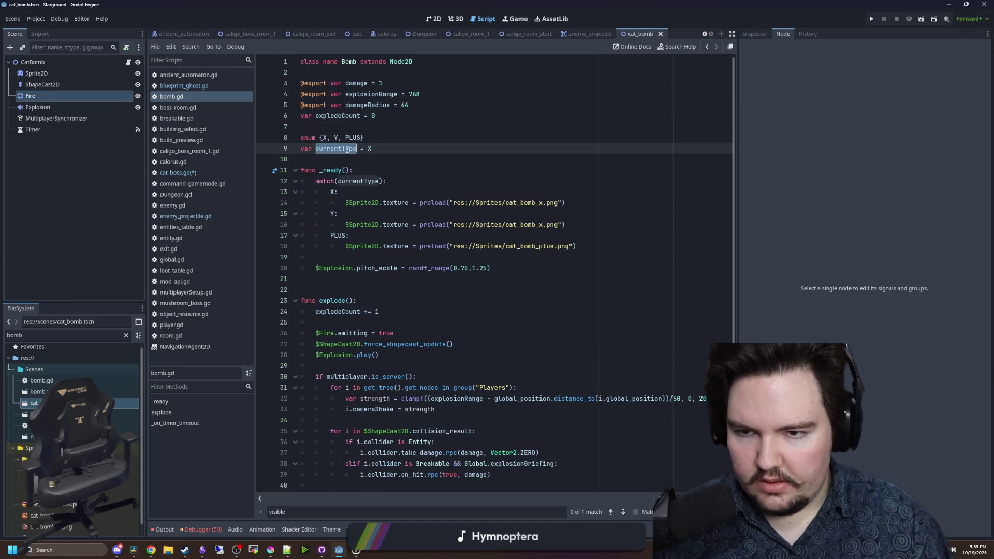
{"action": "type", "text": "type"}
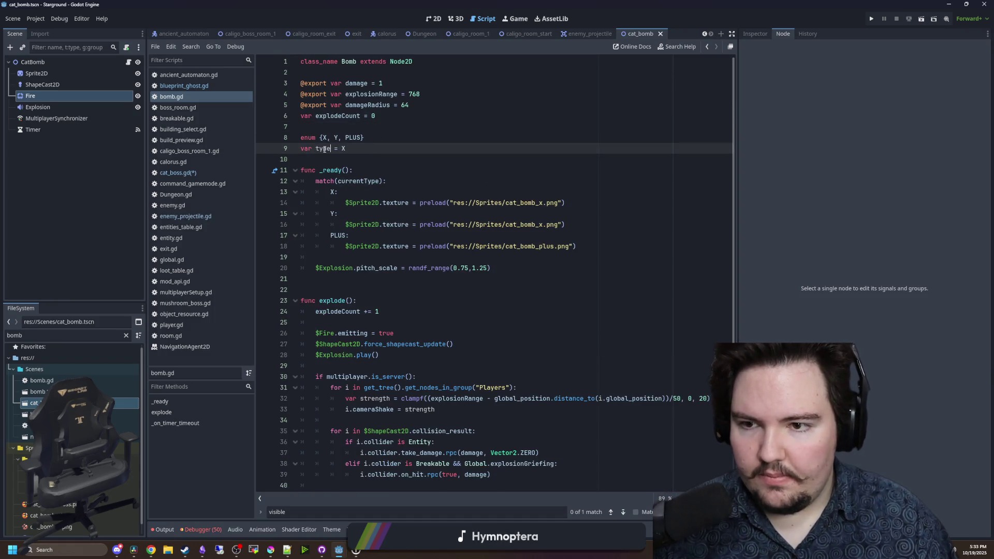
{"action": "double_click", "coordinate": [361, 181]}
{"action": "type", "text": "type"}
{"action": "scroll", "coordinate": [396, 405], "scroll_direction": "down", "scroll_amount": 3}
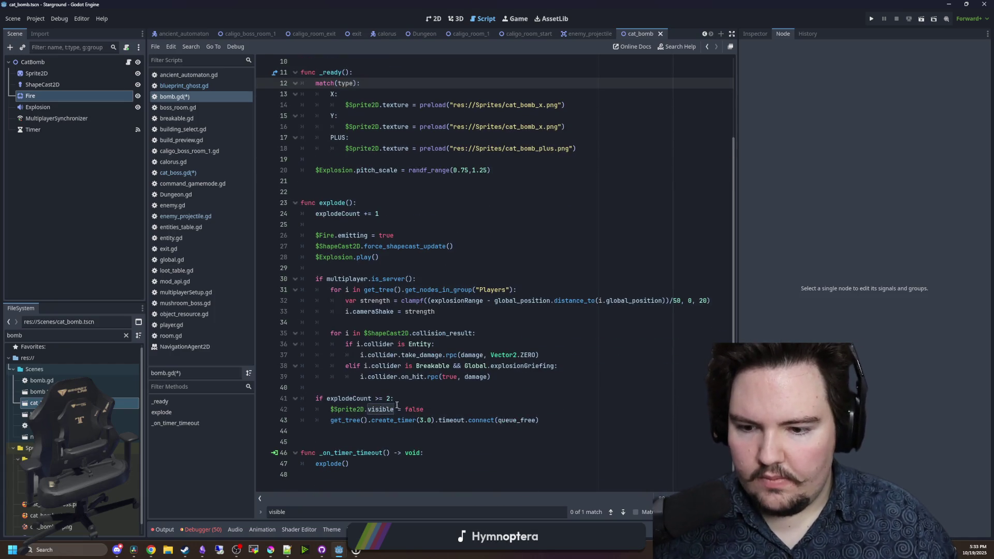
{"action": "left_click", "coordinate": [396, 376]}
{"action": "key", "text": "ctrl+s"}
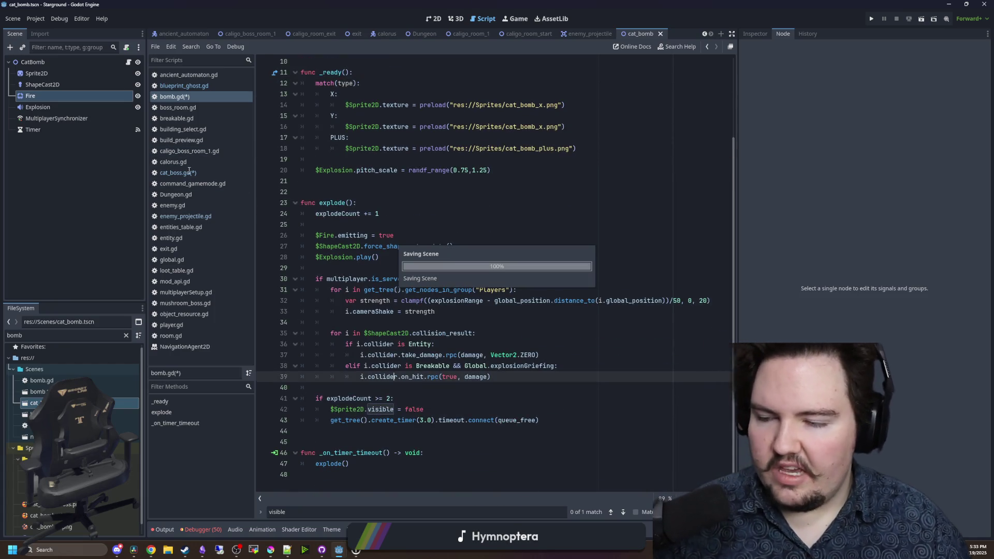
- In cat_boss.gd, change the assignment to spawnProperties["type"] = type
{"action": "left_click", "coordinate": [176, 172]}
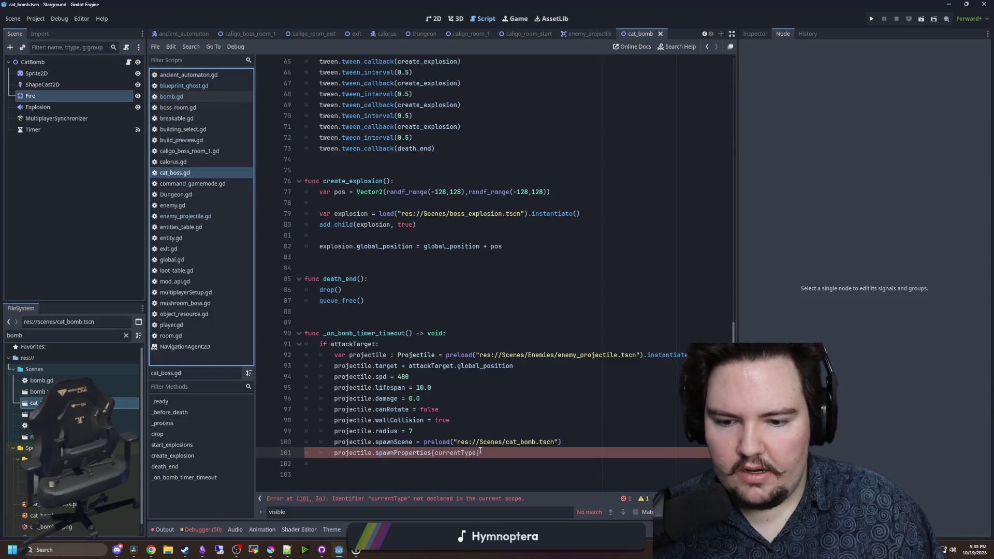
{"action": "double_click", "coordinate": [437, 454]}
{"action": "type", "text": "type]"}
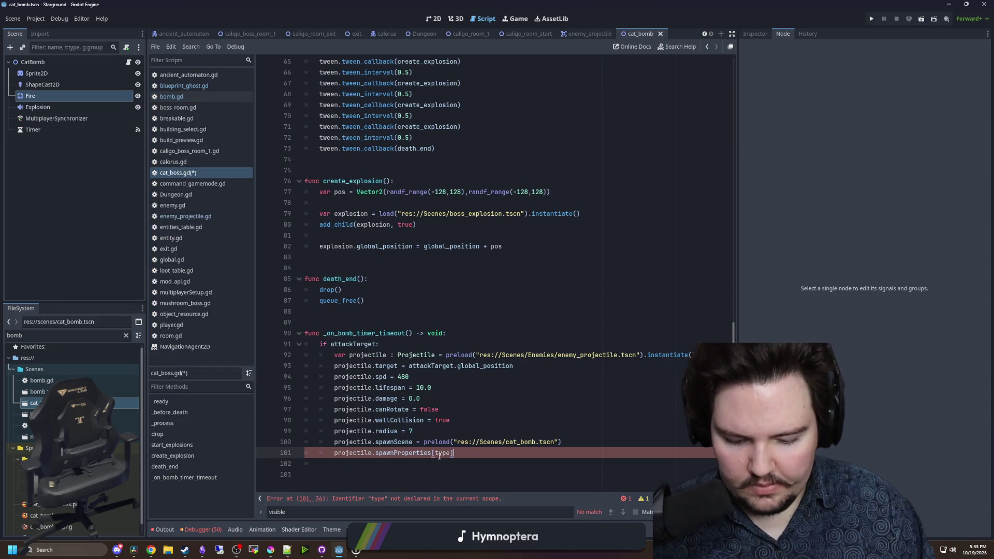
{"action": "type", "text": " = type"}
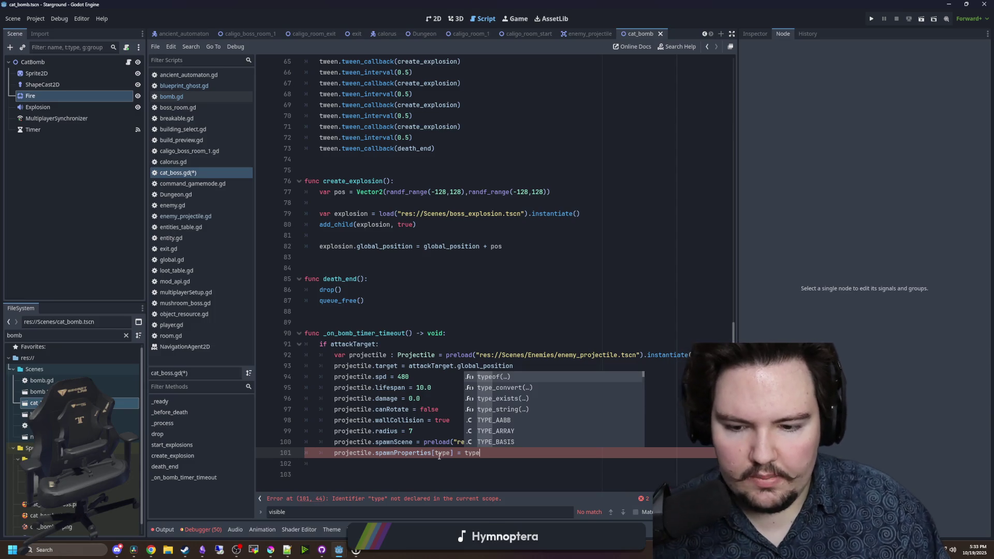
{"action": "double_click", "coordinate": [439, 453]}
{"action": "key", "text": "Left"}
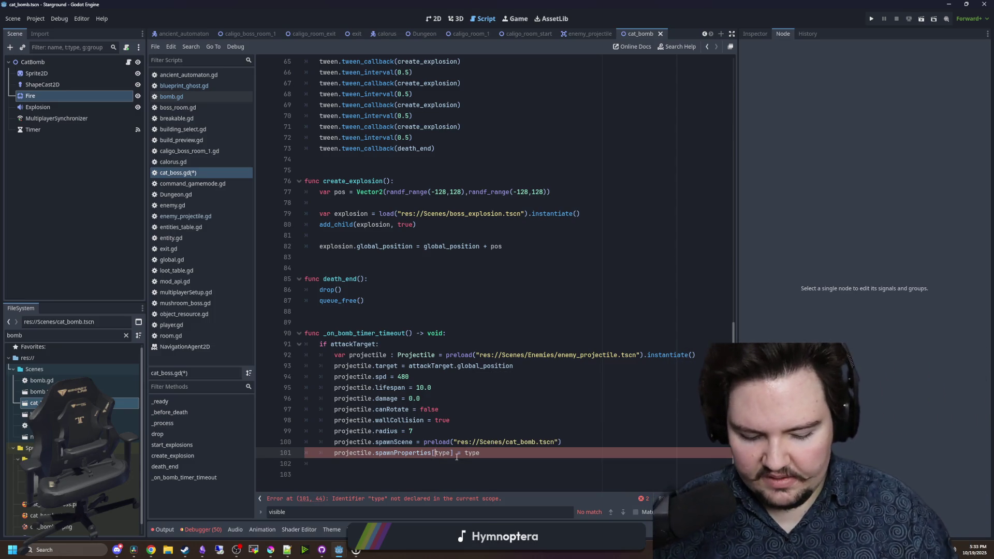
{"action": "type", "text": "\""}
{"action": "key", "text": "Right"}
{"action": "key", "text": "Right"}
{"action": "key", "text": "Right"}
{"action": "type", "text": "\""}
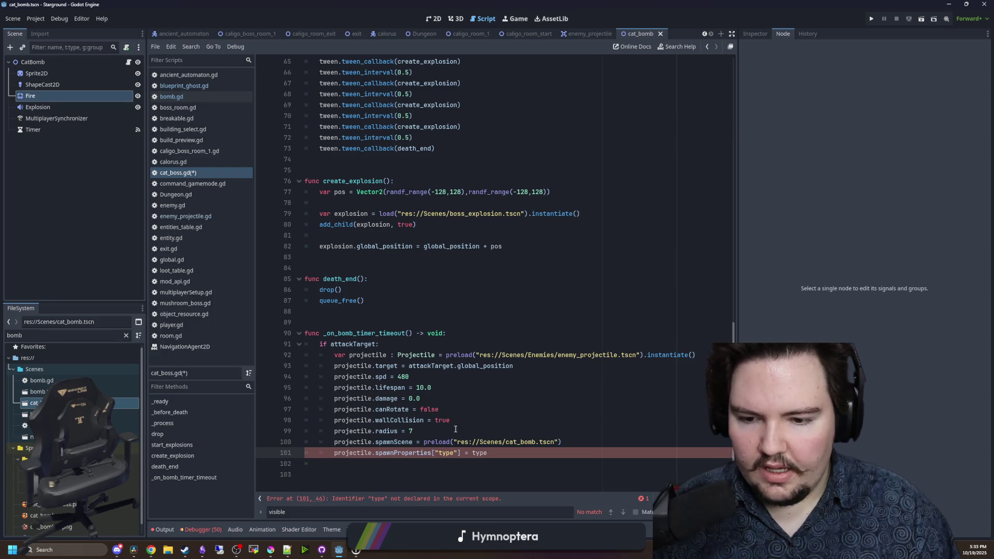
- Add var type = types.pick_random() below the spawnScene line
{"action": "key", "text": "Up"}
{"action": "key", "text": "Up"}
{"action": "key", "text": "Up"}
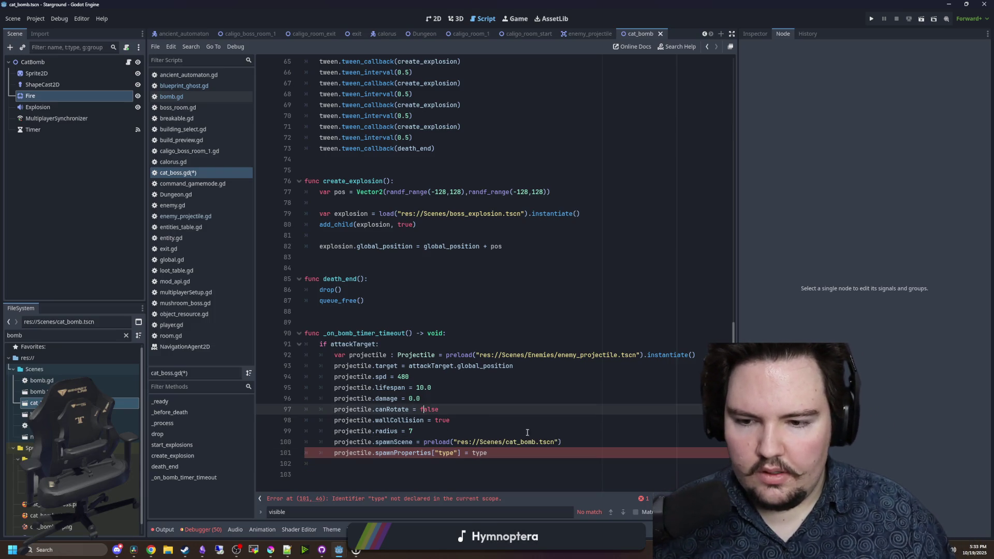
{"action": "left_click", "coordinate": [604, 451]}
{"action": "left_click", "coordinate": [548, 428]}
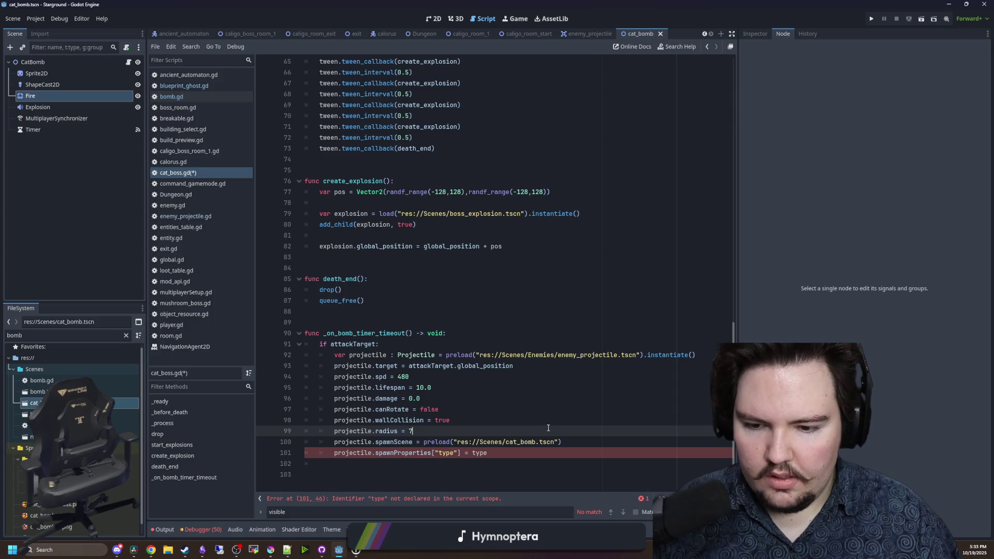
{"action": "left_click", "coordinate": [590, 441]}
{"action": "key", "text": "Return"}
{"action": "key", "text": "Return"}
{"action": "key", "text": "Return"}
{"action": "key", "text": "Up"}
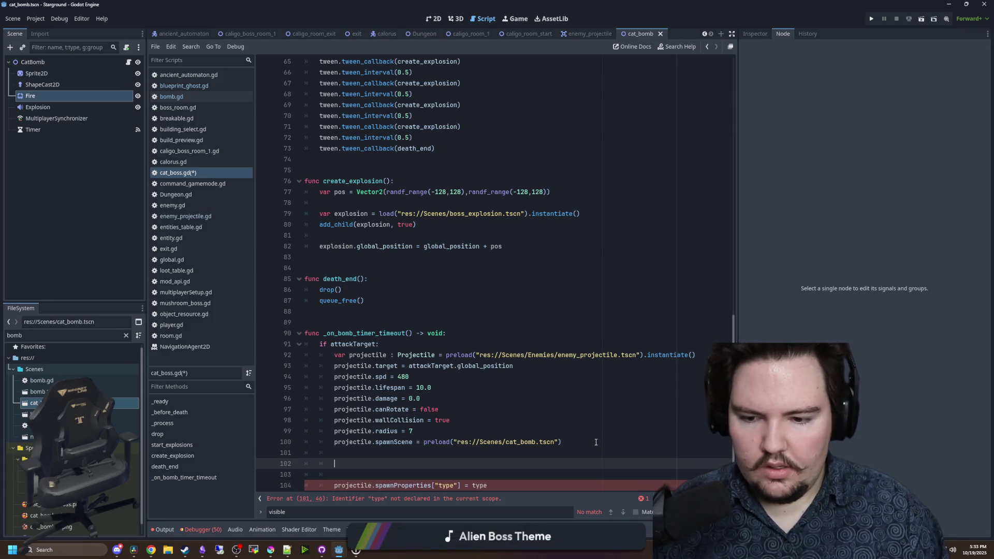
{"action": "type", "text": "var type ="}
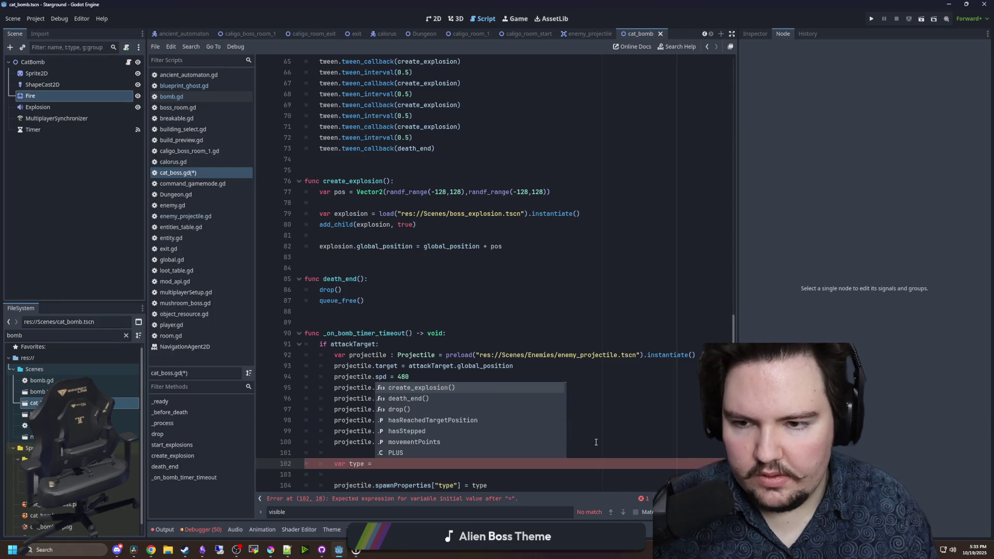
{"action": "key", "text": "Up"}
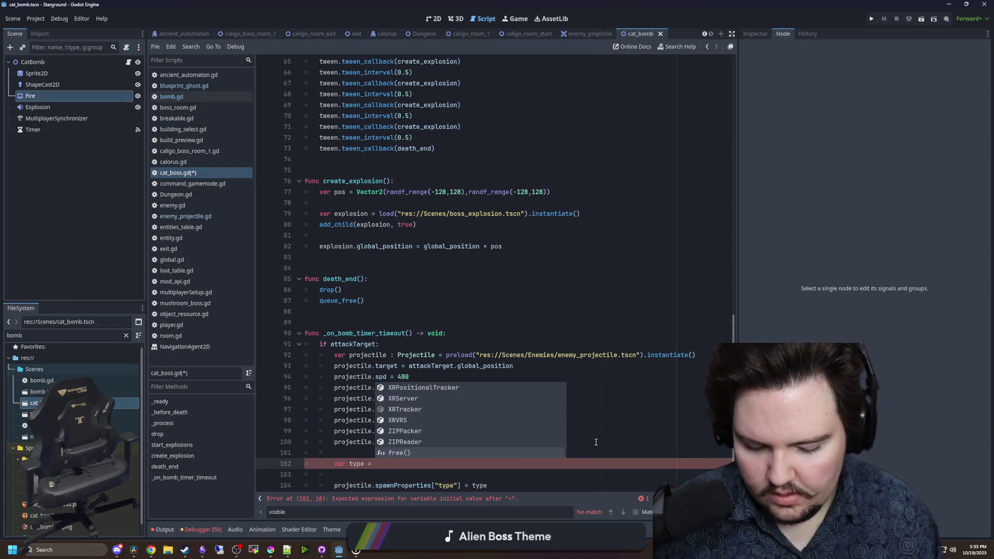
{"action": "type", "text": "types.pick_random"}
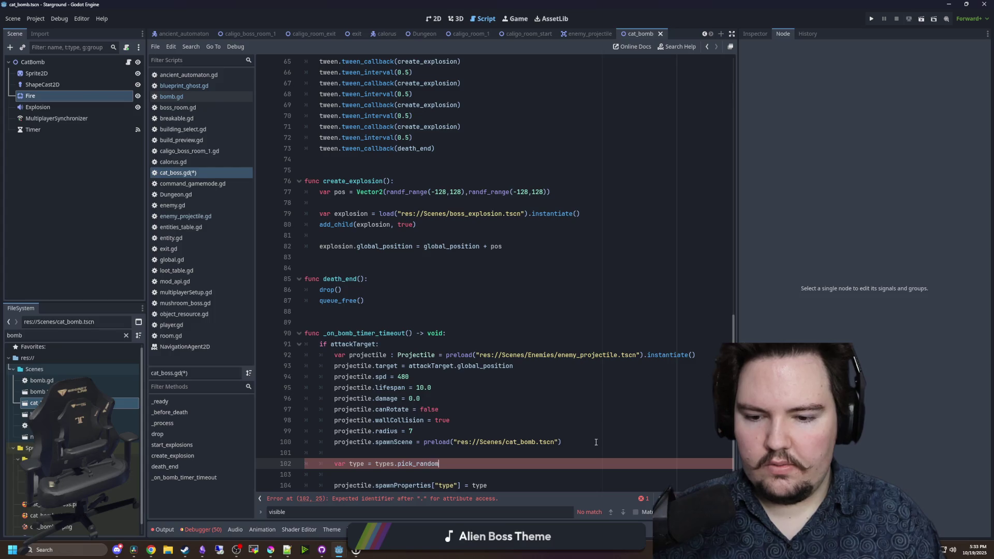
{"action": "type", "text": "("}
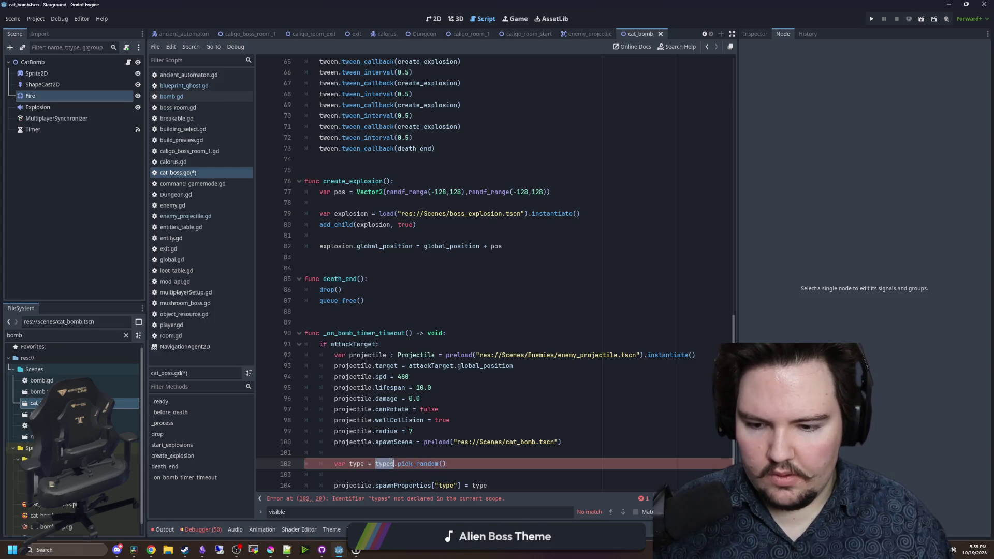
- Declare var types = [X,Y,PLUS] under the enum declaration
{"action": "scroll", "coordinate": [396, 461], "scroll_direction": "up", "scroll_amount": 20}
{"action": "left_click", "coordinate": [369, 148]}
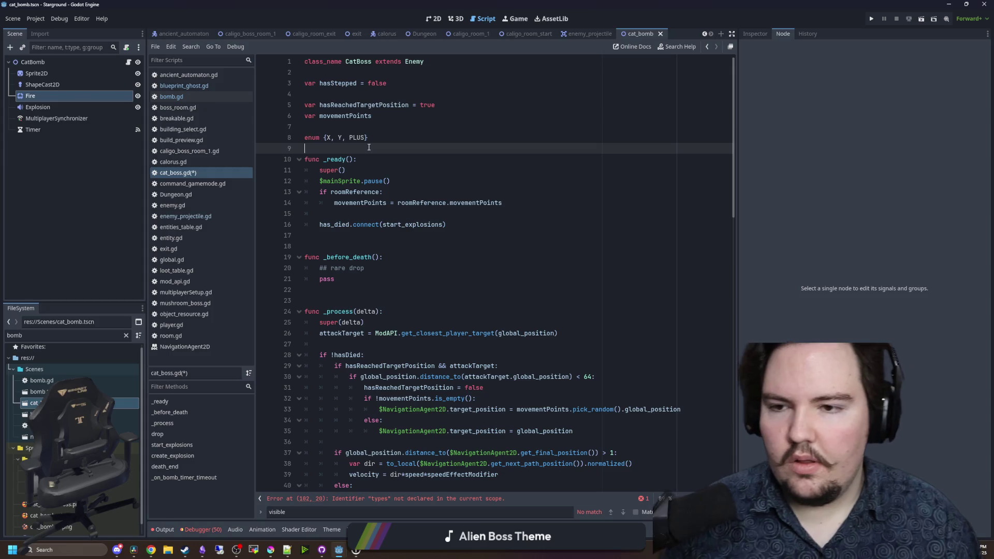
{"action": "key", "text": "Return"}
{"action": "key", "text": "Return"}
{"action": "key", "text": "Up"}
{"action": "type", "text": "types"}
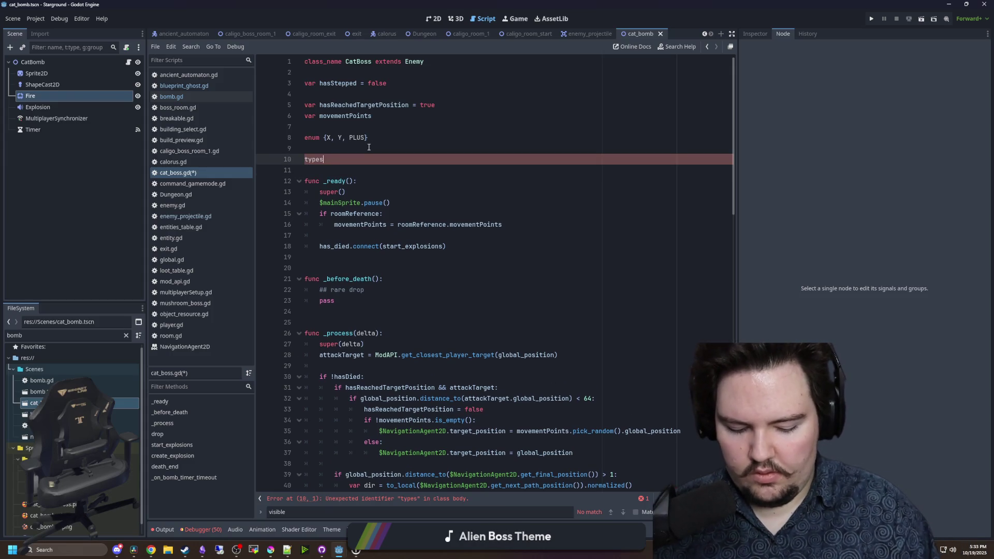
{"action": "type", "text": " = X,Y,PL"}
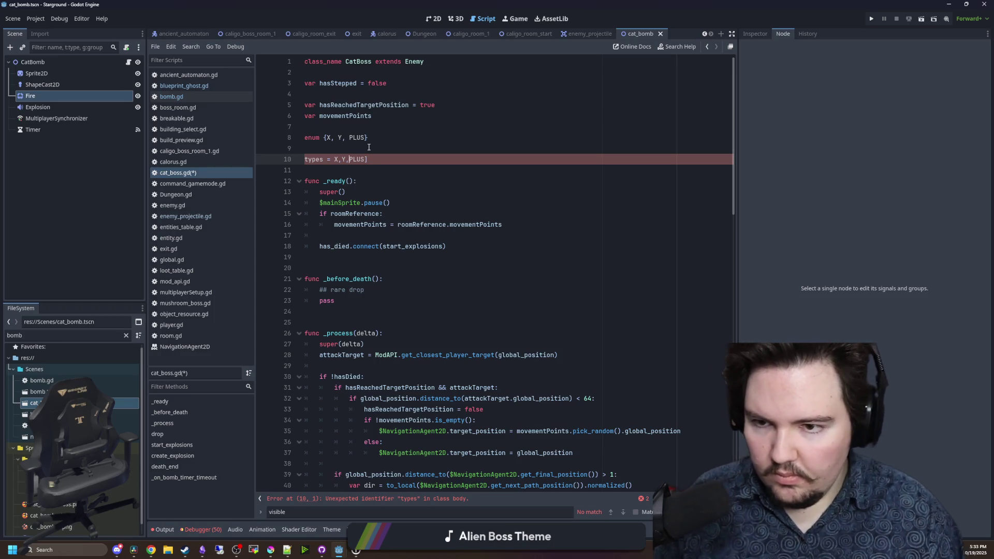
{"action": "key", "text": "Left"}
{"action": "key", "text": "Left"}
{"action": "key", "text": "Left"}
{"action": "type", "text": "["}
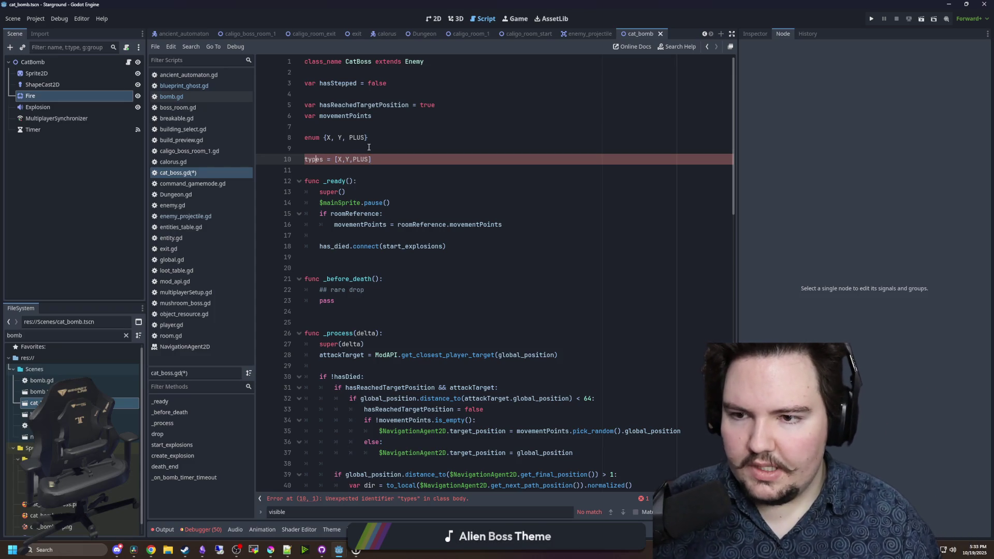
{"action": "type", "text": "var"}
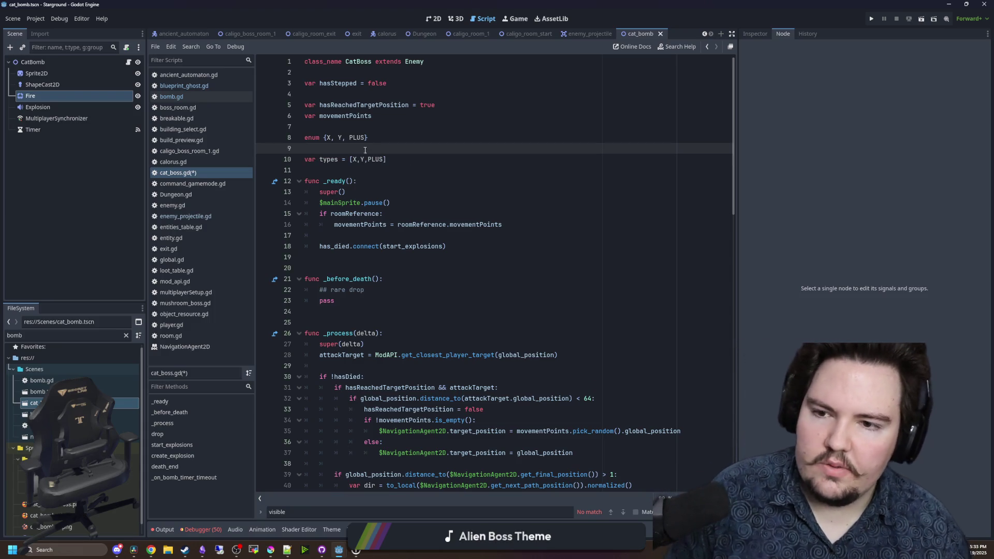
{"action": "key", "text": "Up"}
{"action": "key", "text": "BackSpace"}
{"action": "scroll", "coordinate": [447, 432], "scroll_direction": "down", "scroll_amount": 20}
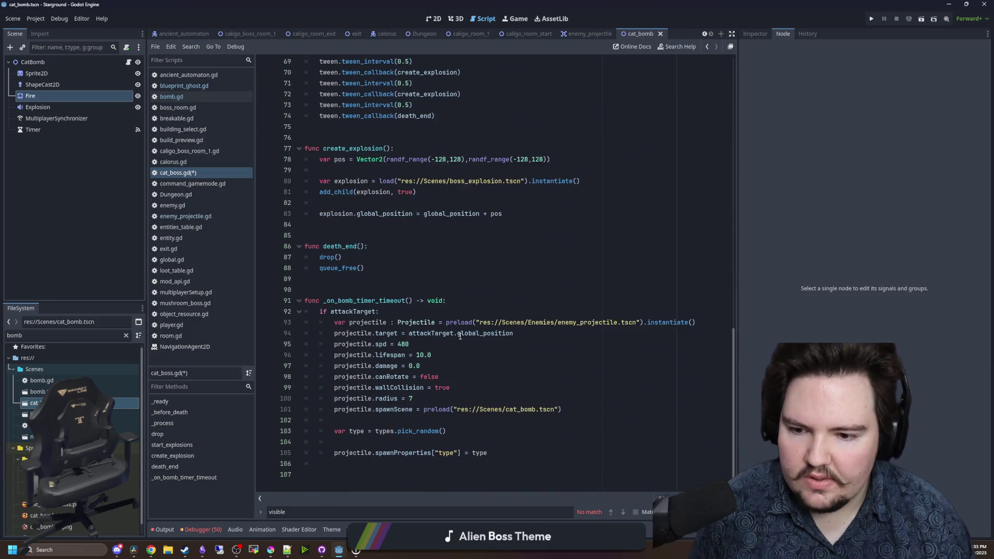
{"action": "left_click", "coordinate": [448, 431]}
- Write match(type): and a projectile.spriteOverride assignment using the cat_bomb_plus.png path from FileSystem
{"action": "key", "text": "Return"}
{"action": "key", "text": "Return"}
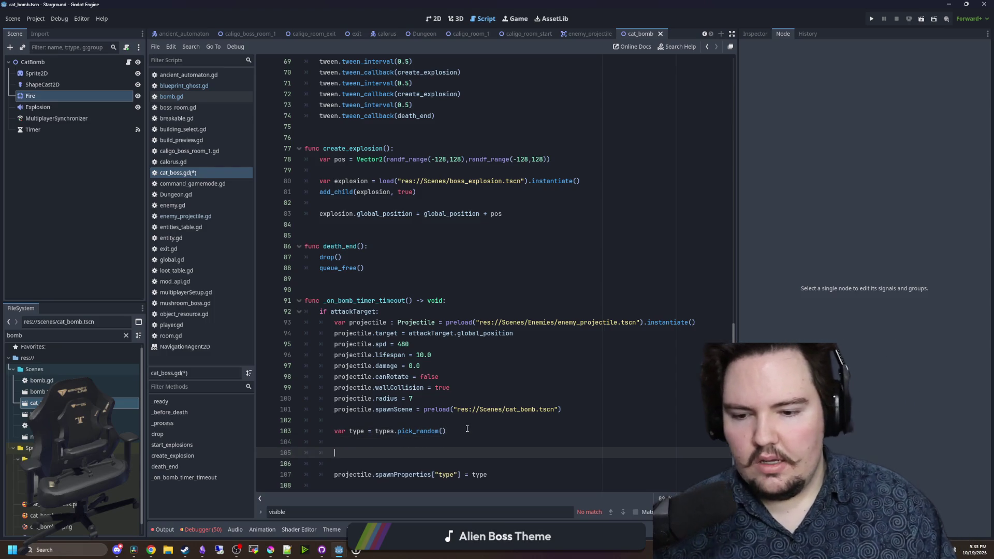
{"action": "type", "text": "match("}
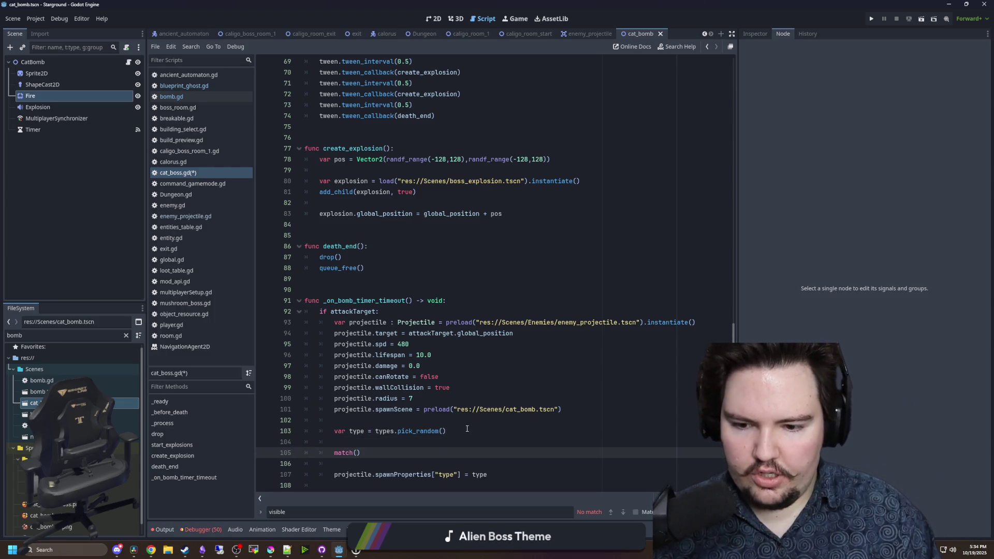
{"action": "type", "text": "type):"}
{"action": "key", "text": "Return"}
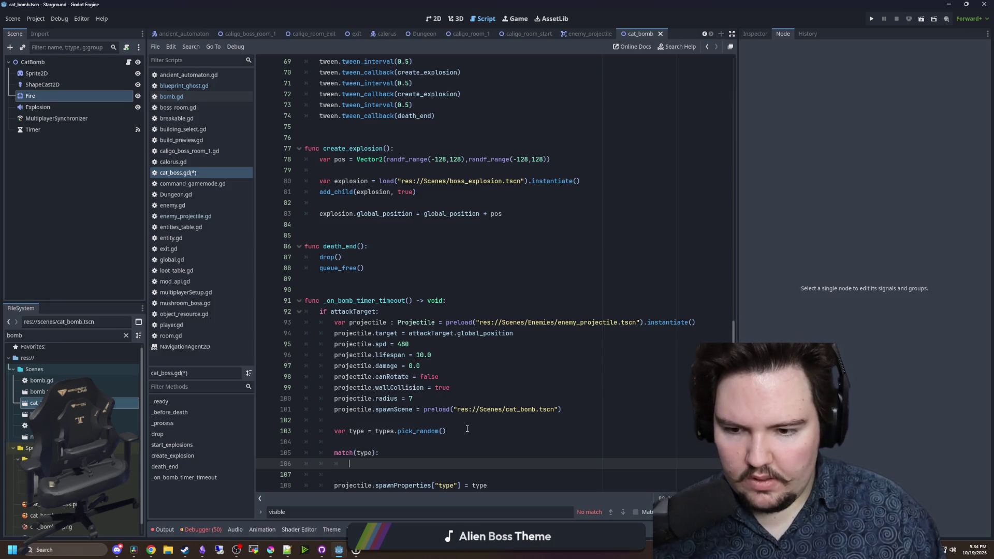
{"action": "scroll", "coordinate": [467, 428], "scroll_direction": "down", "scroll_amount": 1}
{"action": "type", "text": "projectile.sprite"}
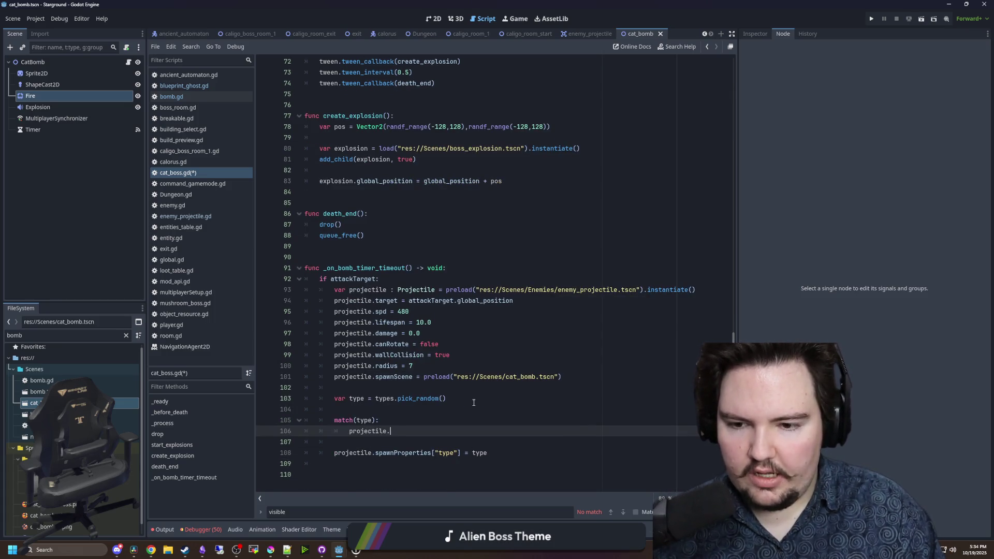
{"action": "type", "text": "Override"}
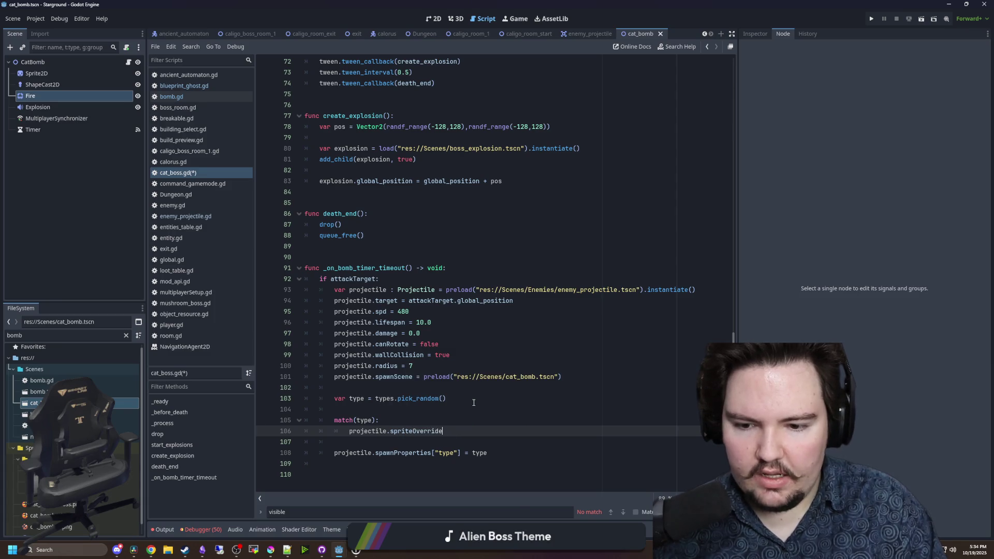
{"action": "type", "text": " = \"res://Sprites/"}
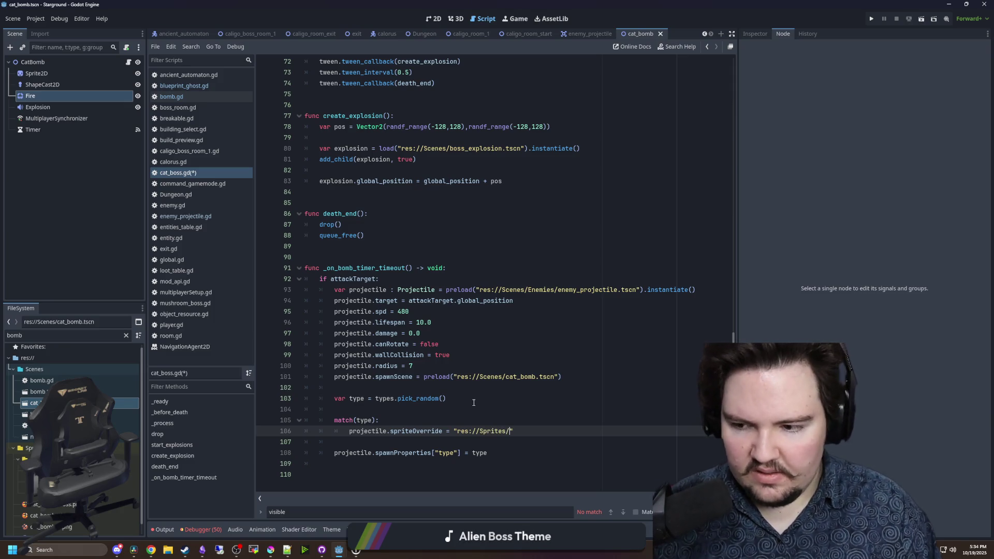
{"action": "key", "text": "Home"}
{"action": "type", "text": "cat_"}
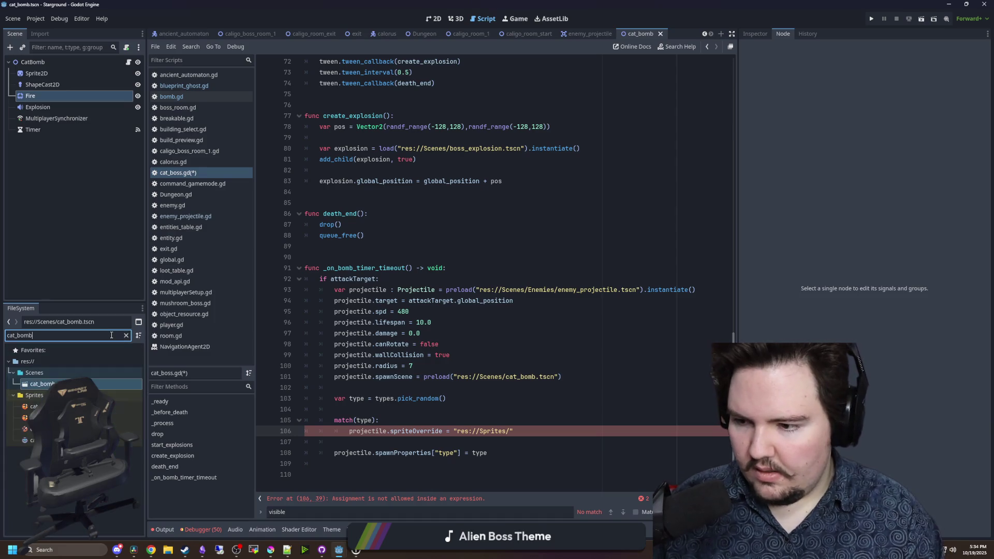
{"action": "left_click_drag", "start_coordinate": [34, 407], "coordinate": [452, 417]}
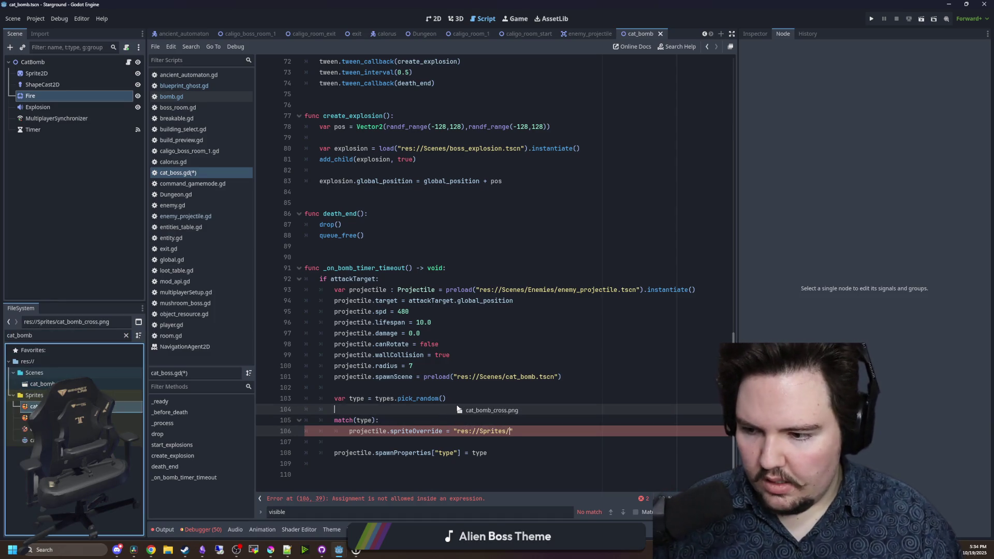
{"action": "mouse_move", "coordinate": [34, 418]}
{"action": "left_mouse_down"}
{"action": "mouse_move", "coordinate": [383, 409]}
{"action": "mouse_move", "coordinate": [334, 410]}
{"action": "left_mouse_up"}
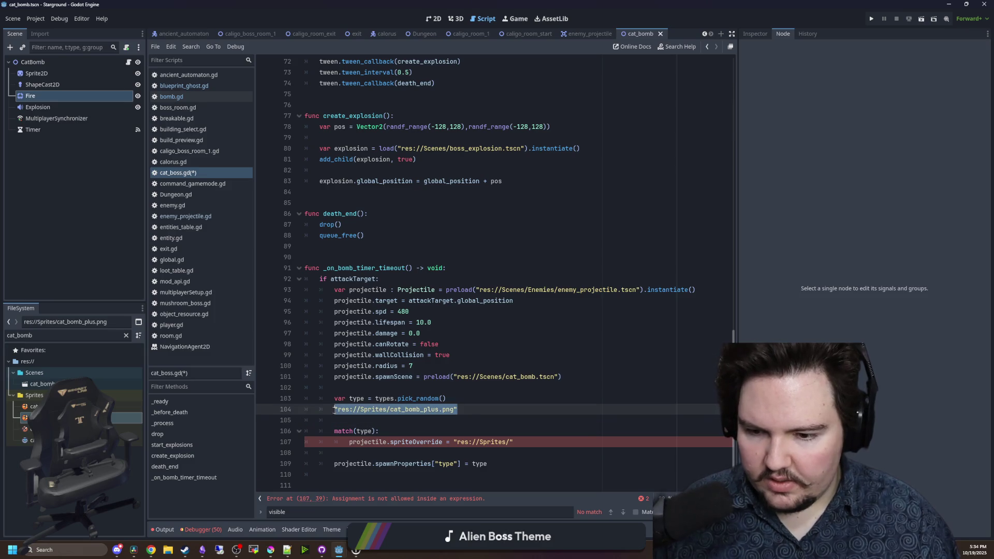
{"action": "key", "text": "ctrl+x"}
{"action": "left_click", "coordinate": [533, 446]}
{"action": "key", "text": "ctrl+v"}
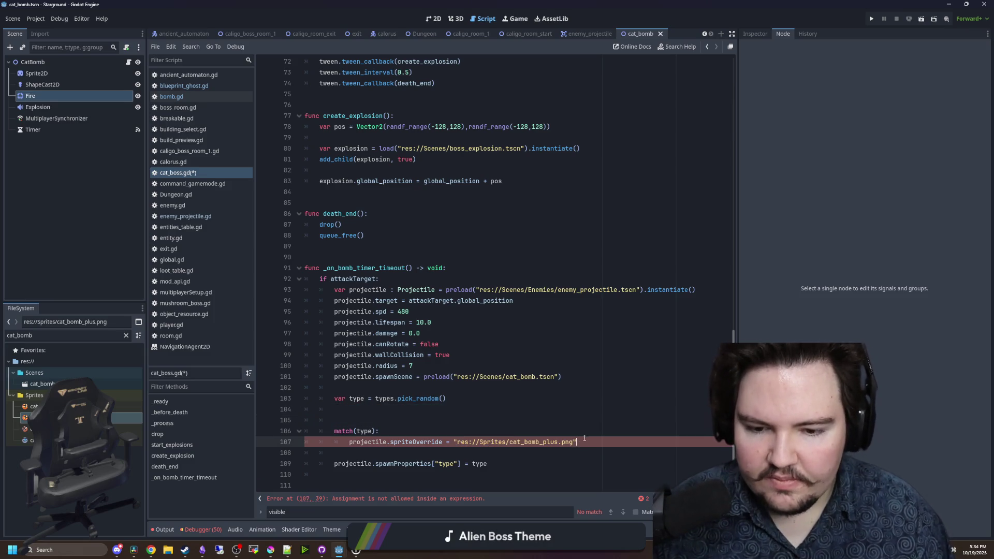
{"action": "left_click_drag", "start_coordinate": [577, 442], "coordinate": [380, 445]}
- Add X:, Y: and PLUS: branches, placing the sprite assignment under PLUS
{"action": "left_click", "coordinate": [400, 434]}
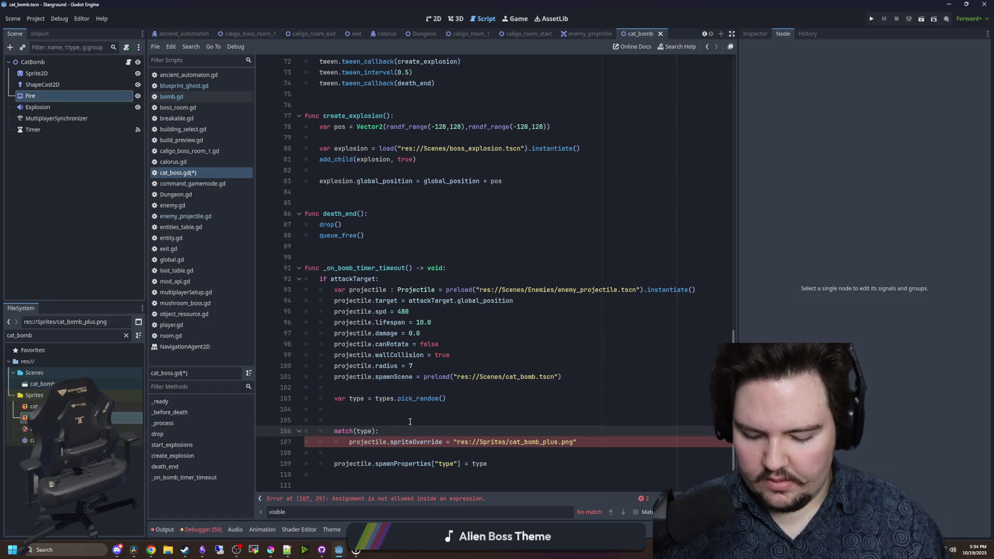
{"action": "key", "text": "Return"}
{"action": "type", "text": "X:"}
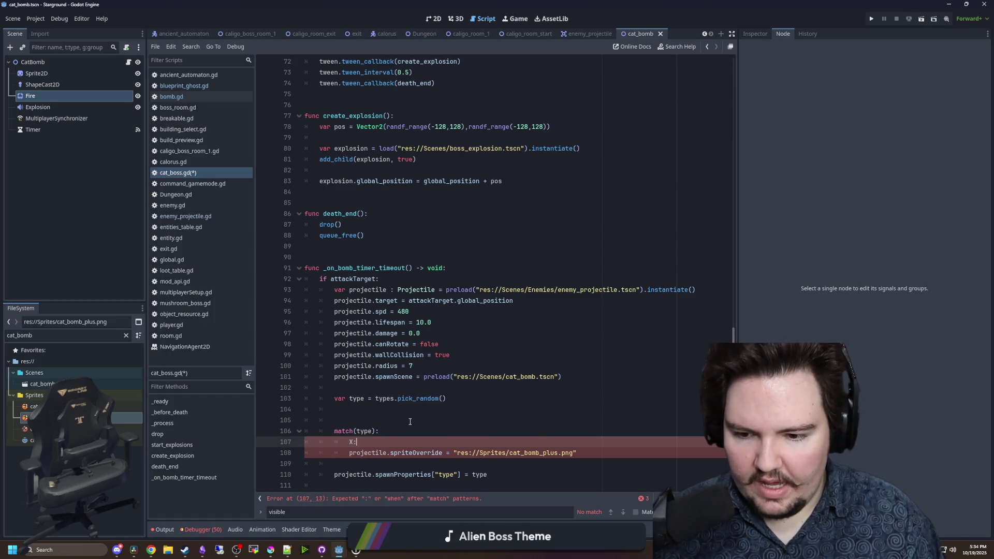
{"action": "key", "text": "Return"}
{"action": "type", "text": ":"}
{"action": "key", "text": "Return"}
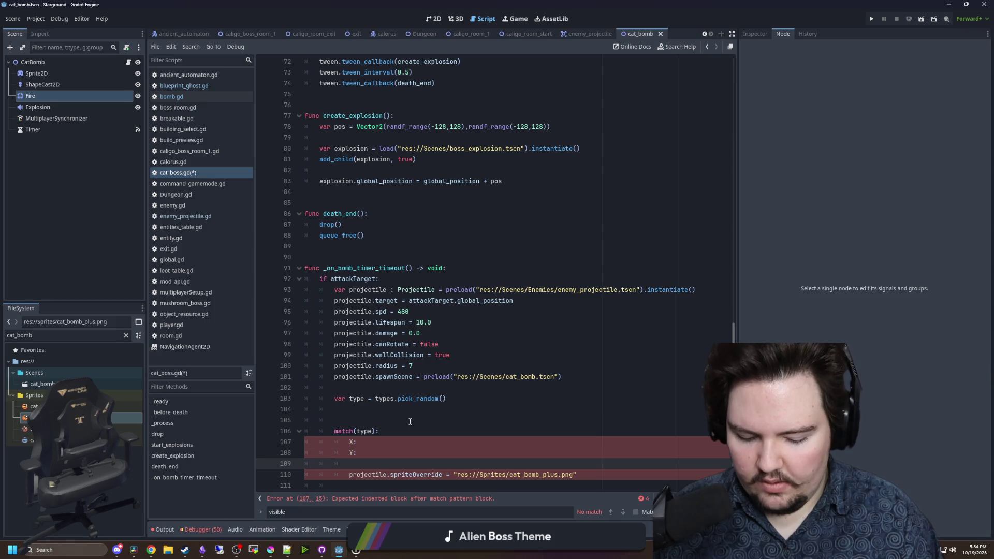
{"action": "type", "text": "PLUS:"}
{"action": "key", "text": "Return"}
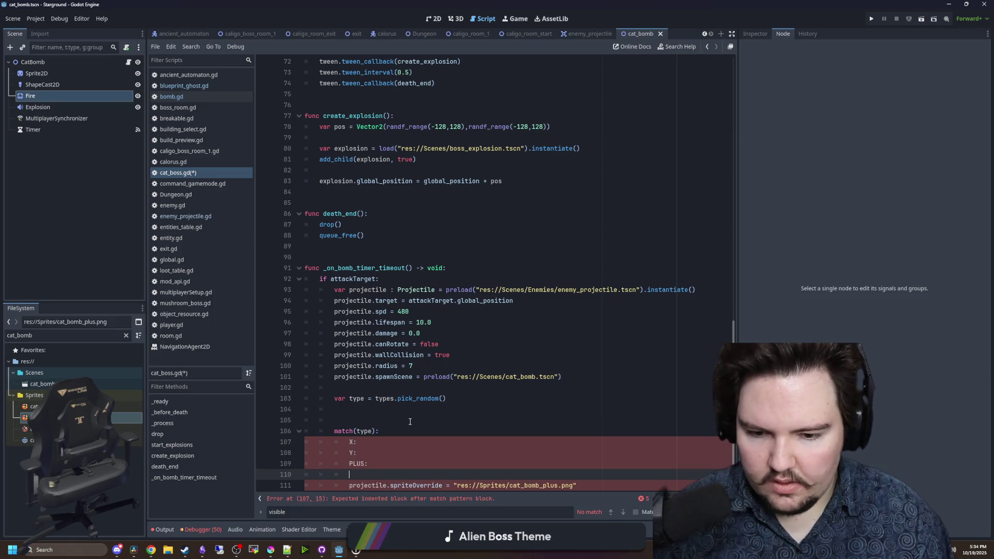
{"action": "key", "text": "Delete"}
- Copy the spriteOverride line into the X and Y branches and adjust their cat_bomb file names
{"action": "scroll", "coordinate": [596, 430], "scroll_direction": "down", "scroll_amount": 1}
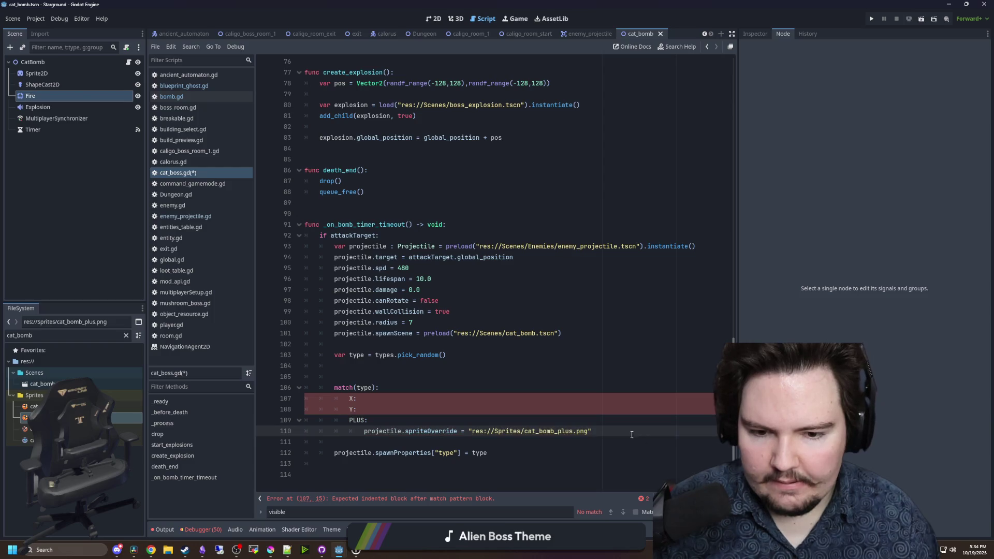
{"action": "left_click_drag", "start_coordinate": [591, 431], "coordinate": [364, 432]}
{"action": "key", "text": "ctrl+c"}
{"action": "left_click", "coordinate": [399, 409]}
{"action": "key", "text": "Return"}
{"action": "key", "text": "ctrl+v"}
{"action": "left_click", "coordinate": [400, 397]}
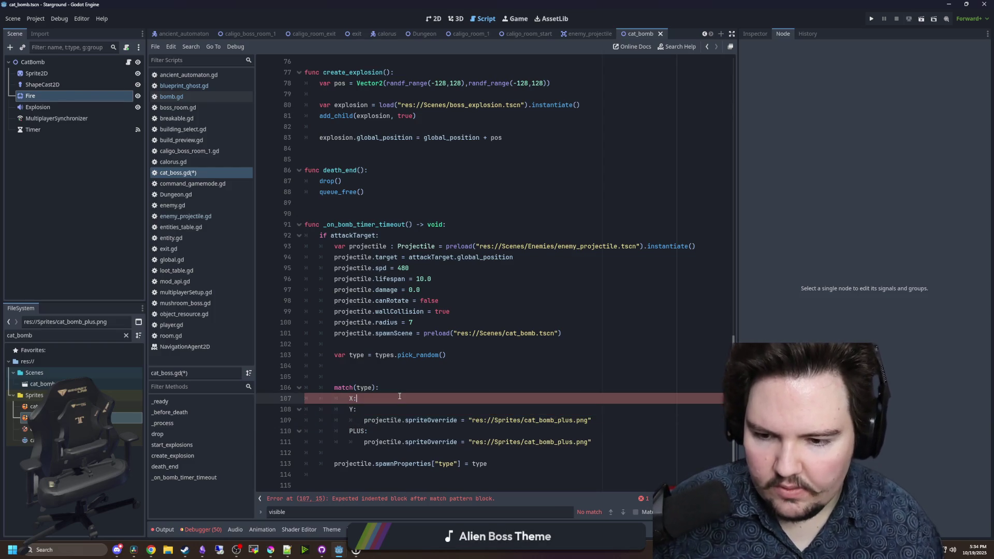
{"action": "key", "text": "Return"}
{"action": "key", "text": "ctrl+v"}
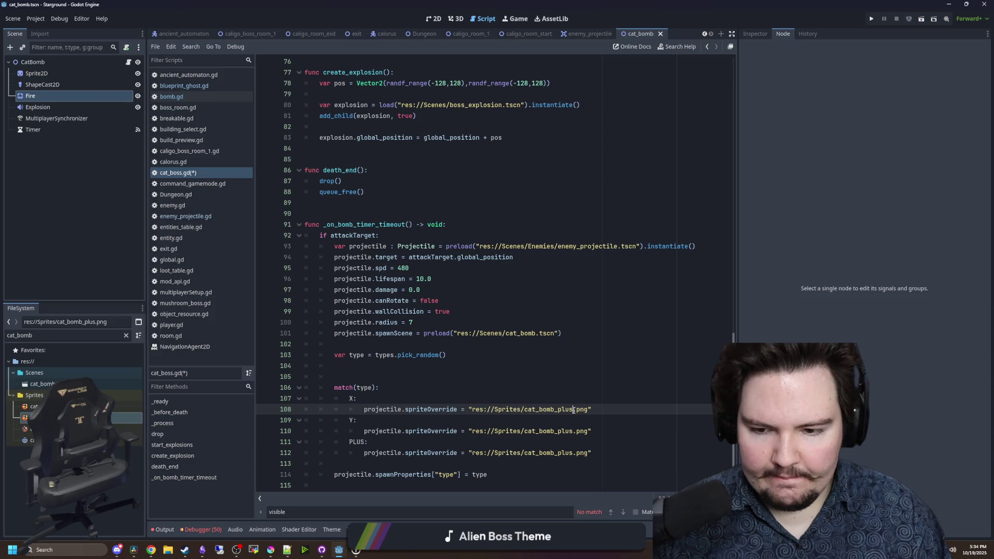
{"action": "left_click_drag", "start_coordinate": [572, 432], "coordinate": [559, 431]}
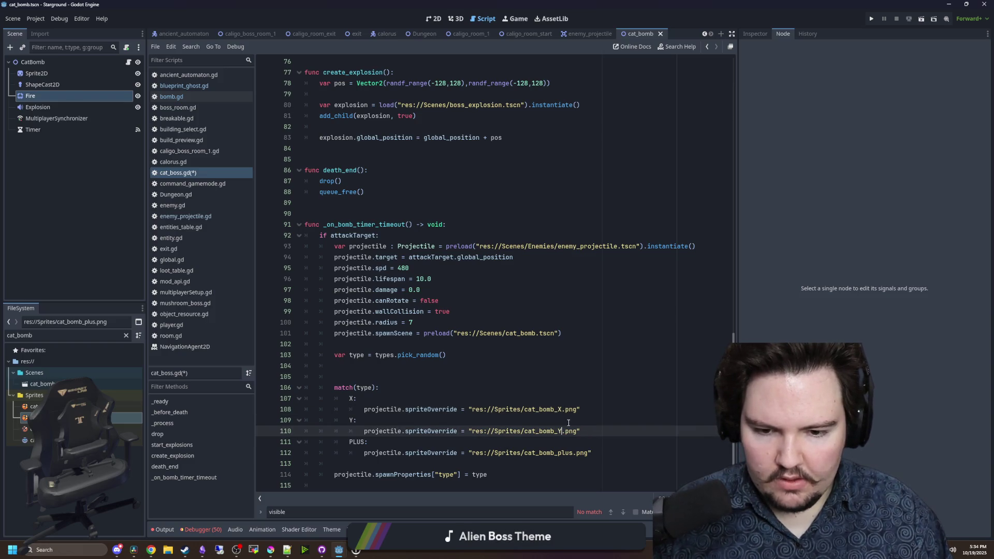
{"action": "key", "text": "Up"}
{"action": "key", "text": "Up"}
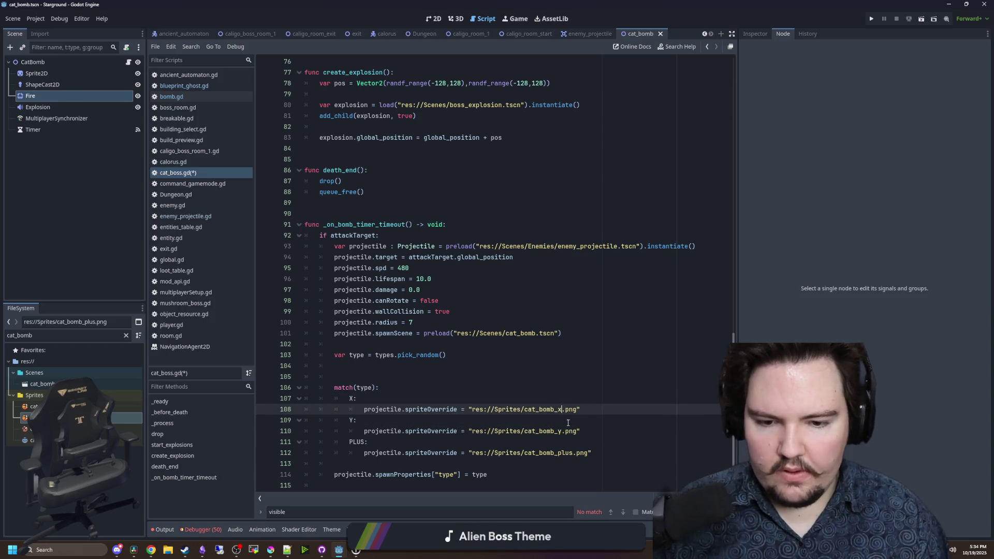
{"action": "scroll", "coordinate": [466, 388], "scroll_direction": "down", "scroll_amount": 1}
- Delete the extra blank lines before match and save the script
{"action": "left_click", "coordinate": [358, 353]}
{"action": "key", "text": "BackSpace"}
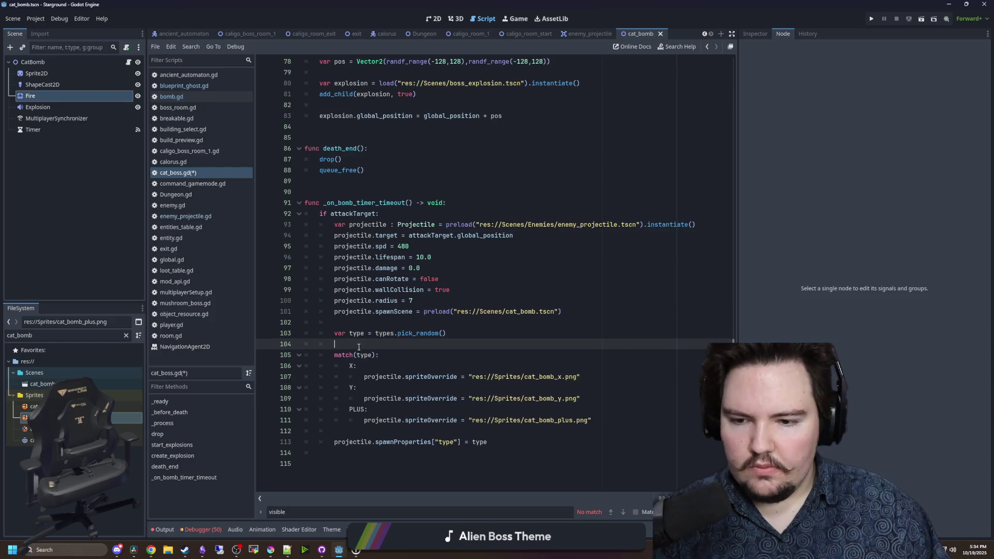
{"action": "key", "text": "BackSpace"}
{"action": "left_click", "coordinate": [380, 322]}
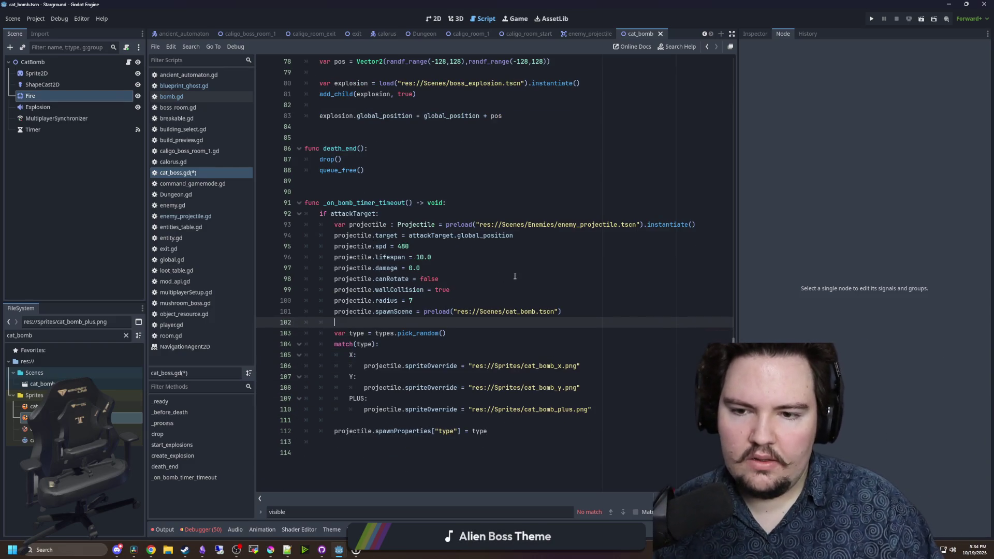
{"action": "key", "text": "ctrl+s"}
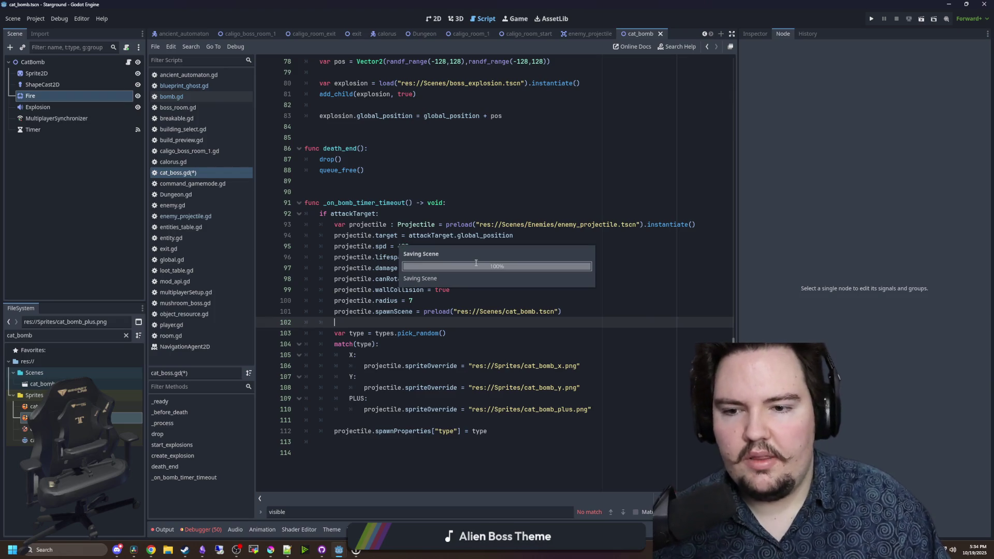
- Review the lifespan, damage and bomb timer lines, saving the scene twice
{"action": "left_click", "coordinate": [451, 261]}
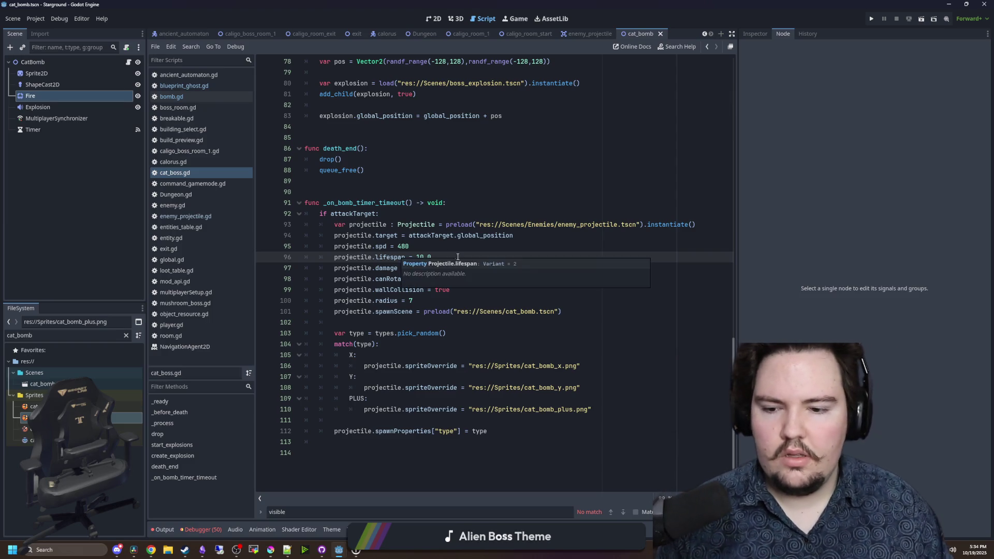
{"action": "left_click", "coordinate": [454, 268]}
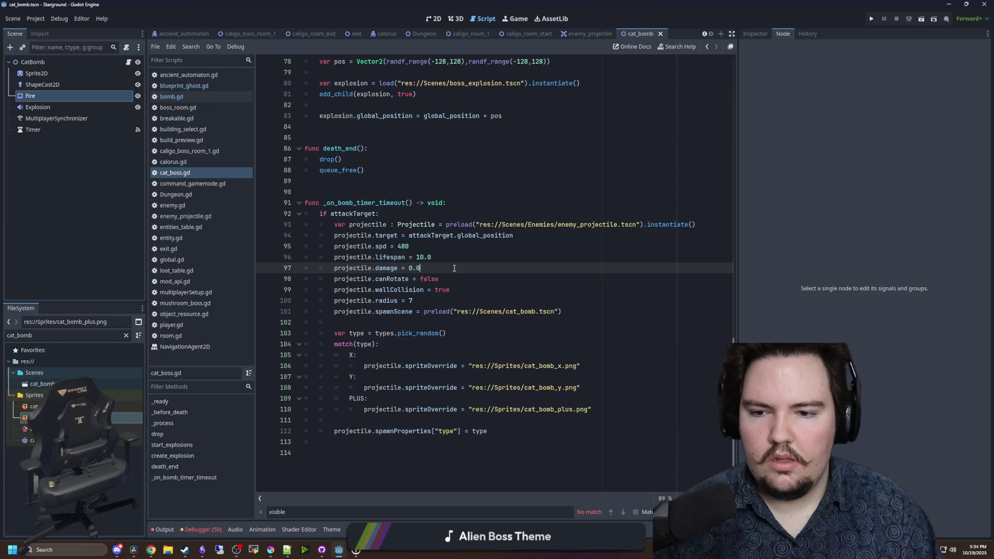
{"action": "left_click", "coordinate": [475, 258]}
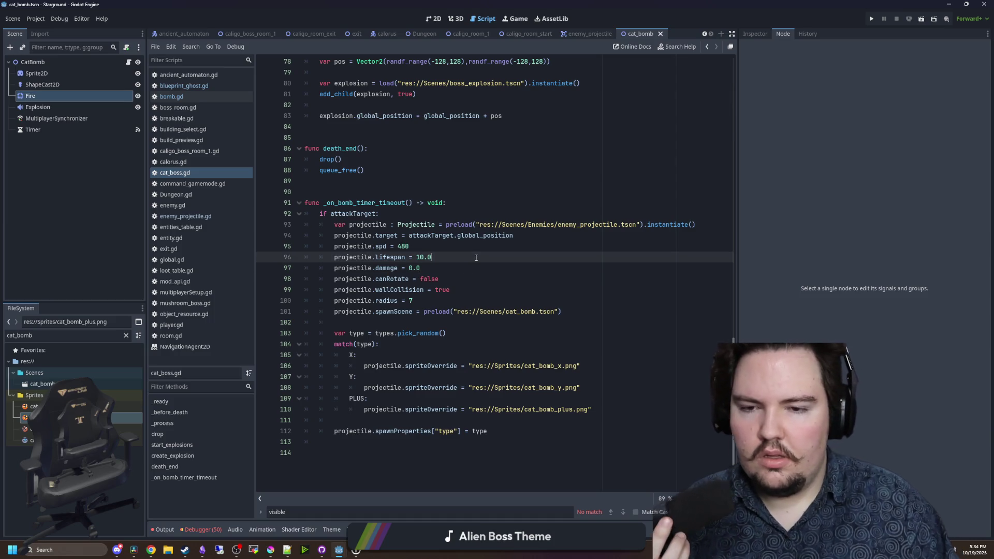
{"action": "left_click", "coordinate": [512, 209]}
{"action": "left_click", "coordinate": [422, 184]}
{"action": "key", "text": "ctrl+s"}
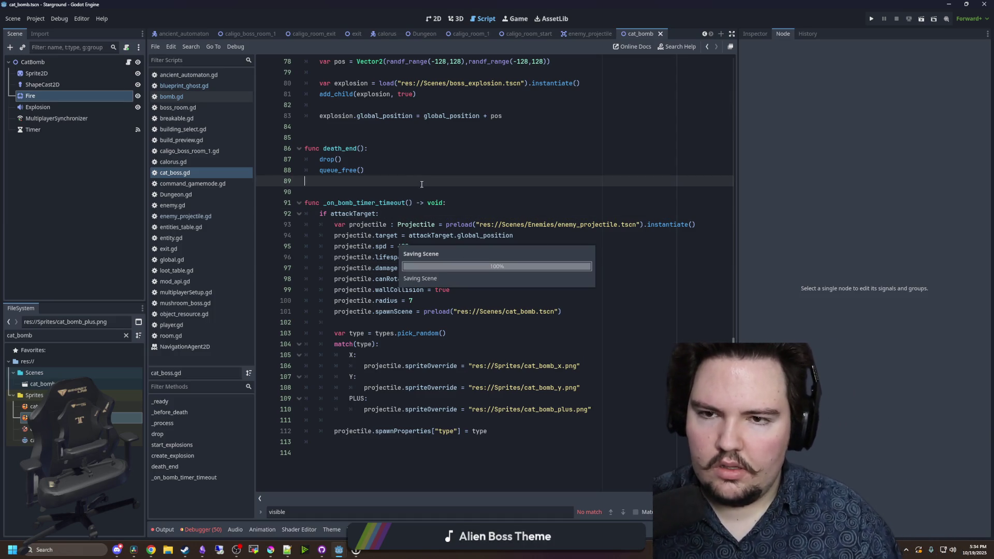
{"action": "left_click", "coordinate": [318, 189]}
{"action": "key", "text": "ctrl+s"}
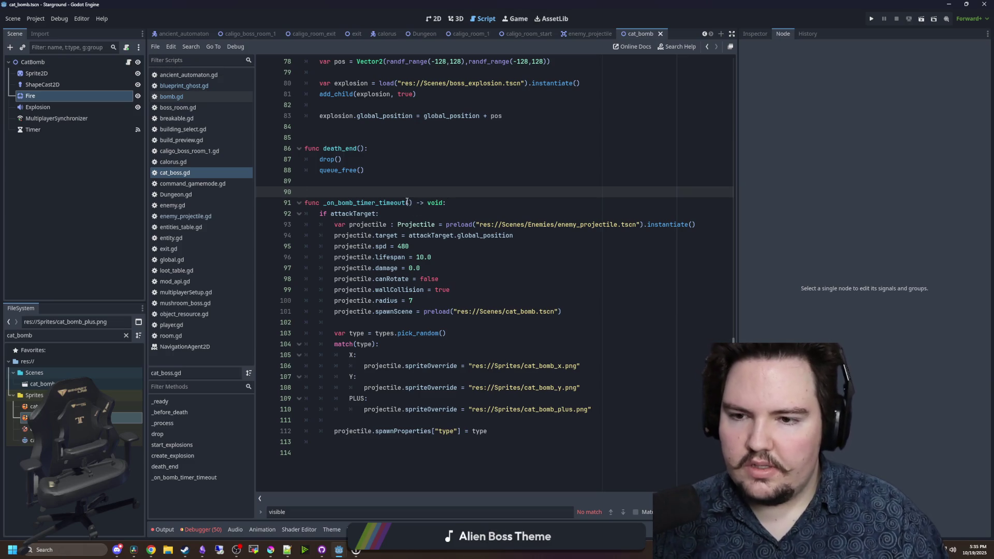
- Select the Timer node and view its signals, showing timeout connected to _on_timer_timeout
{"action": "left_click", "coordinate": [105, 128]}
{"action": "left_click", "coordinate": [376, 182]}
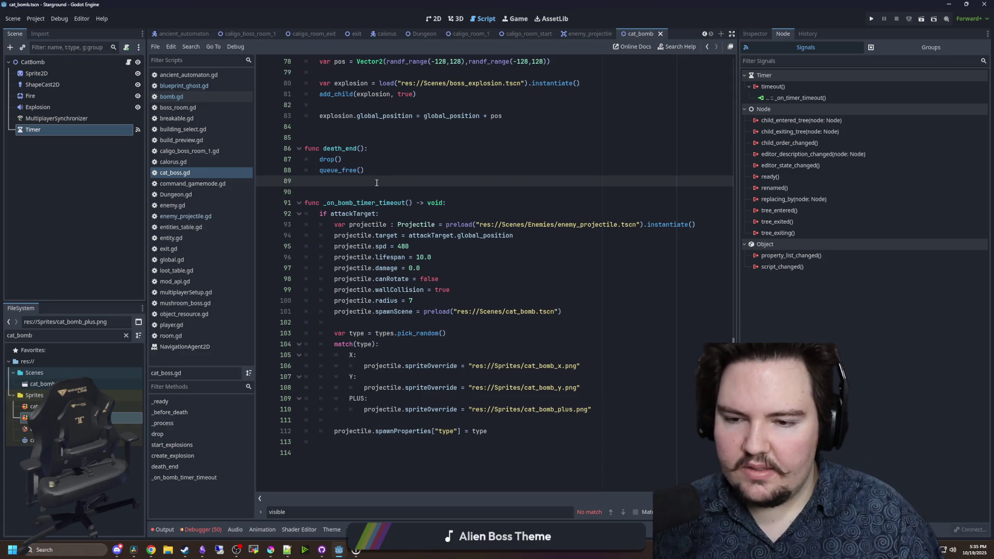
{"action": "key", "text": "ctrl+s"}
{"action": "scroll", "coordinate": [580, 163], "scroll_direction": "up", "scroll_amount": 9}
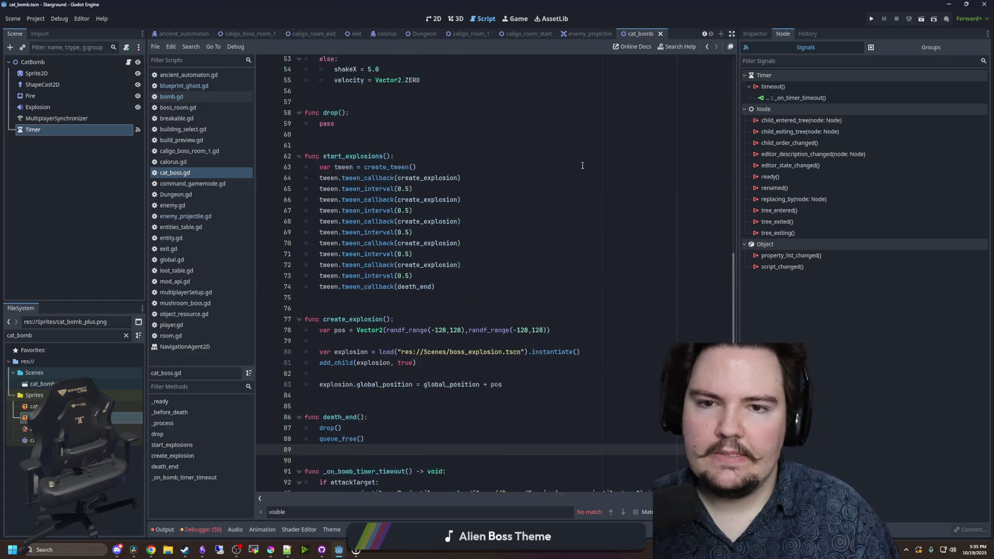
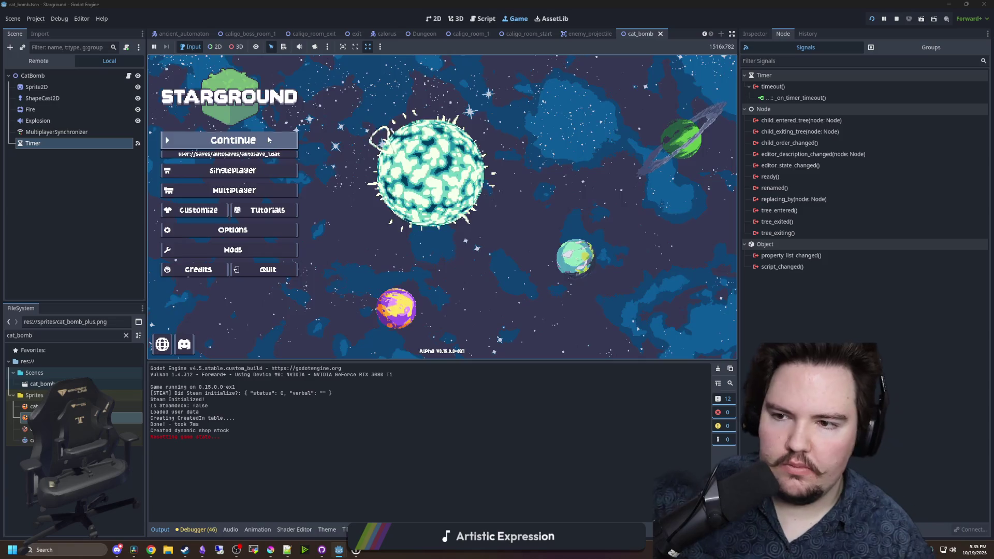
- Resume the saved singleplayer game and launch from the Starlauncher
{"action": "left_click", "coordinate": [233, 141]}
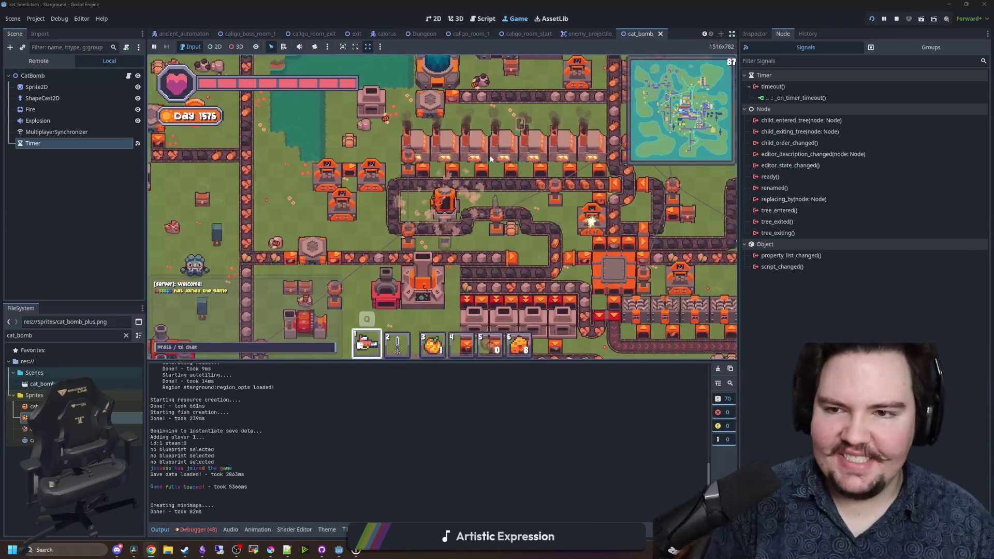
{"action": "left_click", "coordinate": [453, 193]}
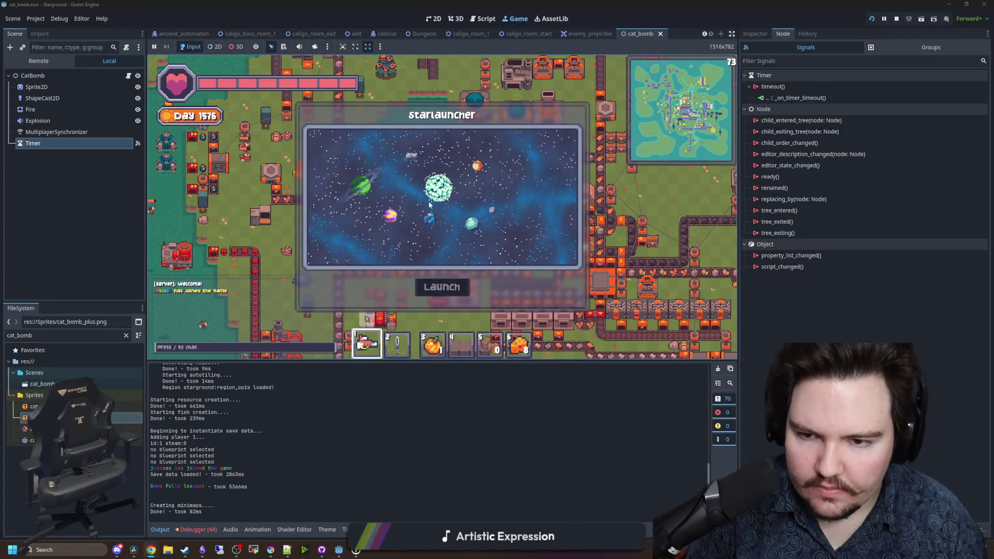
{"action": "left_click", "coordinate": [433, 287]}
- Enable god mode with /god true and scroll to the Dreadcap boss room
{"action": "type", "text": "/god"}
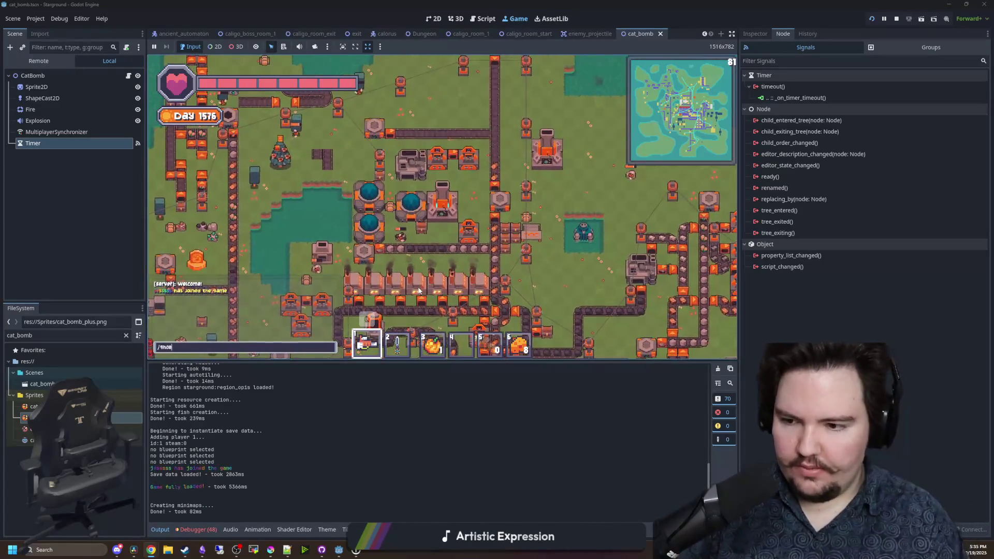
{"action": "type", "text": " true"}
{"action": "key", "text": "Return"}
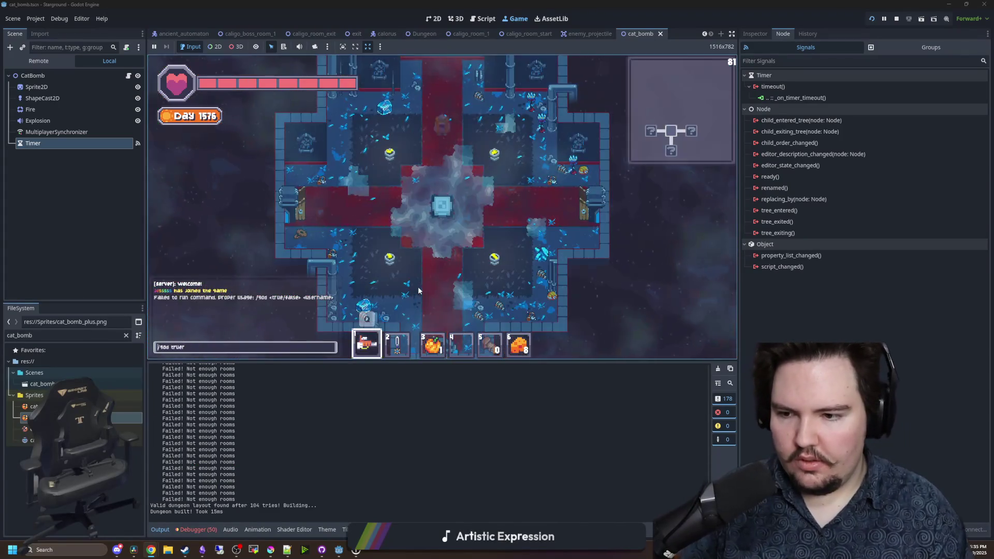
{"action": "type", "text": "r"}
{"action": "key", "text": "Return"}
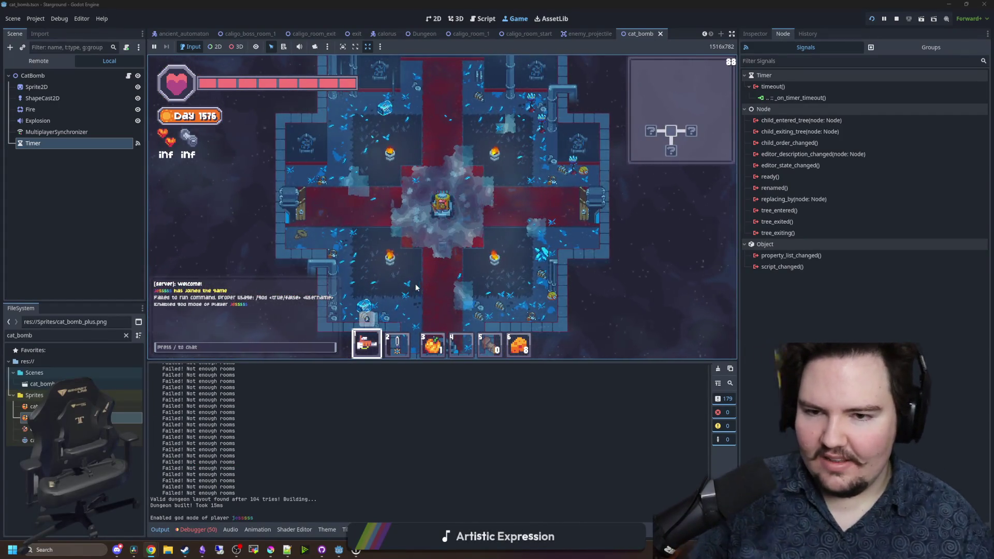
{"action": "scroll", "coordinate": [494, 166], "scroll_direction": "up", "scroll_amount": 2}
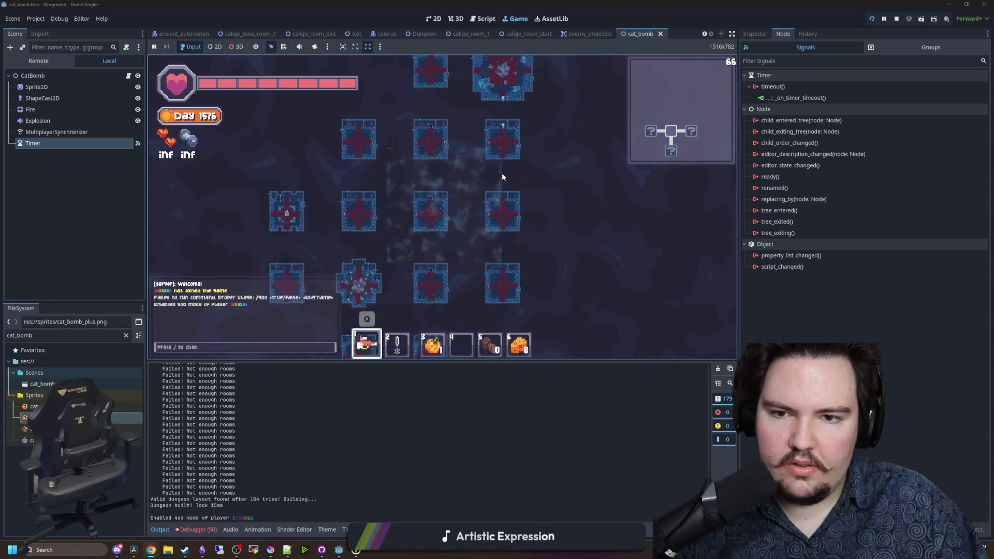
{"action": "scroll", "coordinate": [501, 174], "scroll_direction": "up", "scroll_amount": 2}
{"action": "scroll", "coordinate": [497, 171], "scroll_direction": "up", "scroll_amount": 5}
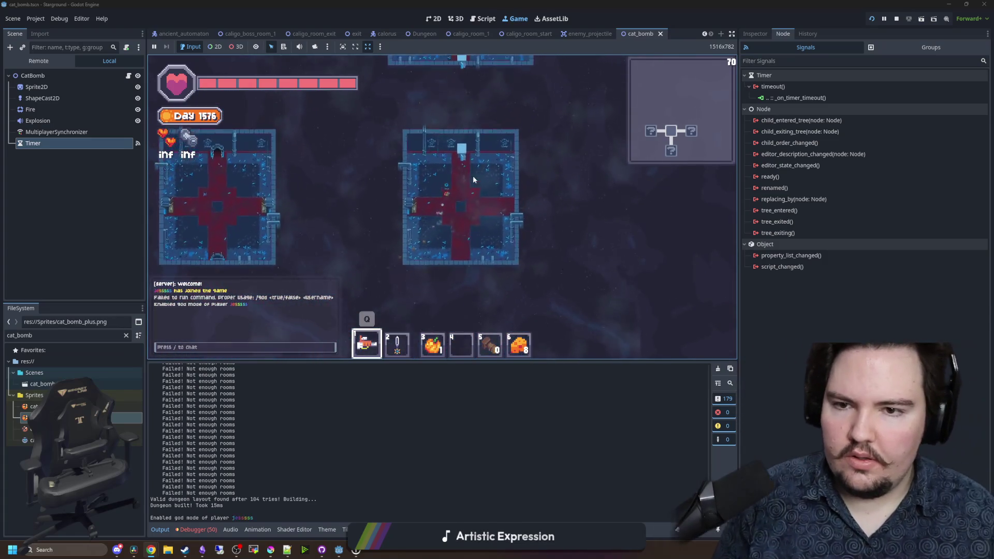
{"action": "scroll", "coordinate": [462, 171], "scroll_direction": "up", "scroll_amount": 3}
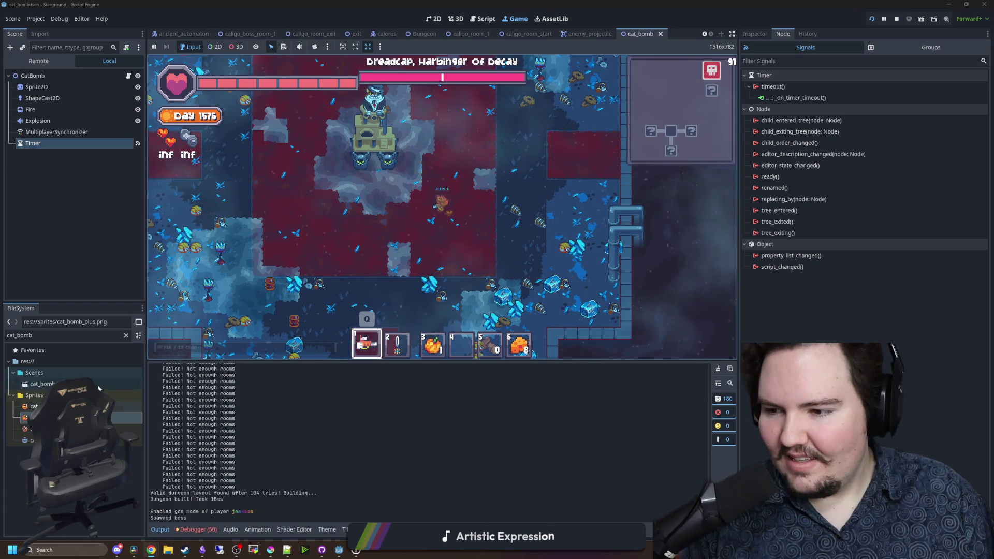
- Filter the FileSystem to 'cat_bo' and open cat_boss.gd
{"action": "left_click", "coordinate": [108, 335]}
{"action": "key", "text": "BackSpace"}
{"action": "key", "text": "BackSpace"}
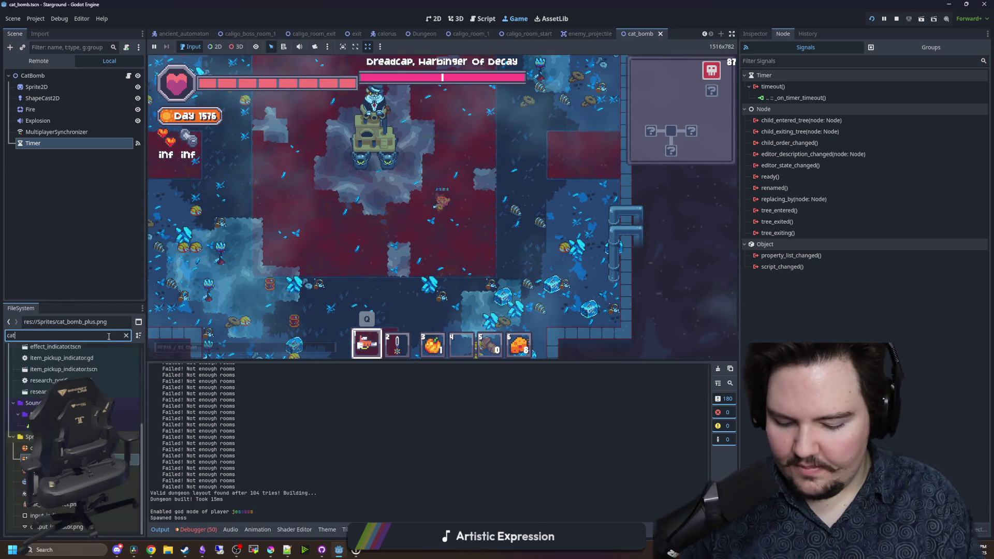
{"action": "double_click", "coordinate": [39, 395]}
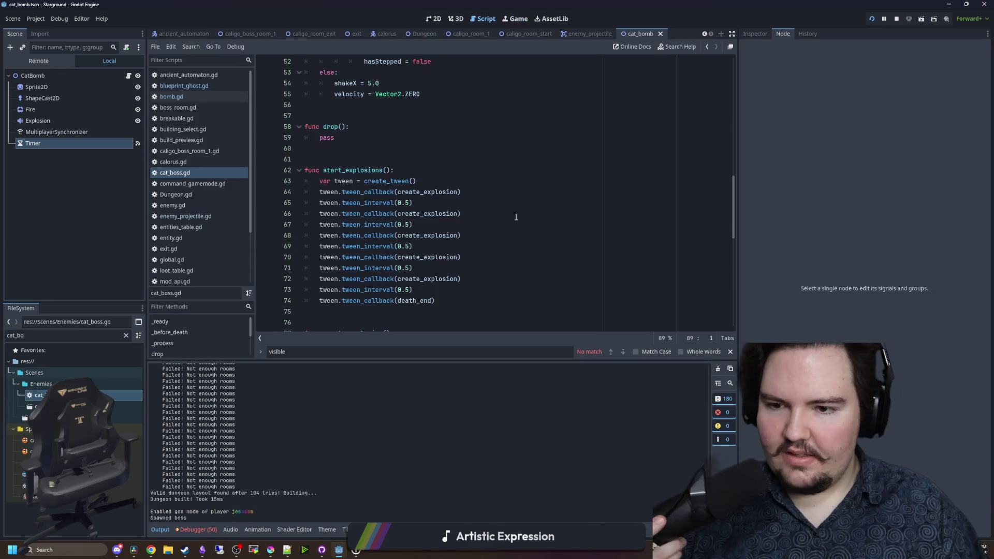
- Add projectile.global_position = global_position after line 93 in the bomb timer handler
{"action": "scroll", "coordinate": [518, 209], "scroll_direction": "down", "scroll_amount": 3}
{"action": "left_click", "coordinate": [459, 190]}
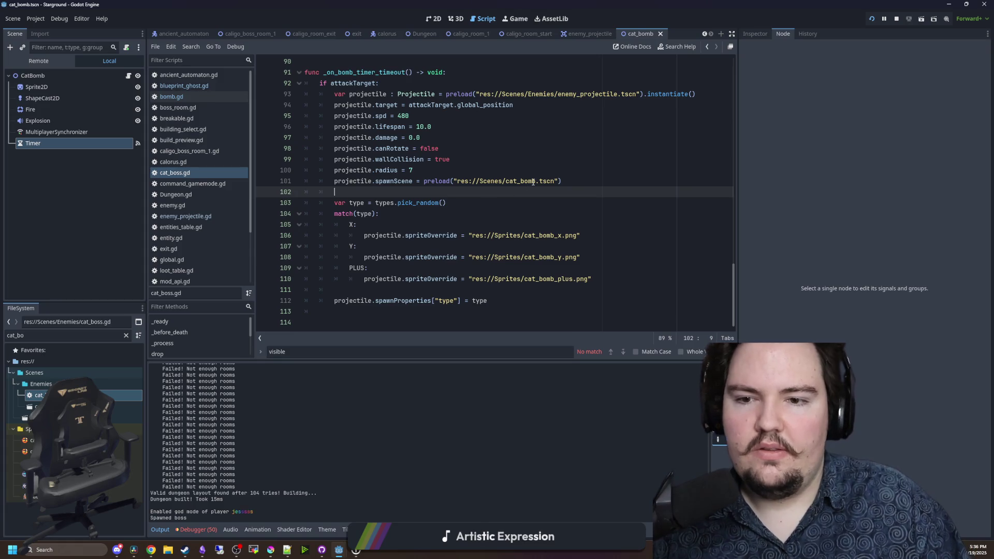
{"action": "scroll", "coordinate": [704, 125], "scroll_direction": "up", "scroll_amount": 1}
{"action": "left_click", "coordinate": [703, 126]}
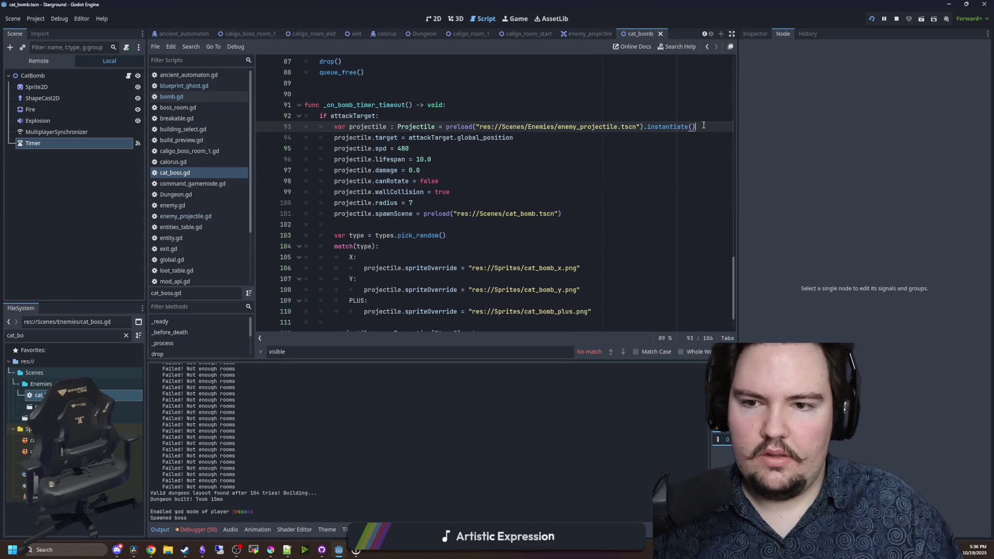
{"action": "key", "text": "Return"}
{"action": "type", "text": "projectile.glk"}
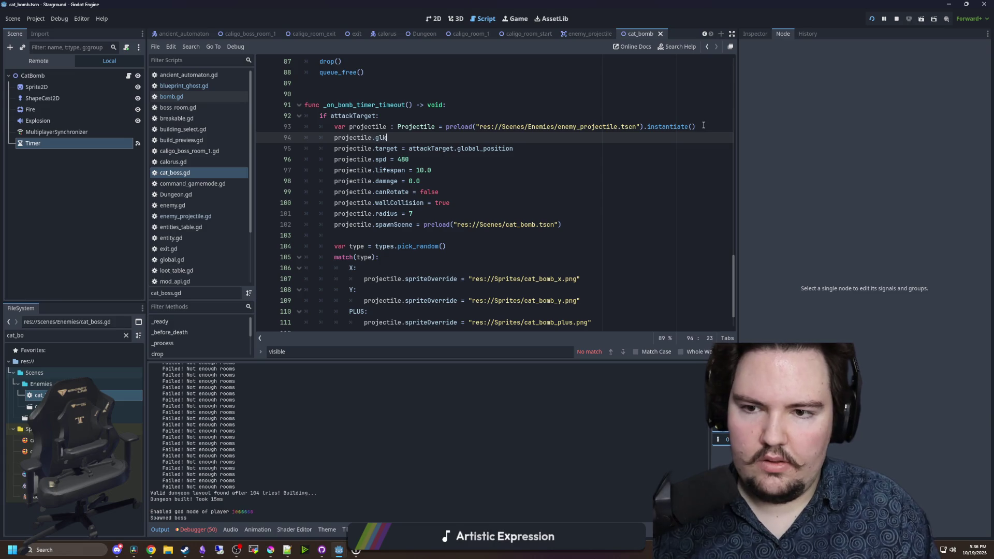
{"action": "key", "text": "BackSpace"}
{"action": "type", "text": "obal_positio"}
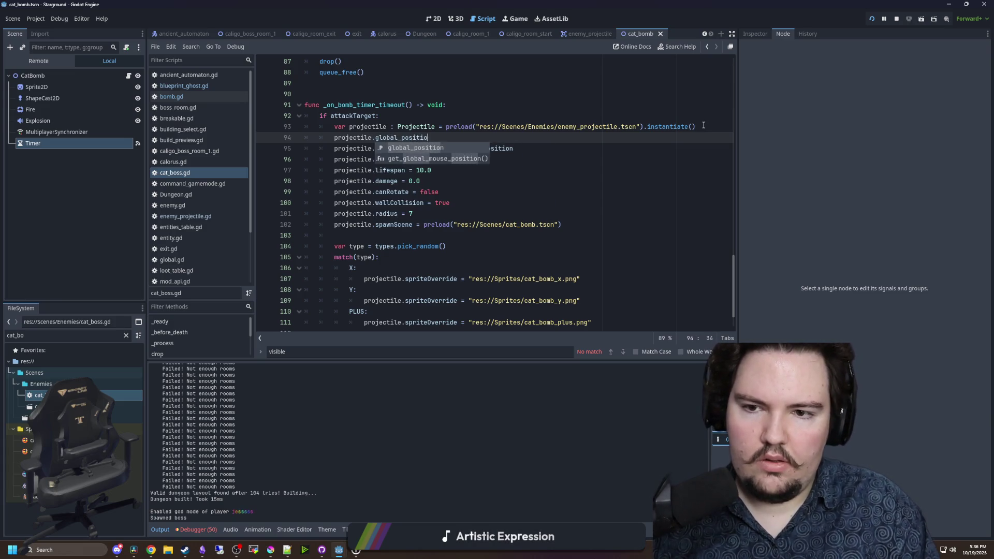
{"action": "type", "text": "n = global_position"}
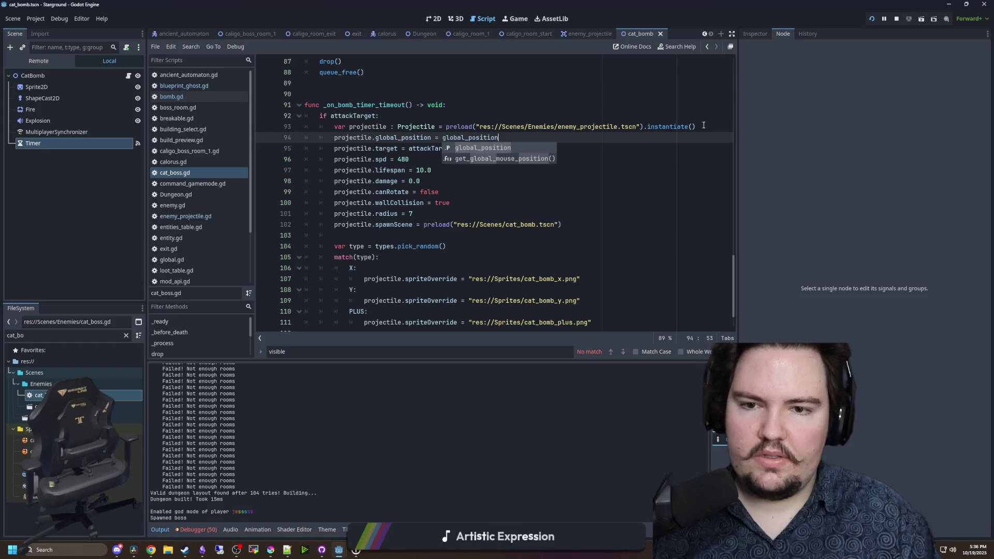
{"action": "left_click", "coordinate": [522, 104]}
- Add Global.world.add_child(projectile) below the spawnProperties line and save the script
{"action": "scroll", "coordinate": [517, 156], "scroll_direction": "down", "scroll_amount": 2}
{"action": "left_click", "coordinate": [371, 181]}
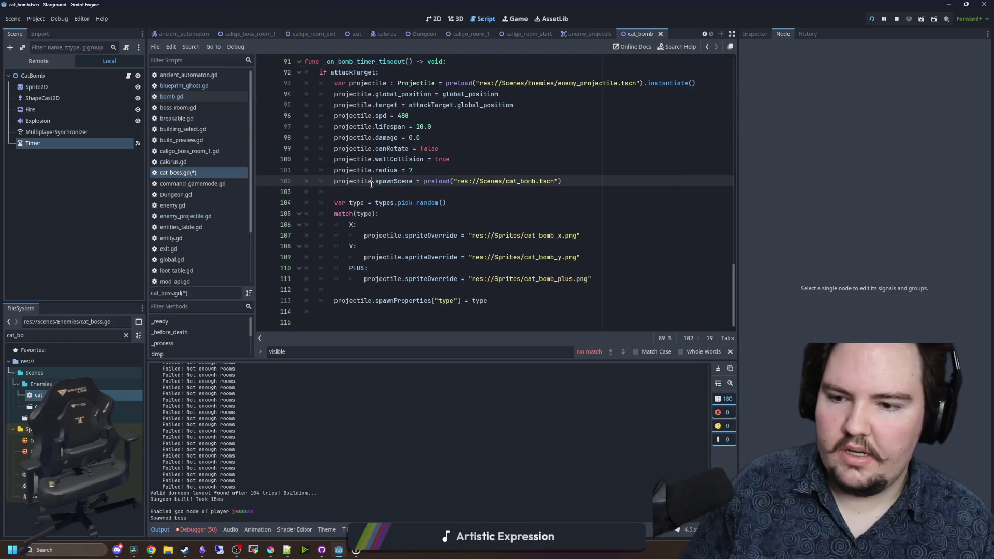
{"action": "left_click", "coordinate": [492, 295]}
{"action": "left_click", "coordinate": [496, 300]}
{"action": "key", "text": "Return"}
{"action": "key", "text": "Return"}
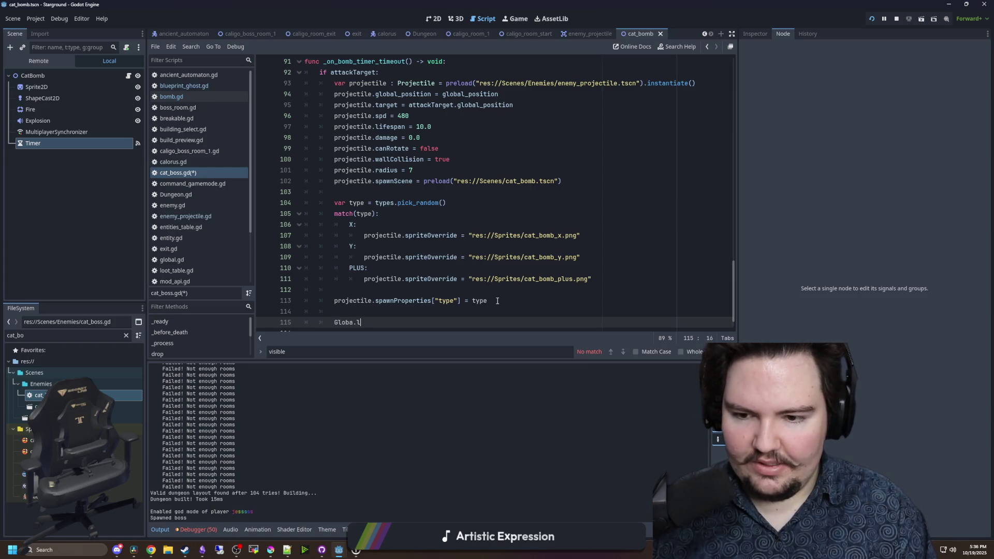
{"action": "type", "text": "world.add_c"}
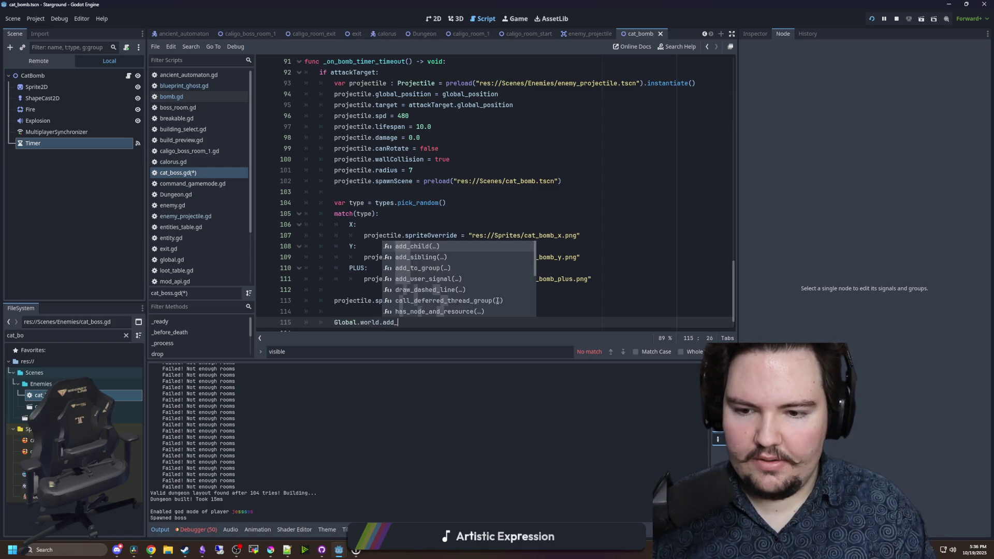
{"action": "key", "text": "Return"}
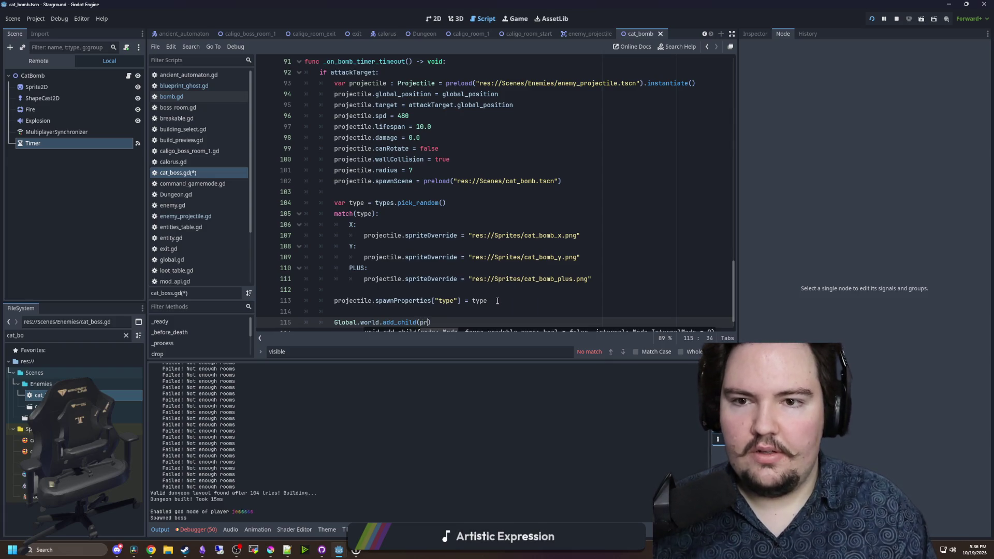
{"action": "type", "text": "ojectile"}
{"action": "left_click", "coordinate": [497, 301]}
{"action": "key", "text": "ctrl+s"}
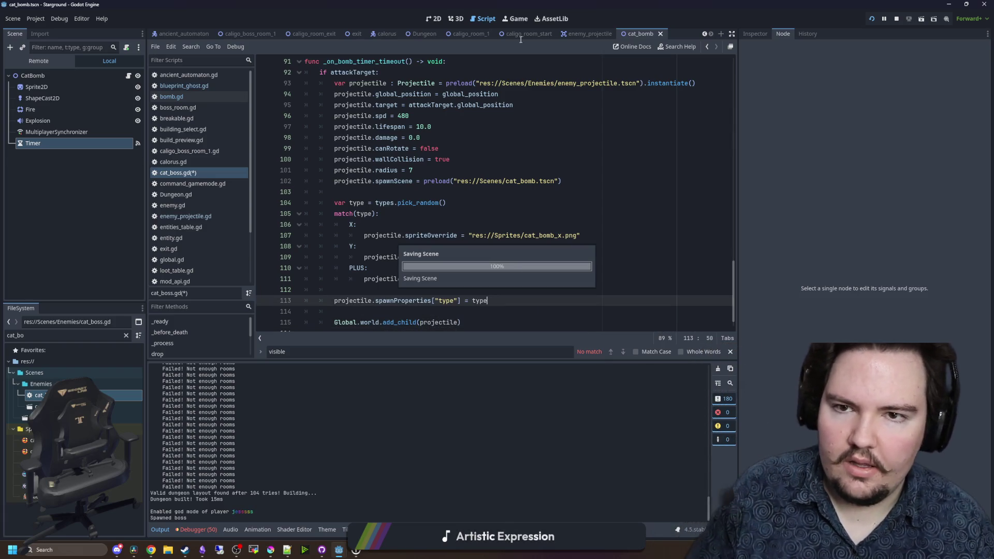
- Watch the boss fight in the running game, then open the CatBomb node's bomb.gd
{"action": "left_click", "coordinate": [520, 18]}
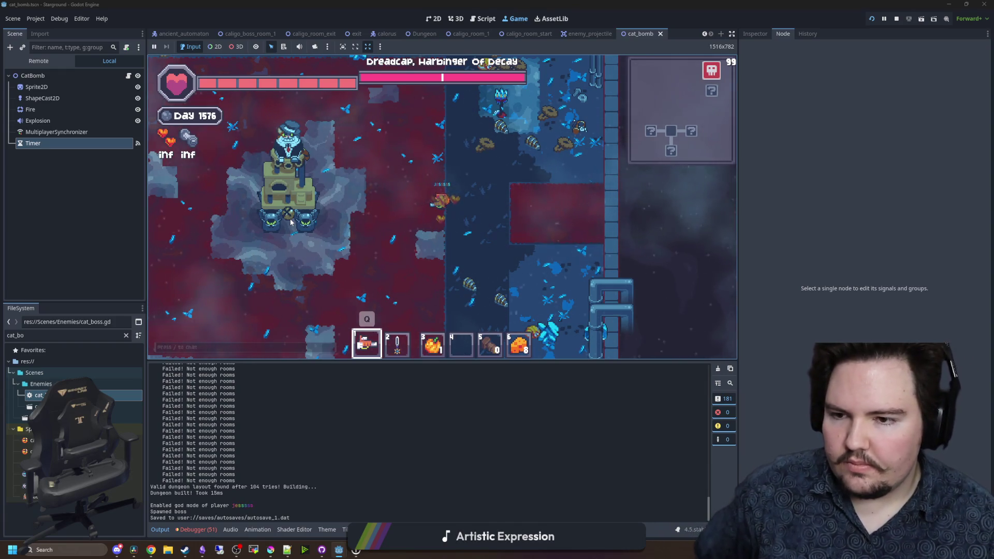
{"action": "left_click", "coordinate": [128, 76]}
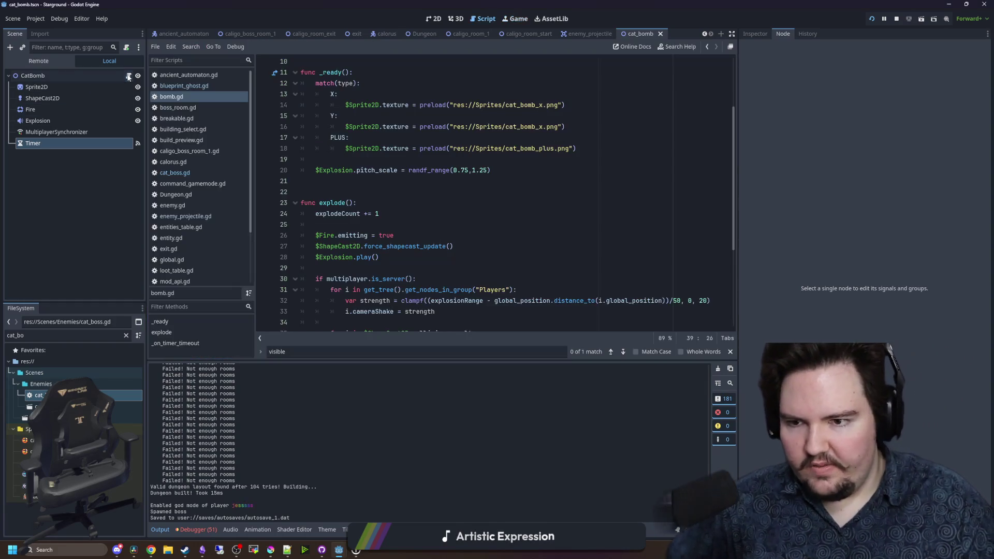
- Skim bomb.gd, then go to cat_boss.gd's damage line and save
{"action": "left_click", "coordinate": [415, 227]}
{"action": "scroll", "coordinate": [417, 255], "scroll_direction": "down", "scroll_amount": 5}
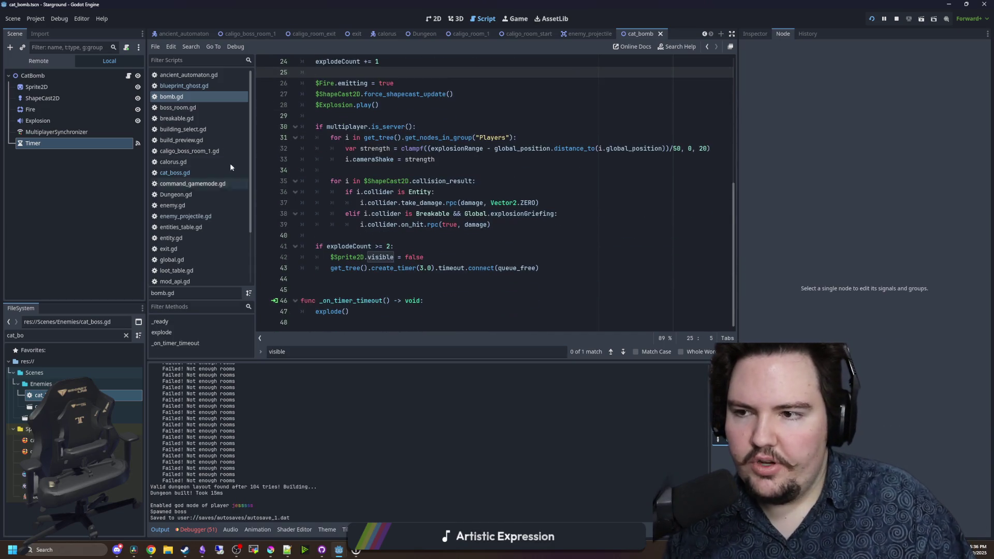
{"action": "left_click", "coordinate": [186, 173]}
{"action": "left_click", "coordinate": [403, 223]}
{"action": "scroll", "coordinate": [414, 218], "scroll_direction": "up", "scroll_amount": 2}
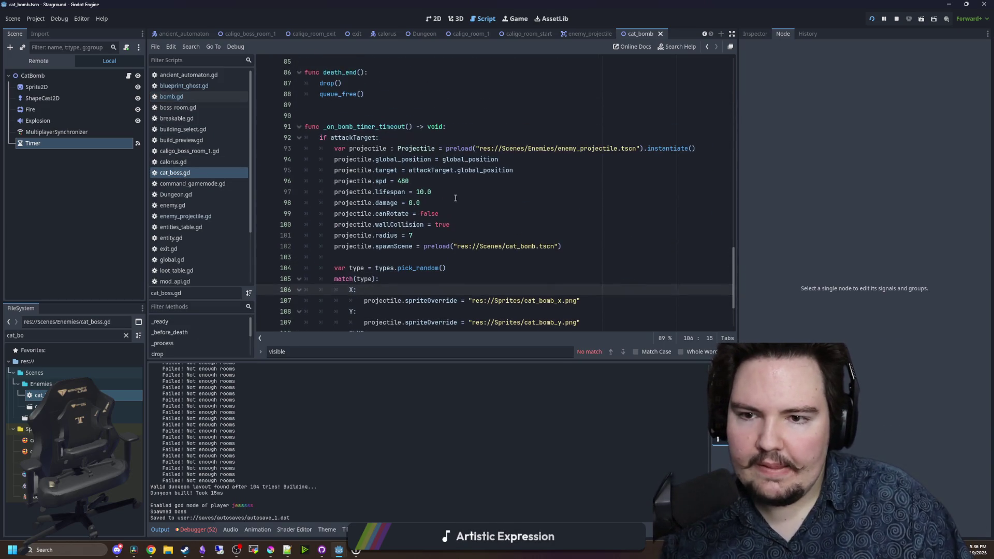
{"action": "left_click", "coordinate": [449, 199]}
{"action": "key", "text": "ctrl+s"}
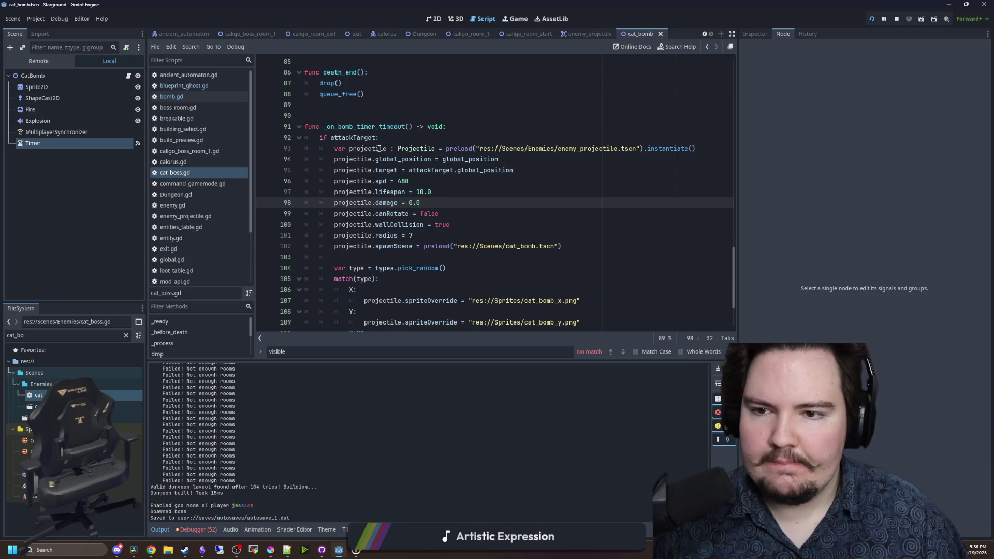
- Review the Projectile movement code in enemy_projectile.gd
{"action": "left_click", "coordinate": [417, 148], "text": "ctrl"}
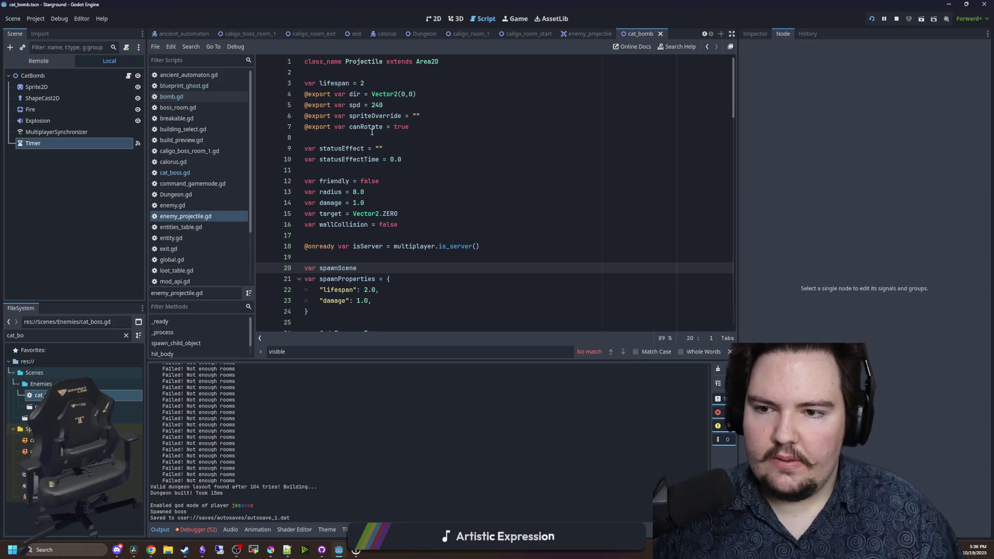
{"action": "scroll", "coordinate": [409, 186], "scroll_direction": "down", "scroll_amount": 6}
{"action": "scroll", "coordinate": [436, 177], "scroll_direction": "down", "scroll_amount": 3}
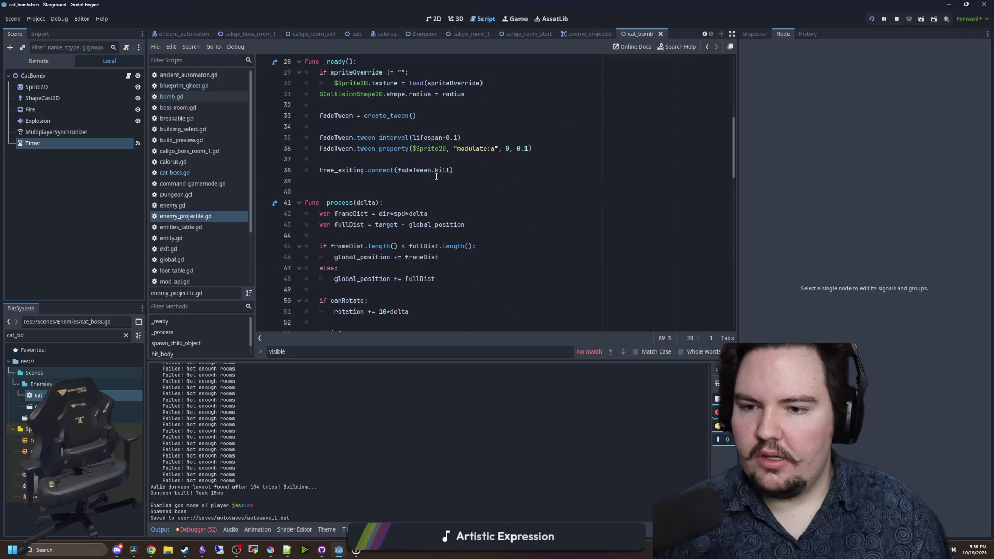
{"action": "scroll", "coordinate": [447, 170], "scroll_direction": "down", "scroll_amount": 6}
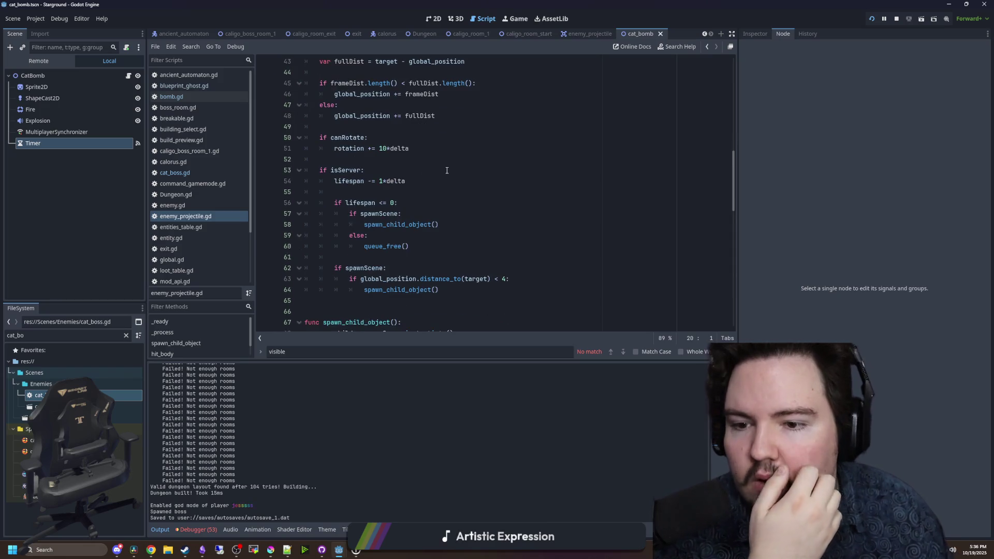
{"action": "scroll", "coordinate": [446, 170], "scroll_direction": "up", "scroll_amount": 2}
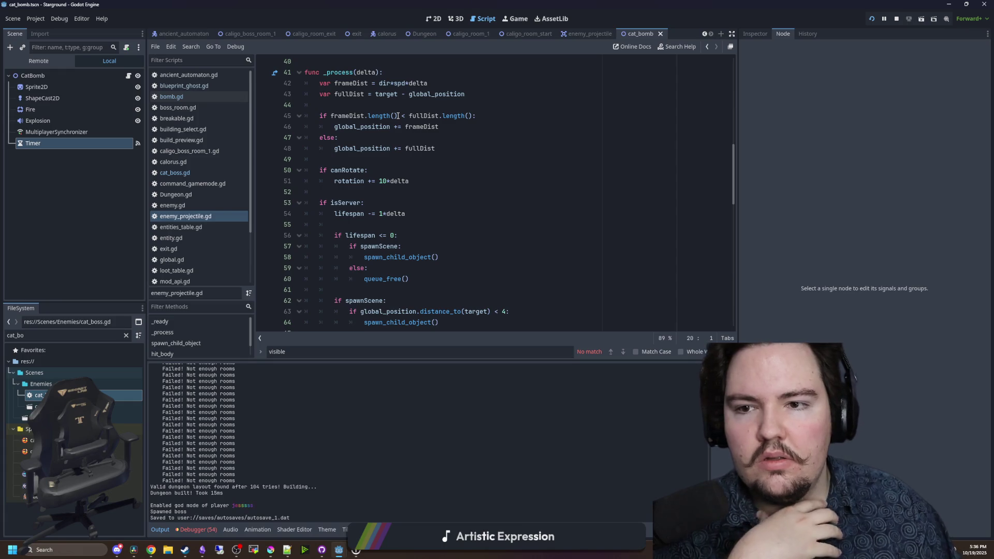
{"action": "scroll", "coordinate": [406, 79], "scroll_direction": "down", "scroll_amount": 5}
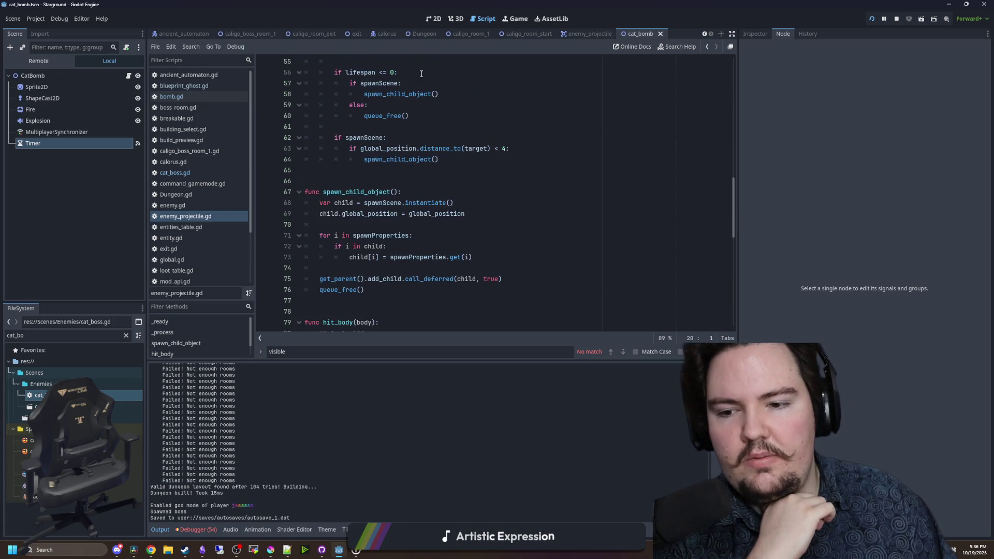
{"action": "scroll", "coordinate": [380, 213], "scroll_direction": "down", "scroll_amount": 3}
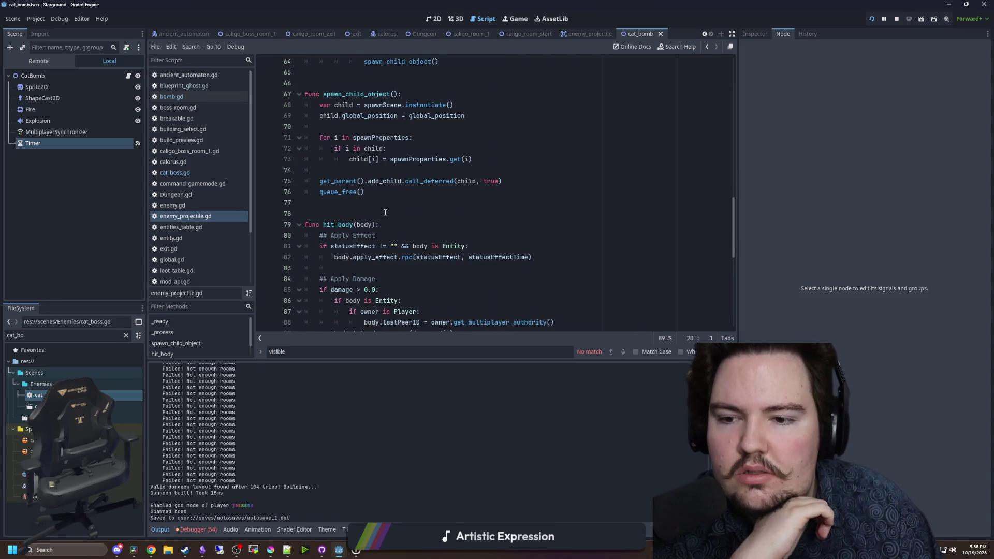
{"action": "left_click", "coordinate": [367, 213]}
{"action": "scroll", "coordinate": [367, 213], "scroll_direction": "up", "scroll_amount": 5}
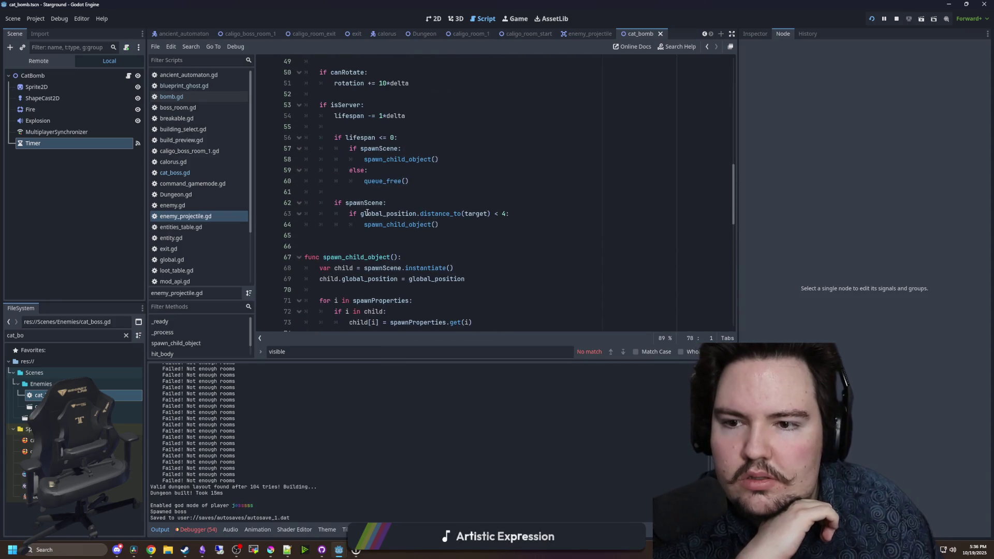
{"action": "scroll", "coordinate": [367, 212], "scroll_direction": "up", "scroll_amount": 4}
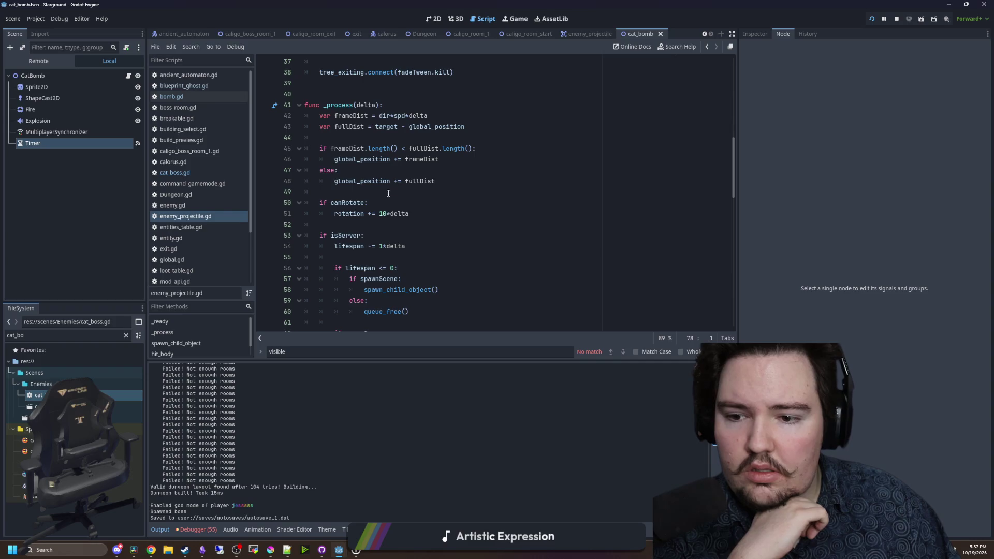
{"action": "scroll", "coordinate": [388, 193], "scroll_direction": "down", "scroll_amount": 2}
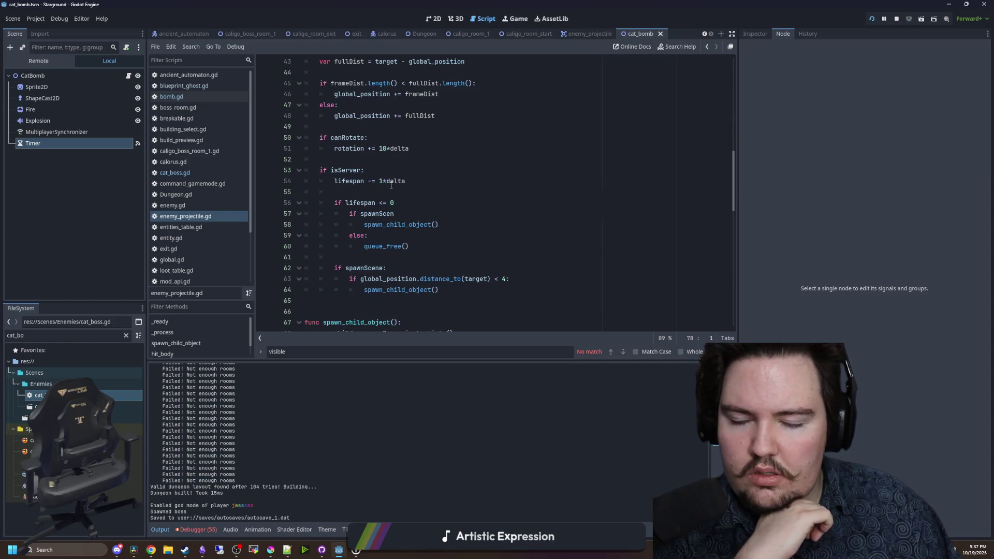
{"action": "left_click", "coordinate": [373, 259]}
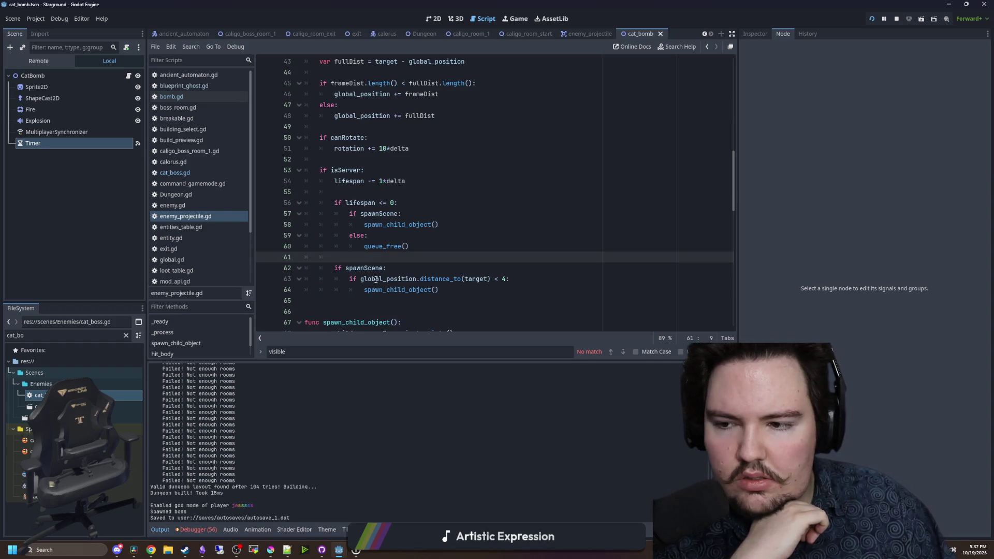
- Return to cat_boss.gd's _on_bomb_timer_timeout and clear the file filter
{"action": "left_click", "coordinate": [195, 173]}
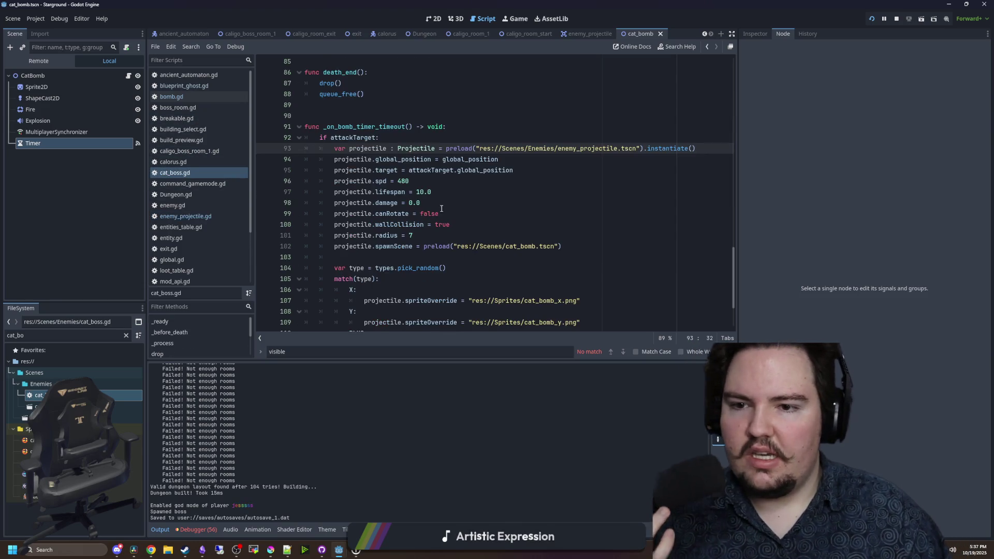
{"action": "left_click", "coordinate": [441, 206]}
{"action": "scroll", "coordinate": [448, 202], "scroll_direction": "down", "scroll_amount": 3}
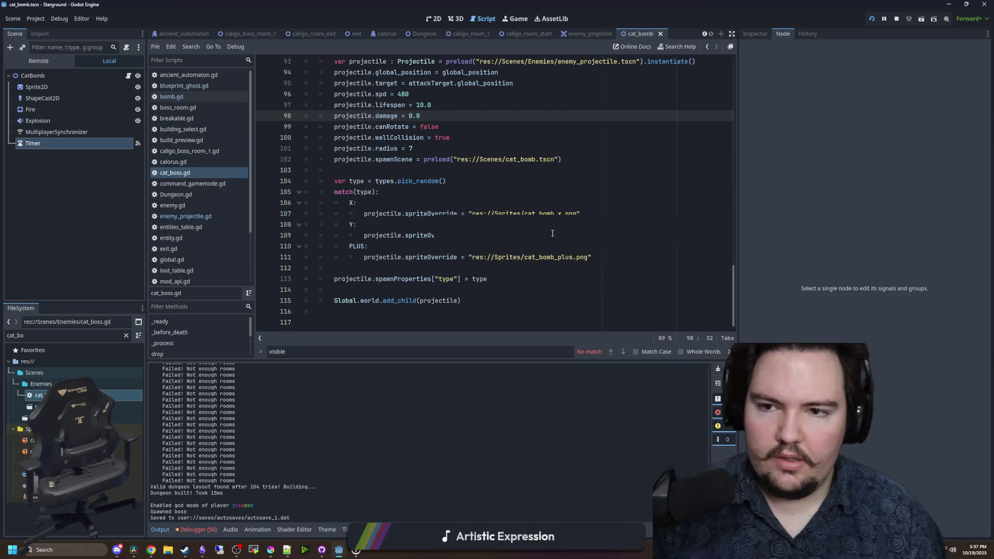
{"action": "scroll", "coordinate": [413, 158], "scroll_direction": "up", "scroll_amount": 2}
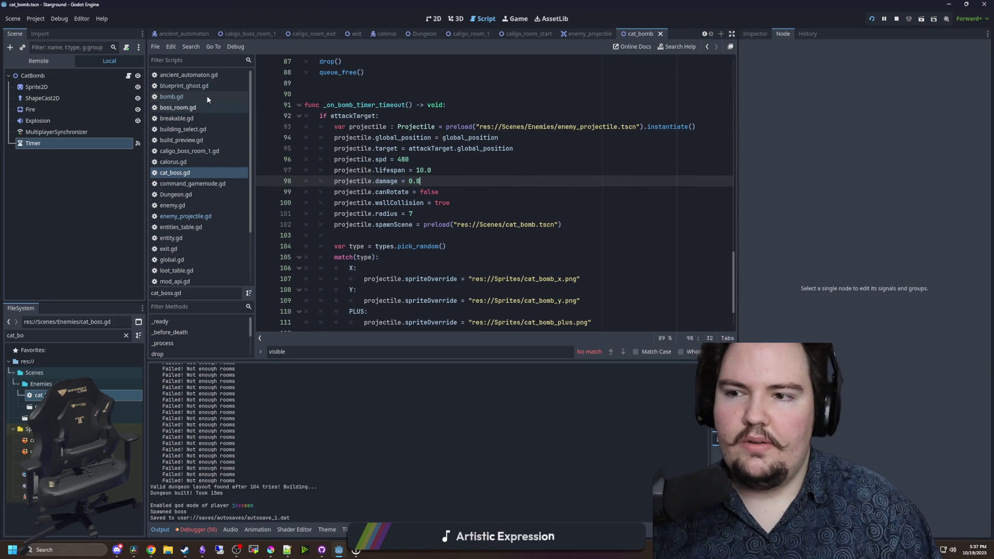
{"action": "left_click", "coordinate": [126, 335]}
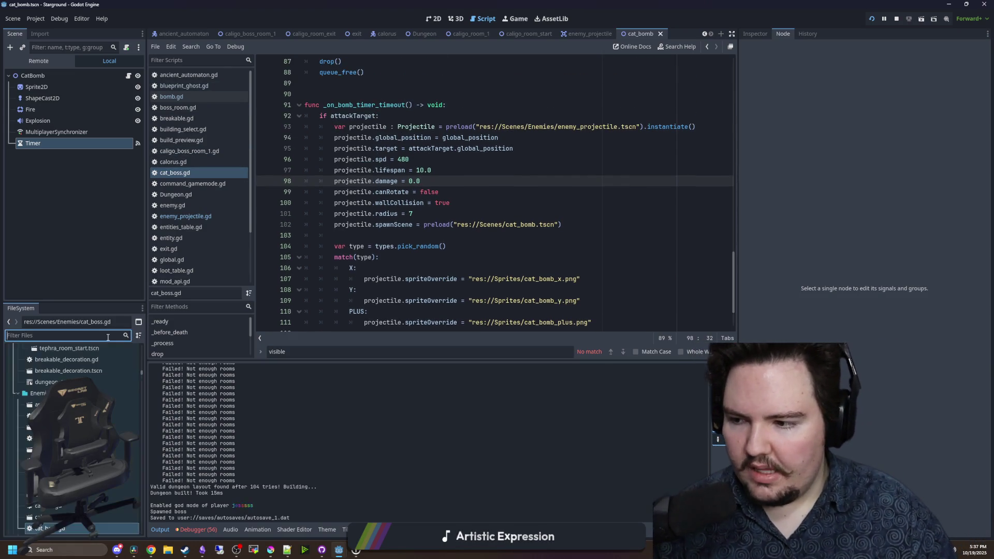
- Filter the FileSystem for 'mushroom', open mushroom_boss.gd and scroll to its projectile code
{"action": "type", "text": "dread"}
{"action": "key", "text": "BackSpace"}
{"action": "key", "text": "BackSpace"}
{"action": "key", "text": "BackSpace"}
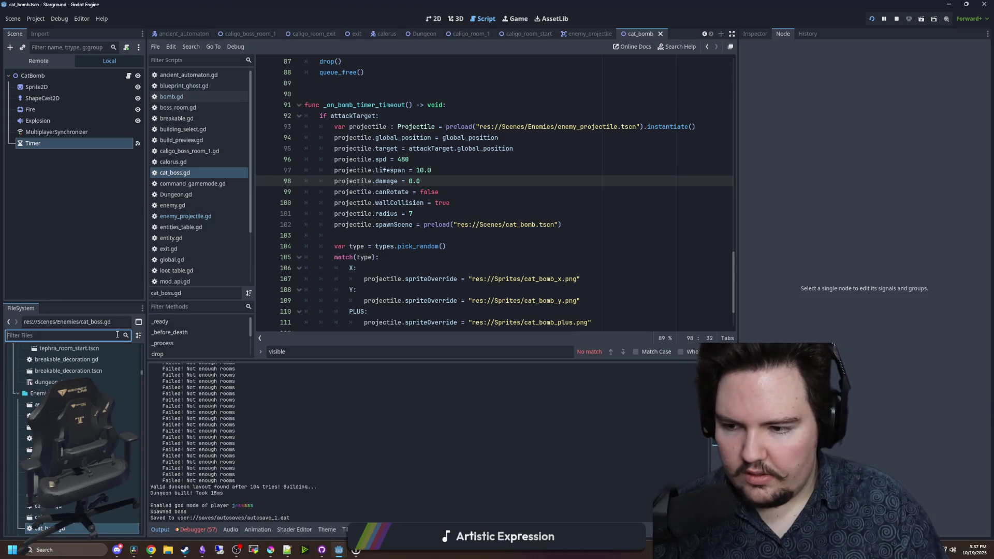
{"action": "type", "text": "mushroom"}
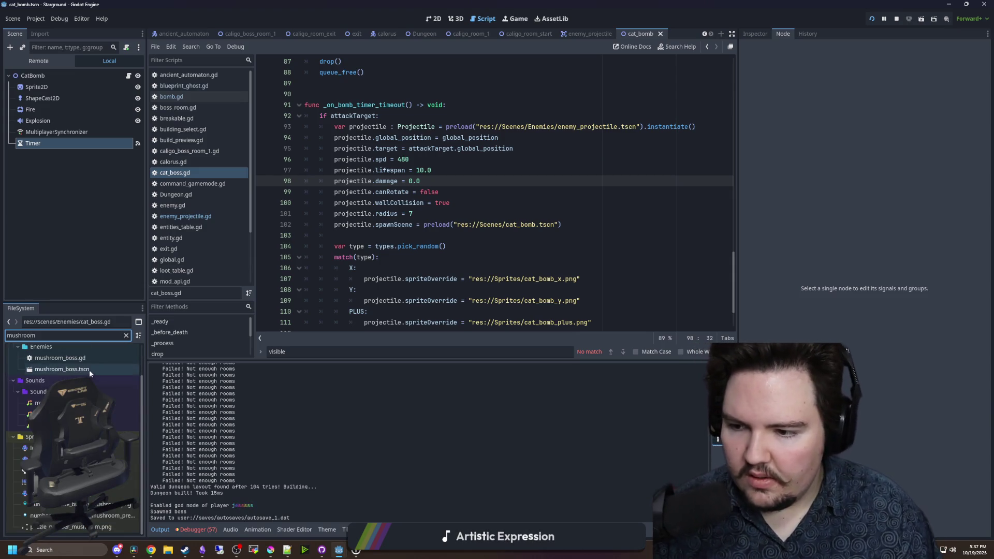
{"action": "double_click", "coordinate": [60, 359]}
{"action": "scroll", "coordinate": [517, 186], "scroll_direction": "down", "scroll_amount": 8}
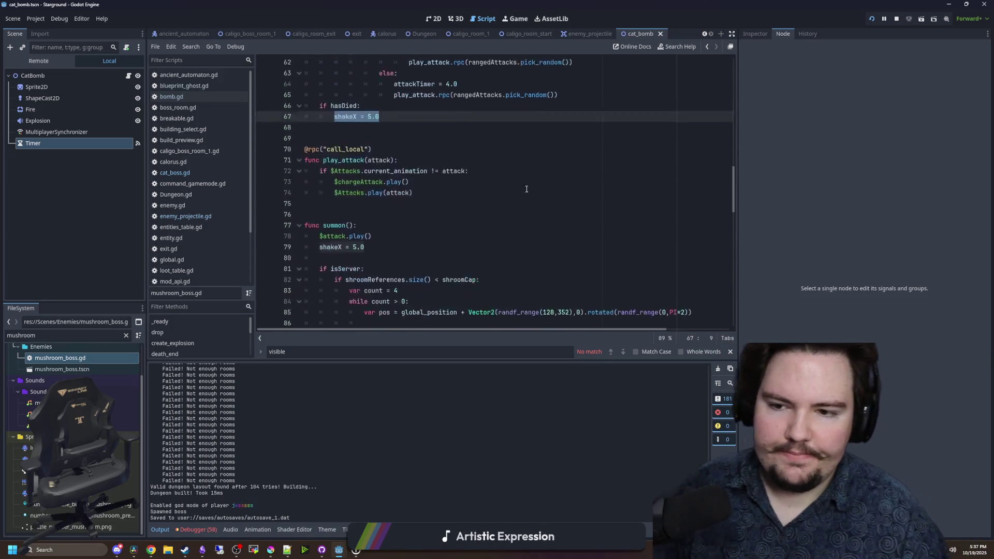
{"action": "left_click", "coordinate": [537, 187]}
{"action": "scroll", "coordinate": [536, 186], "scroll_direction": "down", "scroll_amount": 2}
{"action": "scroll", "coordinate": [536, 186], "scroll_direction": "down", "scroll_amount": 10}
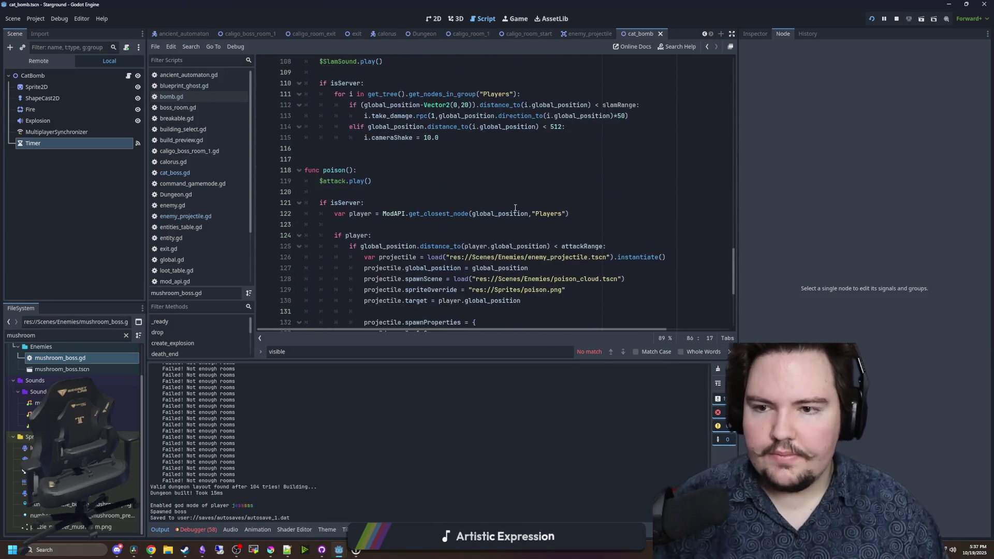
{"action": "left_click", "coordinate": [458, 213]}
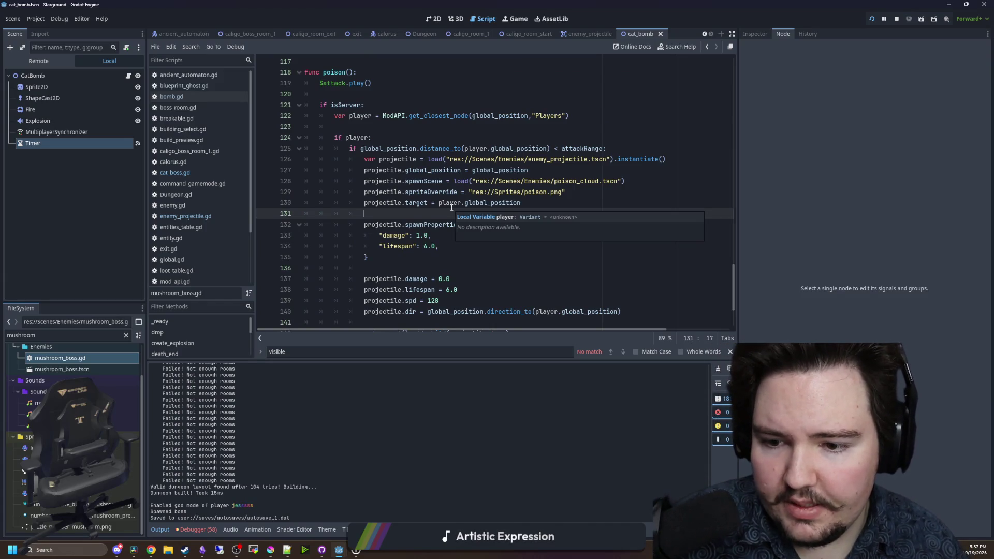
{"action": "scroll", "coordinate": [451, 207], "scroll_direction": "down", "scroll_amount": 1}
{"action": "scroll", "coordinate": [451, 208], "scroll_direction": "down", "scroll_amount": 1}
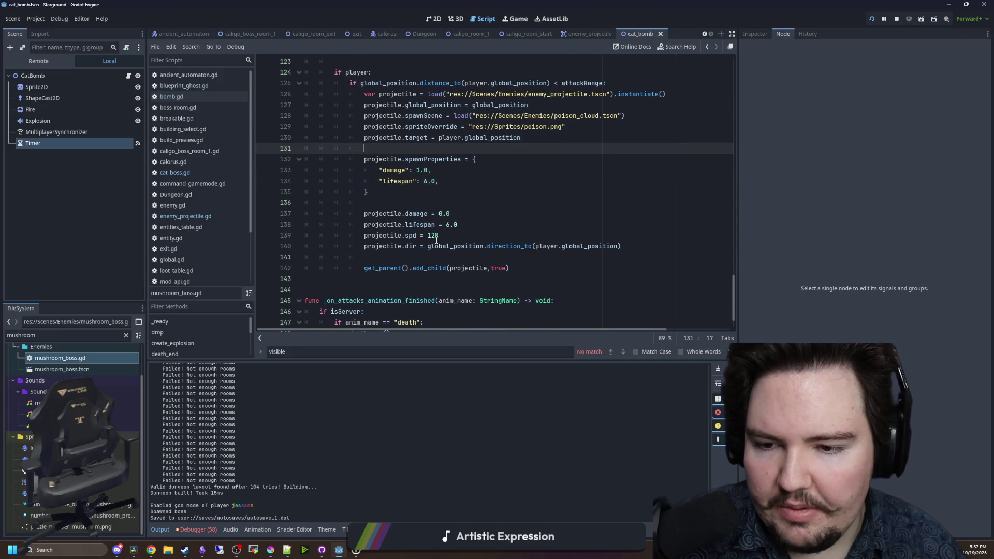
- Copy the projectile.dir line aiming at the player and return to enemy_projectile.gd
{"action": "mouse_move", "coordinate": [621, 252]}
{"action": "left_mouse_down"}
{"action": "mouse_move", "coordinate": [363, 257]}
{"action": "mouse_move", "coordinate": [359, 248]}
{"action": "left_mouse_up"}
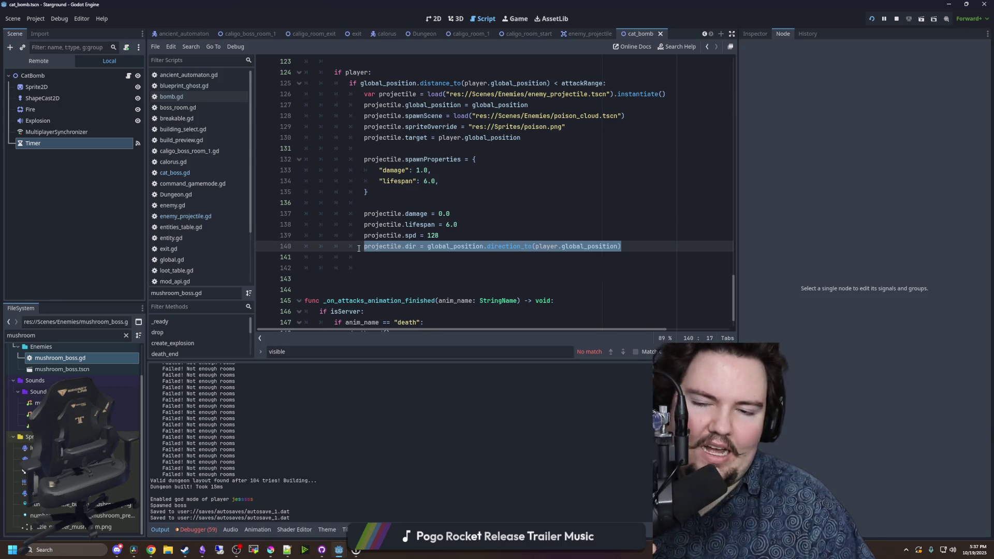
{"action": "key", "text": "ctrl+z"}
{"action": "left_click", "coordinate": [516, 199]}
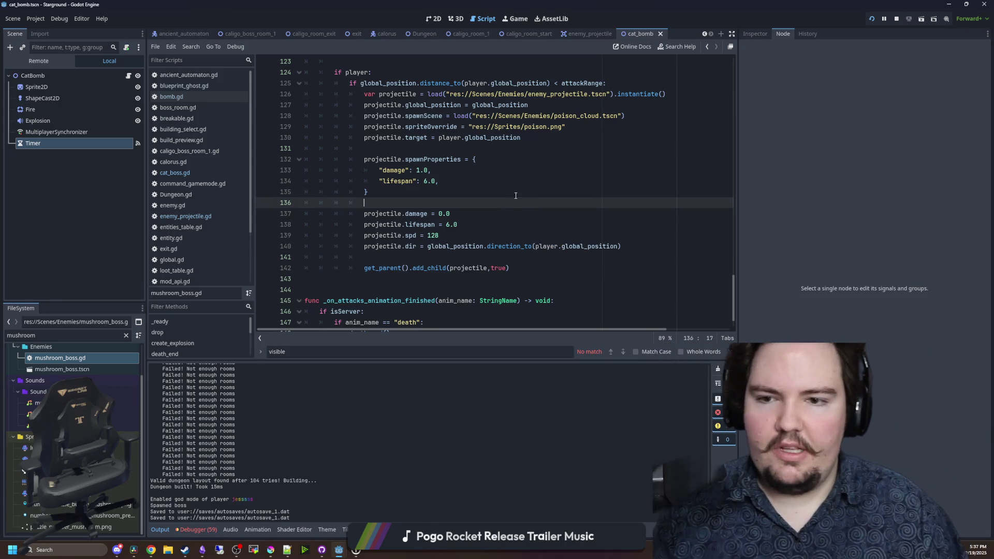
{"action": "key", "text": "ctrl+z"}
{"action": "key", "text": "ctrl+z"}
{"action": "key", "text": "ctrl+shift+z"}
{"action": "key", "text": "ctrl+shift+z"}
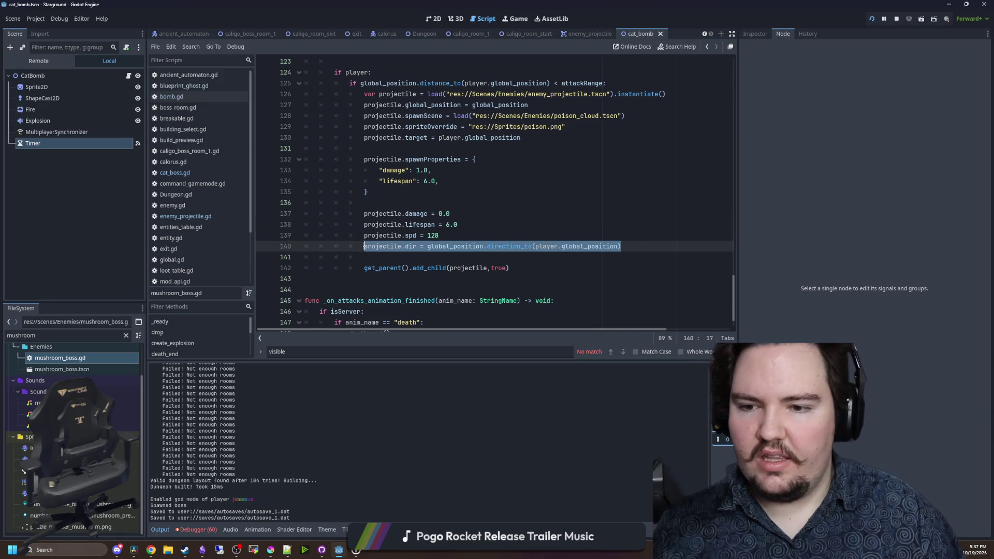
{"action": "left_click", "coordinate": [196, 216]}
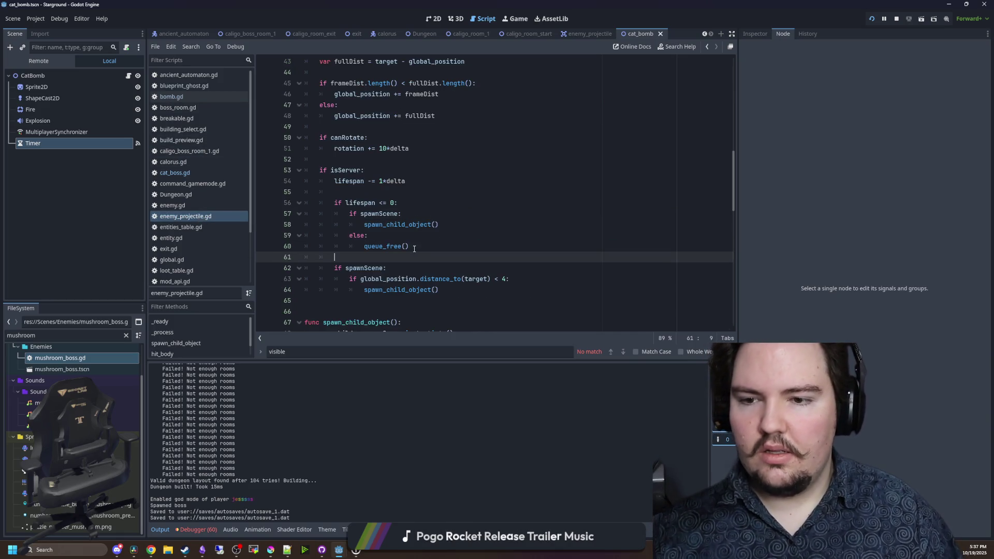
- Add projectile.dir = global_position.direction_to(attackTarget.global_position) below spawnScene in cat_boss.gd
{"action": "scroll", "coordinate": [414, 249], "scroll_direction": "up", "scroll_amount": 2}
{"action": "scroll", "coordinate": [414, 249], "scroll_direction": "down", "scroll_amount": 15}
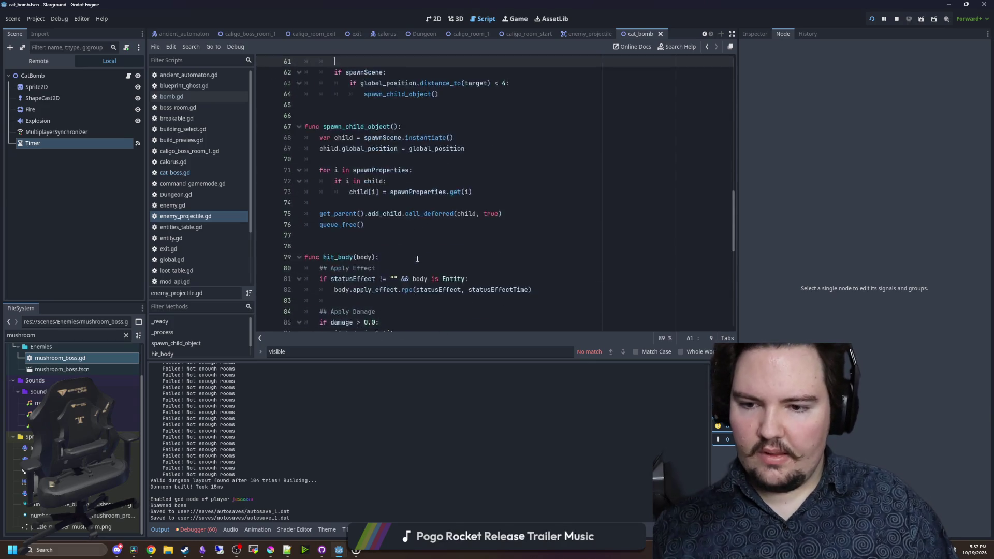
{"action": "scroll", "coordinate": [360, 193], "scroll_direction": "up", "scroll_amount": 8}
{"action": "scroll", "coordinate": [360, 193], "scroll_direction": "up", "scroll_amount": 20}
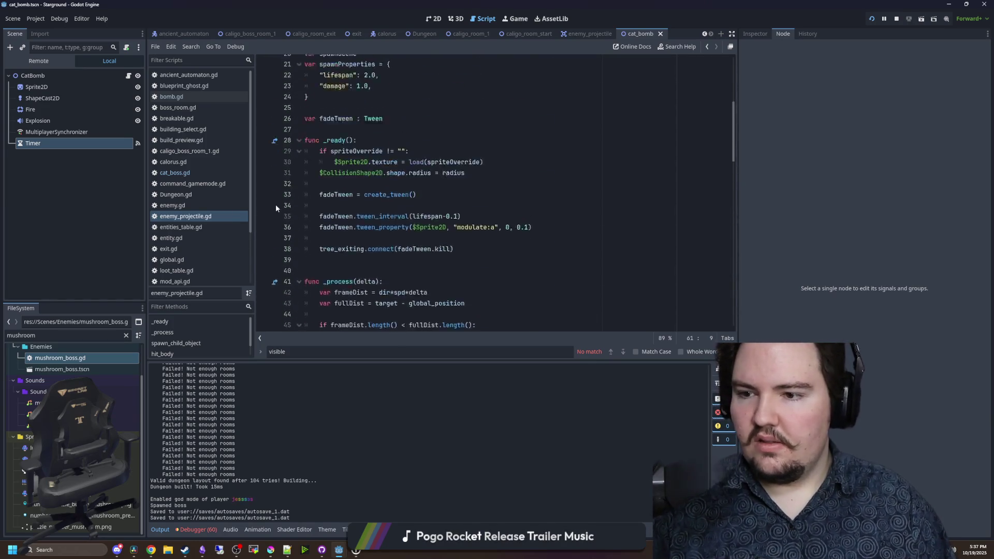
{"action": "left_click", "coordinate": [175, 172]}
{"action": "scroll", "coordinate": [425, 201], "scroll_direction": "down", "scroll_amount": 1}
{"action": "left_click", "coordinate": [584, 184]}
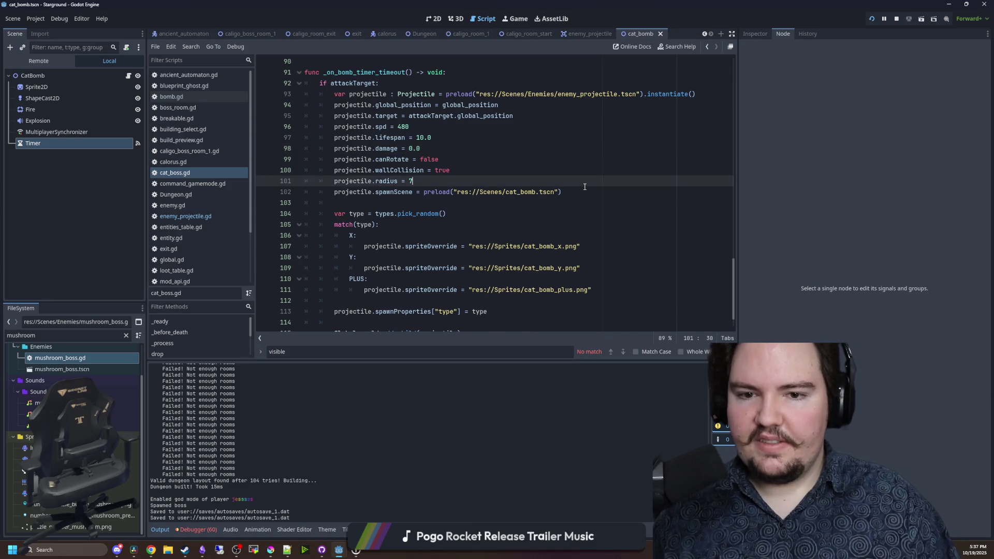
{"action": "left_click", "coordinate": [567, 193]}
{"action": "key", "text": "Return"}
{"action": "type", "text": "projectile.dir = global_position.direction_to(player.global_position)"}
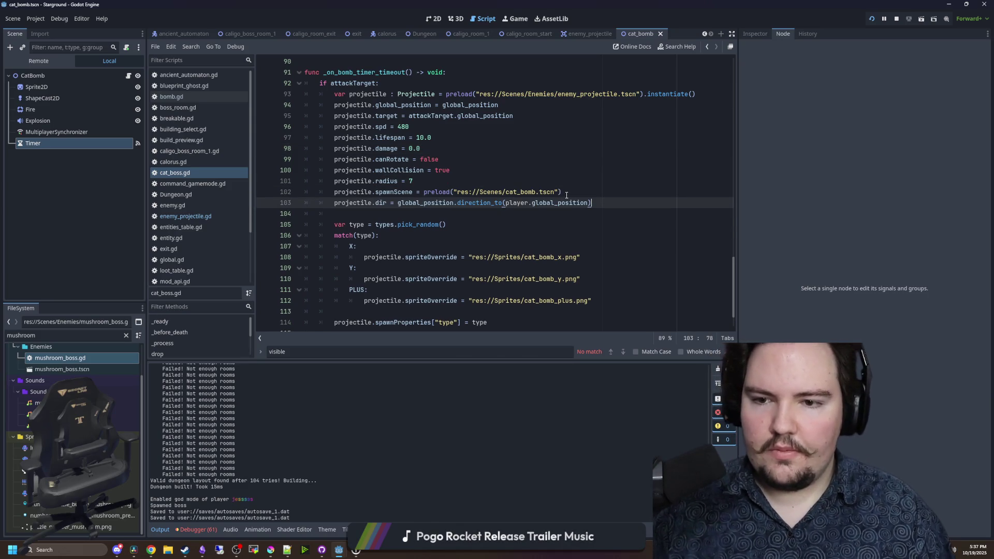
{"action": "left_click", "coordinate": [522, 203]}
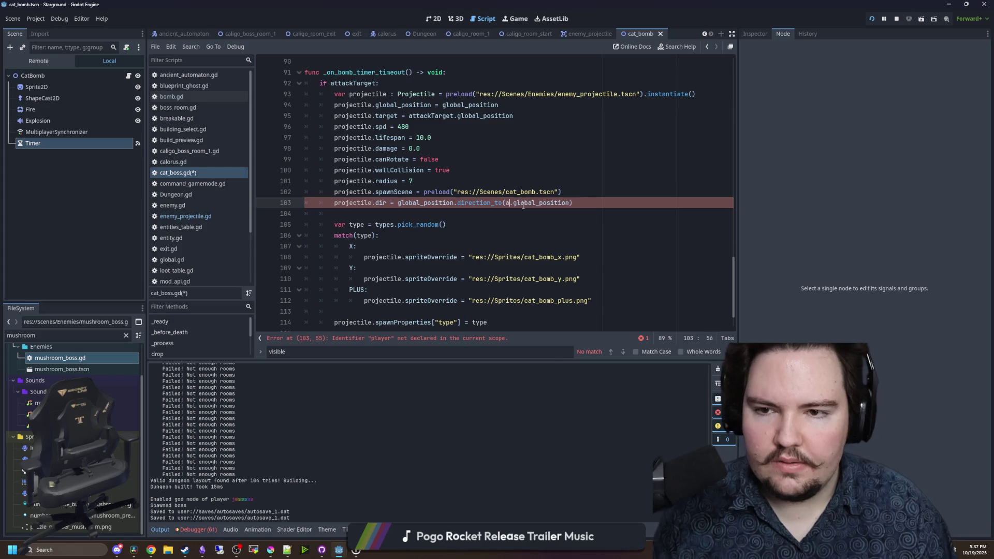
{"action": "type", "text": "ttackTarget"}
{"action": "left_click", "coordinate": [537, 179]}
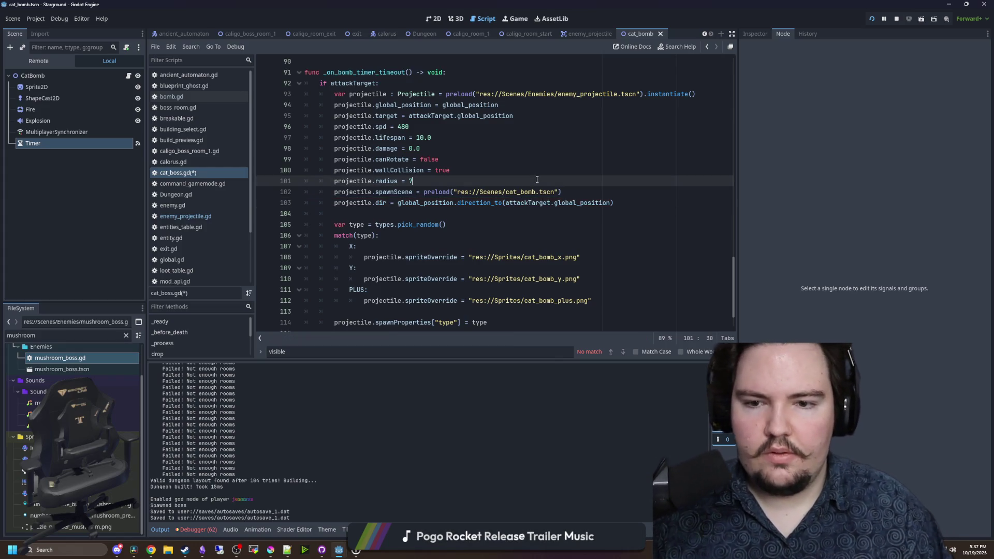
- Save the script and switch to the running game
{"action": "scroll", "coordinate": [390, 171], "scroll_direction": "down", "scroll_amount": 2}
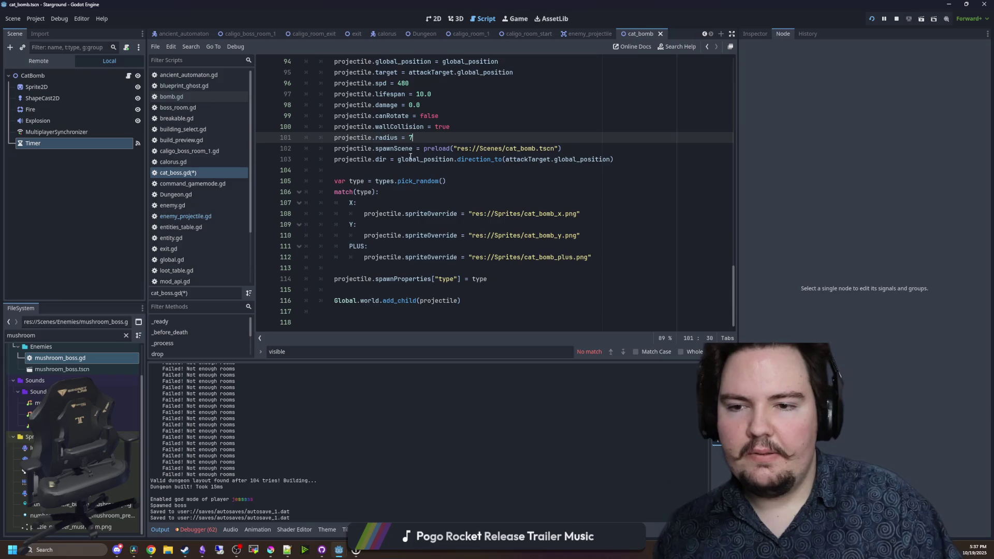
{"action": "left_click", "coordinate": [391, 169]}
{"action": "key", "text": "ctrl+s"}
{"action": "left_click", "coordinate": [518, 19]}
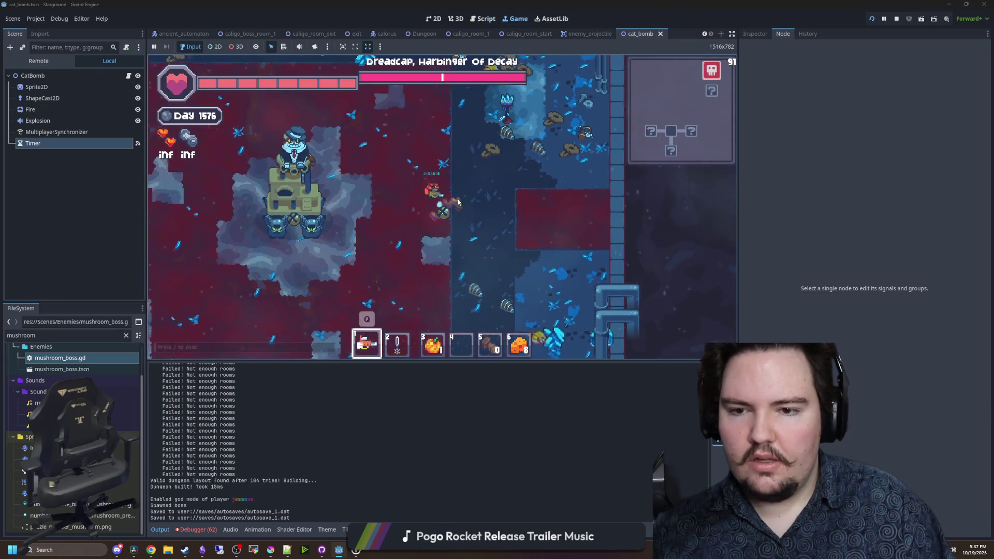
- Move the player, then enable Autostart on the CatBomb's Timer node
{"action": "key", "text": "w"}
{"action": "key", "text": "a"}
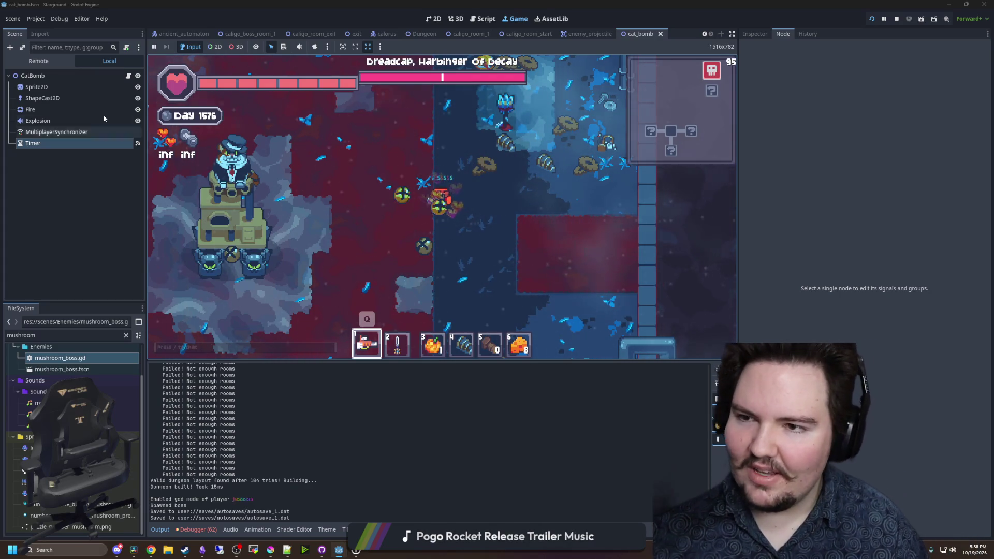
{"action": "left_click", "coordinate": [55, 142]}
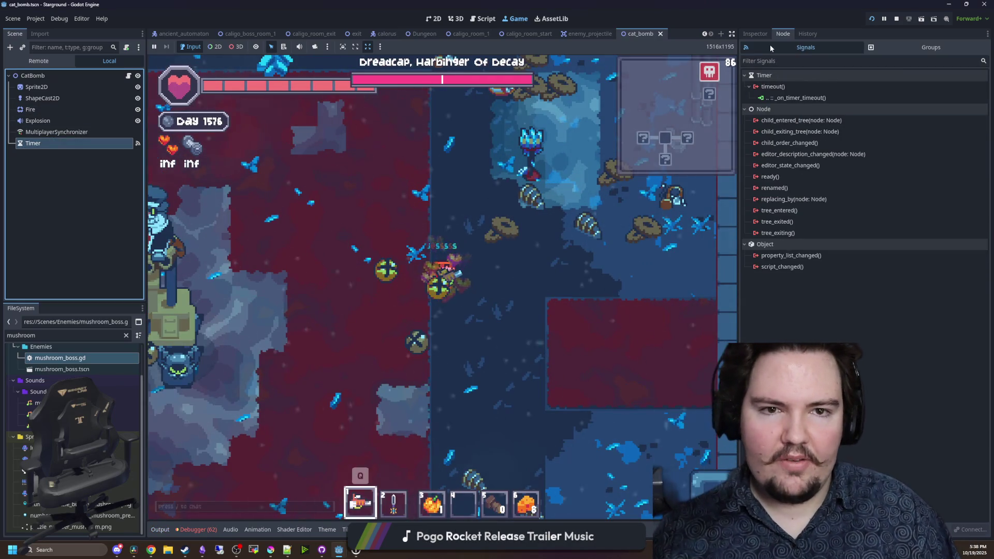
{"action": "left_click", "coordinate": [769, 34]}
{"action": "left_click", "coordinate": [870, 134]}
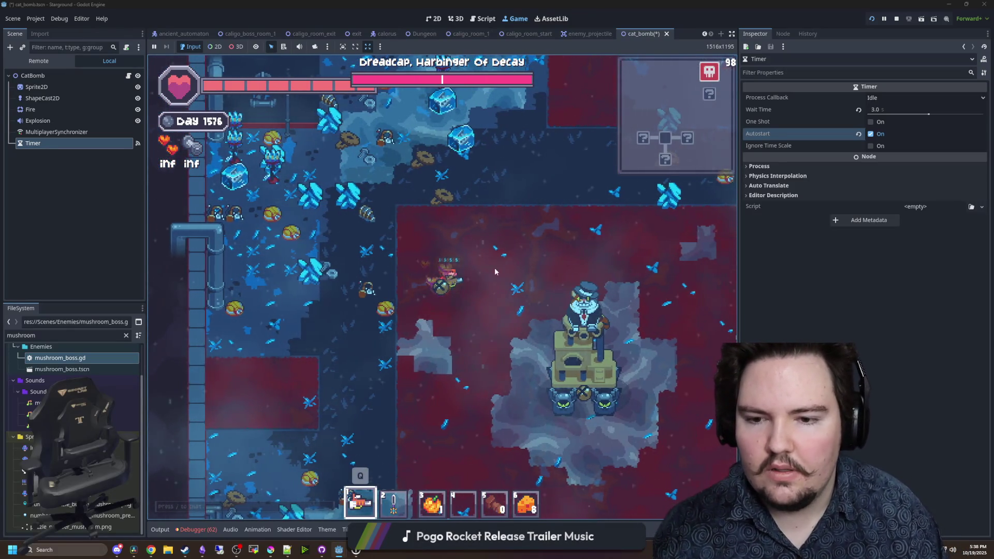
- Watch the bombs in the running game, then stop it
{"action": "left_click", "coordinate": [846, 323]}
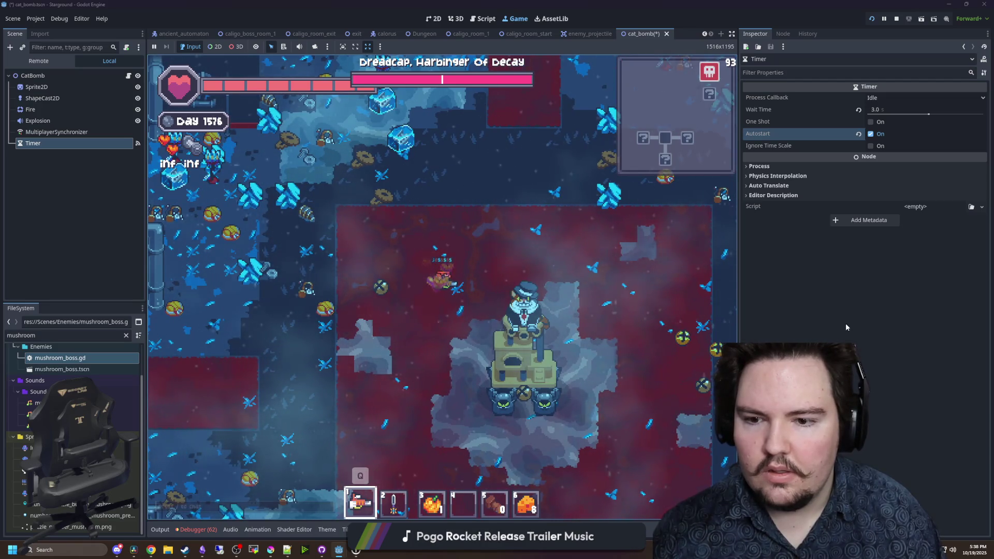
{"action": "left_click", "coordinate": [112, 218]}
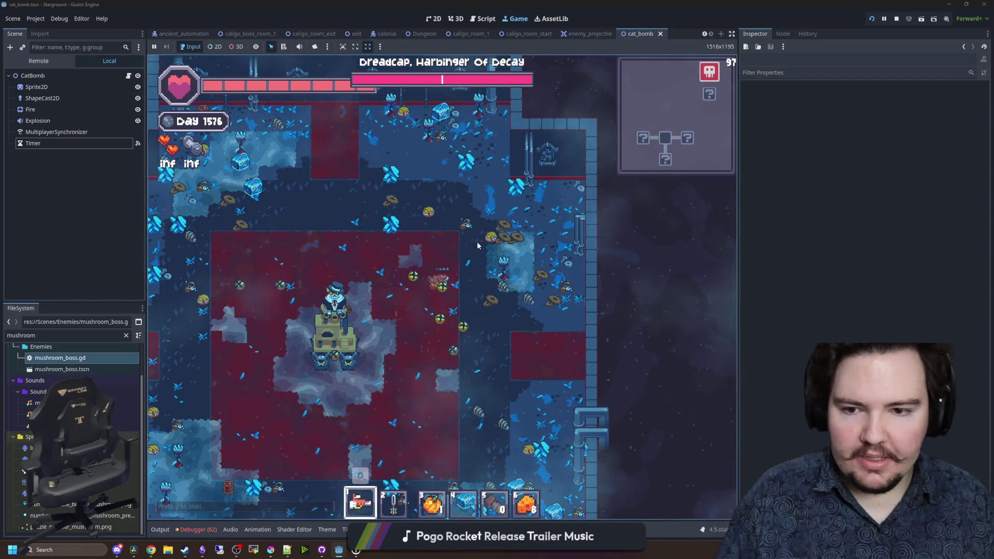
{"action": "left_click", "coordinate": [897, 20]}
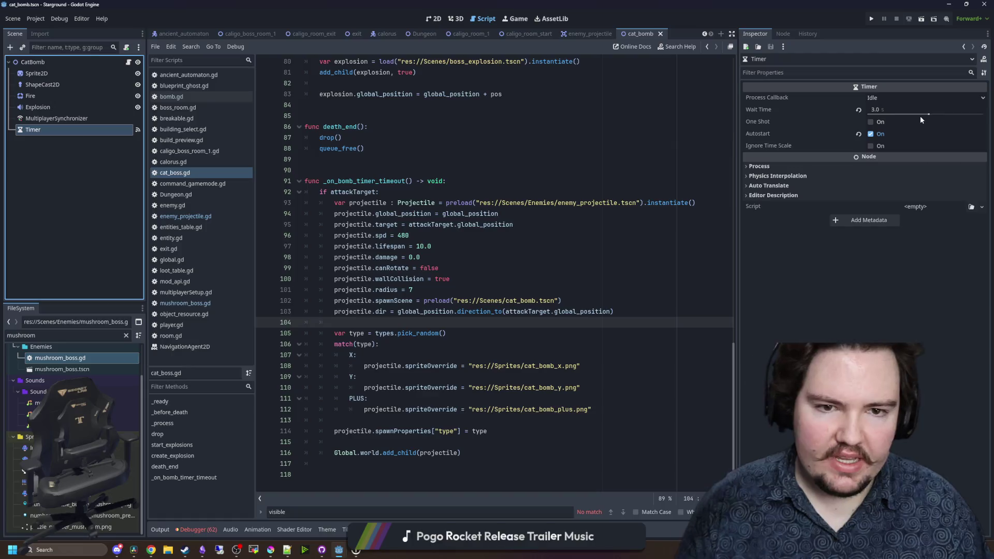
- Follow the Timer's timeout signal to its handler in bomb.gd
{"action": "left_click", "coordinate": [783, 34]}
{"action": "left_click", "coordinate": [797, 97]}
{"action": "left_click", "coordinate": [818, 113]}
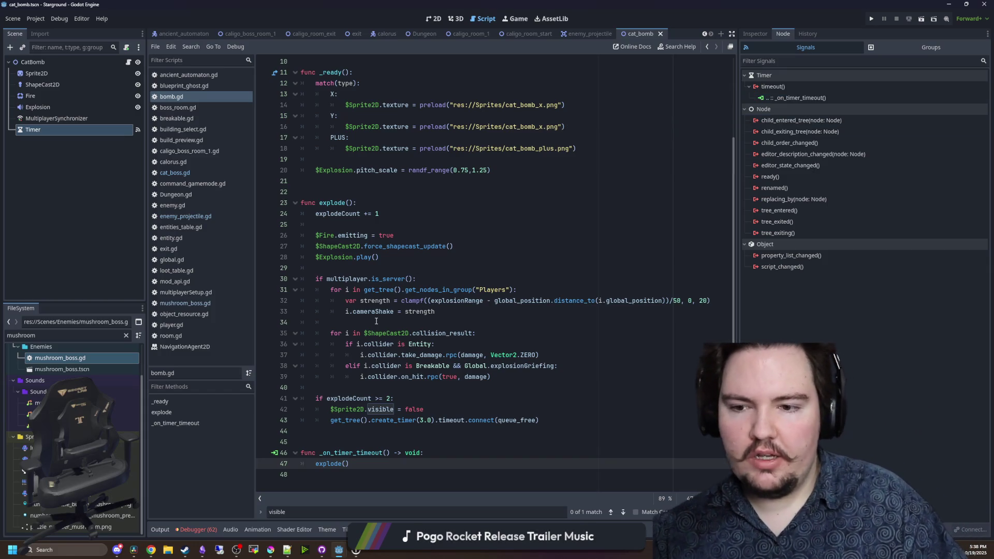
- Save the cat bomb scene and script and run the Starground project
{"action": "left_click", "coordinate": [466, 217]}
{"action": "key", "text": "ctrl+s"}
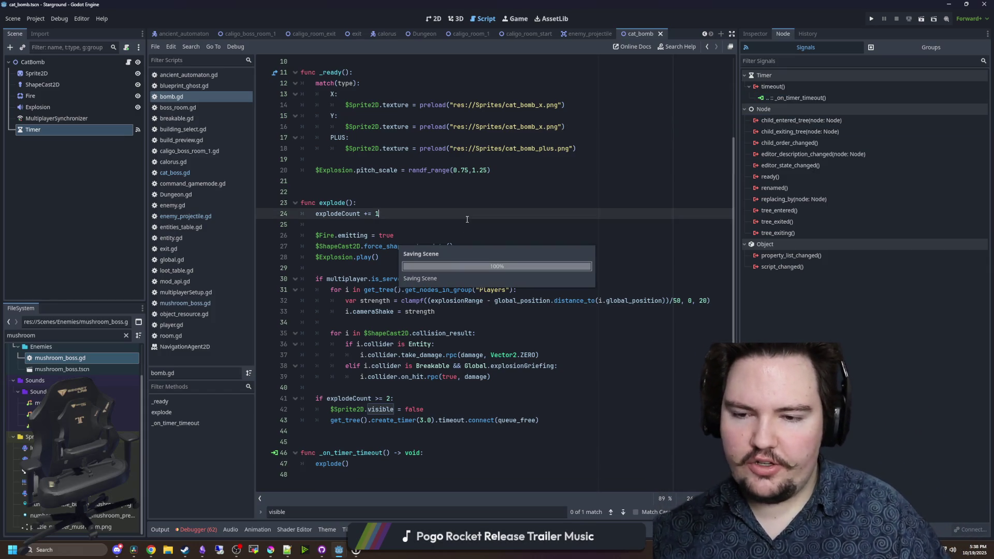
{"action": "left_click", "coordinate": [875, 20]}
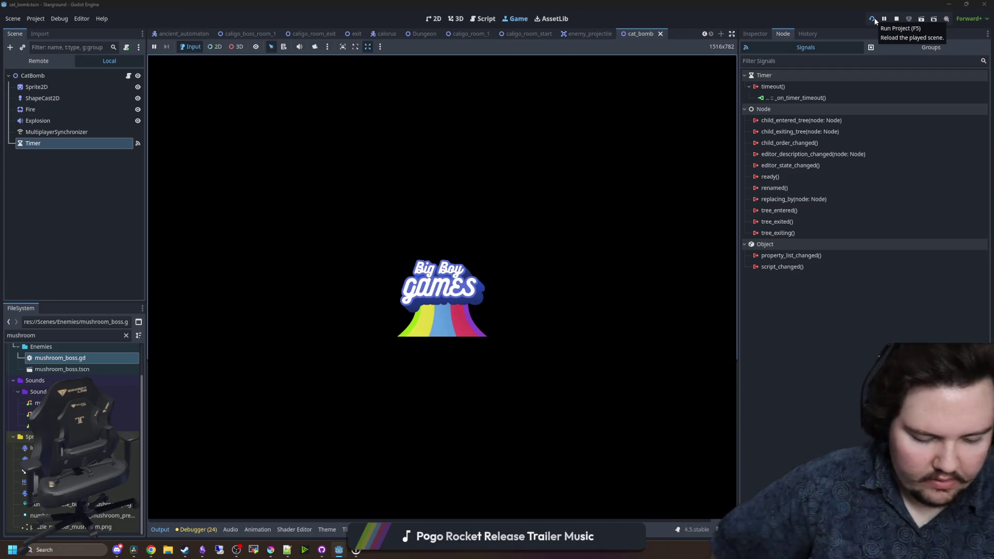
- Continue from the latest autosave, walk to the Starlauncher and launch to the dungeon
{"action": "left_click", "coordinate": [873, 19]}
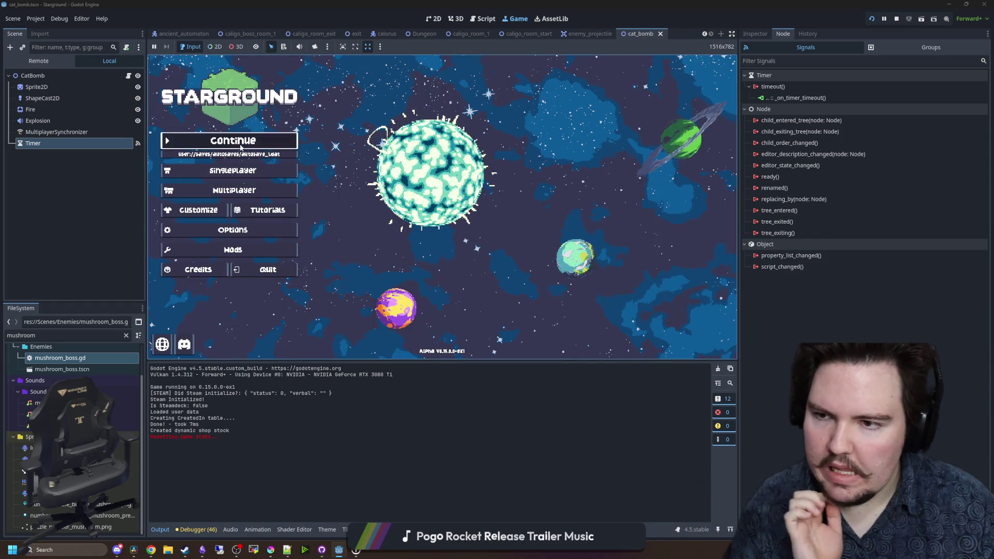
{"action": "left_click", "coordinate": [240, 144]}
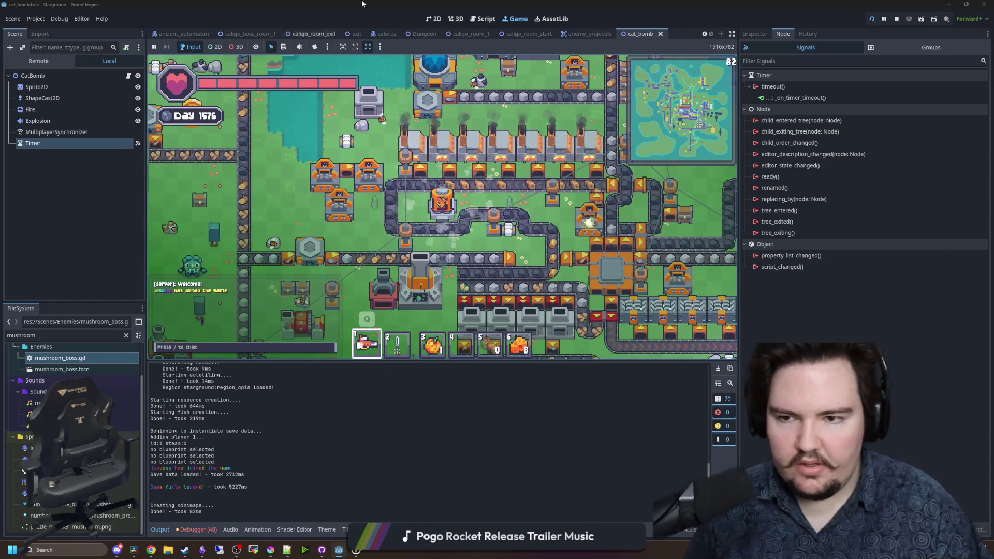
{"action": "key", "text": "a"}
{"action": "key", "text": "w"}
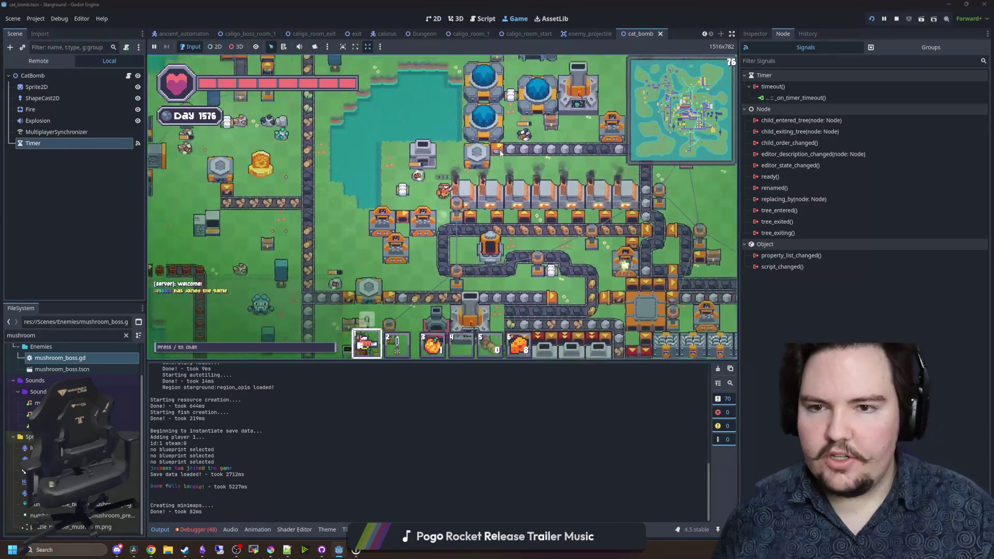
{"action": "key", "text": "e"}
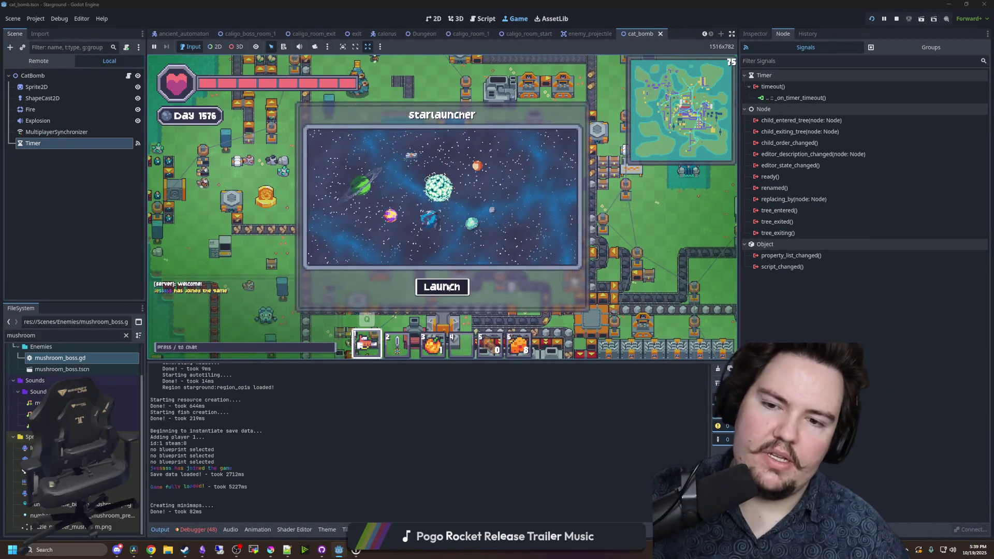
{"action": "left_click", "coordinate": [442, 286]}
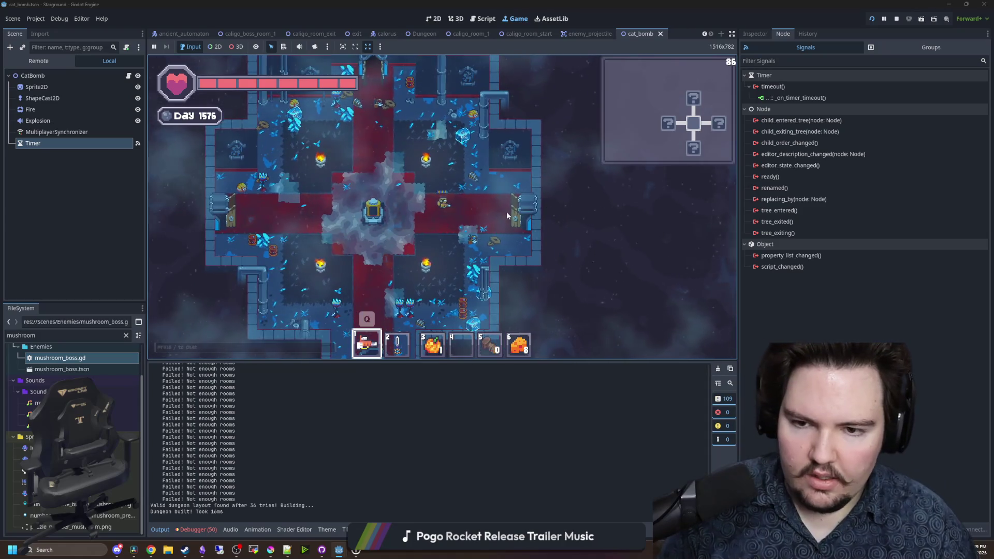
- Send the god mode chat command and explore rooms until crepitus.gd errors
{"action": "type", "text": "4/sod"}
{"action": "key", "text": "Return"}
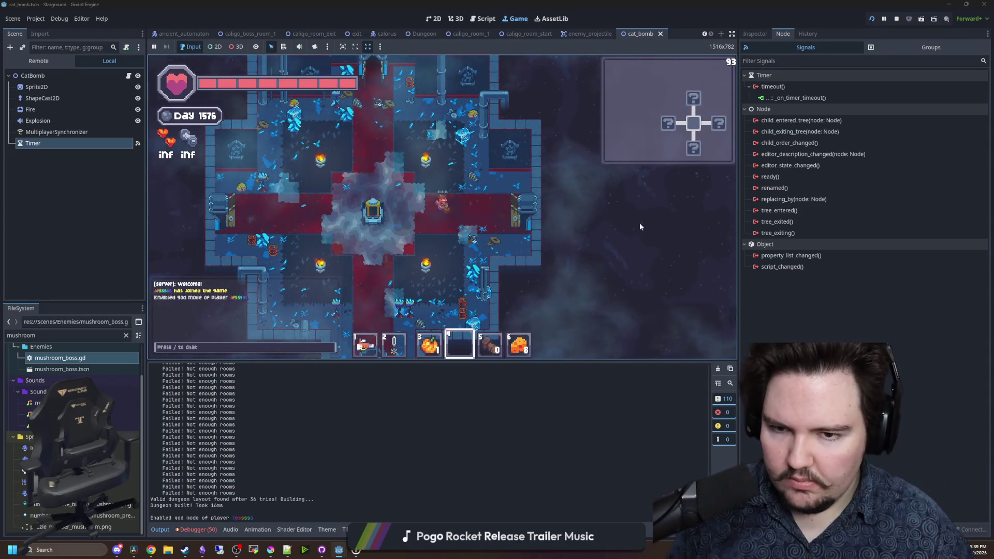
{"action": "scroll", "coordinate": [639, 223], "scroll_direction": "down", "scroll_amount": 3}
{"action": "scroll", "coordinate": [529, 234], "scroll_direction": "down", "scroll_amount": 2}
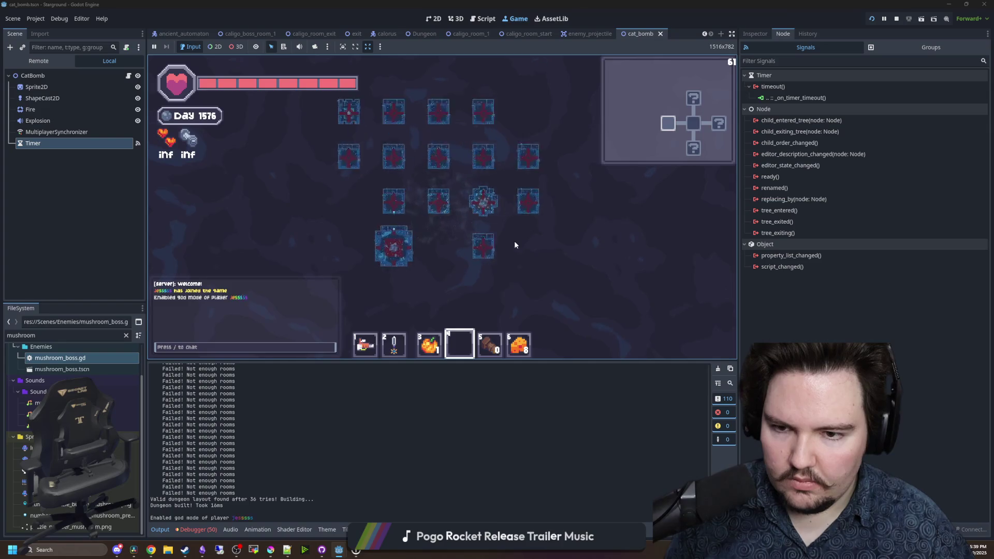
{"action": "scroll", "coordinate": [514, 241], "scroll_direction": "up", "scroll_amount": 5}
{"action": "key", "text": "a"}
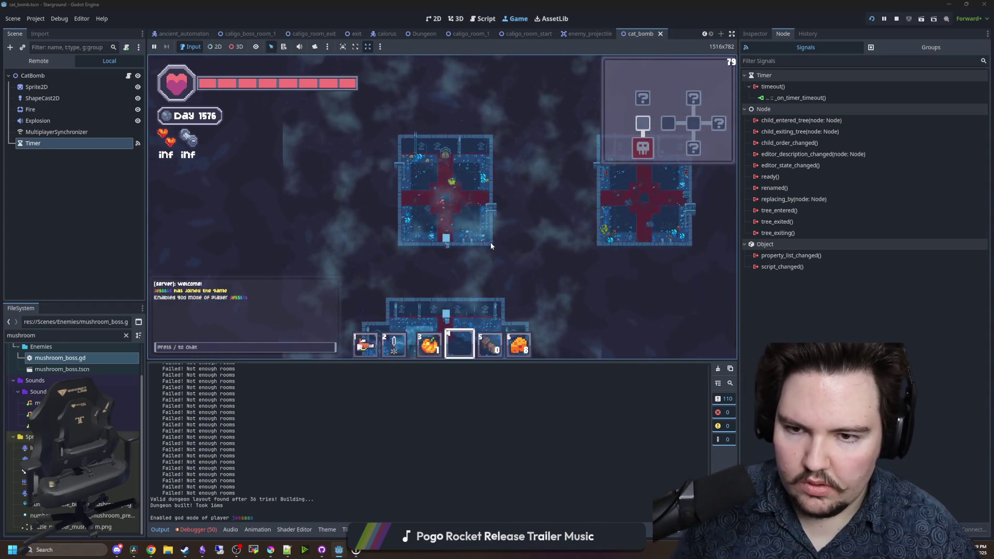
{"action": "scroll", "coordinate": [461, 174], "scroll_direction": "up", "scroll_amount": 3}
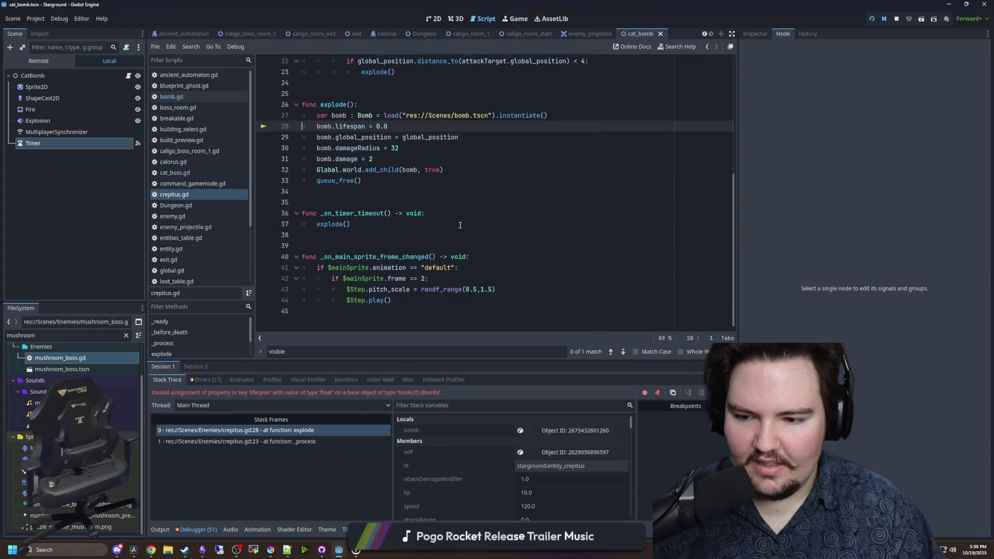
{"action": "left_click", "coordinate": [459, 226]}
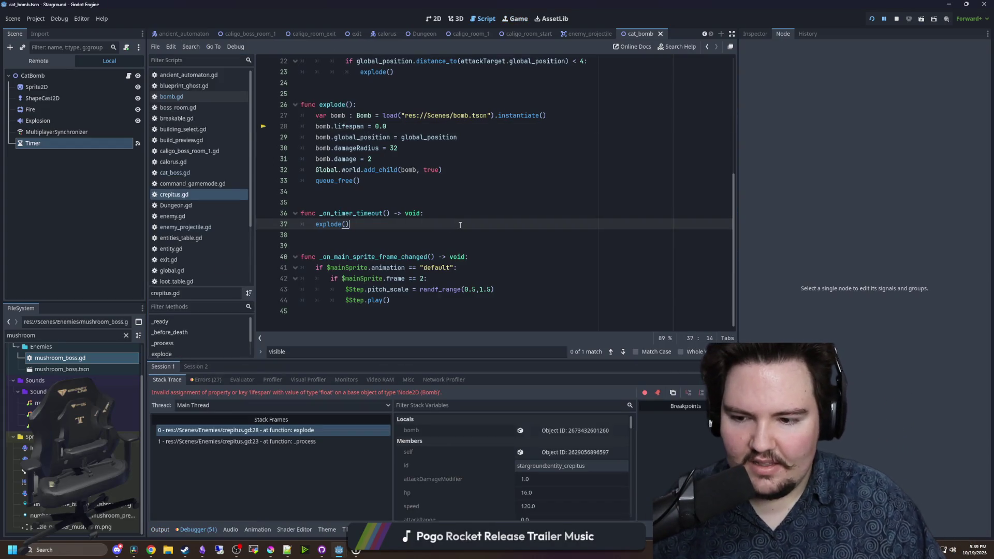
- Leave crepitus.gd and open CatBomb's bomb.gd to look through its code
{"action": "left_click", "coordinate": [328, 195]}
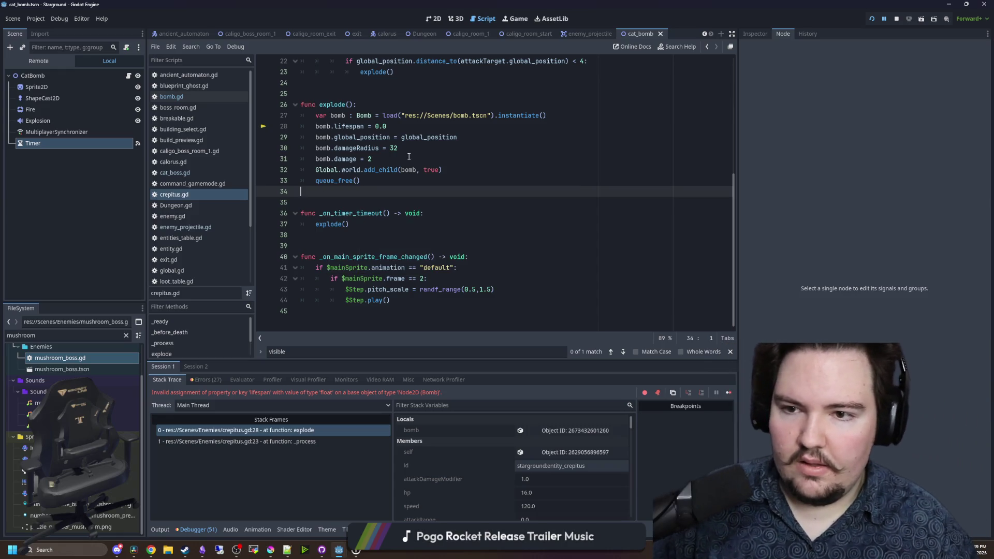
{"action": "key", "text": "Up"}
{"action": "key", "text": "Up"}
{"action": "key", "text": "Up"}
{"action": "key", "text": "End"}
{"action": "left_click", "coordinate": [129, 76]}
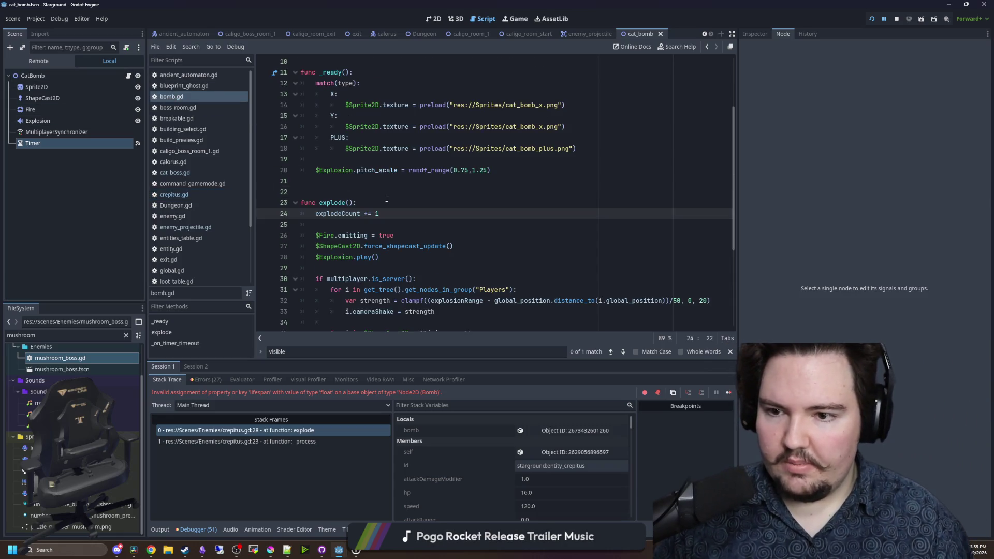
{"action": "scroll", "coordinate": [387, 198], "scroll_direction": "down", "scroll_amount": 3}
{"action": "scroll", "coordinate": [386, 199], "scroll_direction": "down", "scroll_amount": 2}
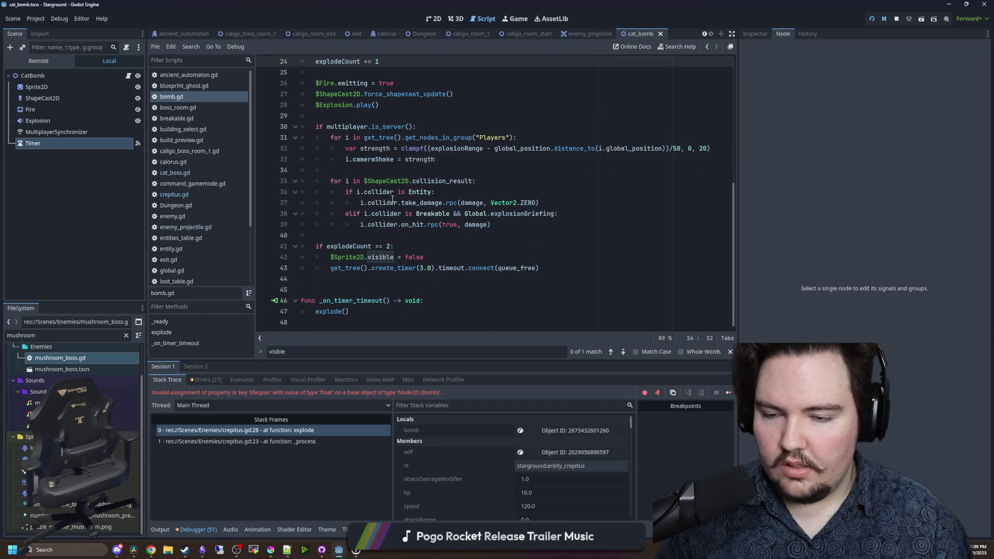
{"action": "scroll", "coordinate": [392, 199], "scroll_direction": "up", "scroll_amount": 8}
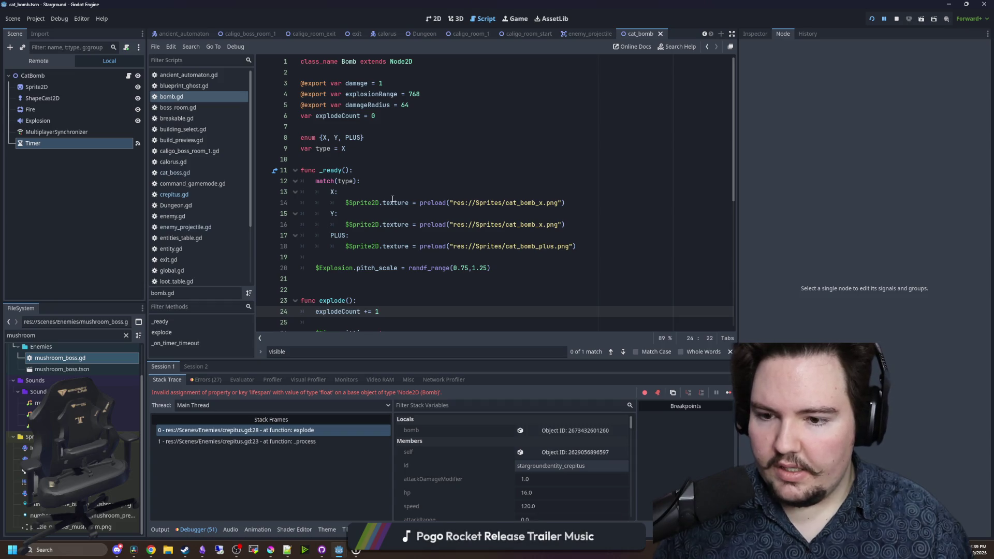
{"action": "scroll", "coordinate": [393, 199], "scroll_direction": "down", "scroll_amount": 6}
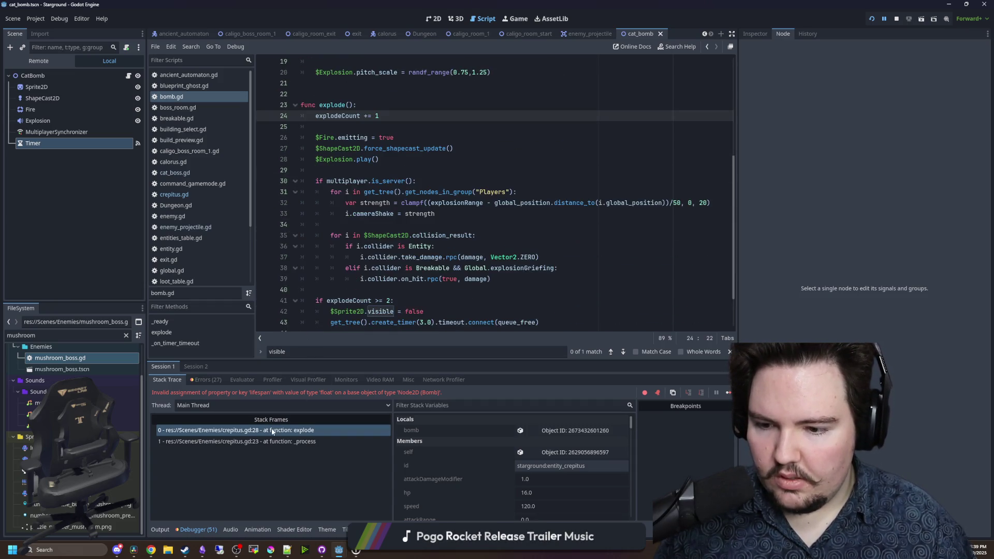
{"action": "scroll", "coordinate": [391, 276], "scroll_direction": "down", "scroll_amount": 2}
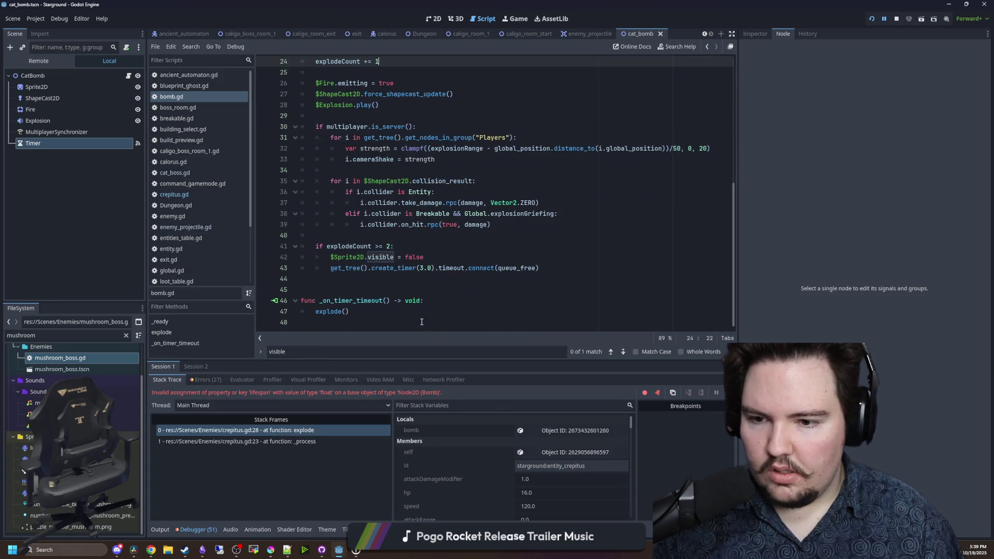
- Revert bomb.gd with repeated undos back to the original Bomb code
{"action": "key", "text": "ctrl+a"}
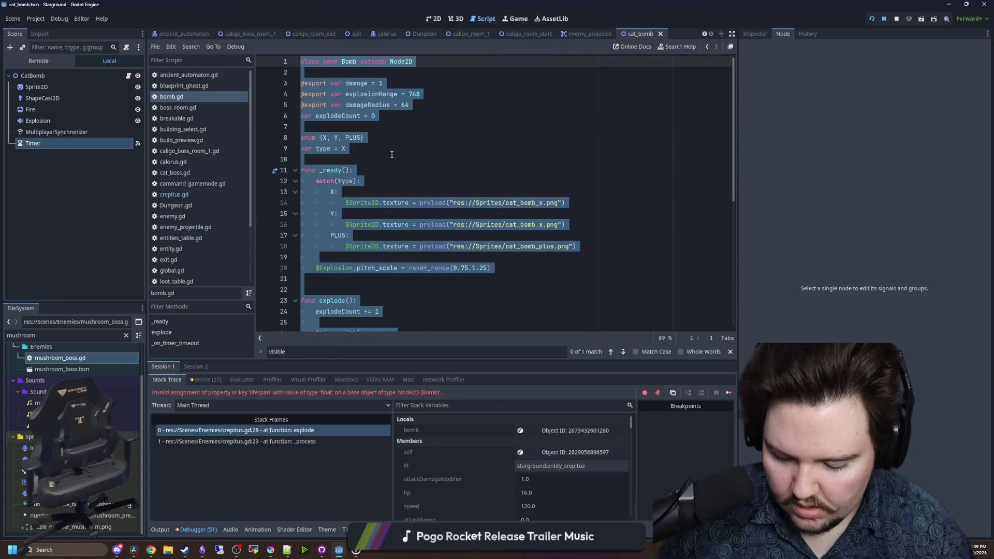
{"action": "key", "text": "Down"}
{"action": "key", "text": "Down"}
{"action": "key", "text": "Down"}
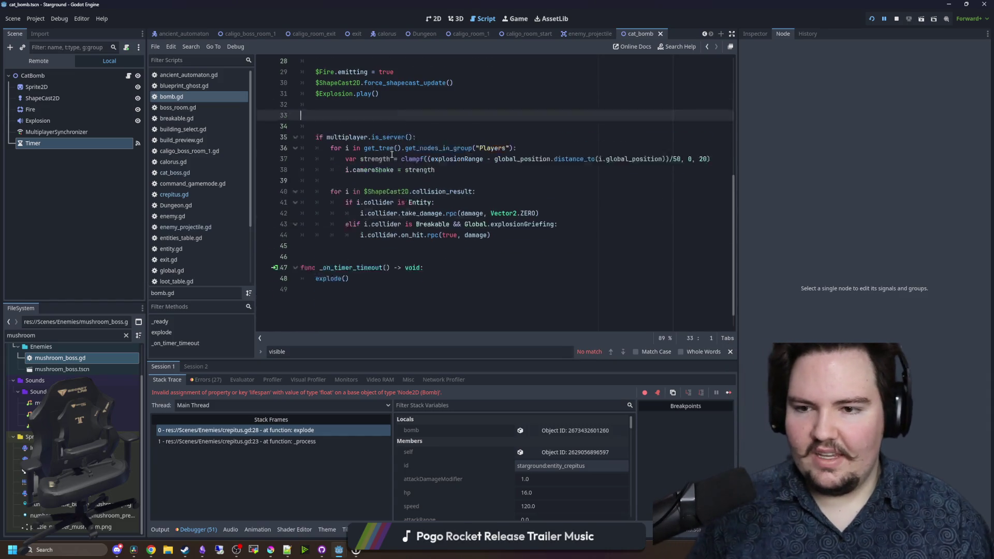
{"action": "key", "text": "Up"}
{"action": "key", "text": "Up"}
{"action": "key", "text": "Up"}
{"action": "type", "text": "$mS"}
{"action": "key", "text": "ctrl+z"}
{"action": "key", "text": "ctrl+z"}
{"action": "key", "text": "ctrl+z"}
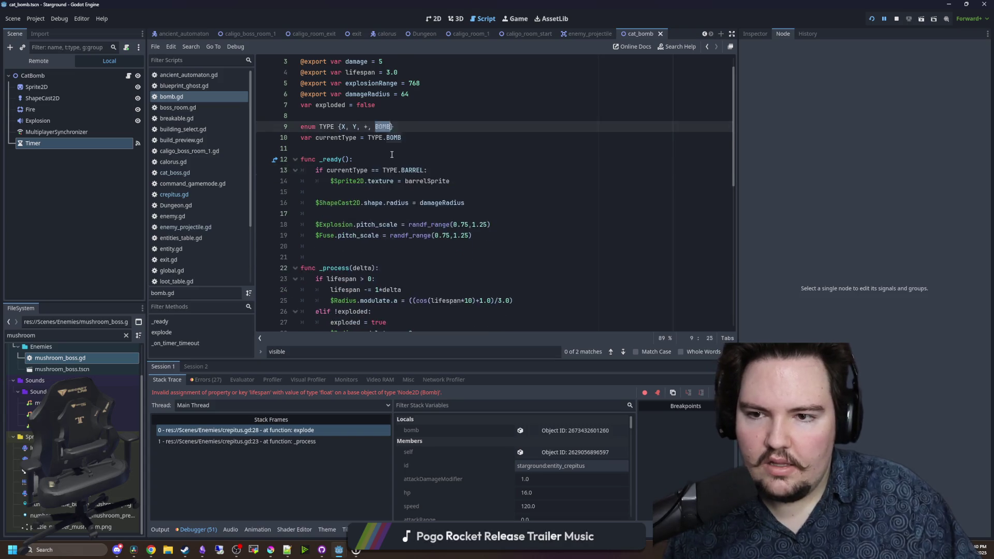
{"action": "key", "text": "ctrl+z"}
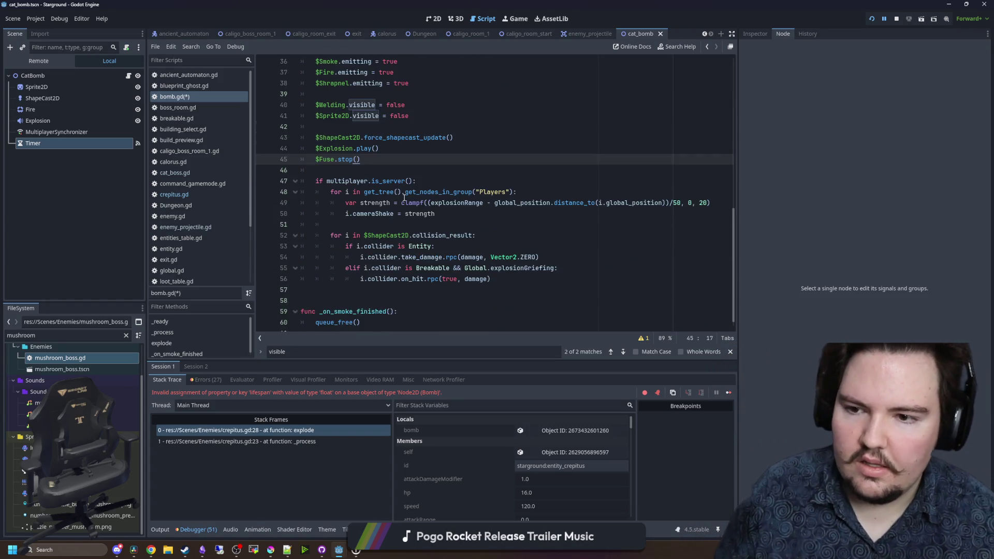
- Select the CatBomb root node and bring up the Attach Node Script dialog for cat_bomb.gd
{"action": "left_click", "coordinate": [57, 76]}
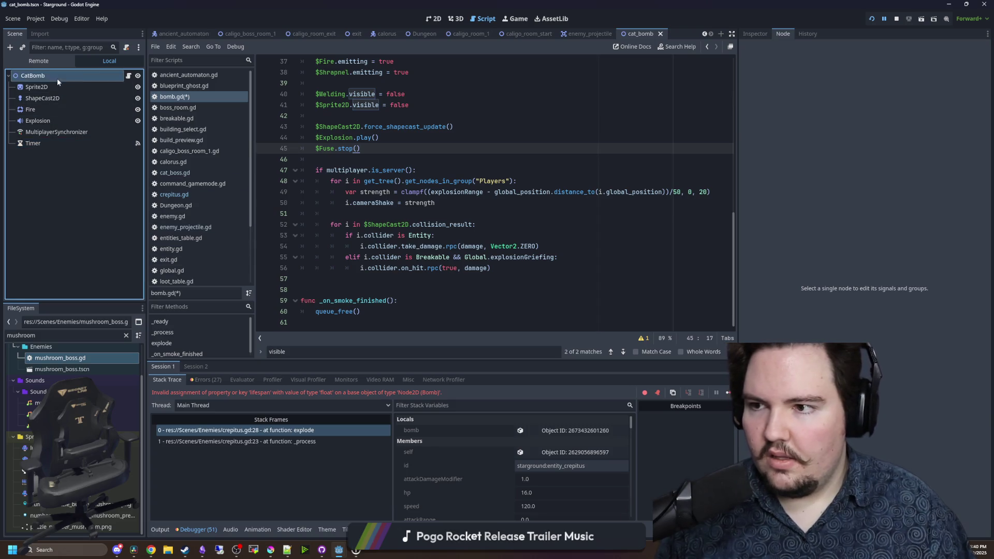
{"action": "left_click", "coordinate": [766, 34]}
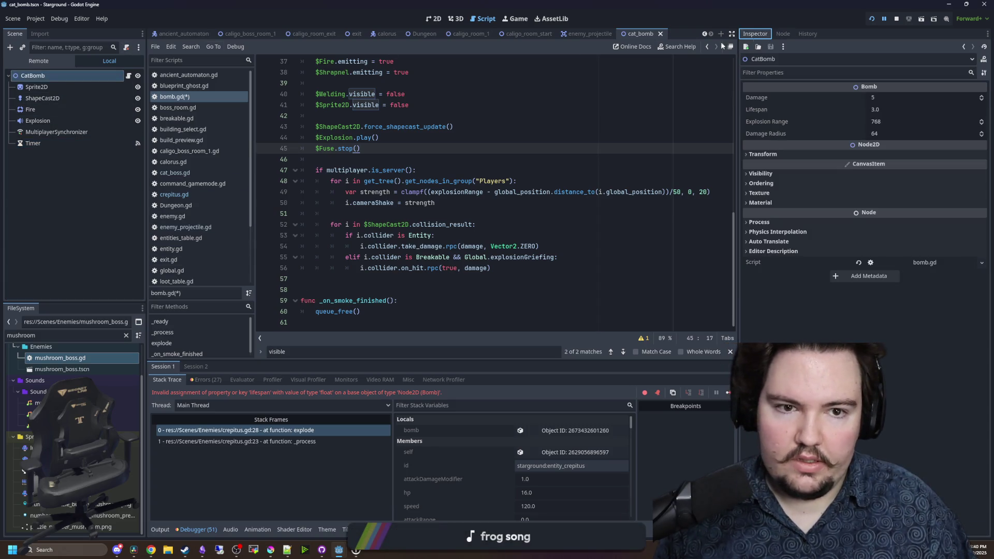
{"action": "left_click", "coordinate": [125, 47]}
- Detach CatBomb's old script and attach a new cat_bomb.gd script holding the cat-bomb code
{"action": "left_click", "coordinate": [126, 47]}
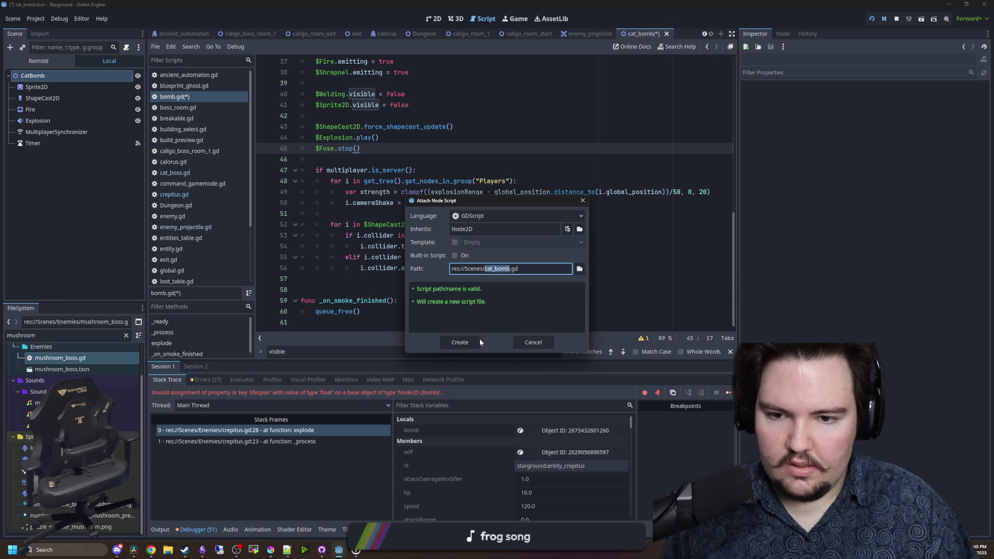
{"action": "left_click", "coordinate": [476, 342]}
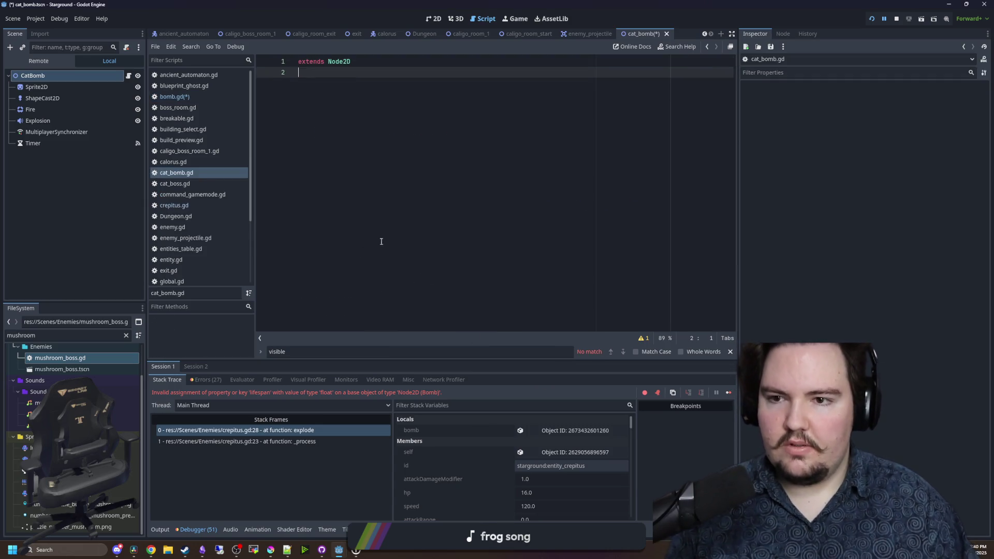
{"action": "key", "text": "BackSpace"}
- Rename the class from Bomb to CatBomb, save cat_bomb.gd, and stop the game
{"action": "scroll", "coordinate": [325, 127], "scroll_direction": "up", "scroll_amount": 8}
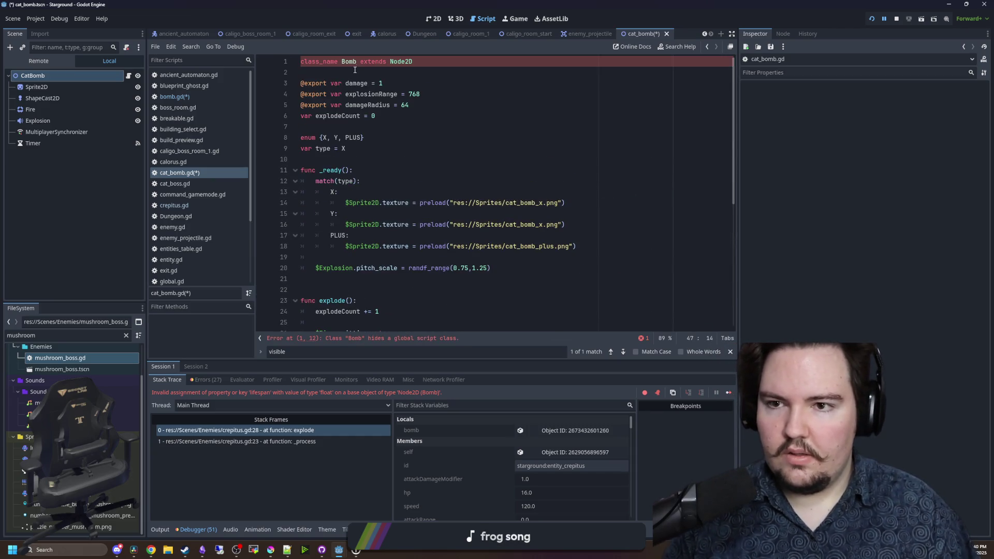
{"action": "double_click", "coordinate": [356, 61]}
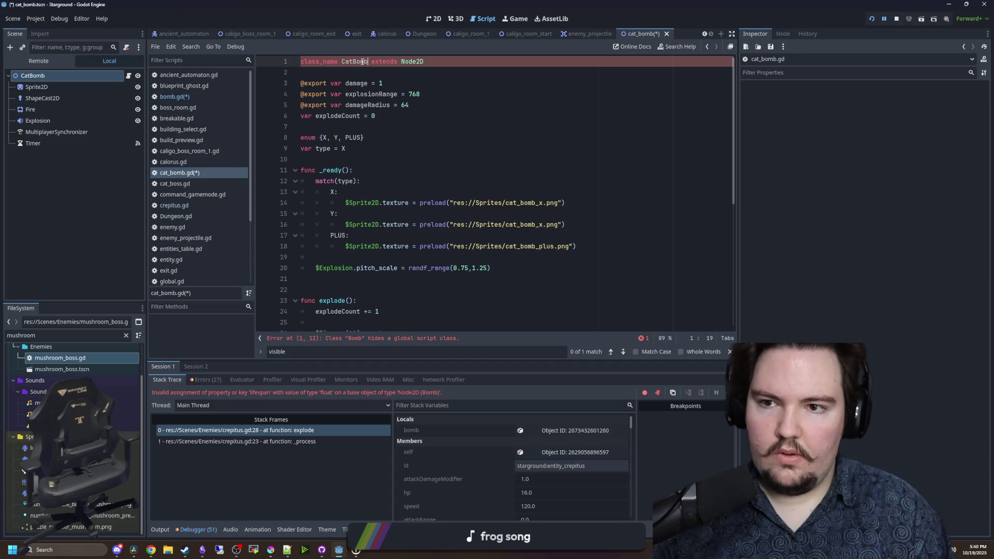
{"action": "left_click", "coordinate": [350, 72]}
{"action": "key", "text": "ctrl+s"}
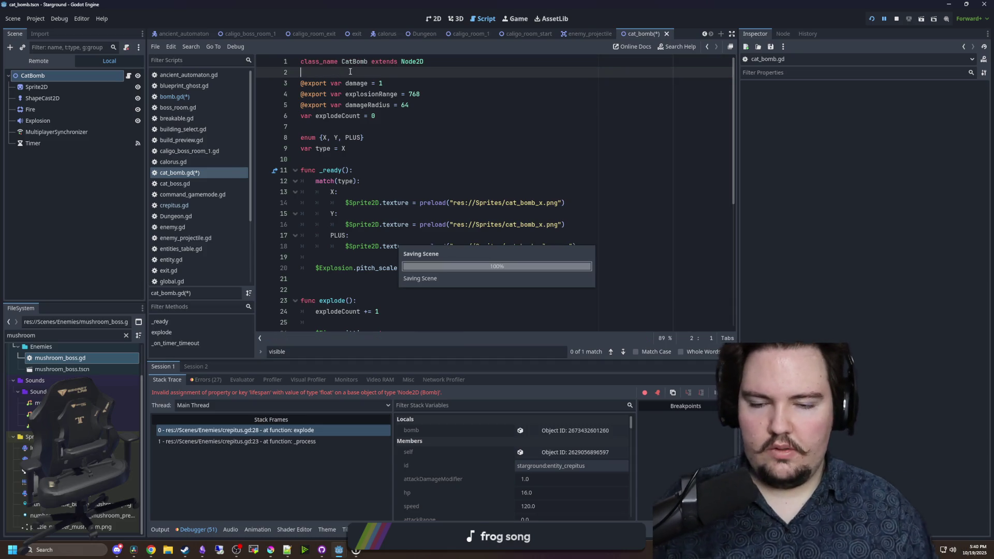
{"action": "left_click", "coordinate": [897, 19]}
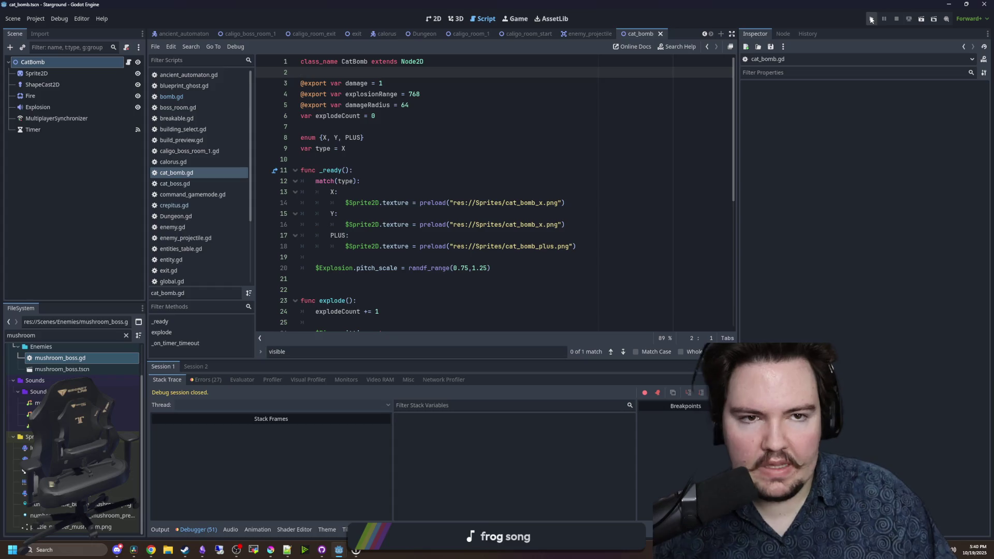
- Run the project, continue the saved game, and place an item near the conveyor lines
{"action": "left_click", "coordinate": [872, 19]}
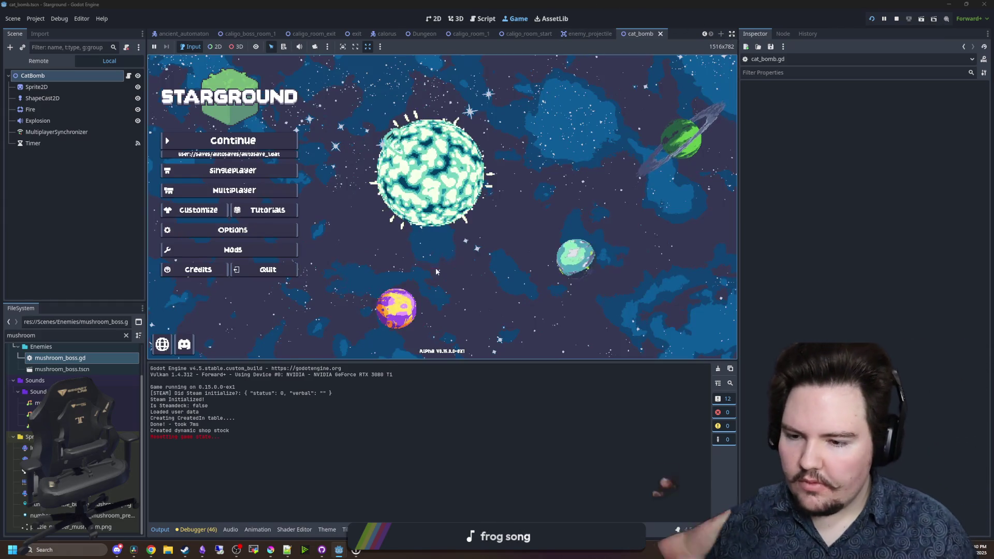
{"action": "left_click", "coordinate": [245, 140]}
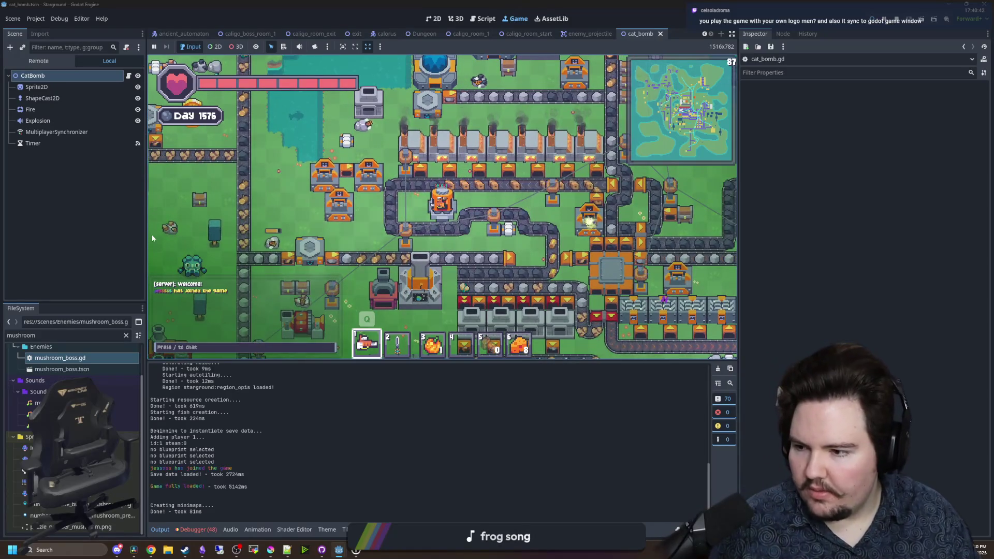
{"action": "left_click", "coordinate": [325, 250]}
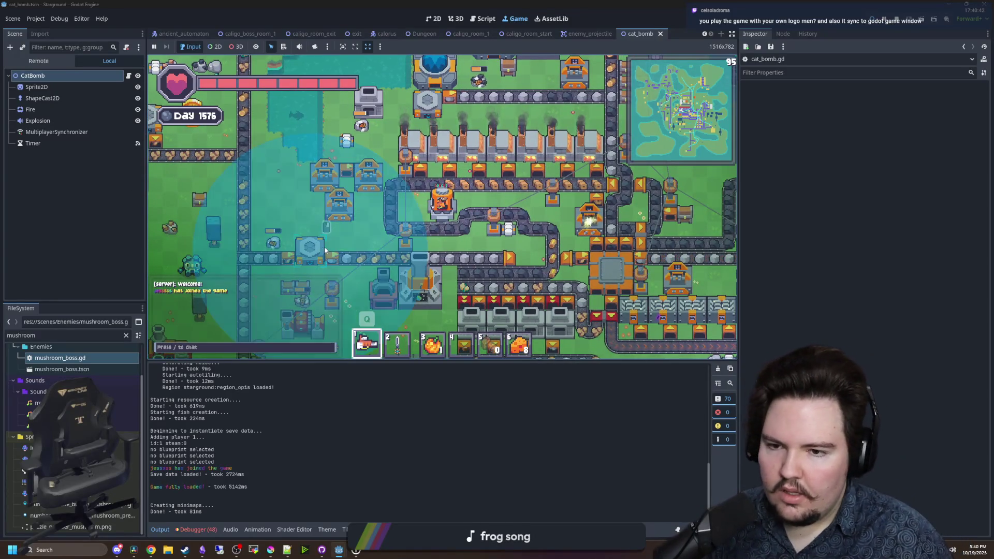
- Walk the player to the starlauncher and launch to the dungeon
{"action": "key", "text": "w"}
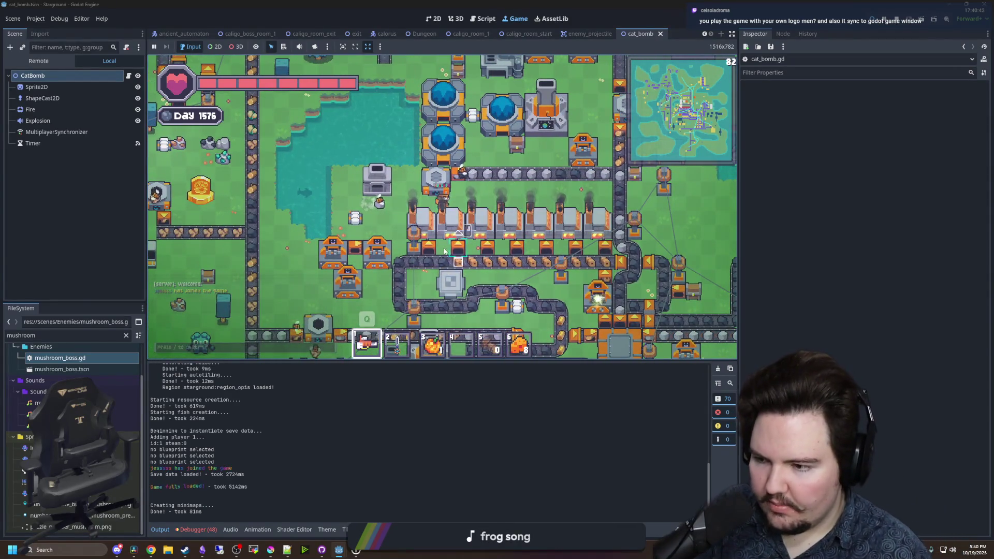
{"action": "key", "text": "d"}
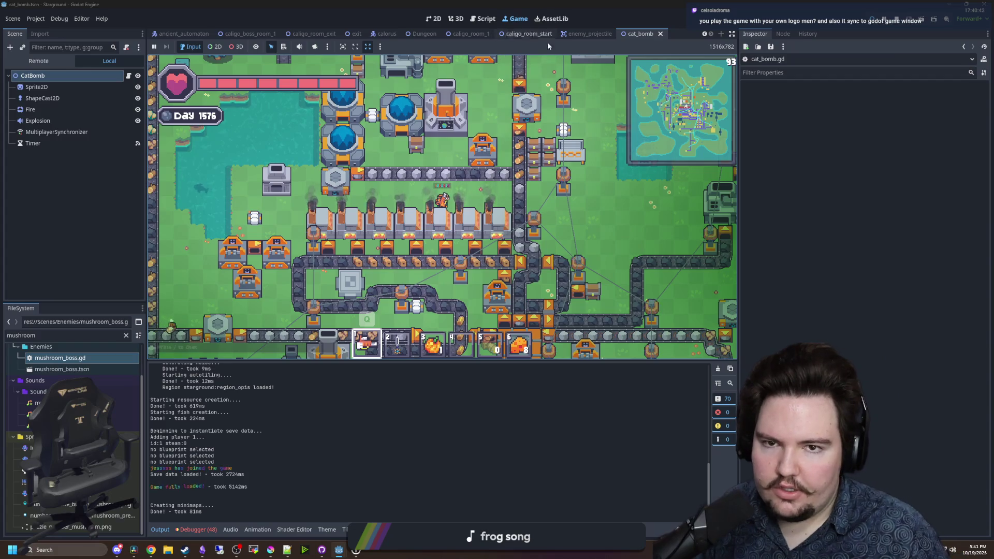
{"action": "left_click", "coordinate": [434, 120]}
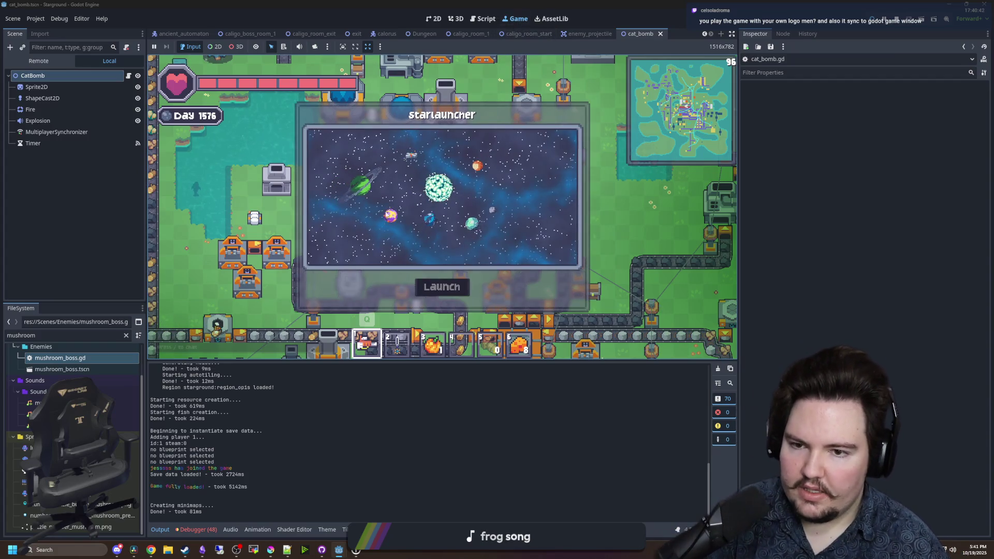
{"action": "left_click", "coordinate": [442, 288]}
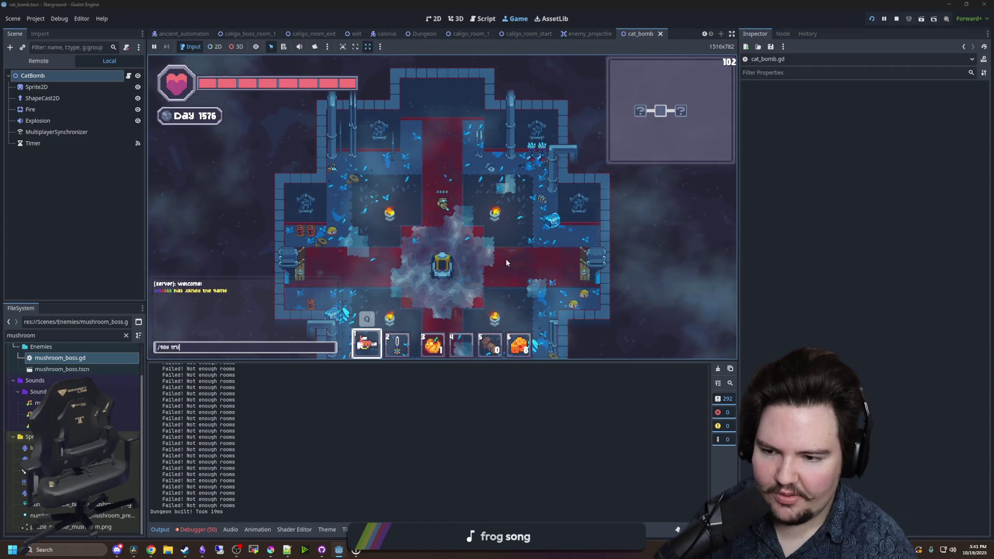
- Zoom the game camera out and back in, and walk into the adjacent boss room
{"action": "scroll", "coordinate": [519, 230], "scroll_direction": "down", "scroll_amount": 5}
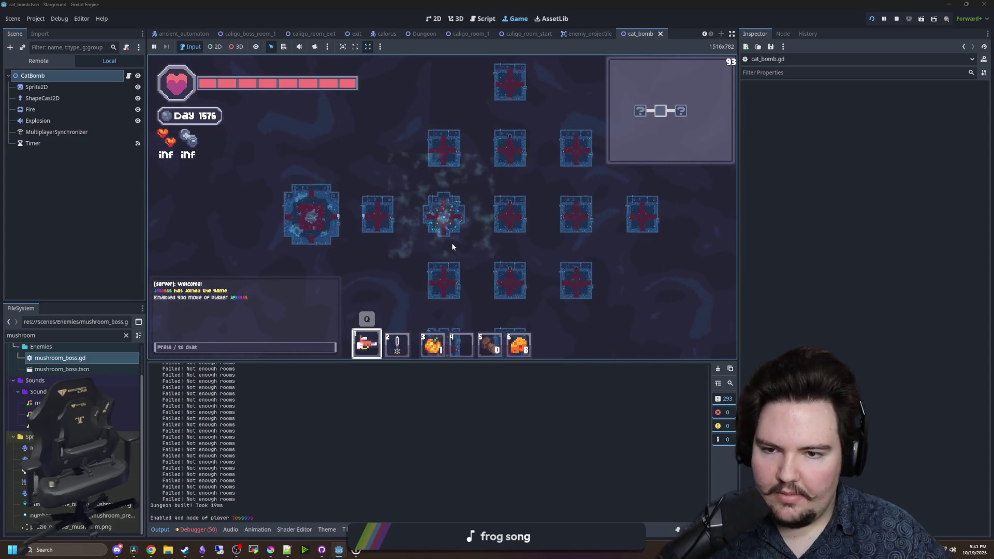
{"action": "scroll", "coordinate": [434, 227], "scroll_direction": "up", "scroll_amount": 5}
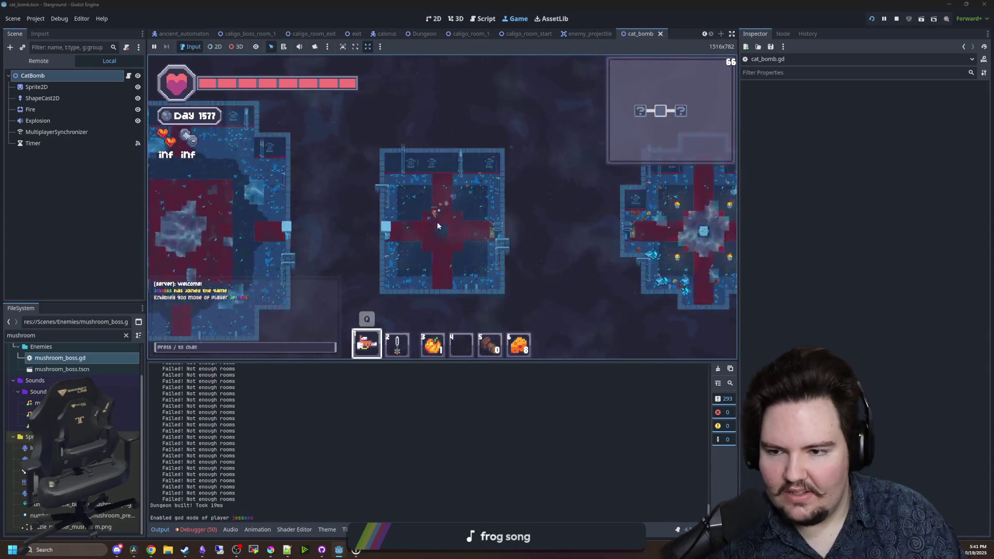
{"action": "scroll", "coordinate": [421, 237], "scroll_direction": "up", "scroll_amount": 3}
{"action": "key", "text": "a"}
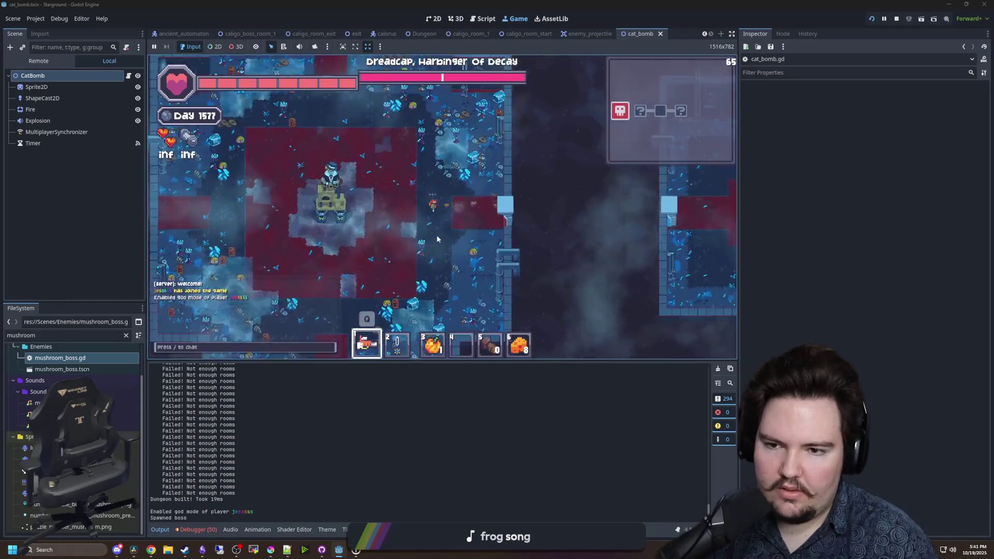
{"action": "scroll", "coordinate": [436, 237], "scroll_direction": "up", "scroll_amount": 2}
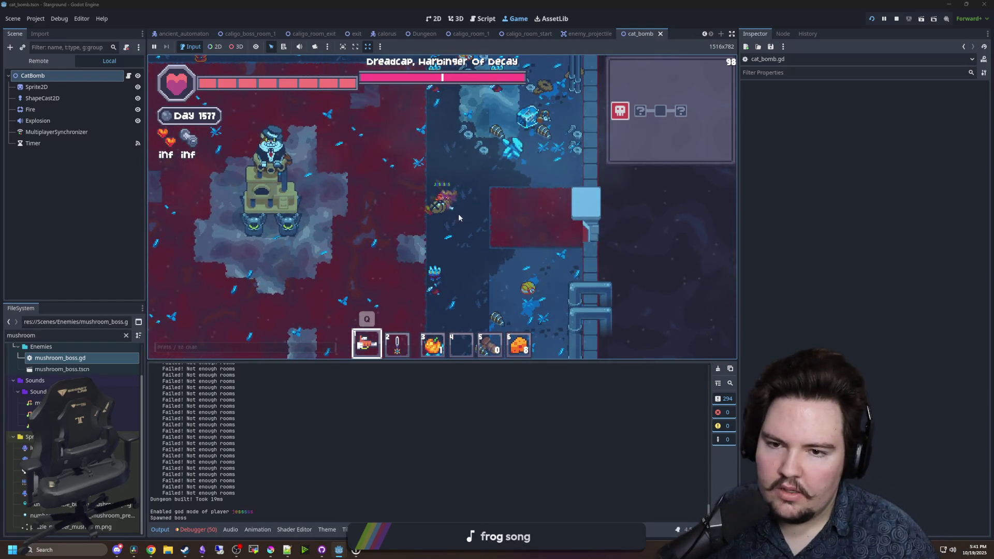
- Walk the player around the boss platform with WASD until the Dreadcap boss spawns
{"action": "key", "text": "a"}
{"action": "key", "text": "w"}
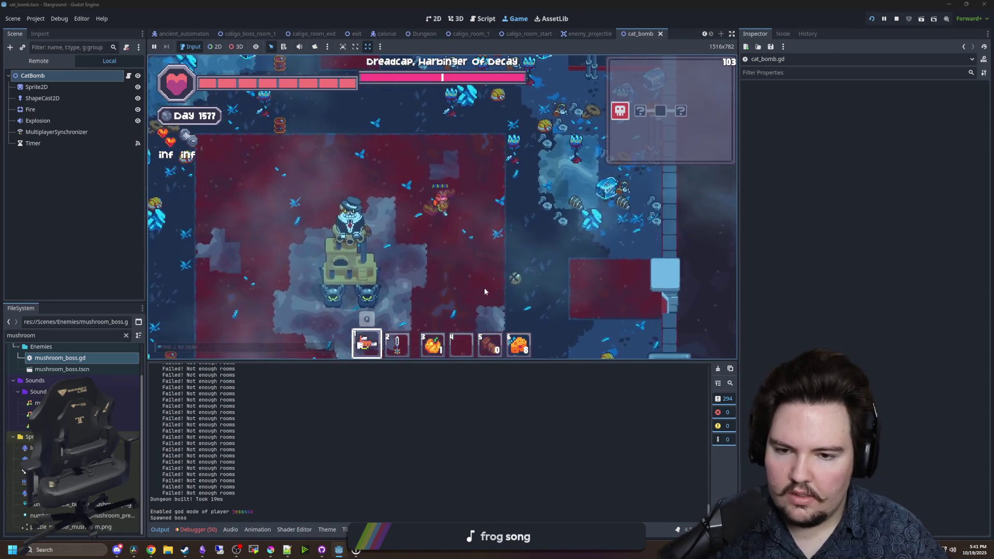
{"action": "key", "text": "a"}
{"action": "key", "text": "w"}
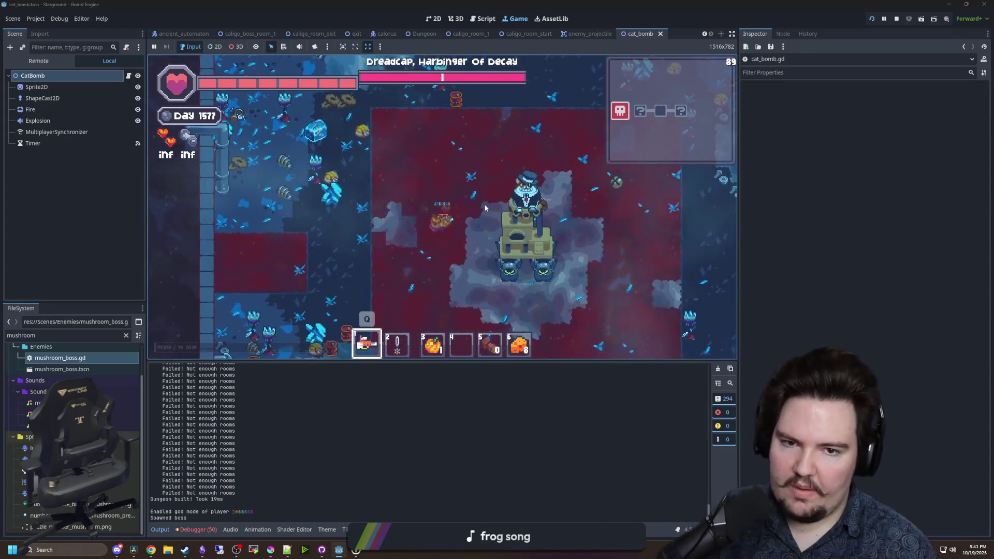
{"action": "key", "text": "s"}
{"action": "key", "text": "d"}
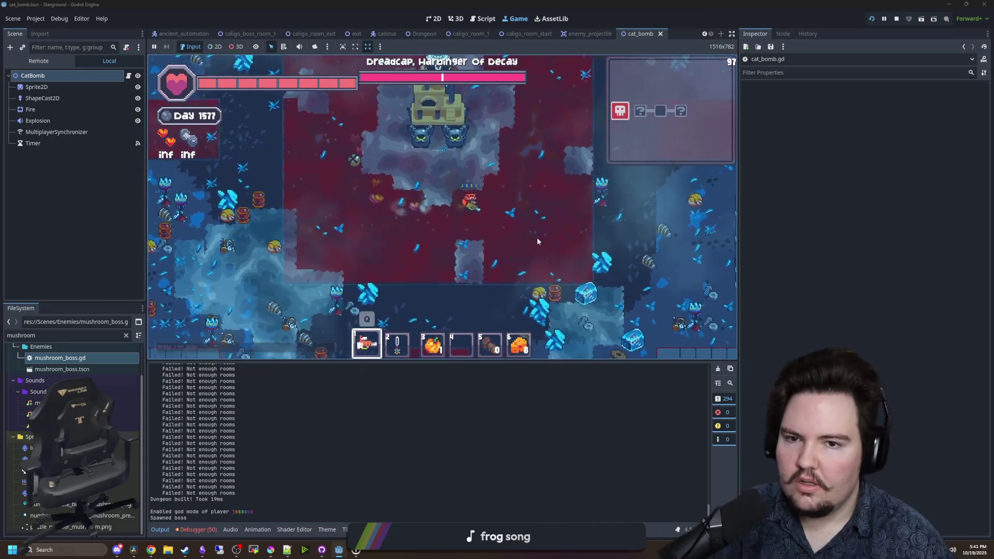
{"action": "key", "text": "d"}
{"action": "key", "text": "w"}
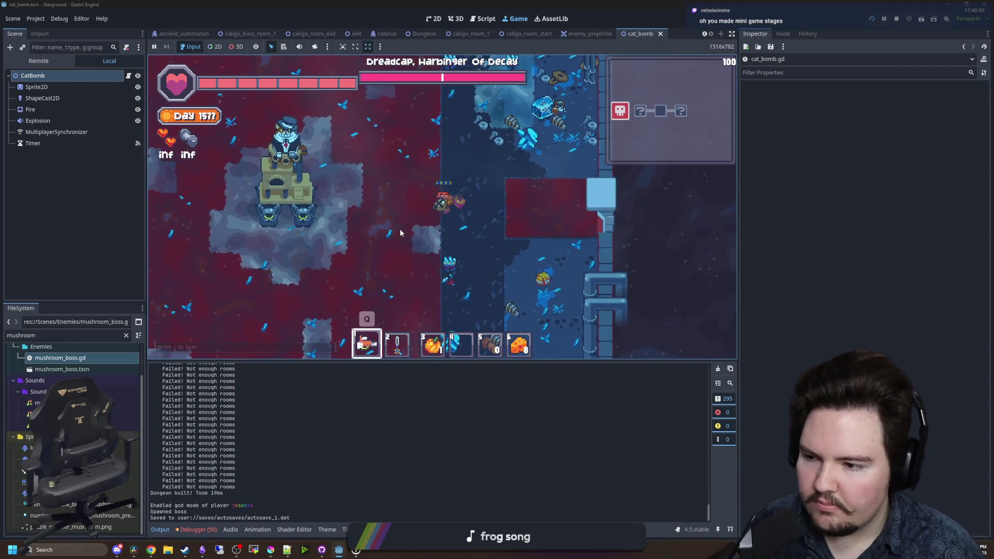
- Dodge the cat boss's falling bombs by walking around the boss room with WASD
{"action": "key", "text": "a"}
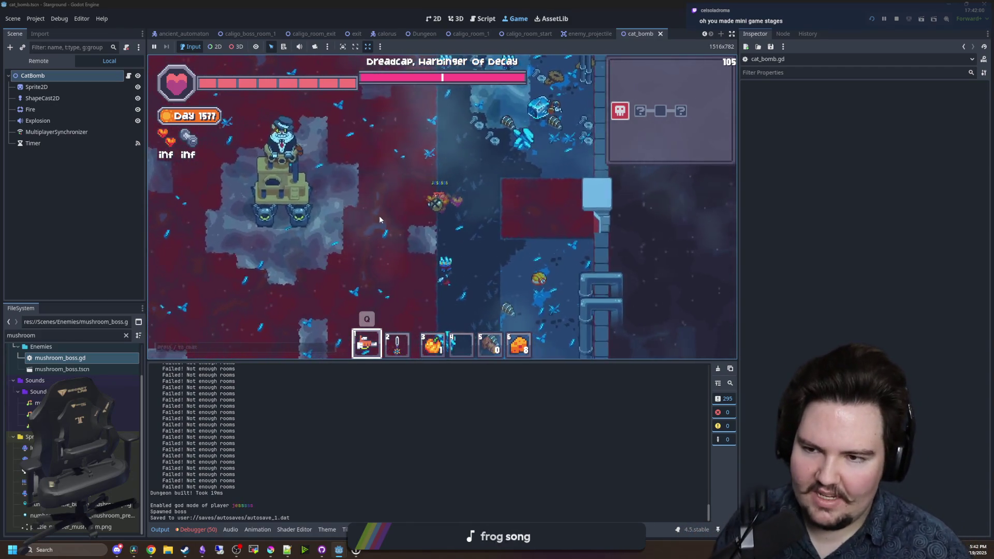
{"action": "key", "text": "s"}
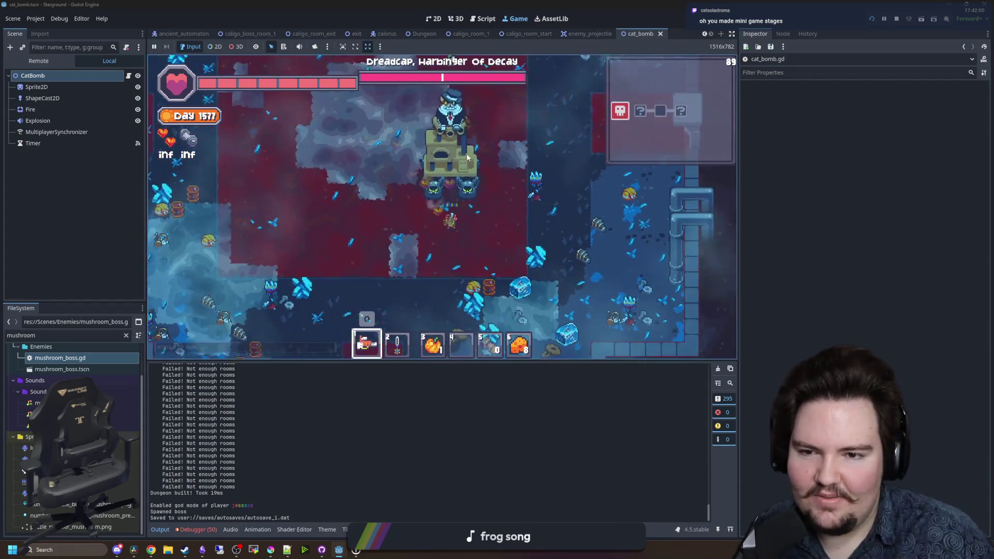
{"action": "key", "text": "w"}
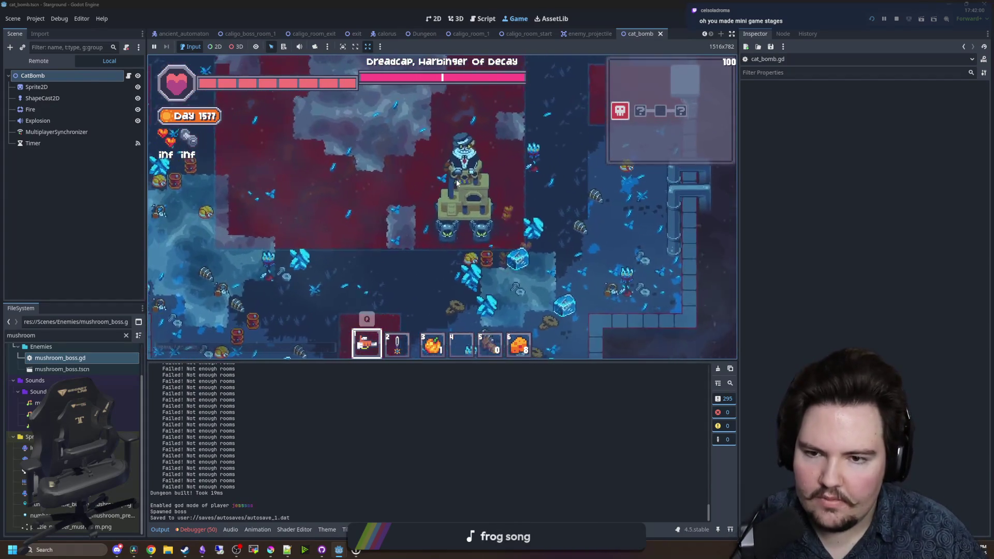
{"action": "key", "text": "d"}
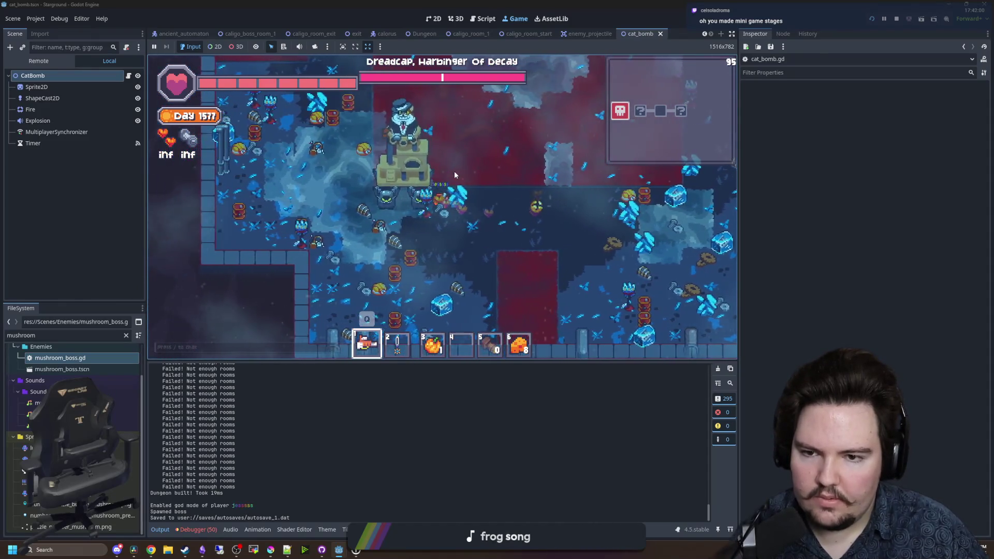
{"action": "key", "text": "a"}
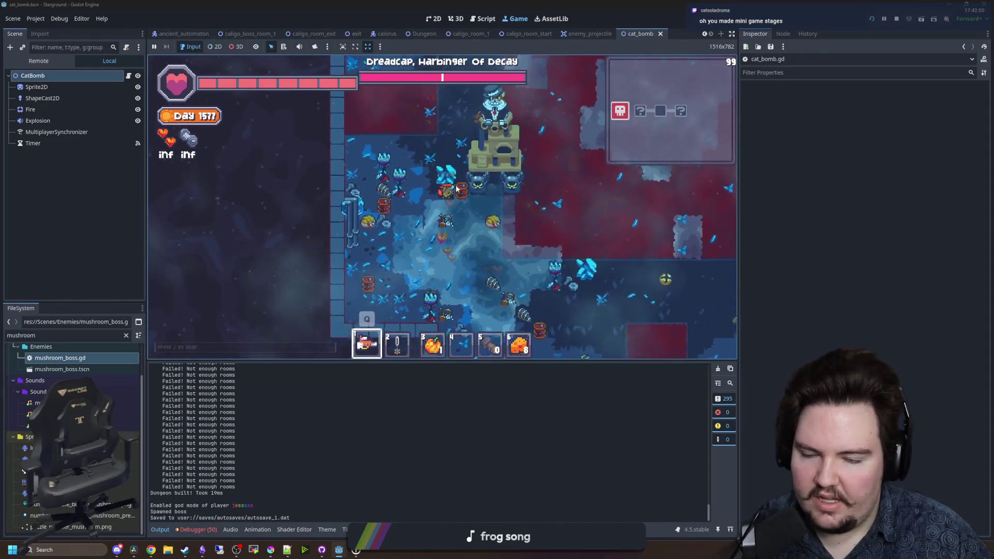
{"action": "key", "text": "d"}
{"action": "key", "text": "w"}
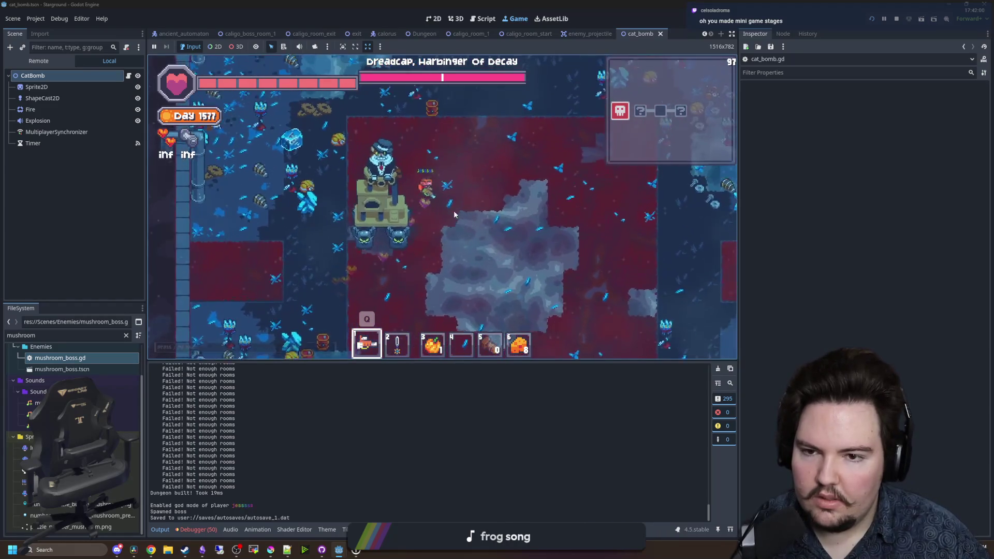
{"action": "key", "text": "a"}
{"action": "key", "text": "w"}
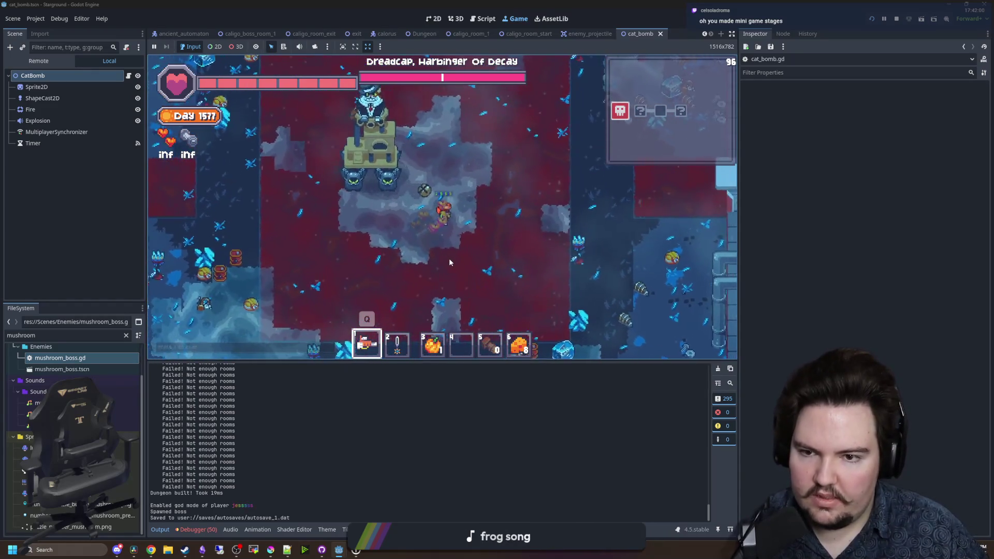
{"action": "key", "text": "d"}
{"action": "key", "text": "s"}
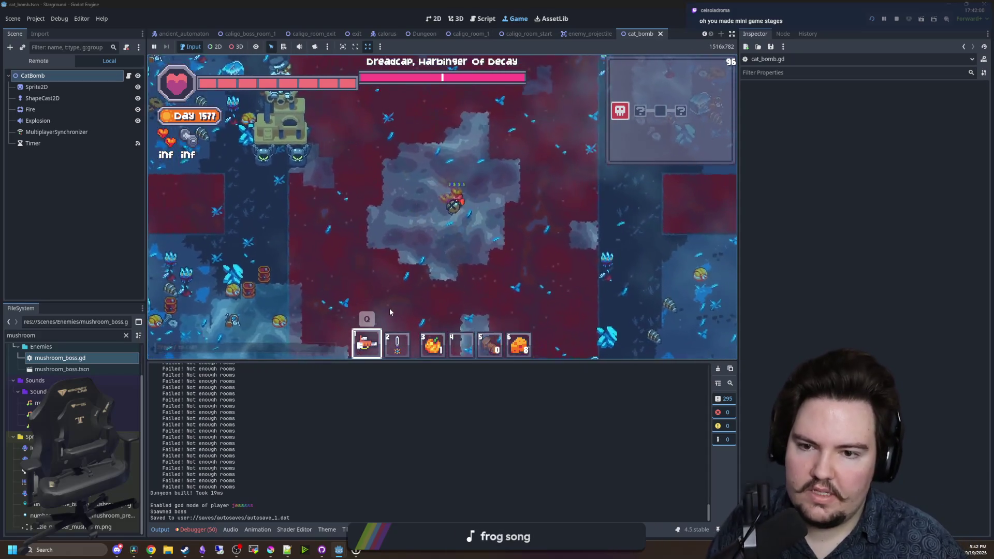
{"action": "key", "text": "a"}
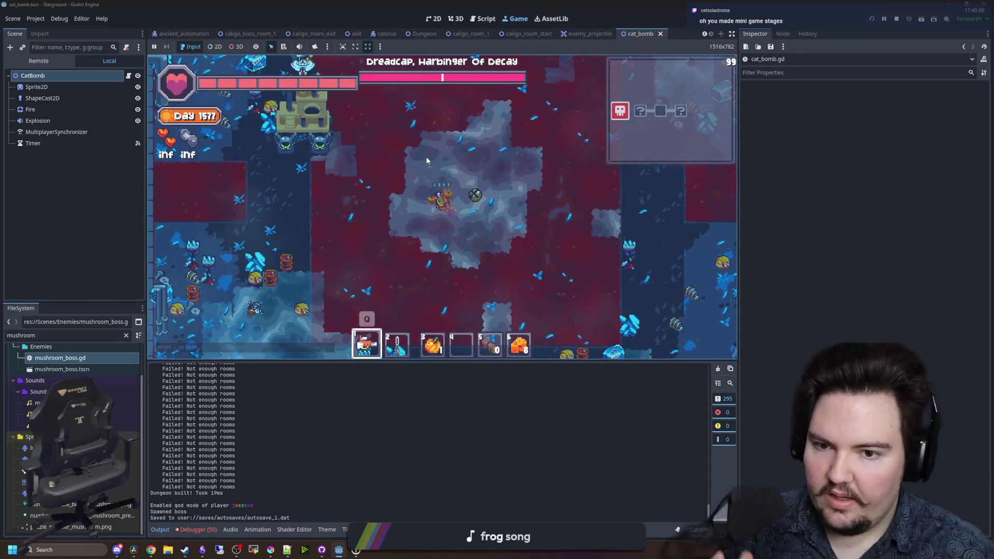
{"action": "key", "text": "a"}
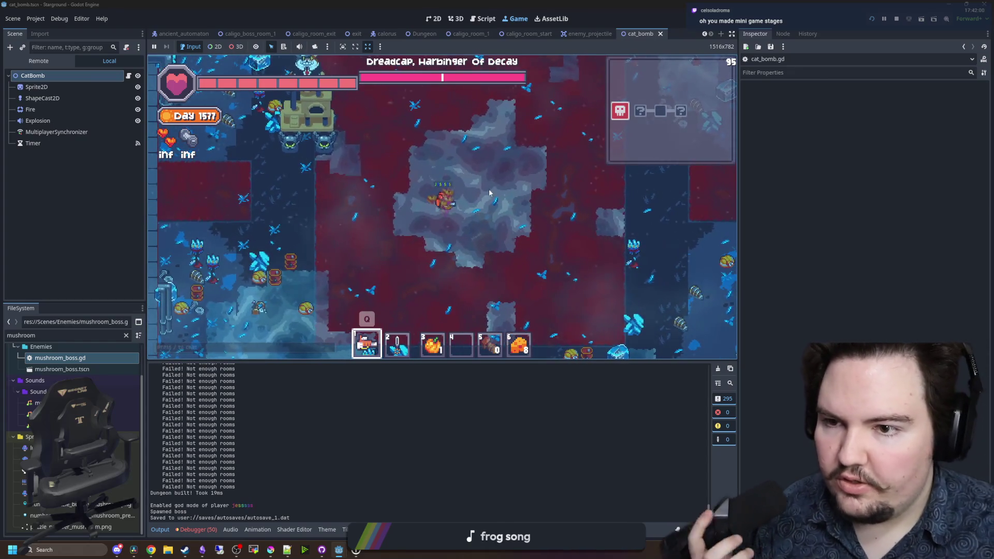
{"action": "key", "text": "a"}
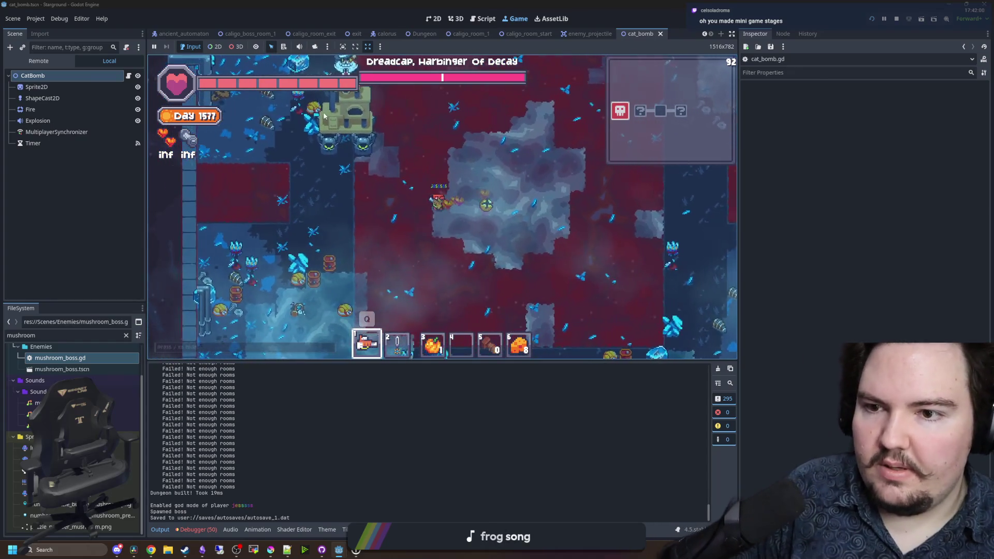
{"action": "key", "text": "w"}
{"action": "key", "text": "d"}
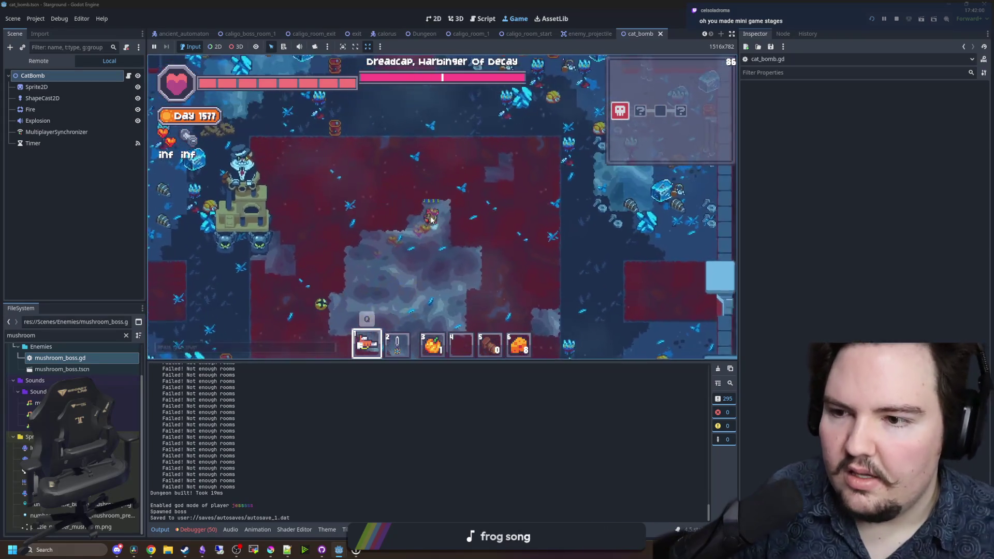
{"action": "key", "text": "a"}
{"action": "key", "text": "w"}
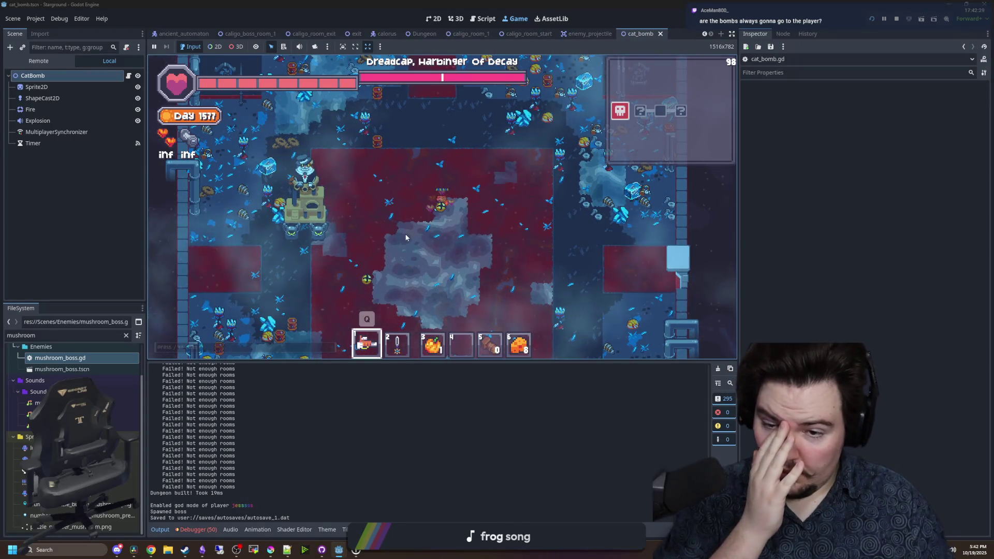
- Change line 16 of cat_bomb.gd to load cat_bomb_y.png for the Y bomb, then return to the game
{"action": "left_click", "coordinate": [129, 76]}
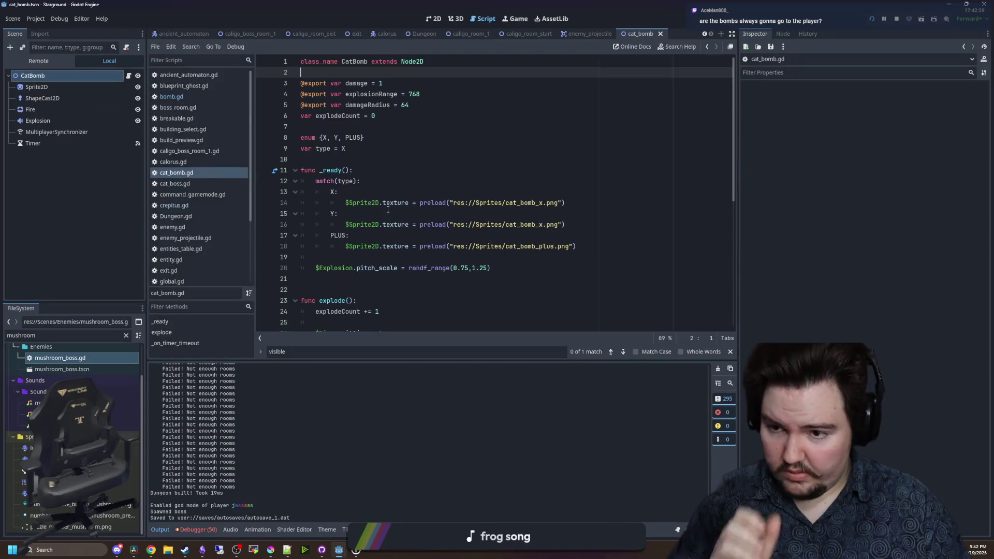
{"action": "left_click", "coordinate": [541, 229]}
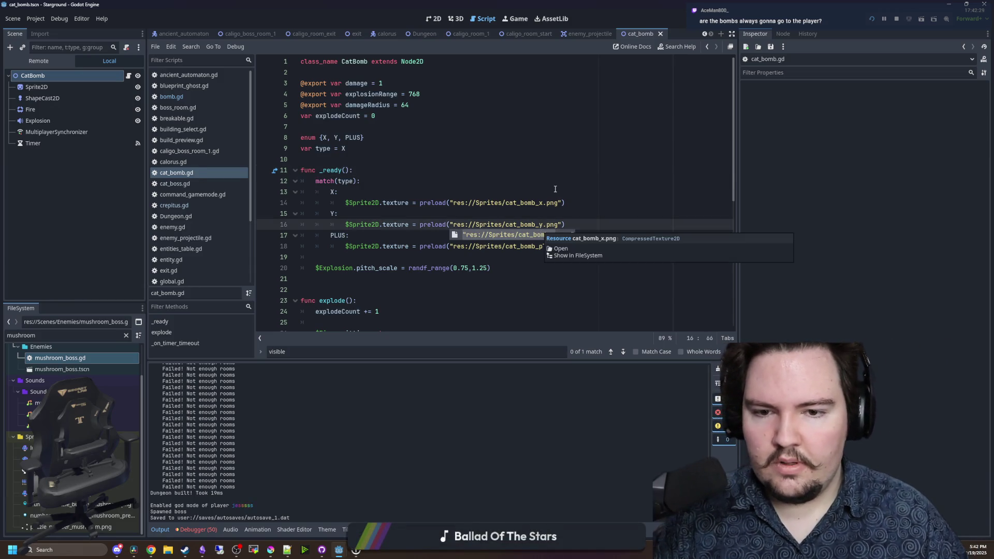
{"action": "left_click", "coordinate": [519, 18]}
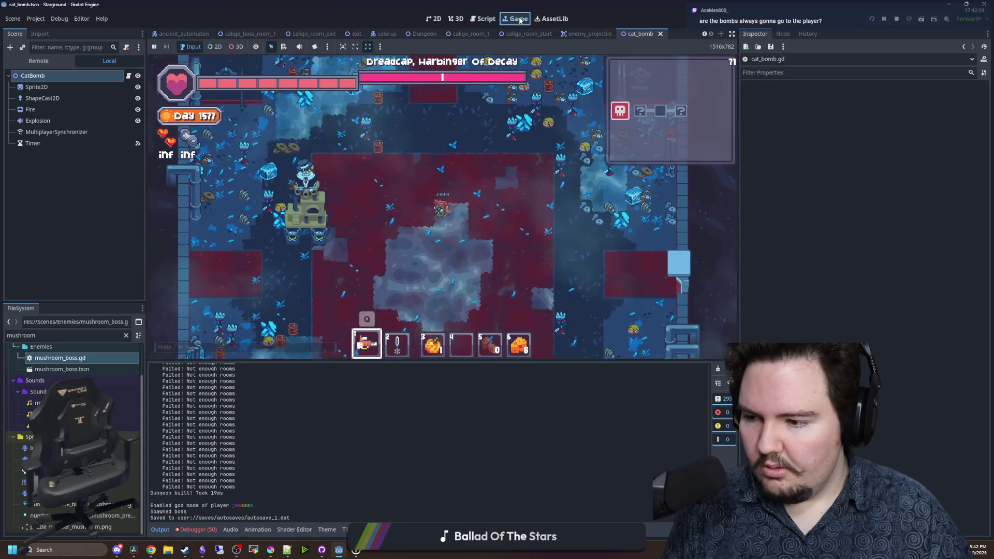
- Walk the player around the Dreadcap boss room, then bring Krita's bomb sprite window forward
{"action": "key", "text": "s"}
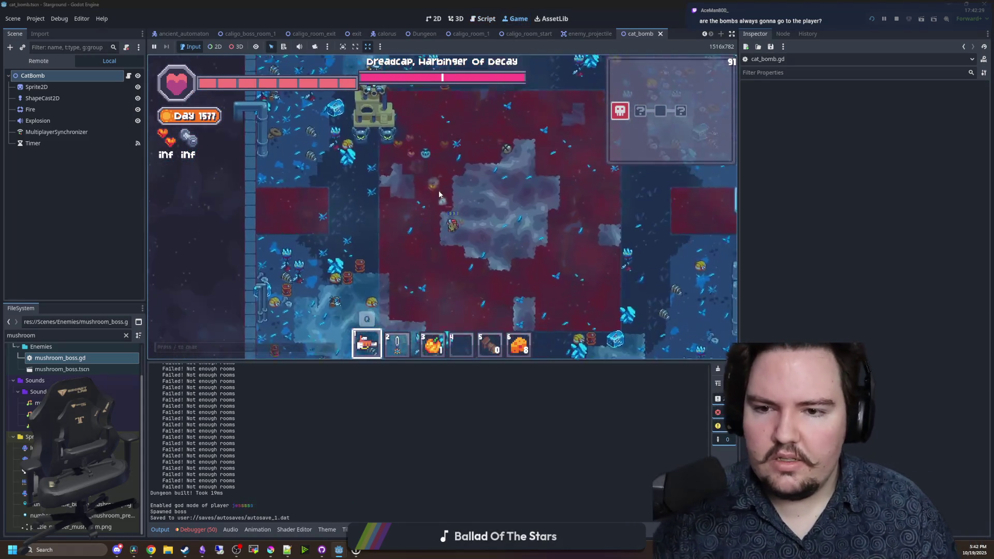
{"action": "key", "text": "w"}
{"action": "key", "text": "s"}
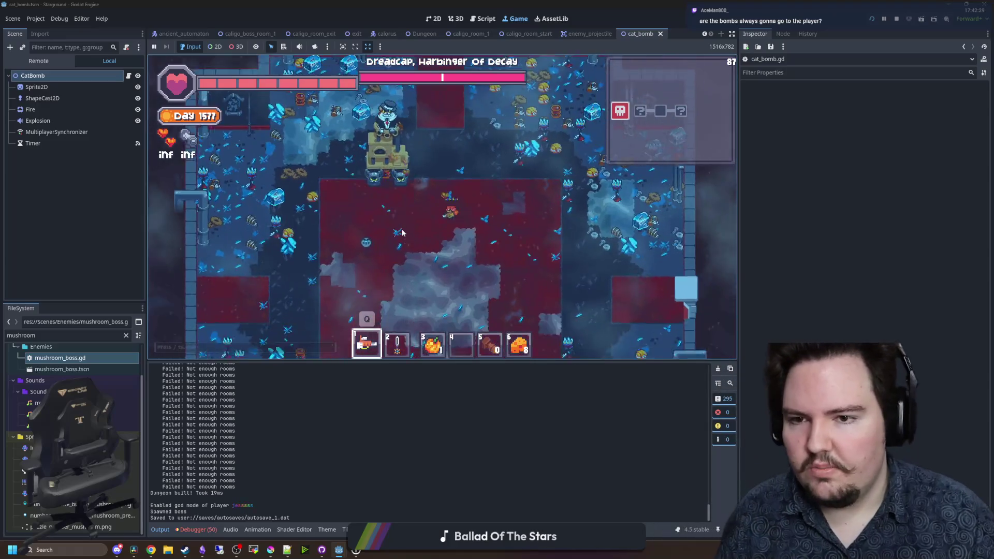
{"action": "key", "text": "d"}
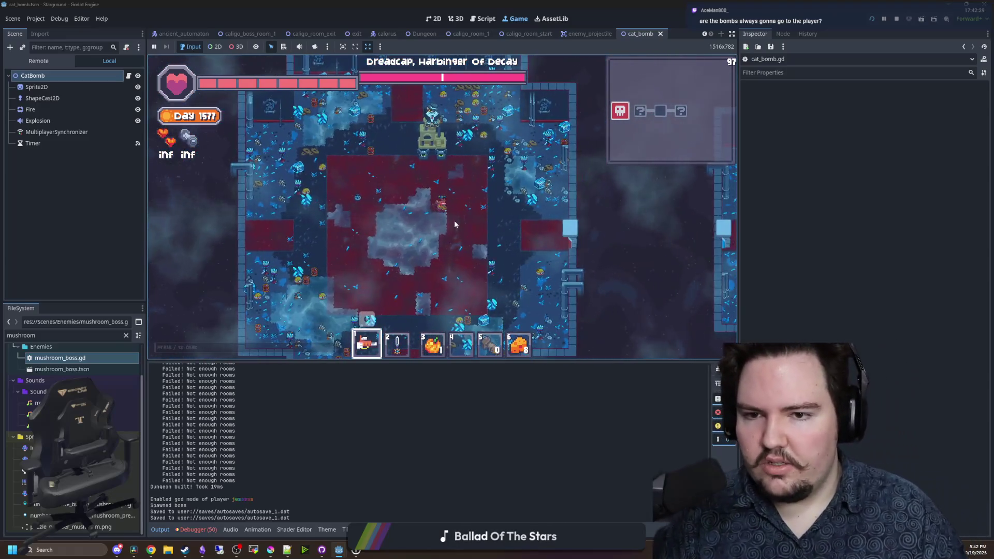
{"action": "key", "text": "s"}
{"action": "key", "text": "a"}
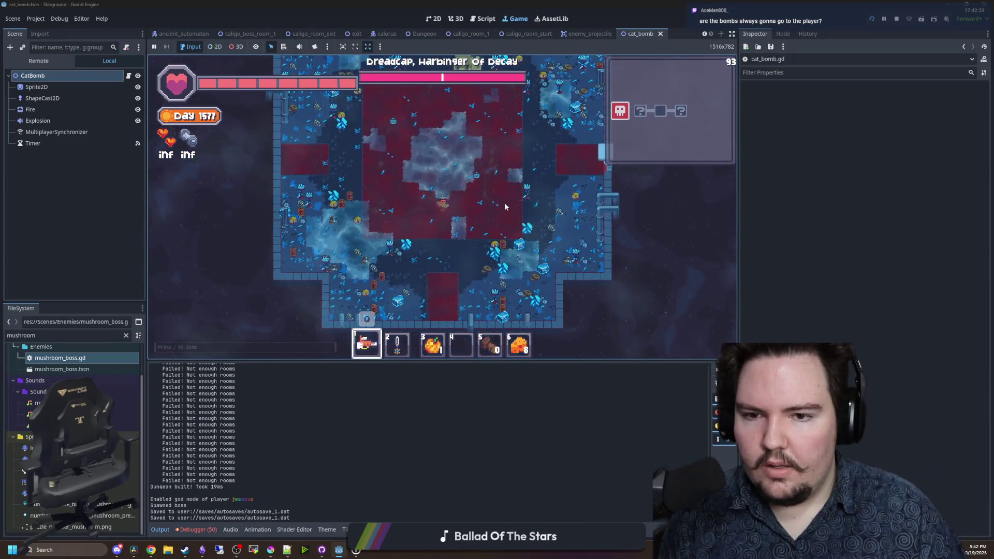
{"action": "key", "text": "w"}
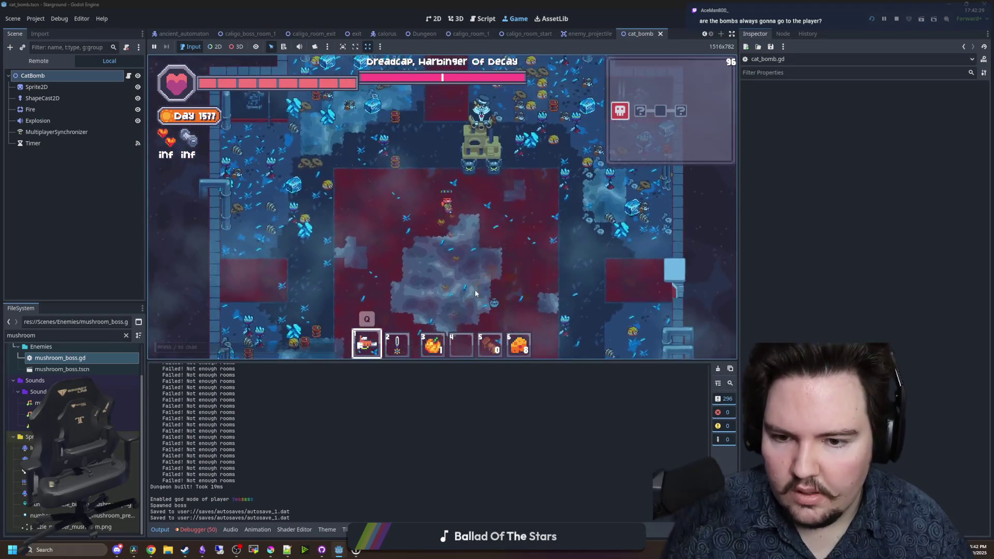
{"action": "left_click", "coordinate": [271, 550]}
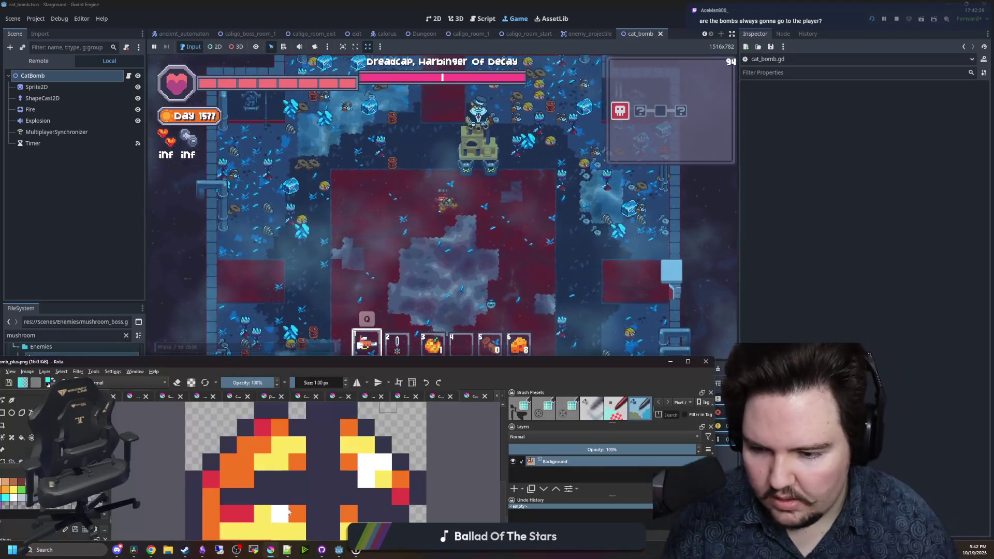
- Maximize Krita, sample navy, and flood-fill the sprite's dark-blue and cyan stripe pixels navy
{"action": "double_click", "coordinate": [430, 361]}
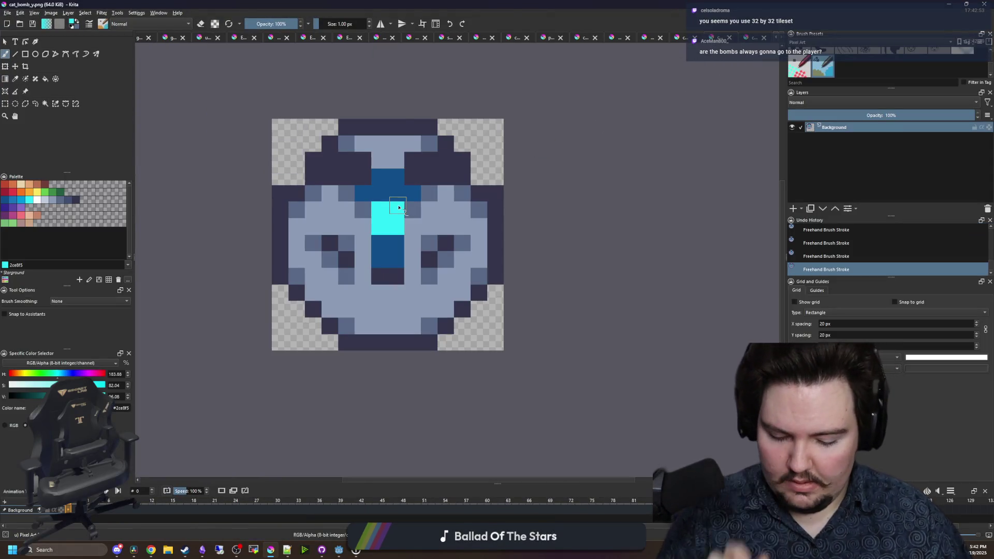
{"action": "key", "text": "p"}
{"action": "scroll", "coordinate": [414, 192], "scroll_direction": "up", "scroll_amount": 2}
{"action": "left_click", "coordinate": [402, 189]}
{"action": "left_click", "coordinate": [390, 216]}
{"action": "scroll", "coordinate": [422, 222], "scroll_direction": "down", "scroll_amount": 3}
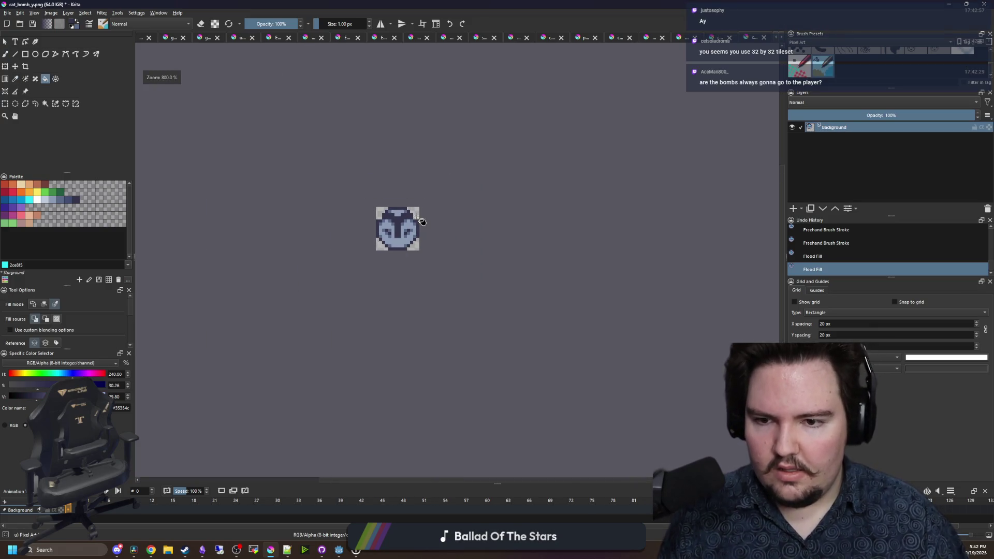
{"action": "scroll", "coordinate": [401, 238], "scroll_direction": "up", "scroll_amount": 2}
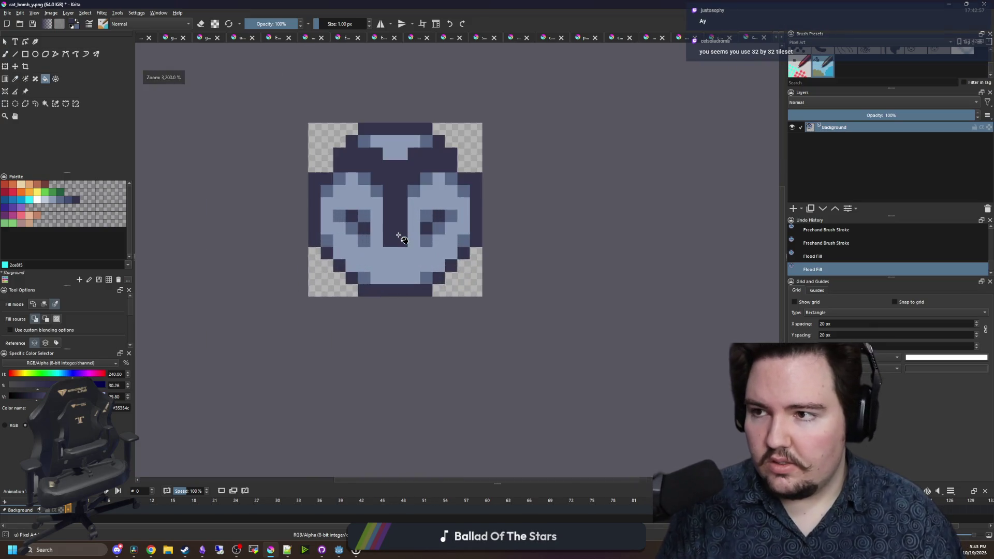
- Save cat_bomb_y.png, confirm the PNG settings, and switch back to Godot
{"action": "key", "text": "ctrl+s"}
{"action": "left_click", "coordinate": [531, 346]}
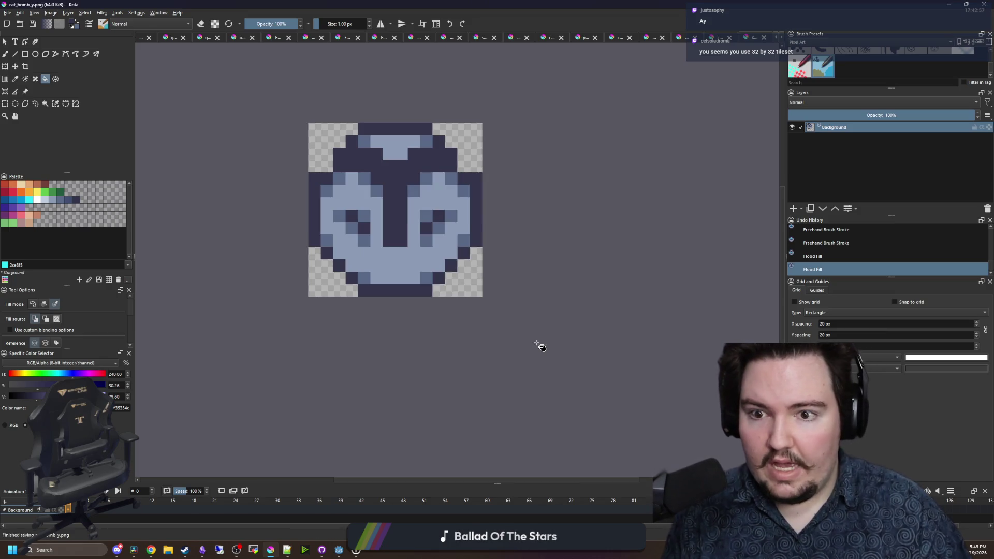
{"action": "key", "text": "alt+Tab"}
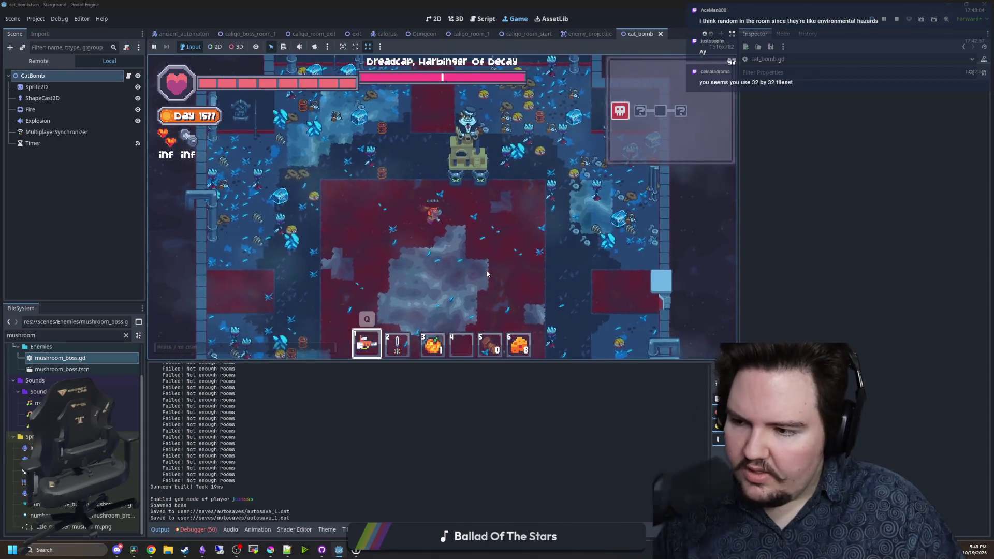
{"action": "key", "text": "a"}
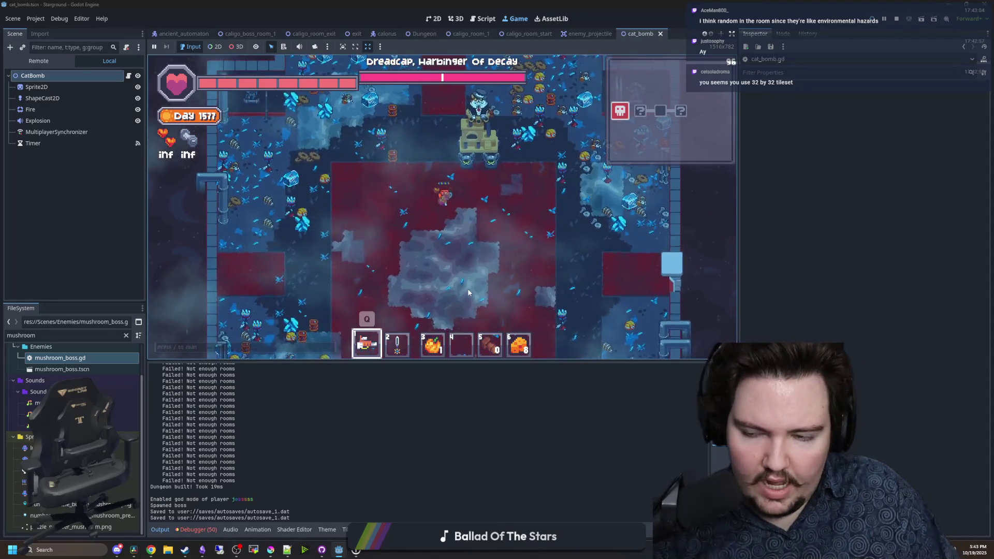
{"action": "key", "text": "s"}
{"action": "key", "text": "w"}
{"action": "key", "text": "a"}
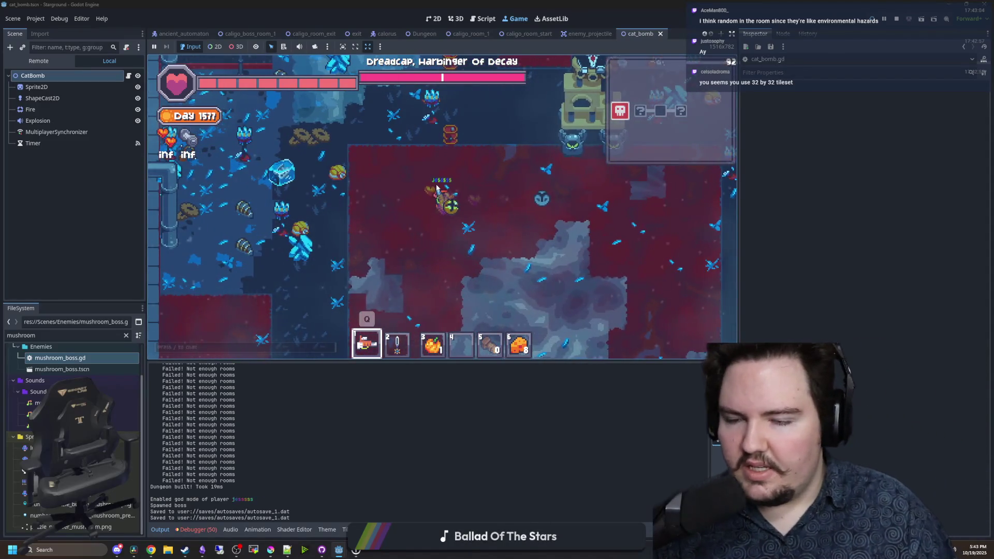
{"action": "scroll", "coordinate": [468, 179], "scroll_direction": "down", "scroll_amount": 2}
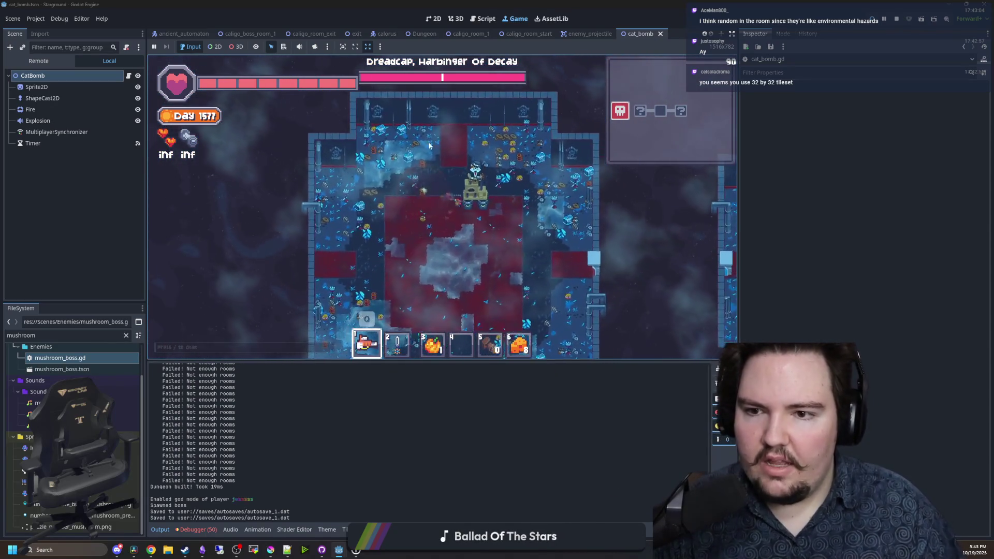
{"action": "key", "text": "s"}
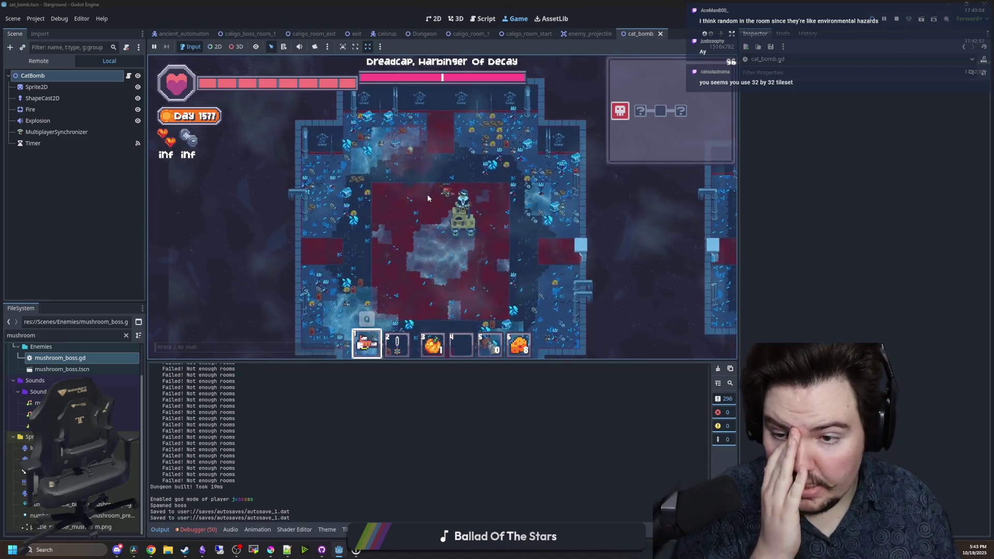
{"action": "scroll", "coordinate": [439, 218], "scroll_direction": "up", "scroll_amount": 3}
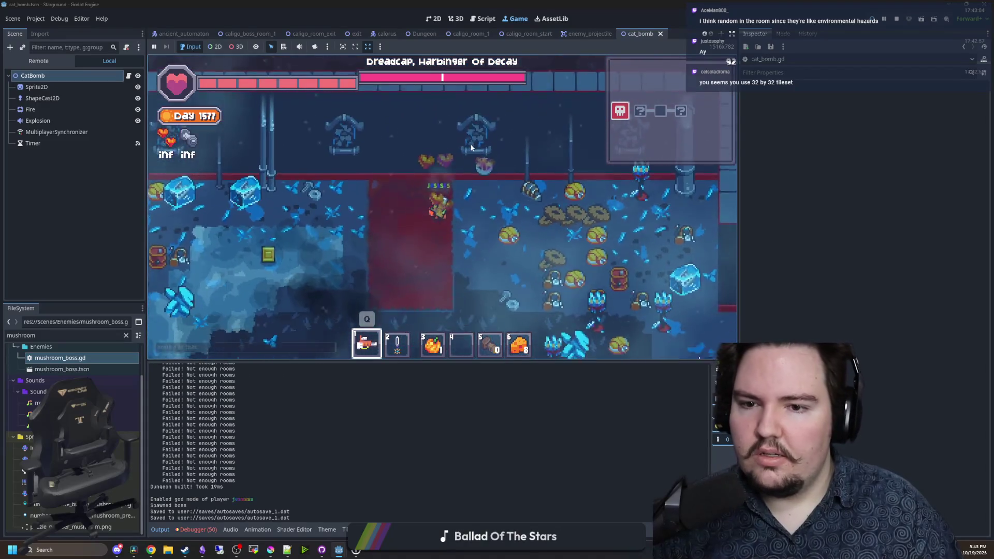
{"action": "left_click", "coordinate": [469, 99]}
{"action": "mouse_move", "coordinate": [469, 100]}
{"action": "left_mouse_down"}
{"action": "mouse_move", "coordinate": [466, 115]}
{"action": "mouse_move", "coordinate": [502, 106]}
{"action": "mouse_move", "coordinate": [492, 134]}
{"action": "left_mouse_up"}
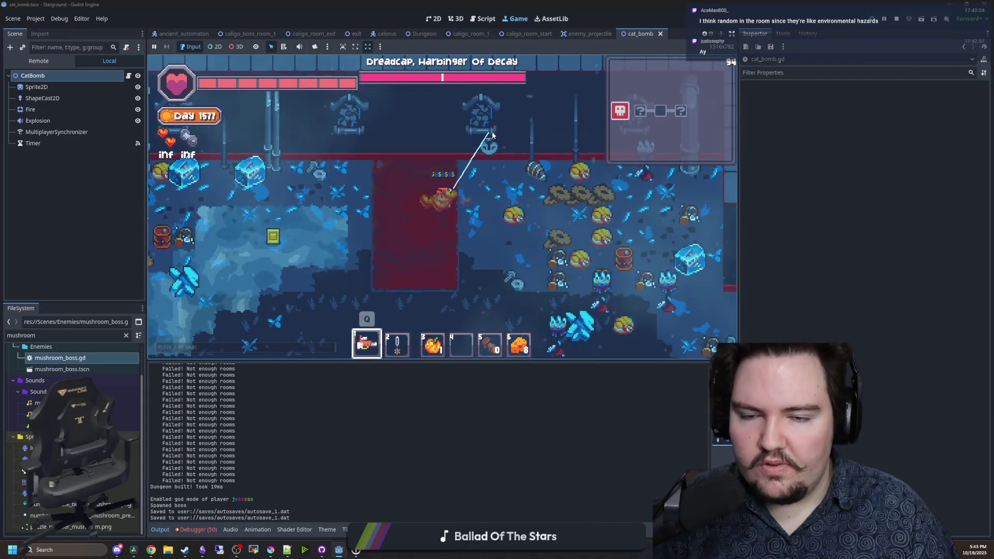
{"action": "key", "text": "s"}
{"action": "key", "text": "d"}
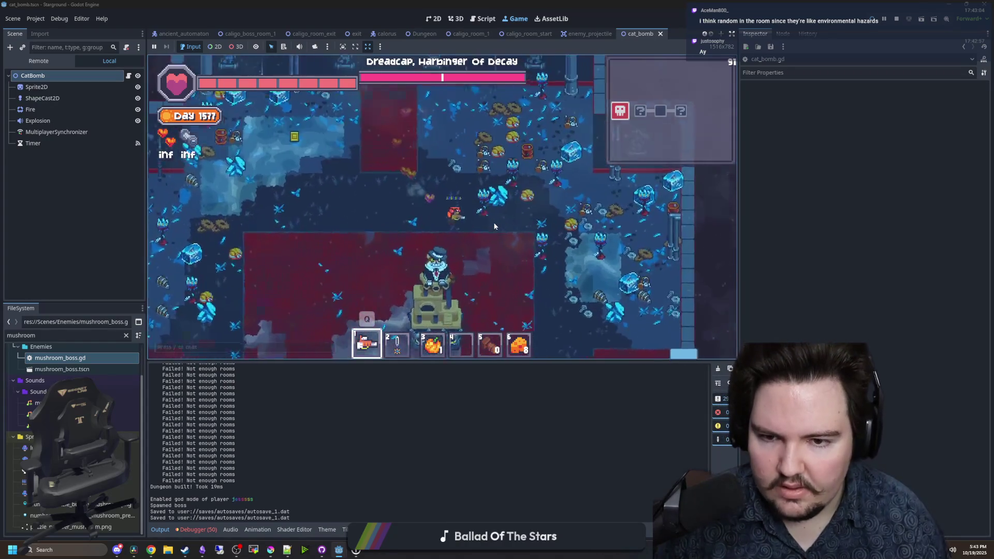
{"action": "key", "text": "w"}
{"action": "key", "text": "d"}
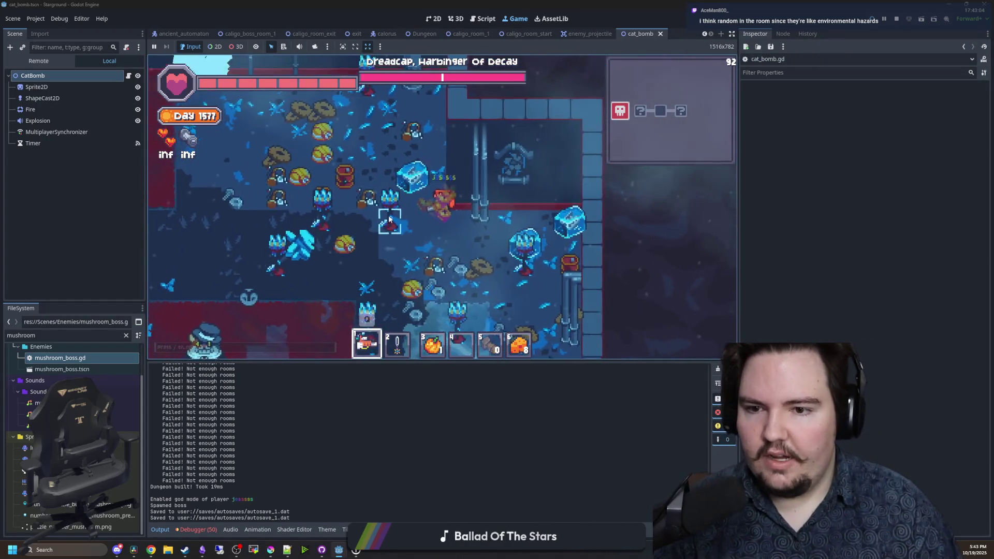
{"action": "key", "text": "d"}
{"action": "key", "text": "s"}
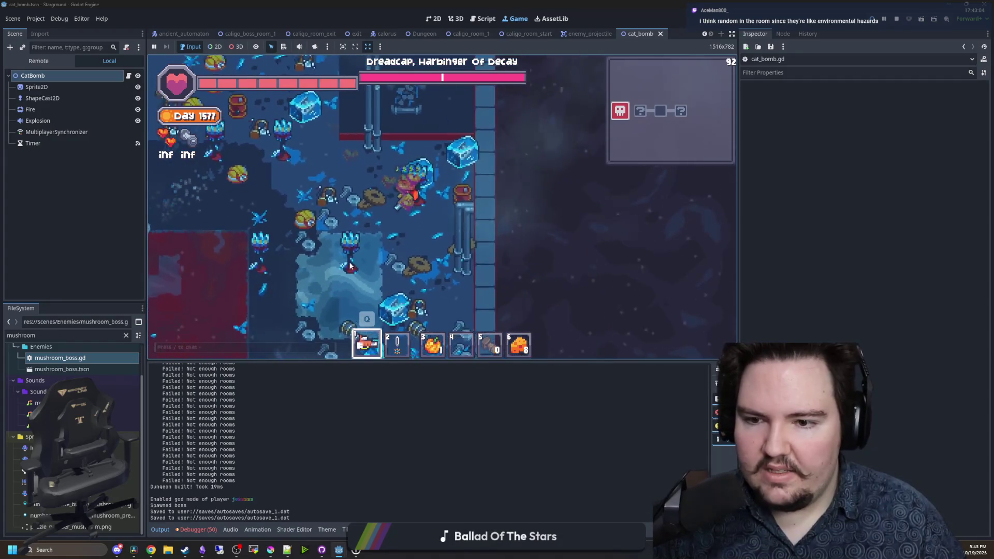
{"action": "key", "text": "s"}
{"action": "left_click", "coordinate": [361, 263]}
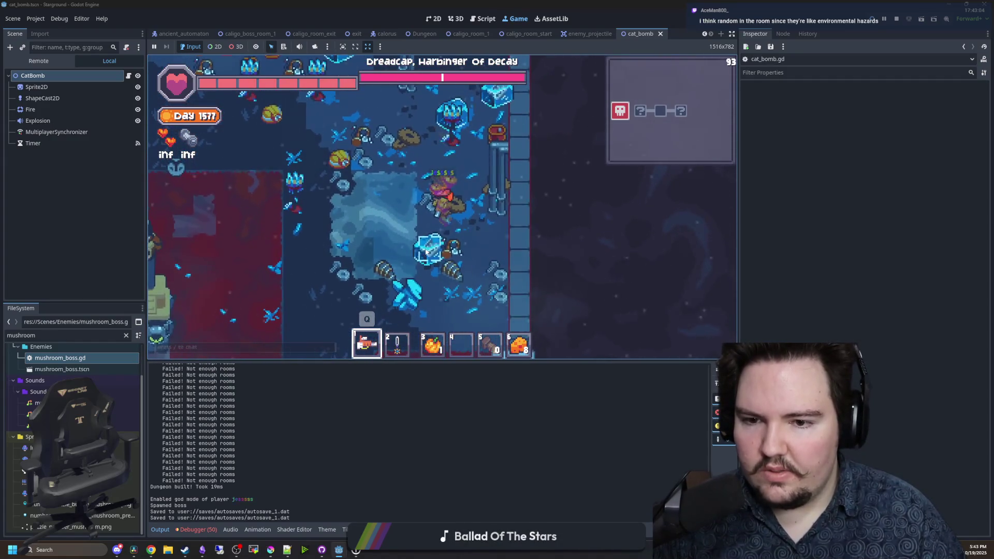
{"action": "key", "text": "a"}
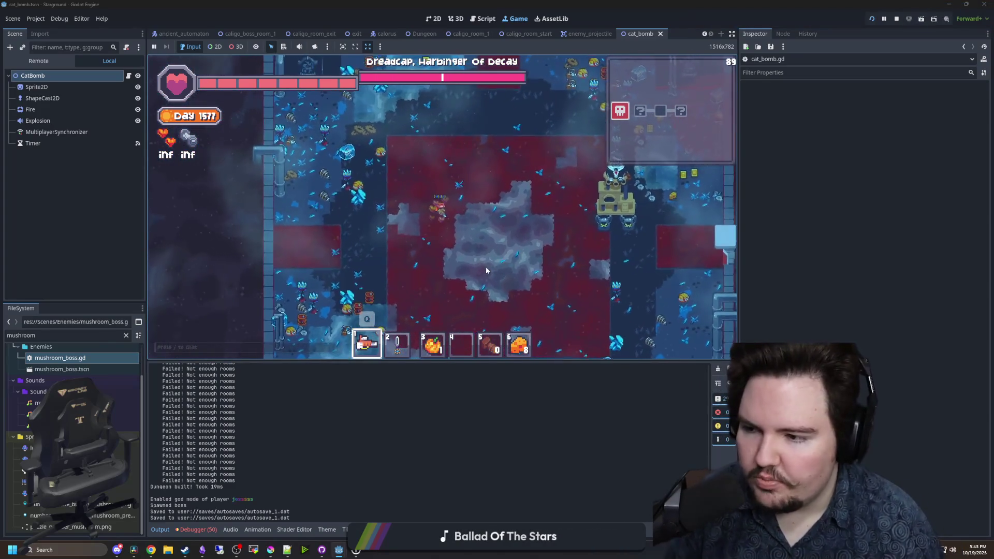
{"action": "key", "text": "d"}
{"action": "key", "text": "s"}
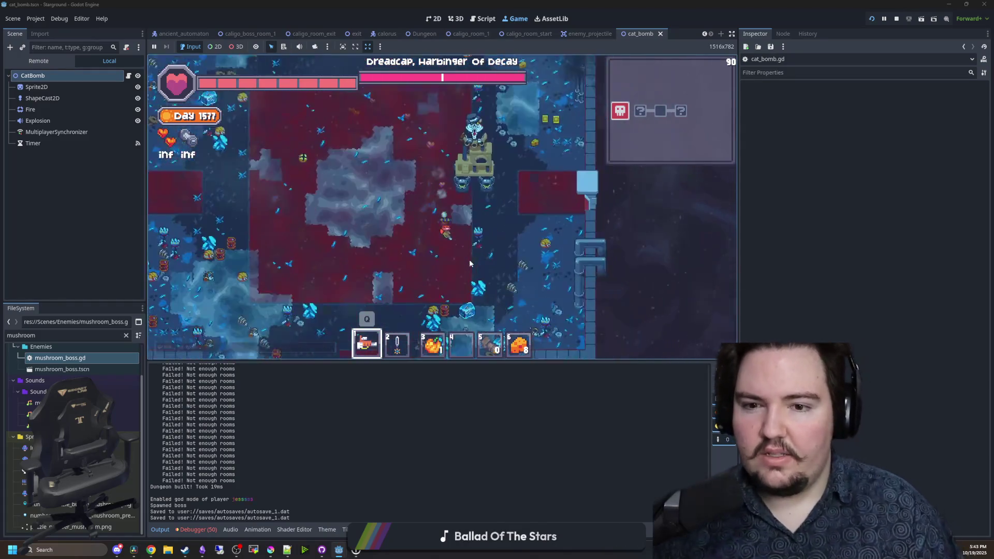
{"action": "key", "text": "a"}
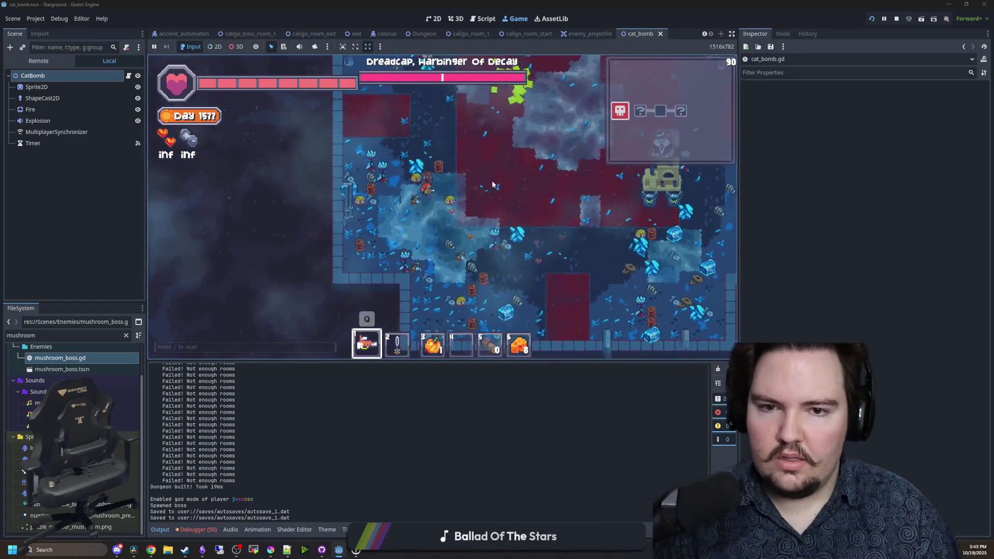
{"action": "key", "text": "d"}
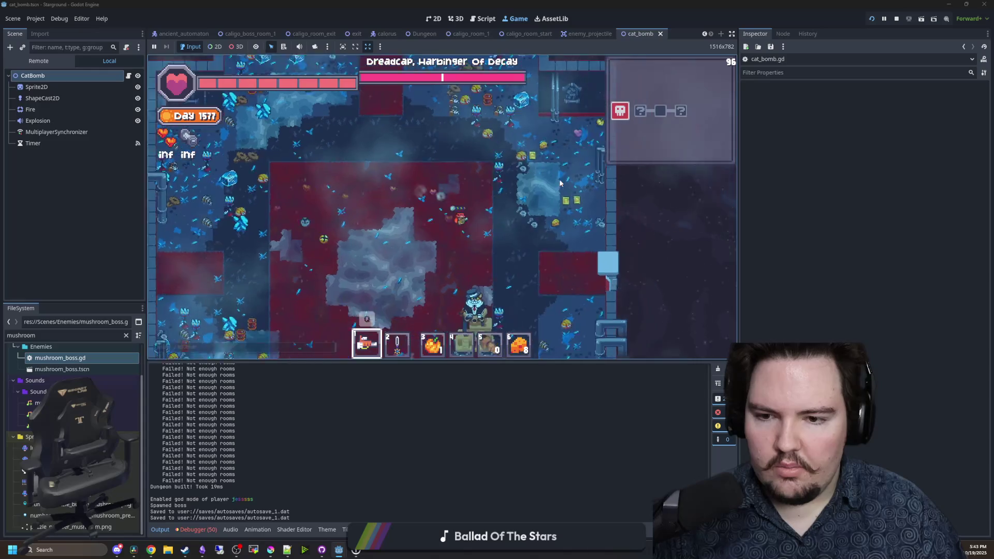
{"action": "key", "text": "s"}
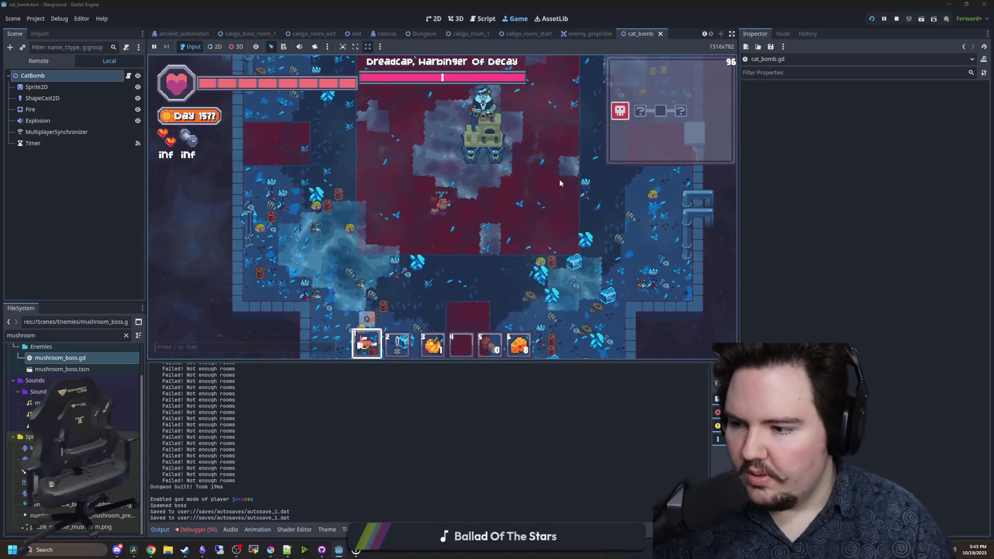
{"action": "key", "text": "d"}
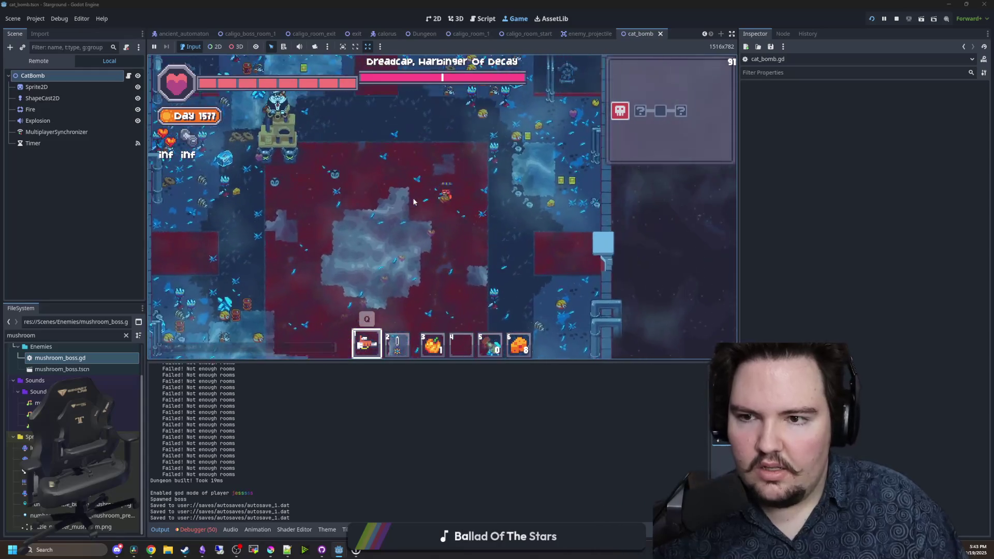
{"action": "key", "text": "w"}
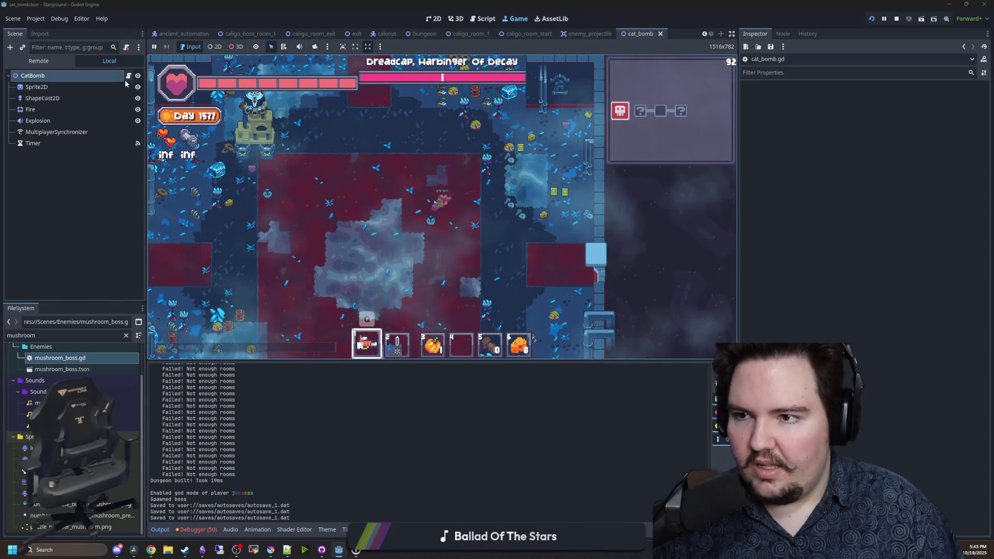
{"action": "left_click", "coordinate": [128, 76]}
- Open cat_boss.gd and remove the stray letter on line 92 in the bomb timer handler
{"action": "scroll", "coordinate": [411, 183], "scroll_direction": "down", "scroll_amount": 8}
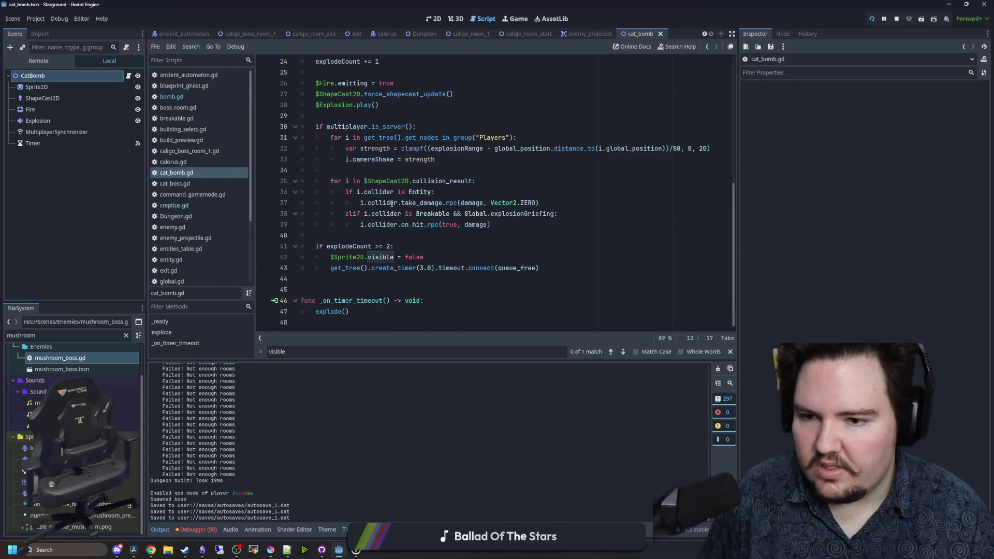
{"action": "left_click", "coordinate": [197, 183]}
{"action": "scroll", "coordinate": [480, 150], "scroll_direction": "down", "scroll_amount": 5}
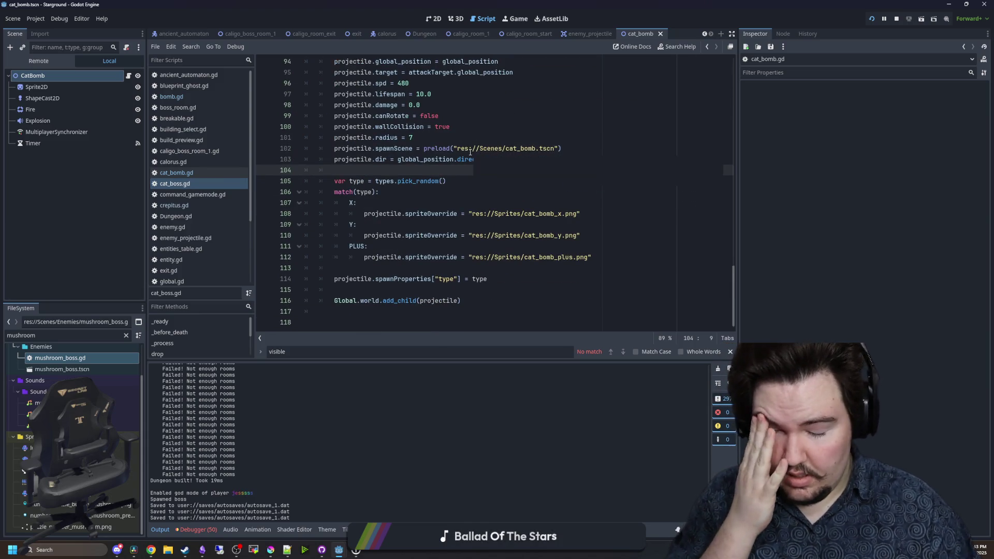
{"action": "scroll", "coordinate": [374, 172], "scroll_direction": "up", "scroll_amount": 4}
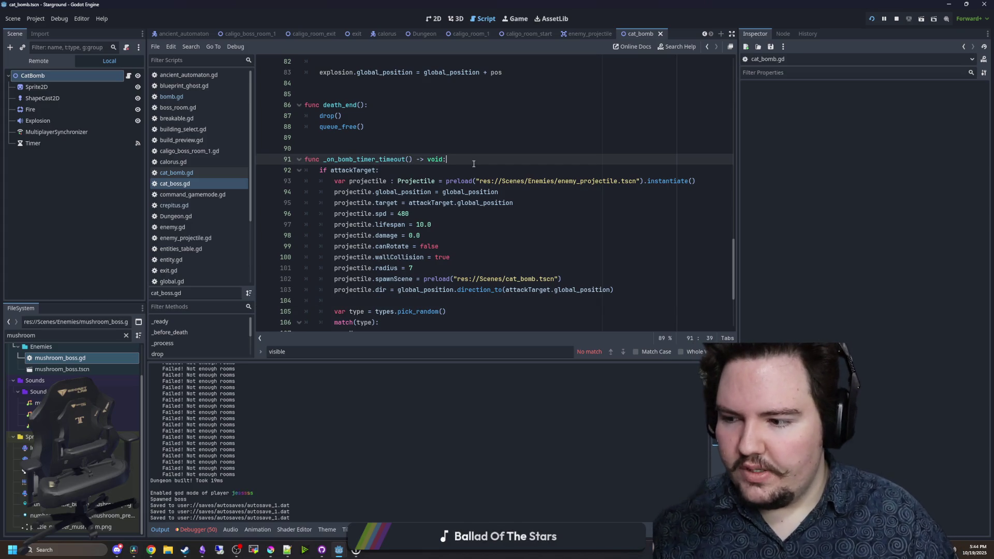
{"action": "key", "text": "Return"}
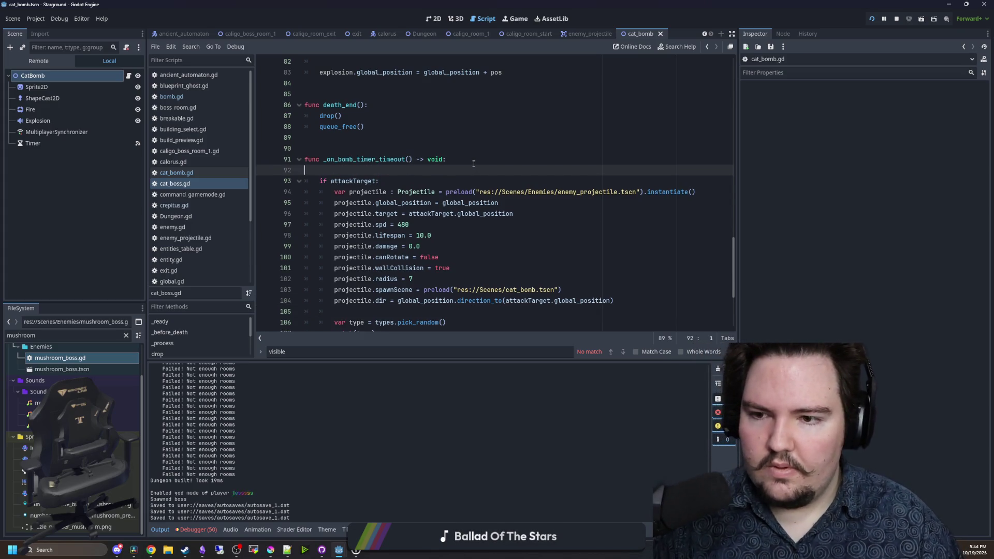
{"action": "key", "text": "BackSpace"}
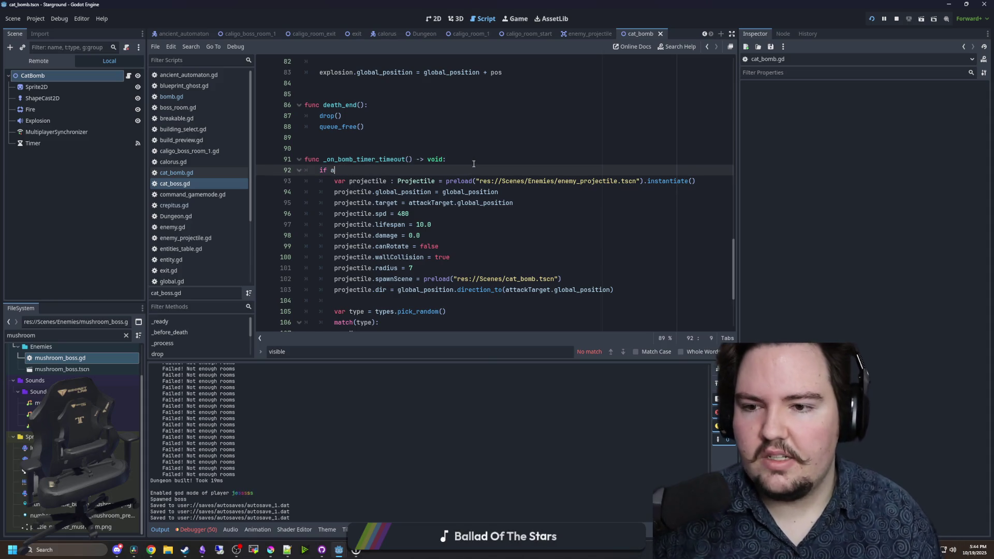
{"action": "key", "text": "BackSpace"}
{"action": "key", "text": "Return"}
{"action": "key", "text": "Return"}
{"action": "key", "text": "Up"}
{"action": "key", "text": "Up"}
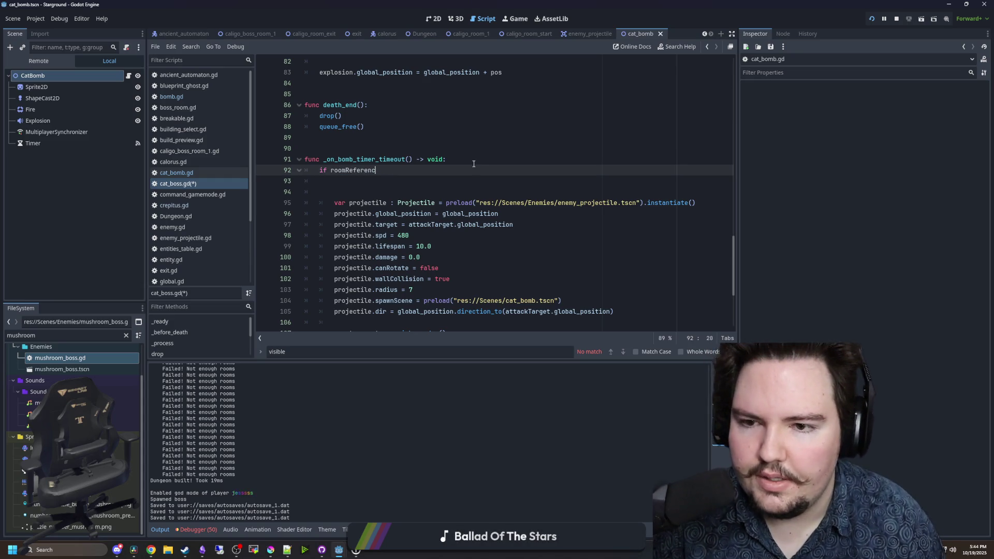
{"action": "scroll", "coordinate": [473, 163], "scroll_direction": "up", "scroll_amount": 20}
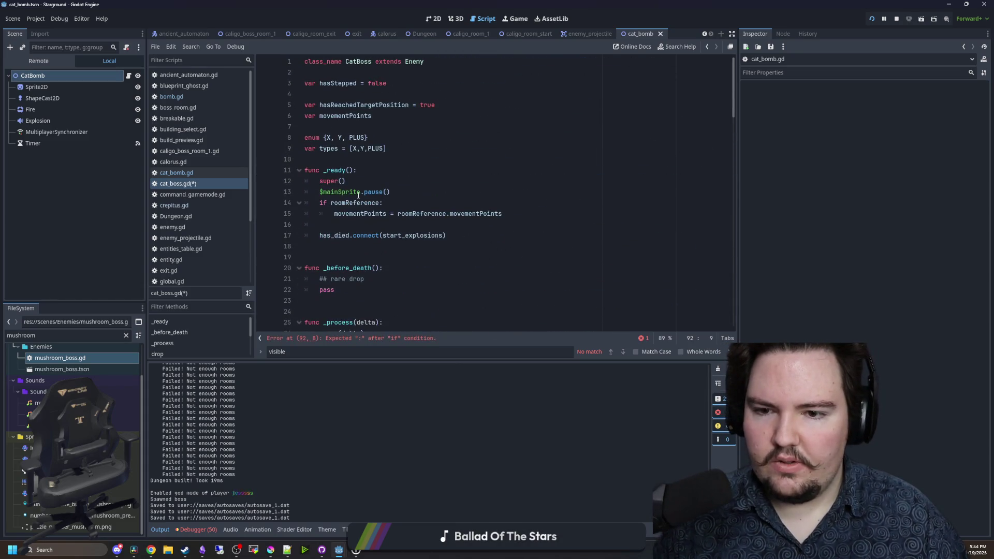
- Add the missing colon after 'if roomReference' and begin a 'var target =' line beneath it
{"action": "left_click", "coordinate": [383, 115]}
{"action": "scroll", "coordinate": [378, 219], "scroll_direction": "down", "scroll_amount": 20}
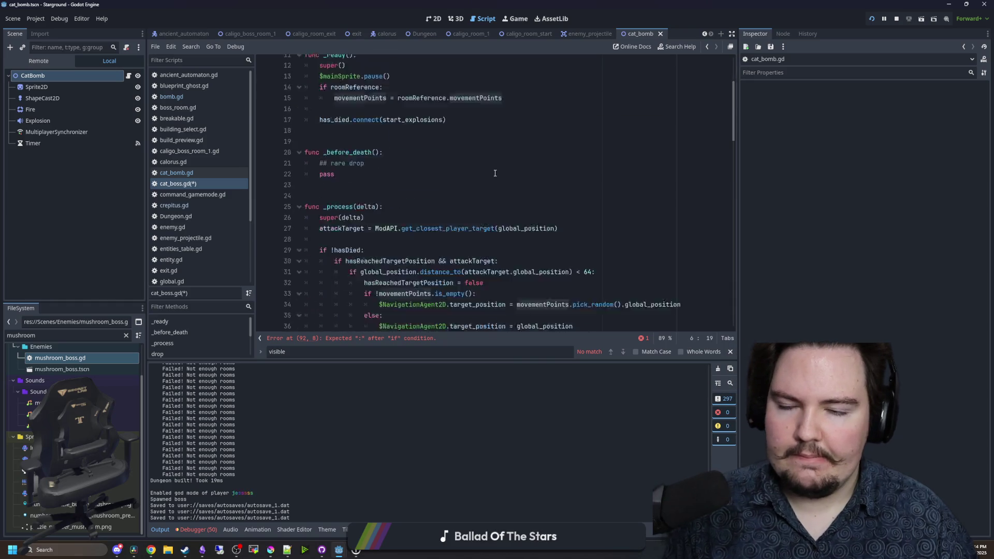
{"action": "scroll", "coordinate": [362, 209], "scroll_direction": "up", "scroll_amount": 4}
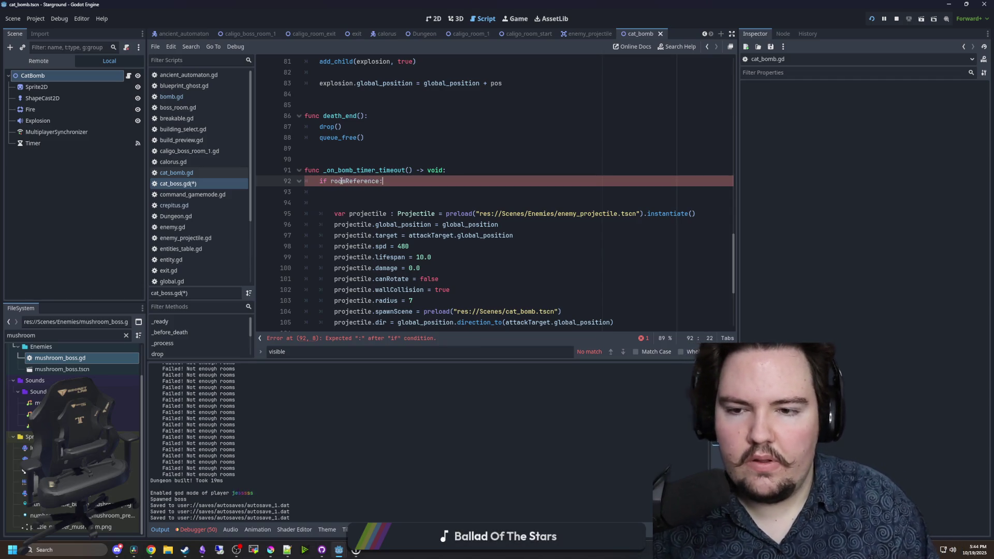
{"action": "scroll", "coordinate": [341, 181], "scroll_direction": "down", "scroll_amount": 5}
{"action": "mouse_move", "coordinate": [616, 300]}
{"action": "left_mouse_down"}
{"action": "mouse_move", "coordinate": [363, 287]}
{"action": "mouse_move", "coordinate": [327, 202]}
{"action": "mouse_move", "coordinate": [333, 216]}
{"action": "left_mouse_up"}
{"action": "left_click", "coordinate": [351, 202]}
{"action": "left_click", "coordinate": [366, 182]}
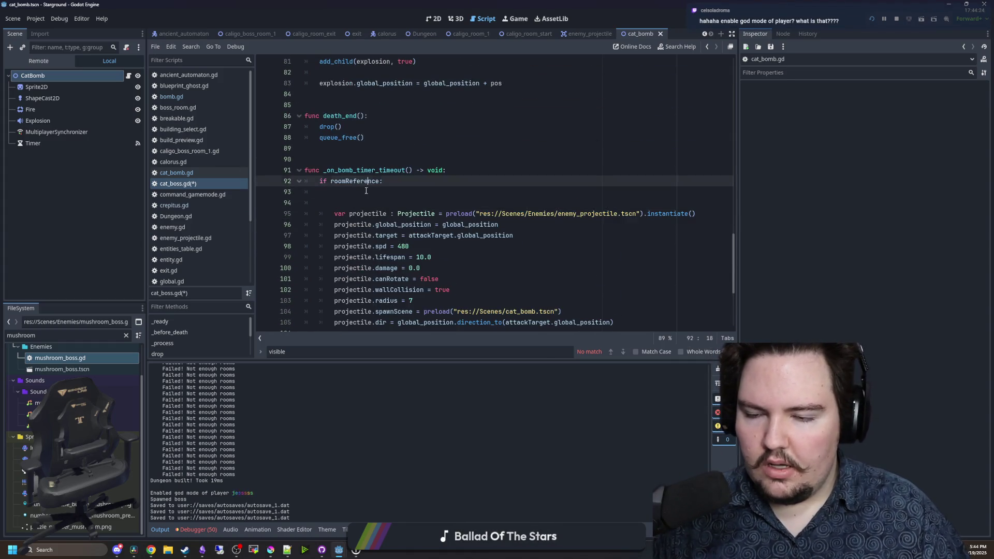
{"action": "left_click", "coordinate": [366, 191]}
{"action": "key", "text": "Tab"}
{"action": "type", "text": "var target"}
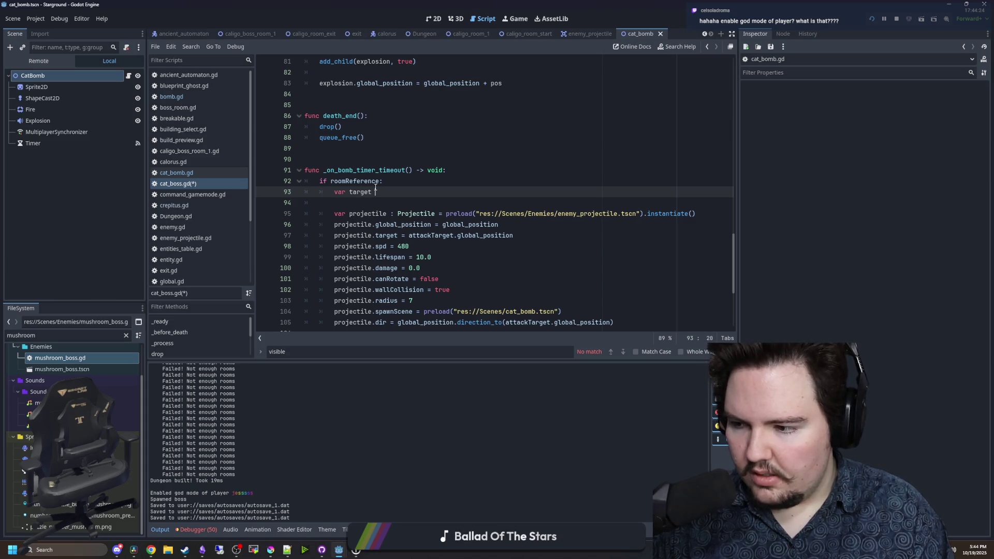
{"action": "type", "text": "="}
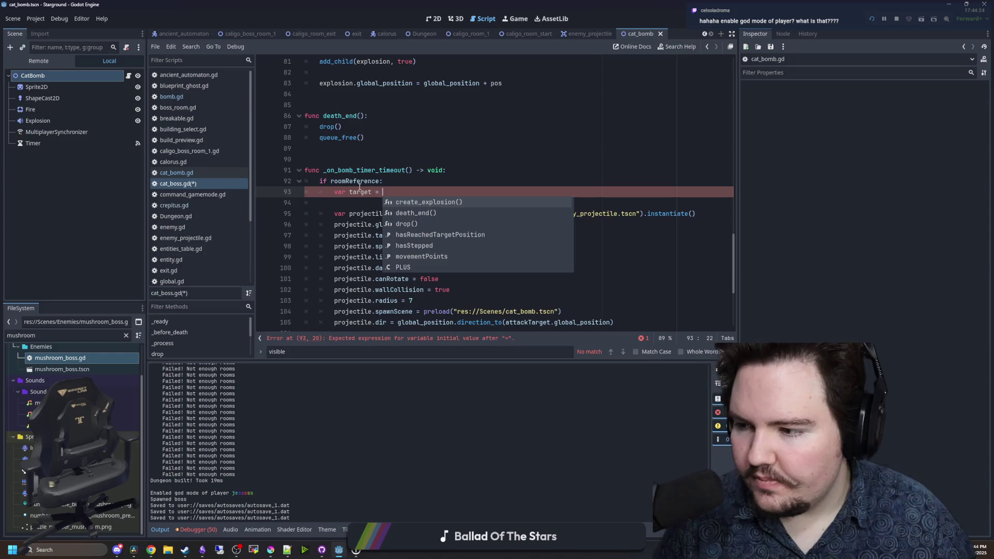
{"action": "key", "text": "Escape"}
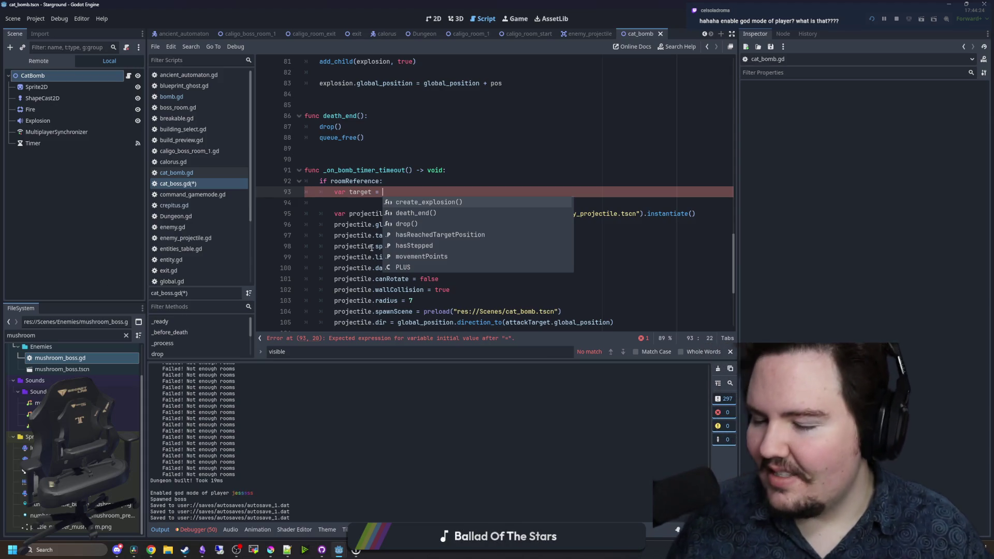
{"action": "left_click", "coordinate": [415, 194]}
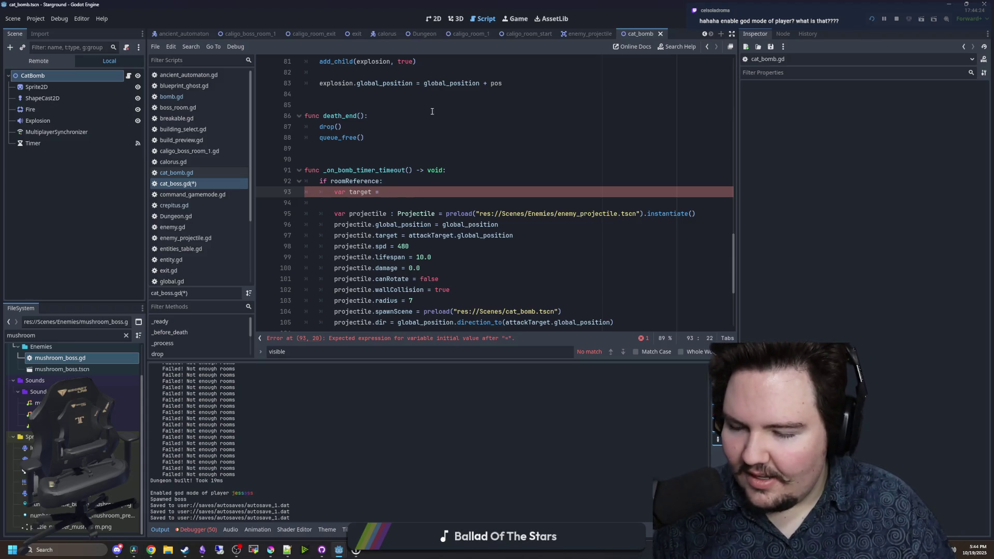
{"action": "left_click", "coordinate": [512, 18]}
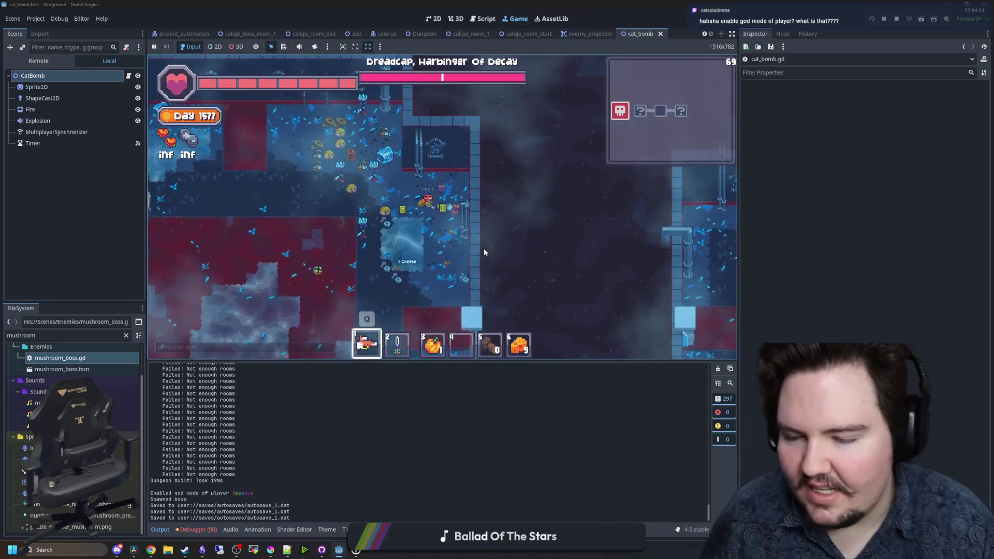
- Zoom the game view and walk the player up into the boss room, then return to the script editor
{"action": "scroll", "coordinate": [485, 263], "scroll_direction": "down", "scroll_amount": 5}
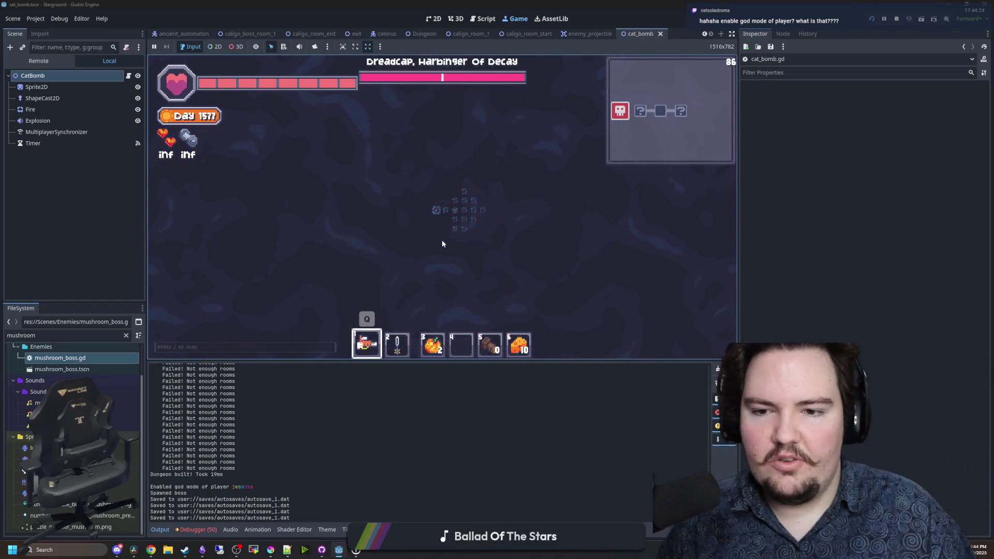
{"action": "scroll", "coordinate": [470, 237], "scroll_direction": "up", "scroll_amount": 5}
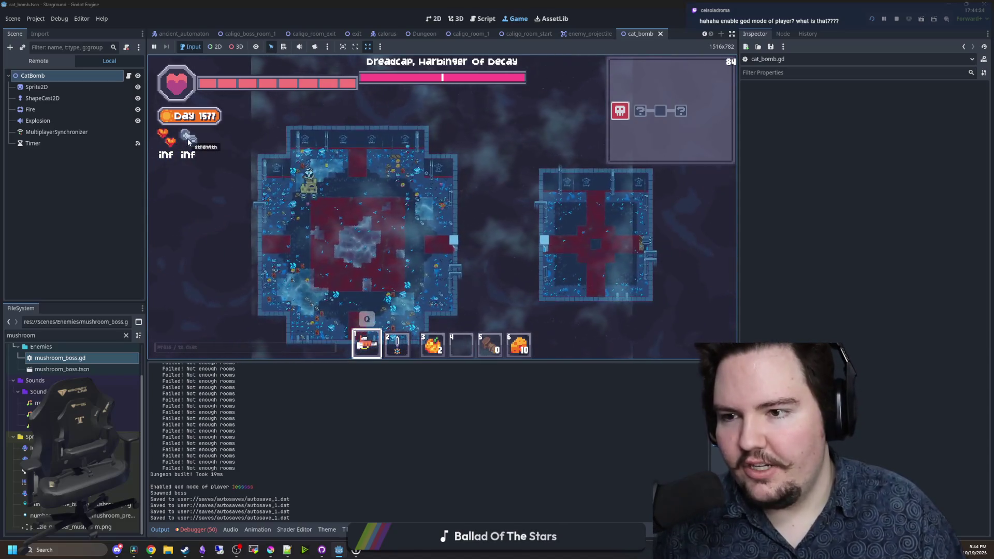
{"action": "scroll", "coordinate": [459, 207], "scroll_direction": "up", "scroll_amount": 5}
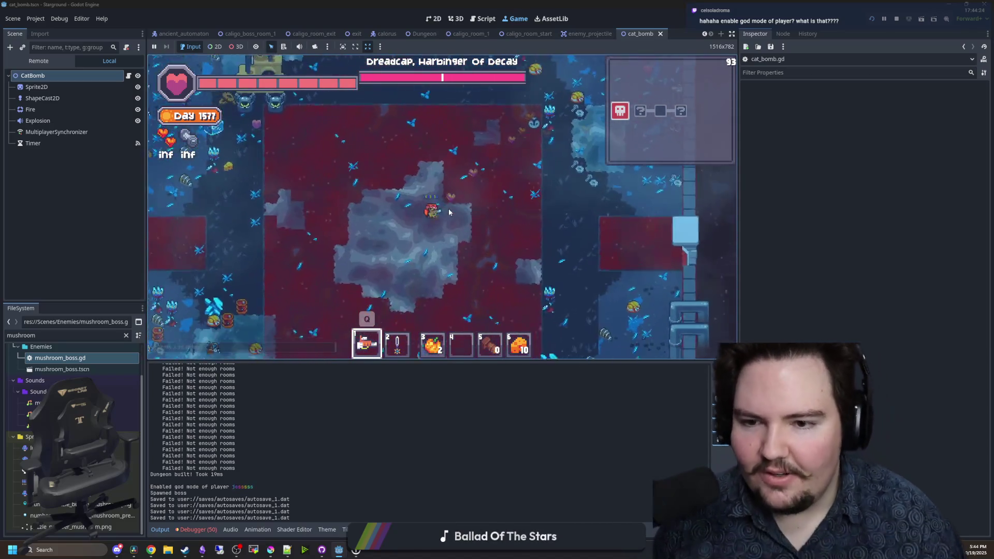
{"action": "key", "text": "a"}
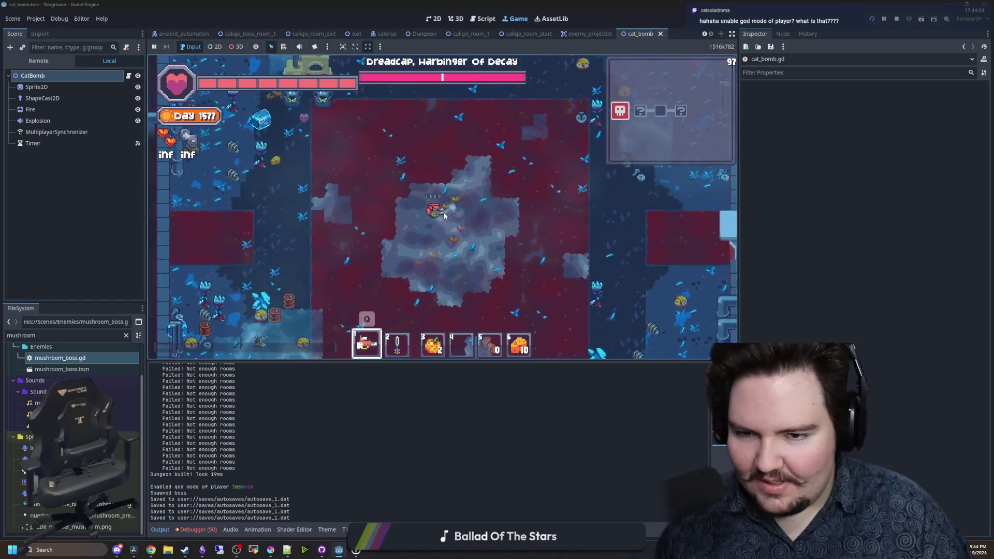
{"action": "key", "text": "w"}
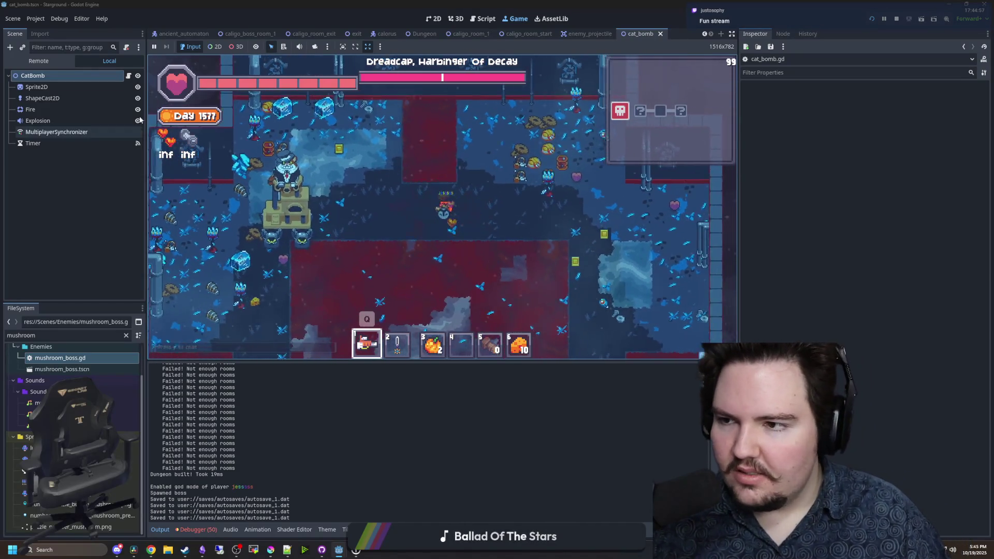
{"action": "key", "text": "ctrl+F3"}
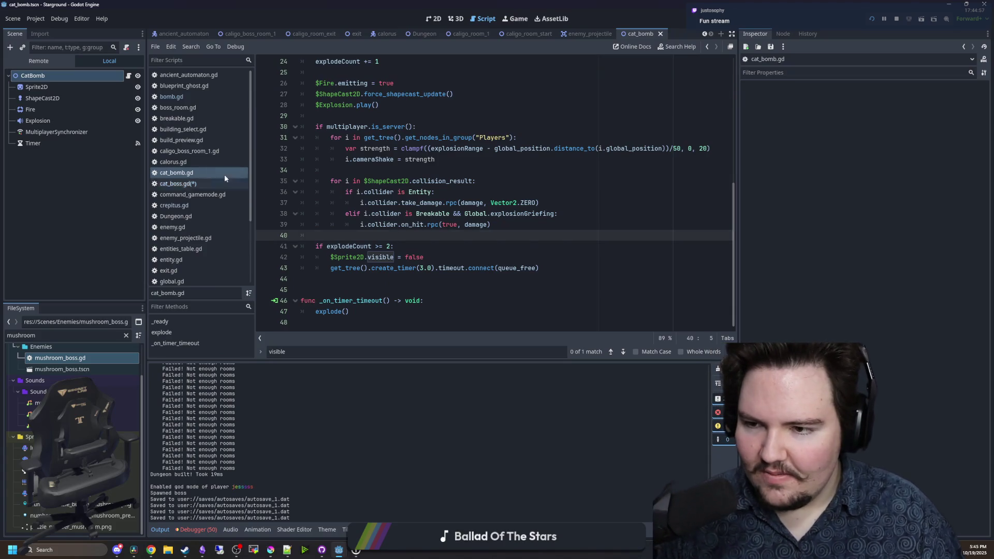
- In cat_boss.gd, set target to movementPoints.pick_random()
{"action": "left_click", "coordinate": [189, 184]}
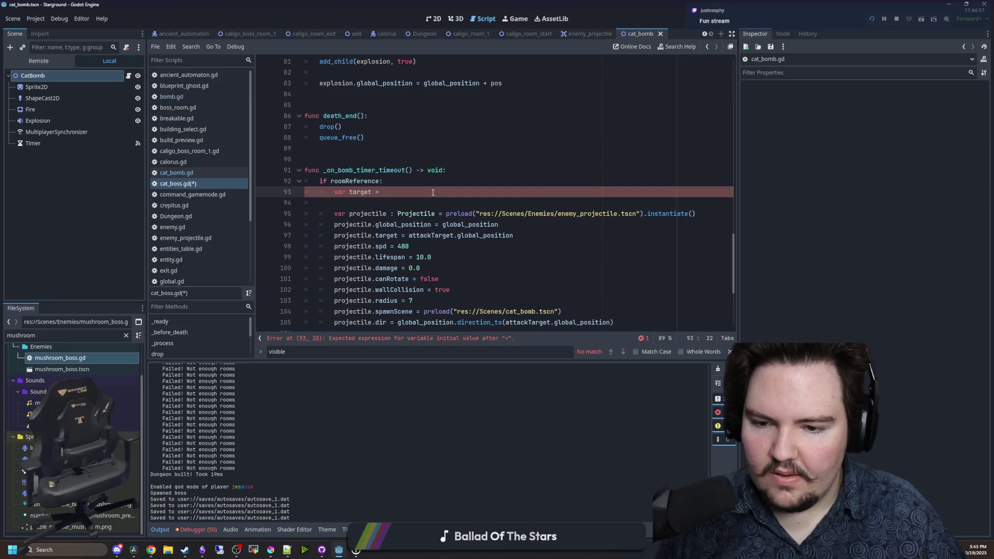
{"action": "type", "text": "movementPoints.pick_random("}
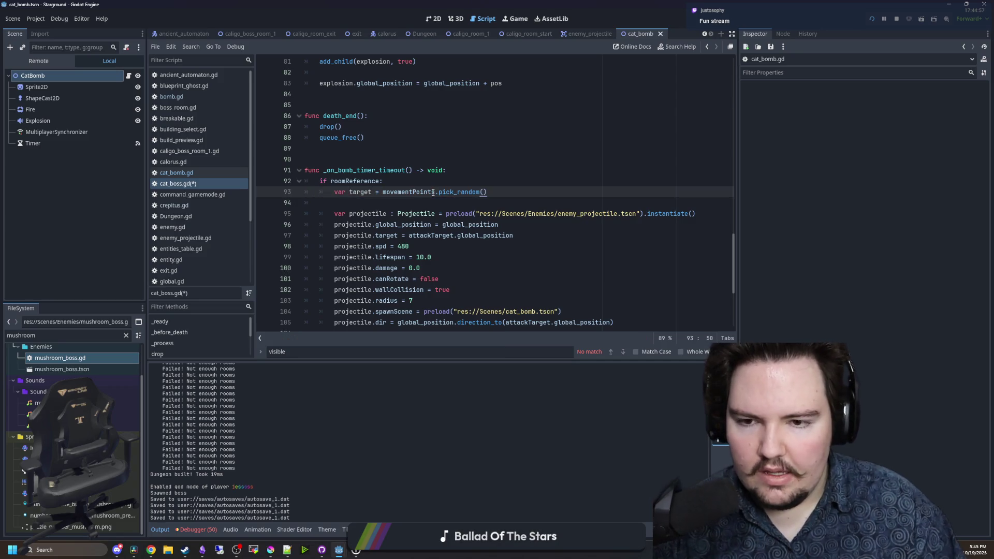
{"action": "scroll", "coordinate": [433, 193], "scroll_direction": "up", "scroll_amount": 20}
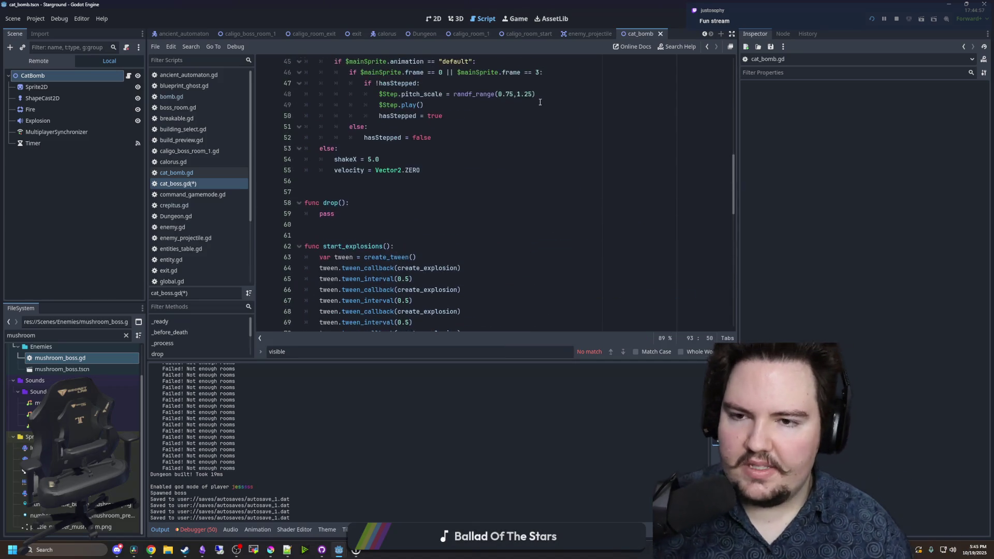
{"action": "scroll", "coordinate": [518, 182], "scroll_direction": "down", "scroll_amount": 20}
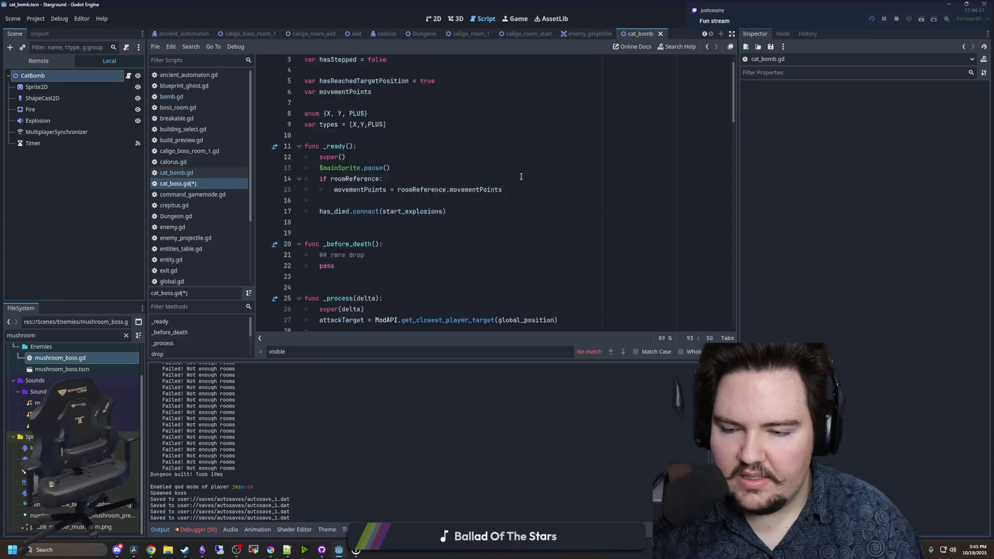
{"action": "scroll", "coordinate": [497, 179], "scroll_direction": "down", "scroll_amount": 2}
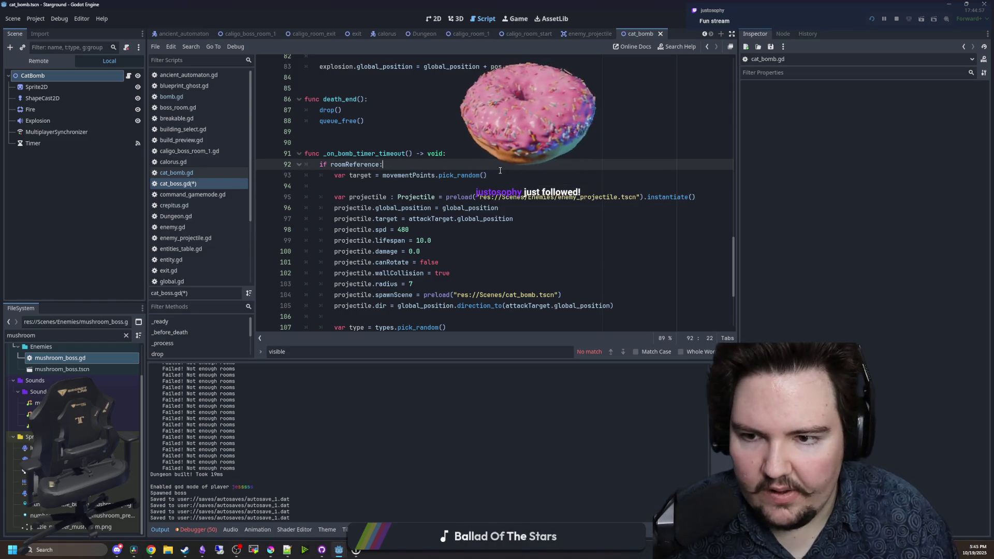
{"action": "scroll", "coordinate": [508, 178], "scroll_direction": "down", "scroll_amount": 5}
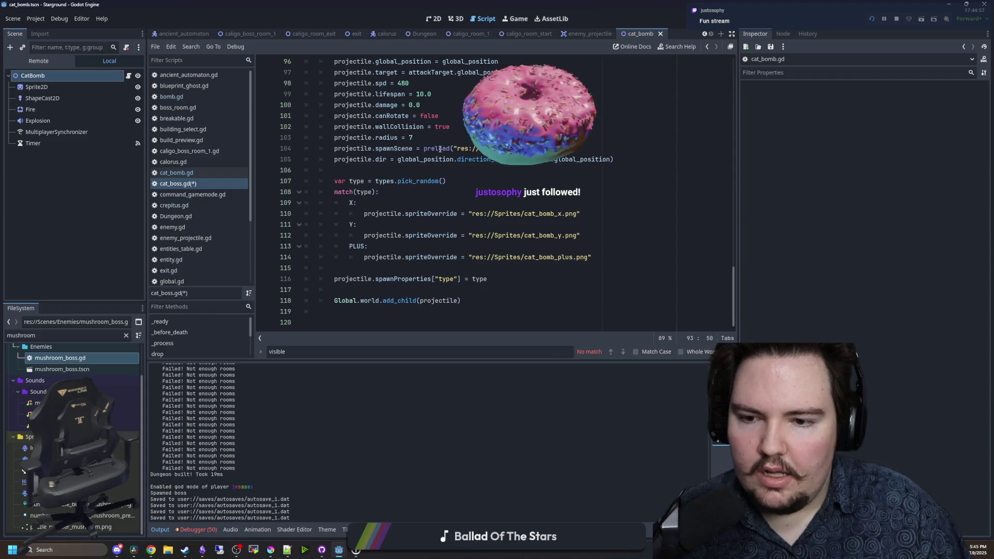
{"action": "scroll", "coordinate": [441, 151], "scroll_direction": "up", "scroll_amount": 3}
- Replace attackTarget.global_position with target in both projectile.target and the direction_to call
{"action": "left_click", "coordinate": [411, 115]}
{"action": "key", "text": "Return"}
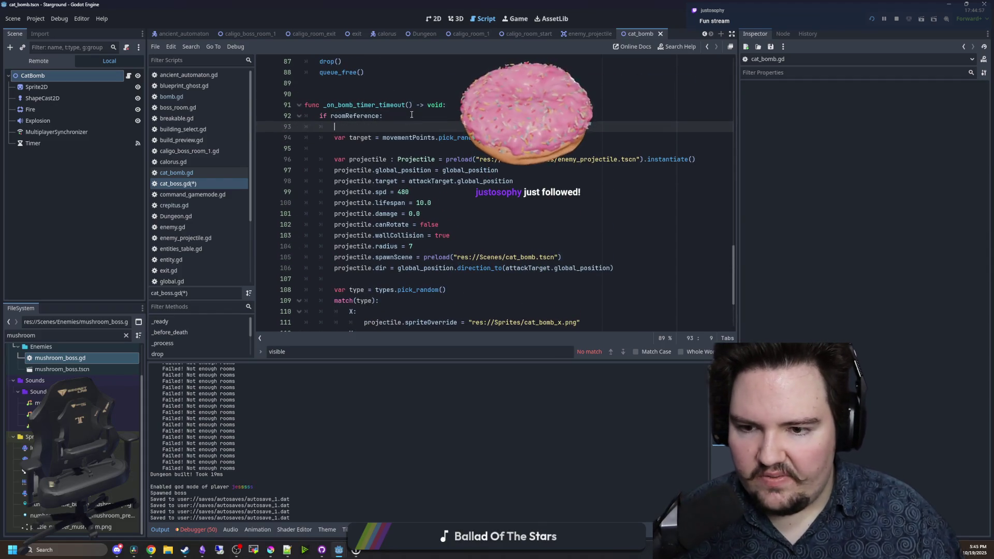
{"action": "double_click", "coordinate": [358, 138]}
{"action": "left_click_drag", "start_coordinate": [513, 181], "coordinate": [411, 182]}
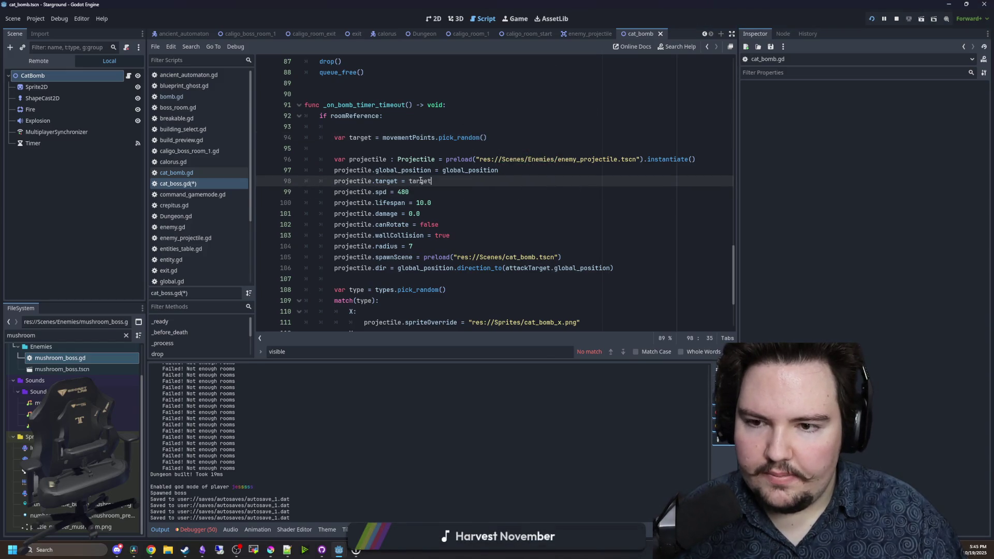
{"action": "scroll", "coordinate": [420, 181], "scroll_direction": "down", "scroll_amount": 3}
{"action": "left_click", "coordinate": [522, 175]}
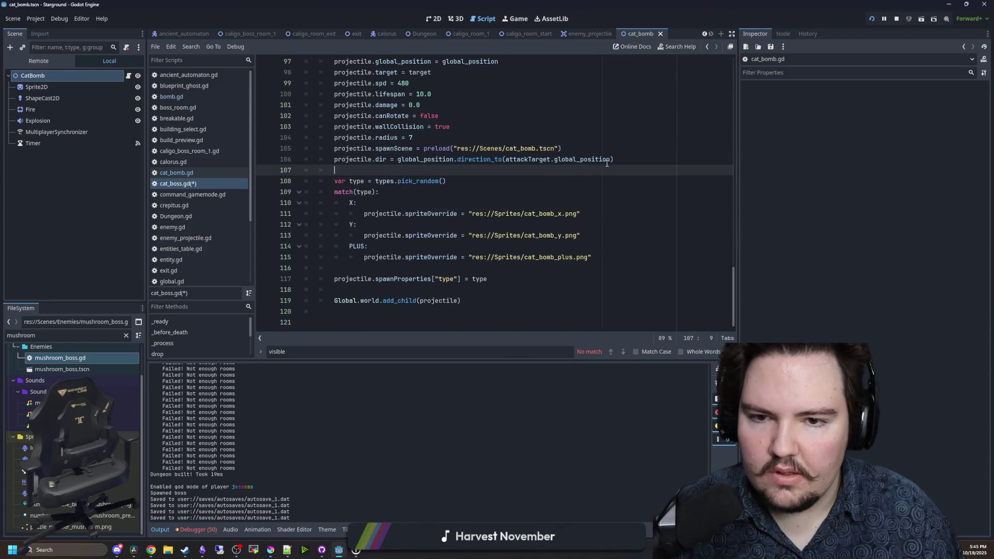
{"action": "left_click_drag", "start_coordinate": [611, 162], "coordinate": [506, 156]}
{"action": "left_click", "coordinate": [487, 180]}
{"action": "scroll", "coordinate": [380, 183], "scroll_direction": "up", "scroll_amount": 5}
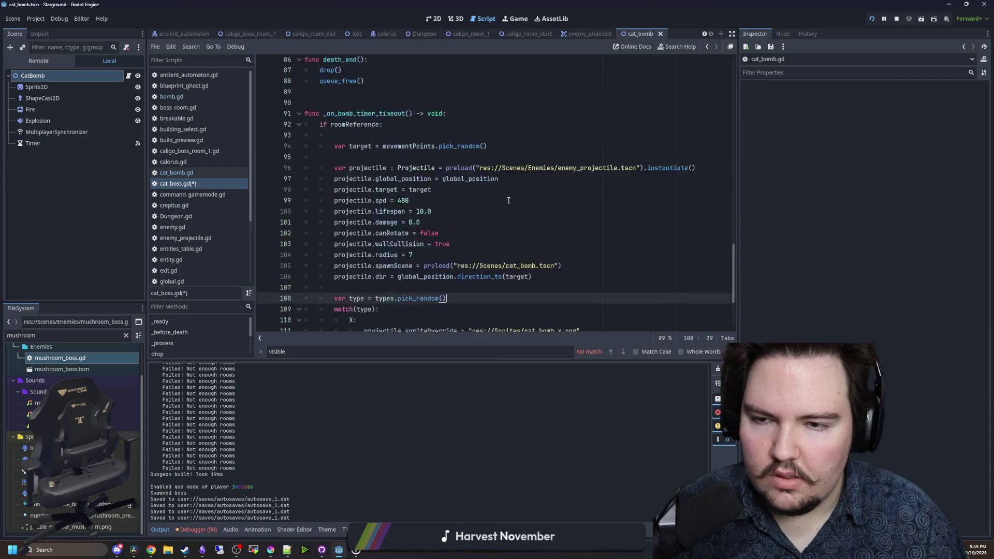
- Wrap the bomb-spawning code in 'for i in range(5):', indent it, and save
{"action": "key", "text": "BackSpace"}
{"action": "key", "text": "BackSpace"}
{"action": "key", "text": "BackSpace"}
{"action": "type", "text": "for i in r"}
{"action": "type", "text": "ange(5):"}
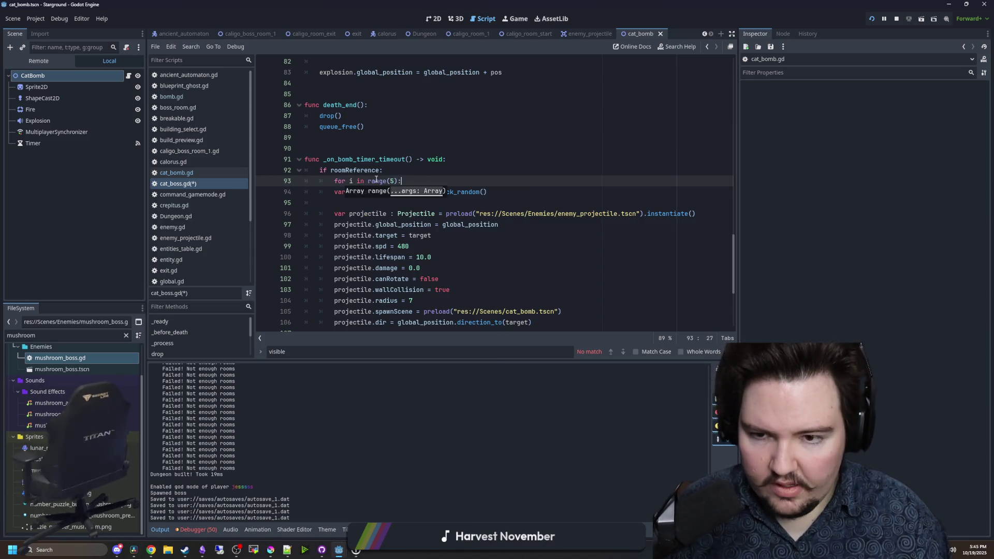
{"action": "scroll", "coordinate": [376, 179], "scroll_direction": "down", "scroll_amount": 5}
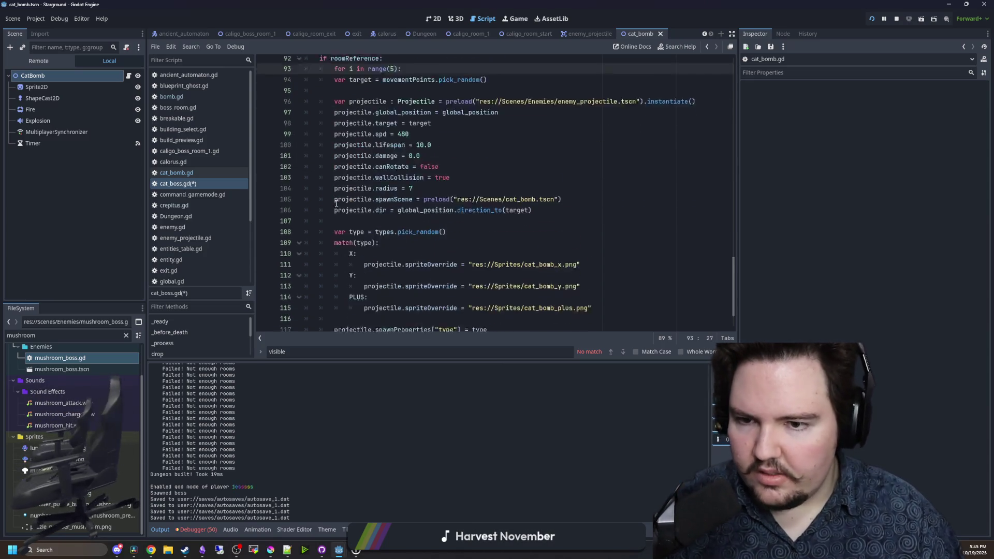
{"action": "mouse_move", "coordinate": [465, 321]}
{"action": "left_mouse_down"}
{"action": "mouse_move", "coordinate": [310, 259]}
{"action": "mouse_move", "coordinate": [301, 191]}
{"action": "left_mouse_up"}
{"action": "key", "text": "Tab"}
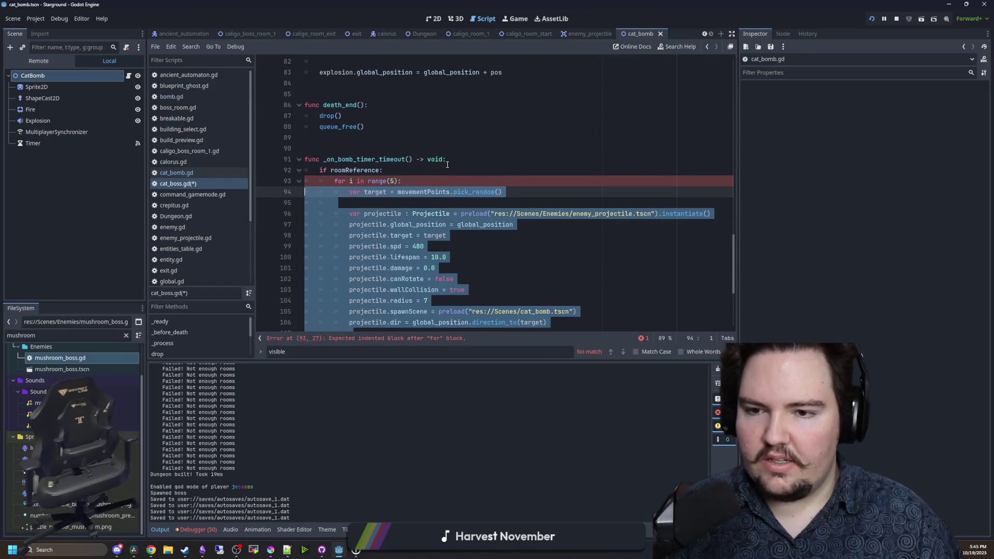
{"action": "key", "text": "Up"}
{"action": "key", "text": "Up"}
{"action": "key", "text": "Up"}
{"action": "key", "text": "ctrl+s"}
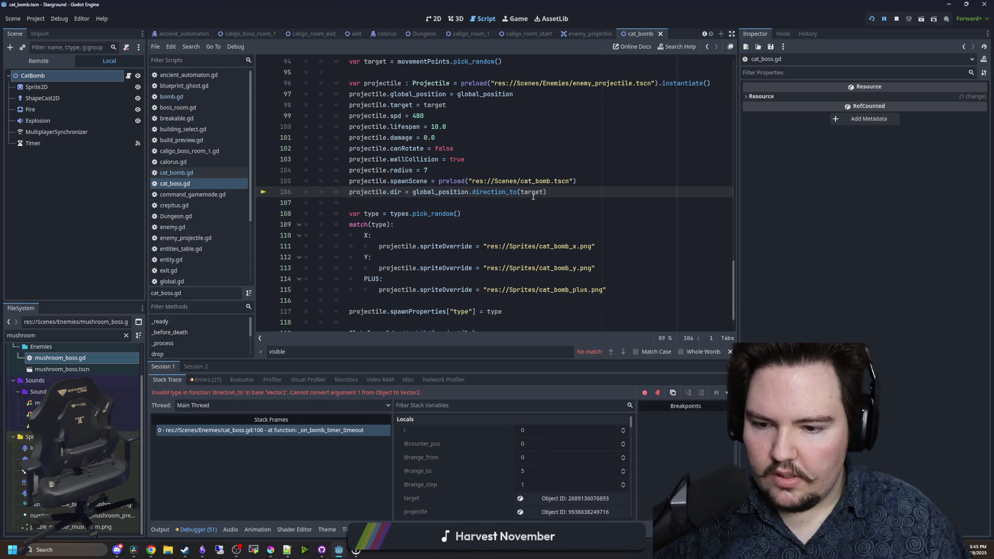
- Save the edit made at the end of the target script line
{"action": "scroll", "coordinate": [534, 197], "scroll_direction": "up", "scroll_amount": 5}
{"action": "scroll", "coordinate": [473, 205], "scroll_direction": "down", "scroll_amount": 3}
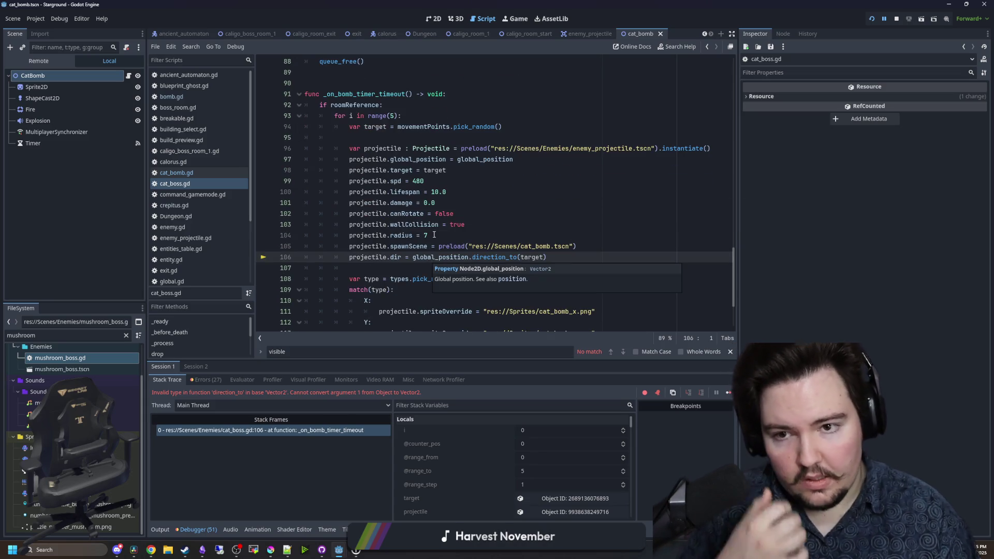
{"action": "left_click", "coordinate": [521, 130]}
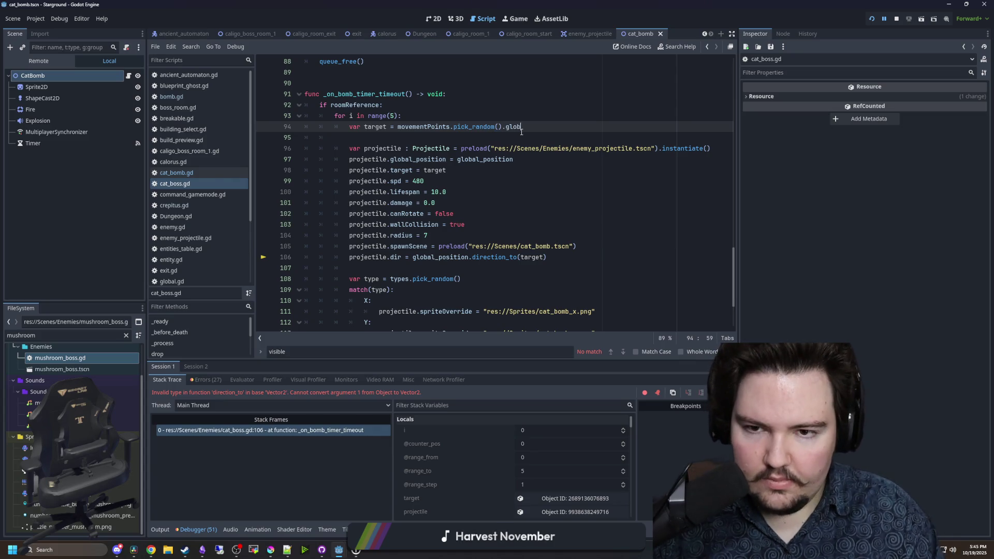
{"action": "key", "text": "ctrl+s"}
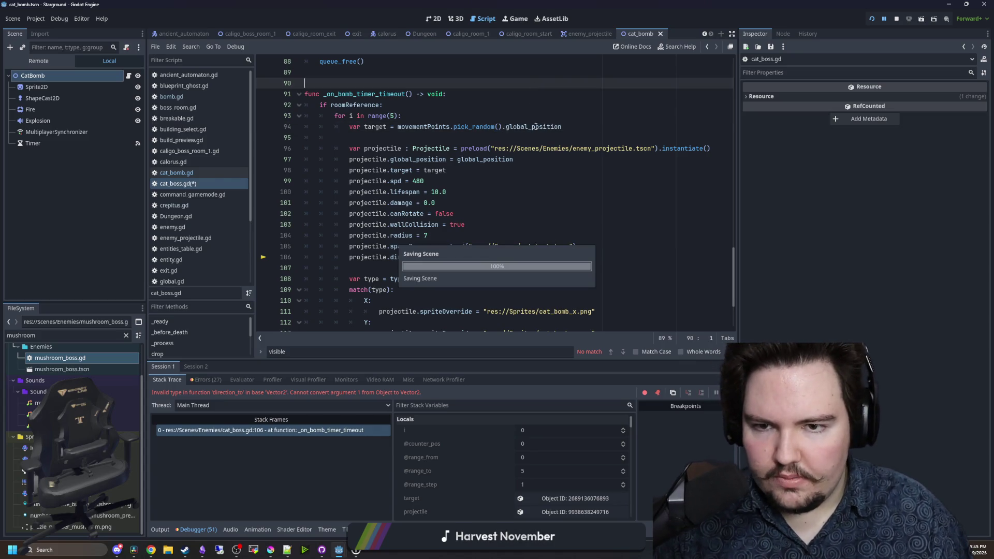
- Resume the boss fight, walk the player around the arena with WASD, then return to cat_bomb.gd
{"action": "left_click", "coordinate": [730, 393]}
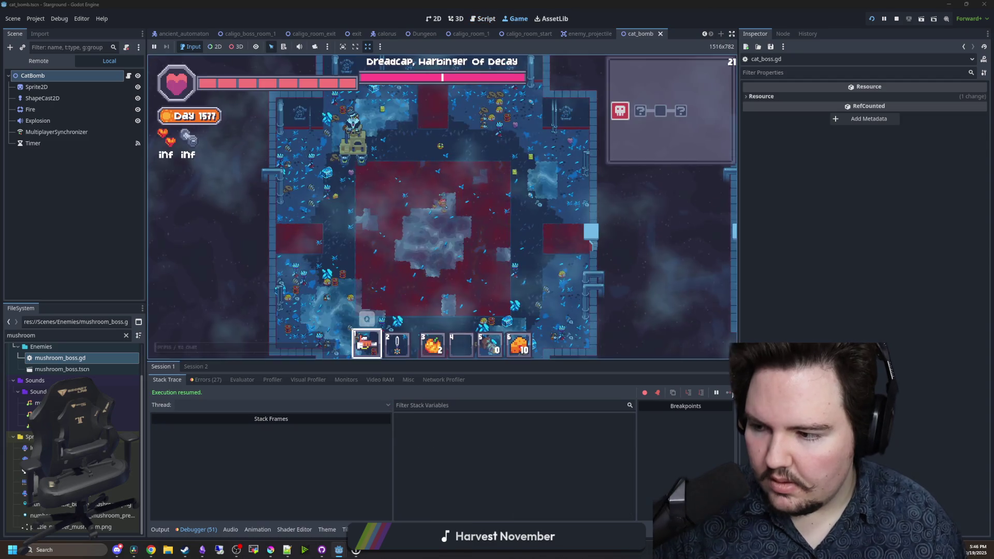
{"action": "key", "text": "s"}
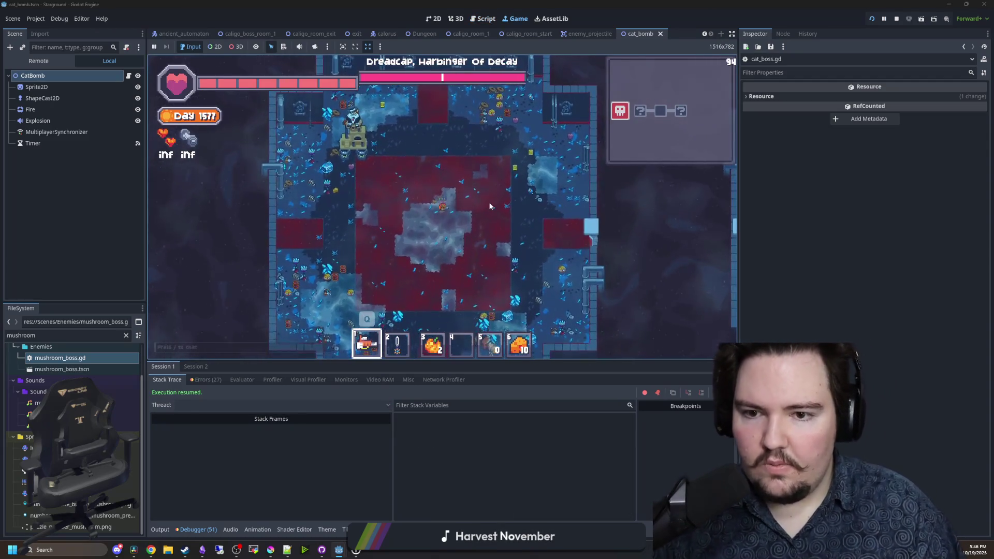
{"action": "scroll", "coordinate": [489, 203], "scroll_direction": "down", "scroll_amount": 2}
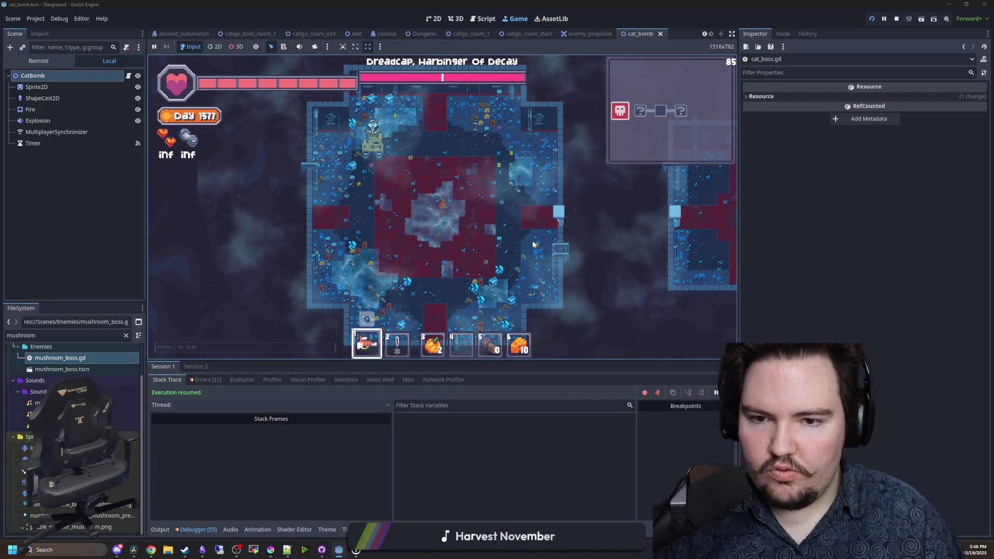
{"action": "key", "text": "s"}
{"action": "key", "text": "a"}
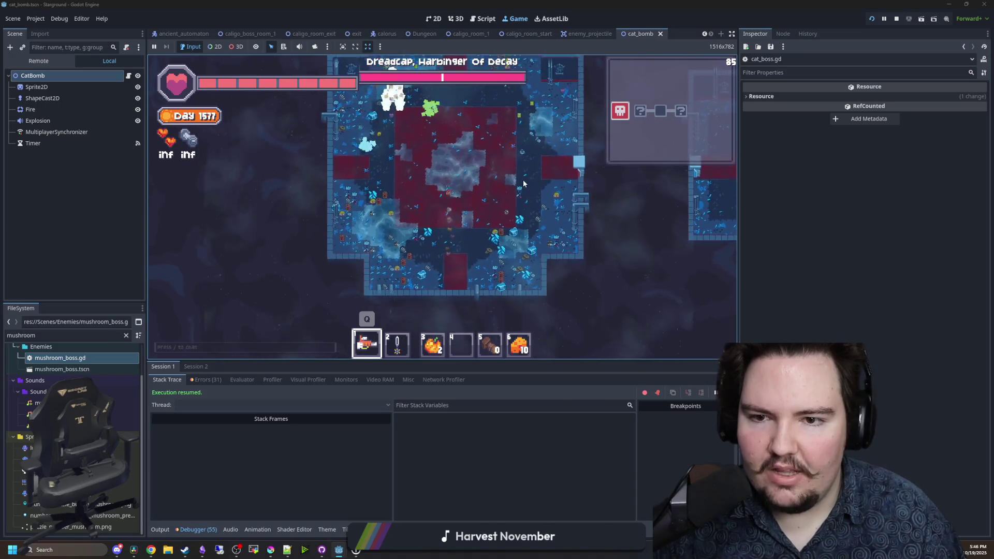
{"action": "key", "text": "w"}
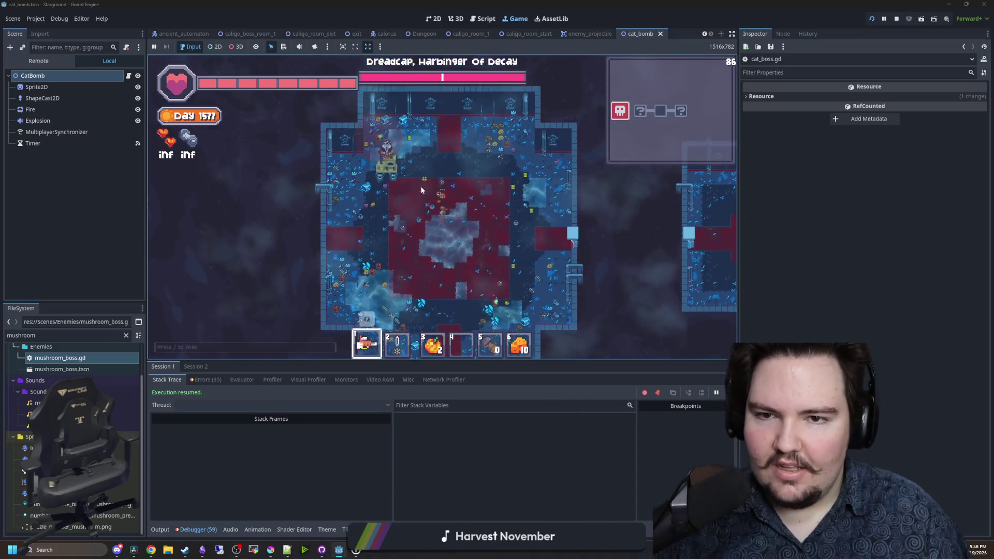
{"action": "scroll", "coordinate": [402, 179], "scroll_direction": "up", "scroll_amount": 2}
{"action": "key", "text": "s"}
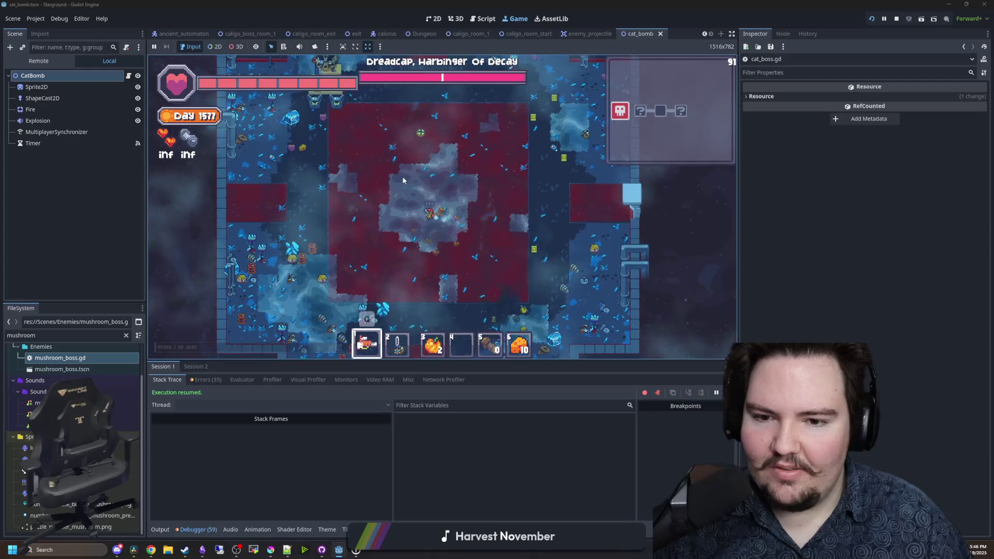
{"action": "key", "text": "w"}
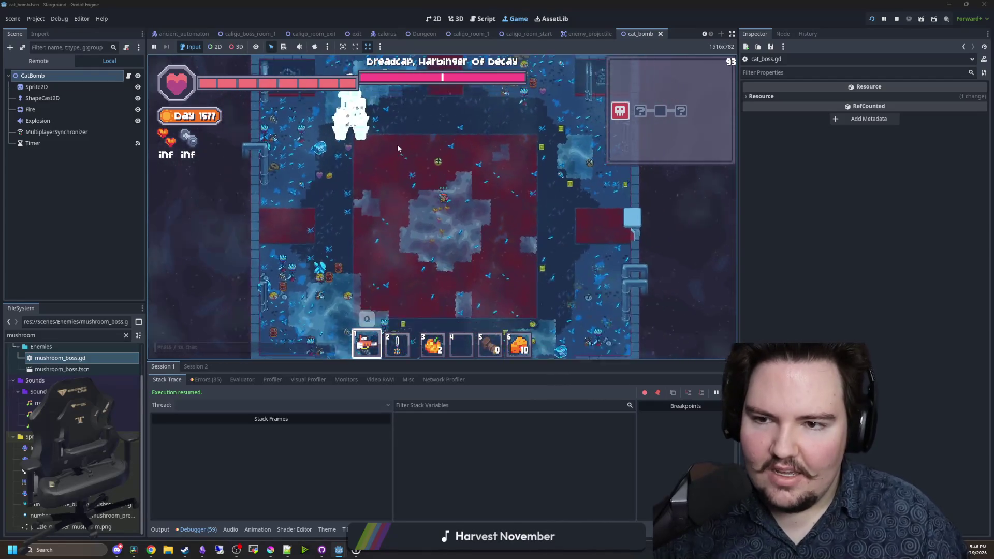
{"action": "scroll", "coordinate": [398, 149], "scroll_direction": "down", "scroll_amount": 2}
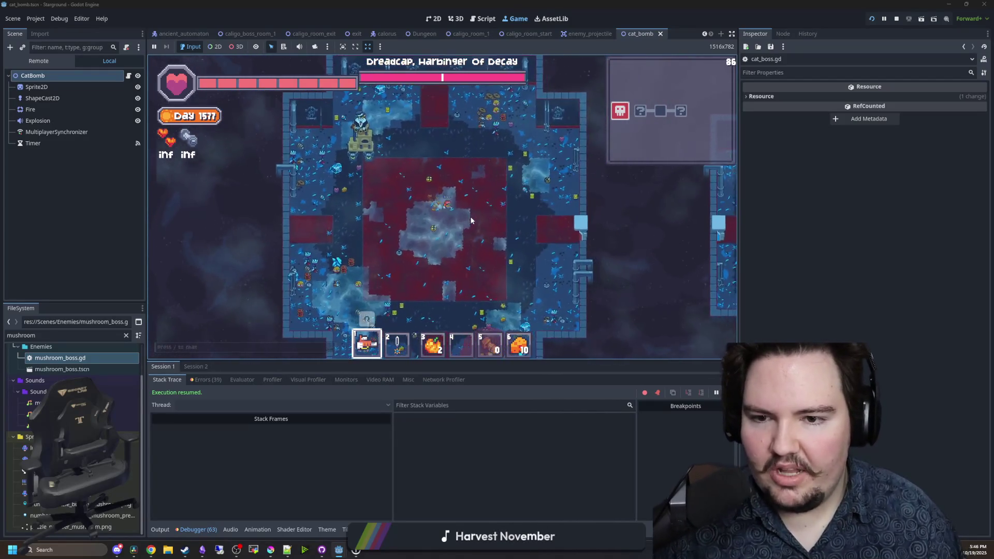
{"action": "key", "text": "d"}
{"action": "key", "text": "s"}
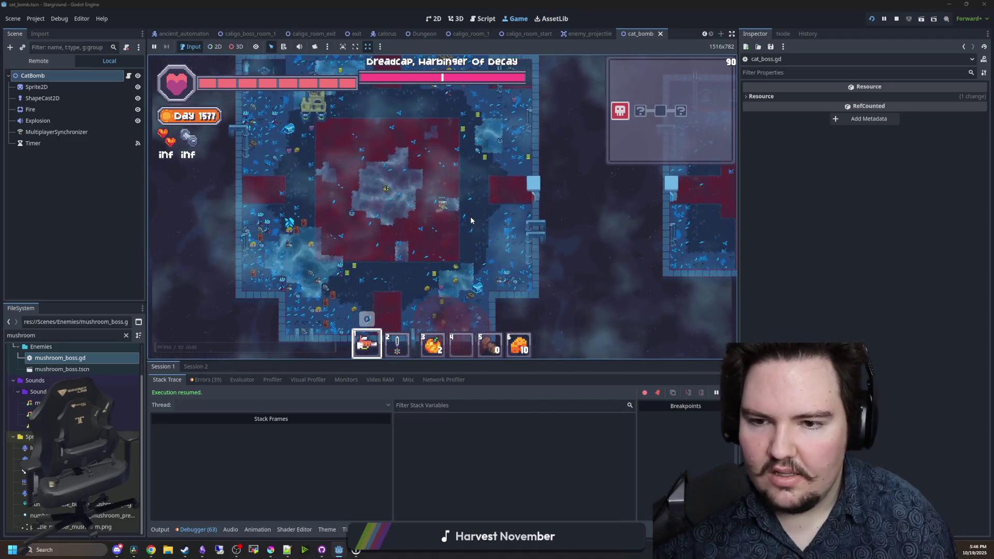
{"action": "key", "text": "s"}
{"action": "key", "text": "a"}
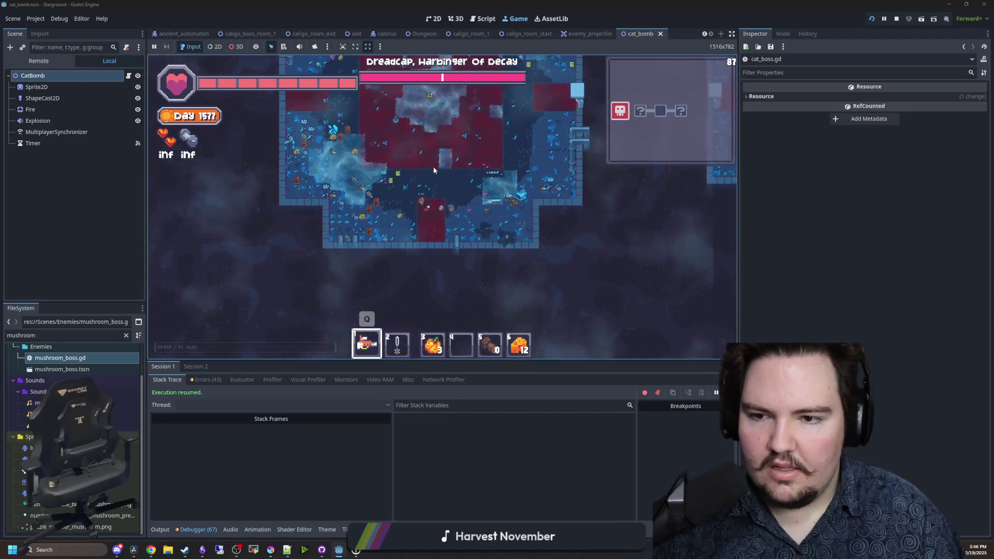
{"action": "key", "text": "w"}
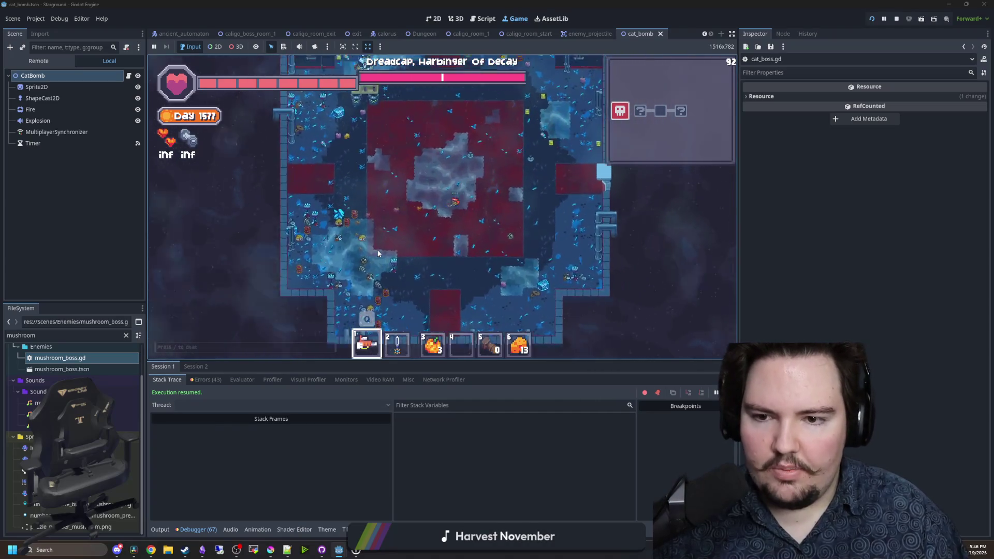
{"action": "key", "text": "d"}
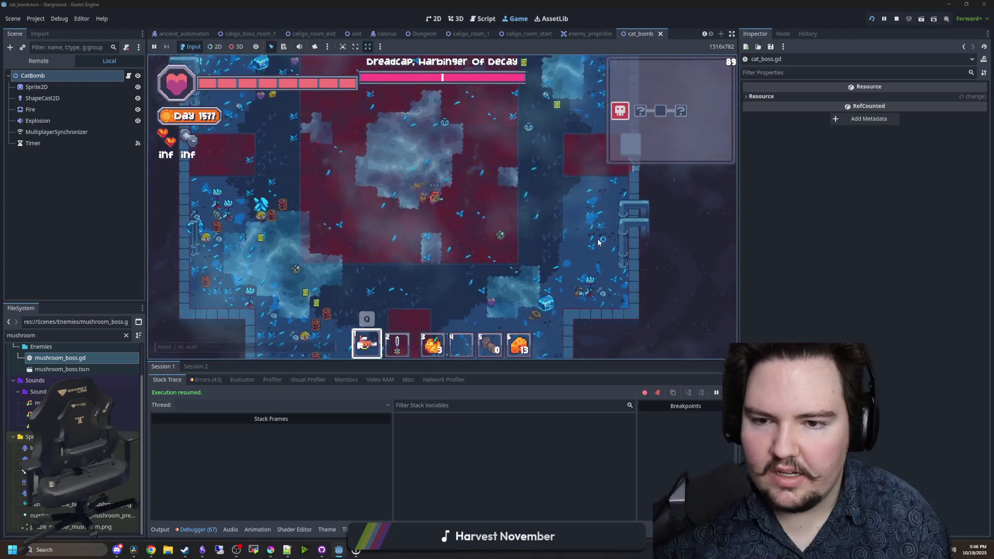
{"action": "key", "text": "a"}
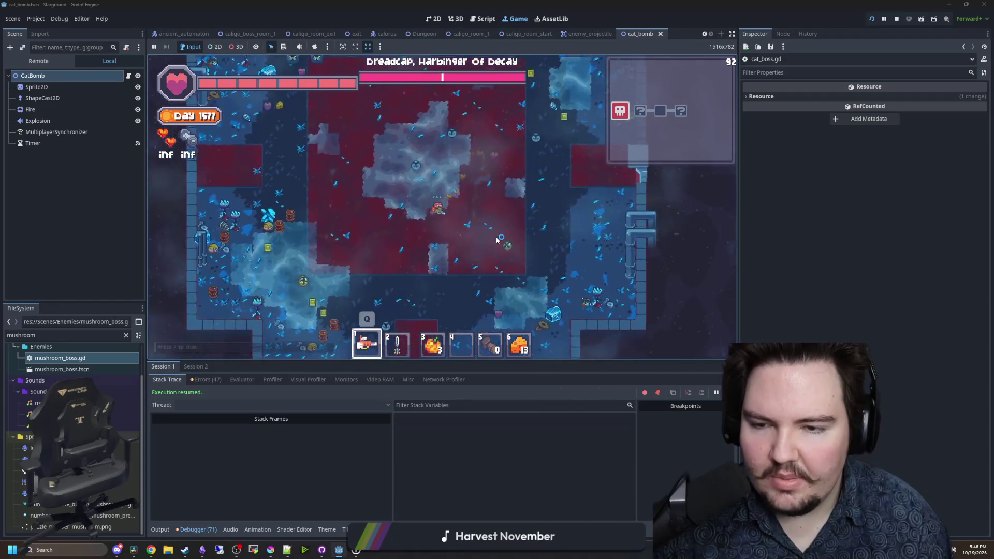
{"action": "key", "text": "ctrl+F3"}
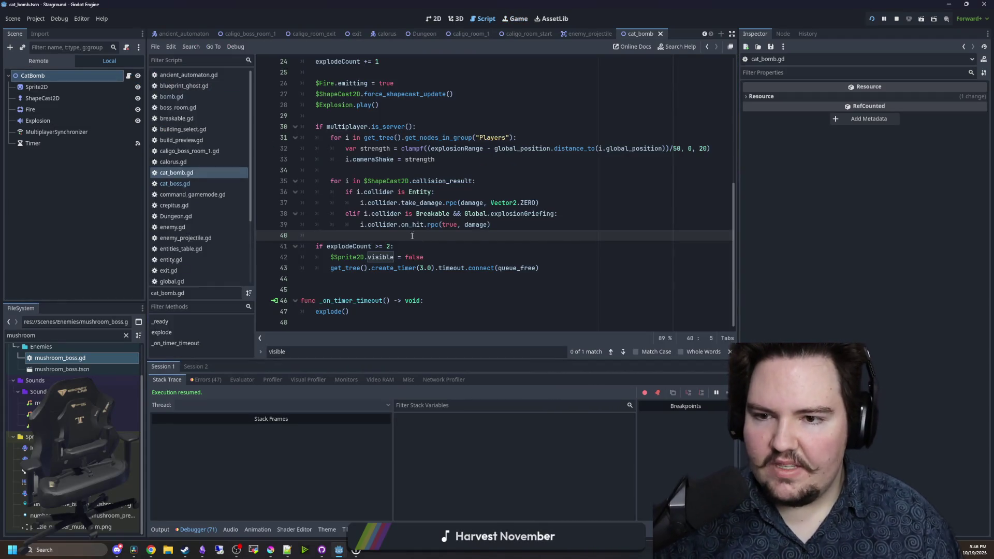
- Save cat_boss.gd with the throw count changed to range(3) bombs per volley
{"action": "left_click", "coordinate": [175, 184]}
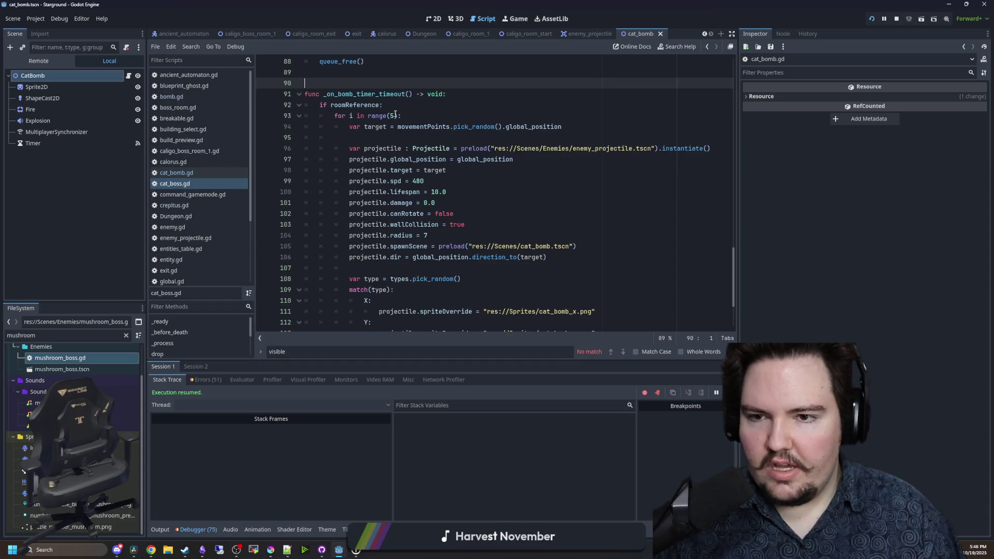
{"action": "left_click", "coordinate": [475, 105]}
{"action": "key", "text": "ctrl+s"}
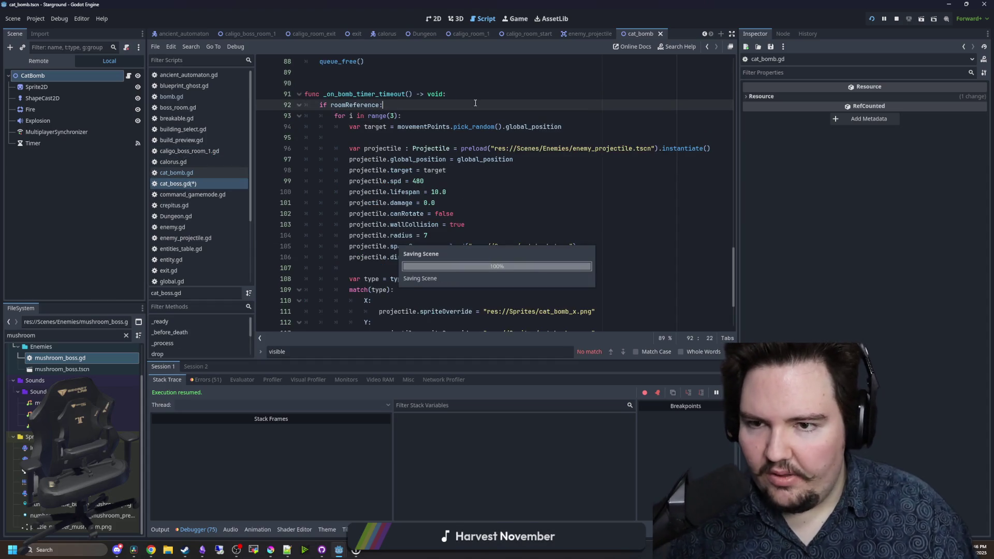
- Retest in the running game by walking the player through the boss room
{"action": "left_click", "coordinate": [517, 18]}
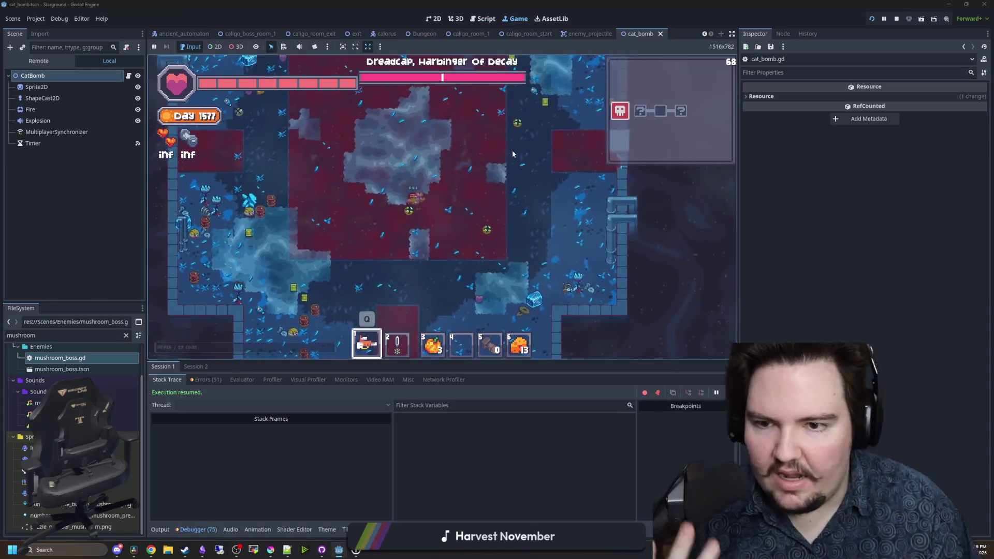
{"action": "key", "text": "a"}
{"action": "key", "text": "w"}
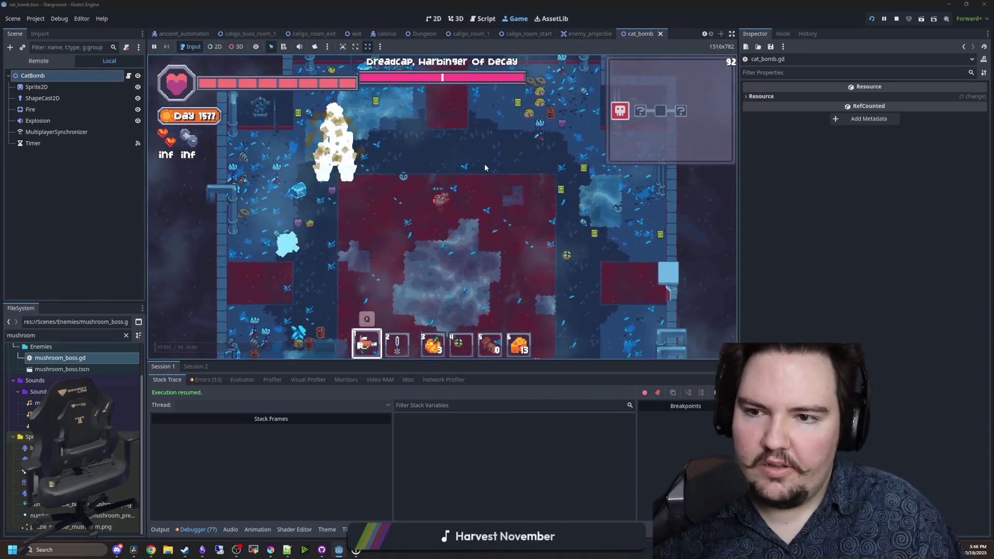
{"action": "key", "text": "s"}
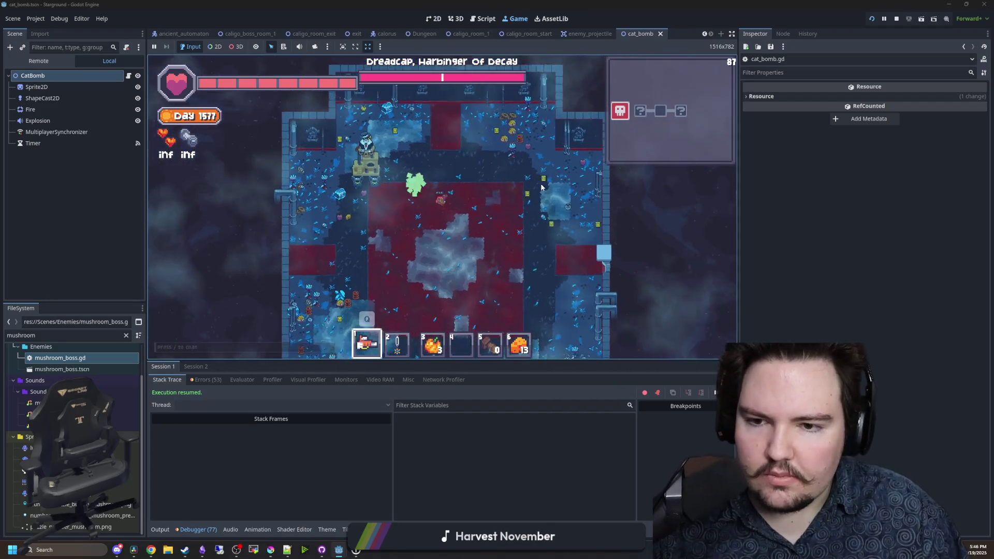
{"action": "key", "text": "s"}
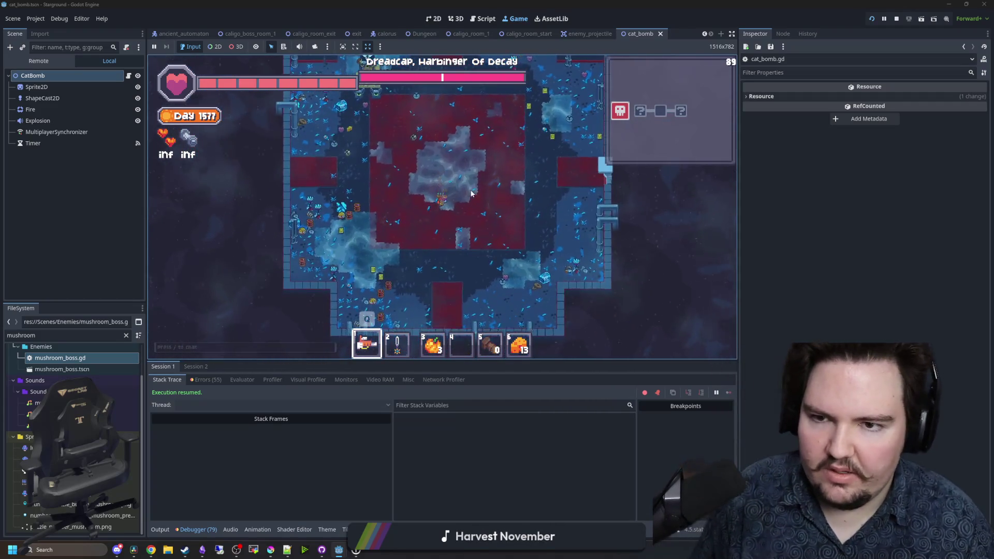
{"action": "key", "text": "s"}
{"action": "key", "text": "d"}
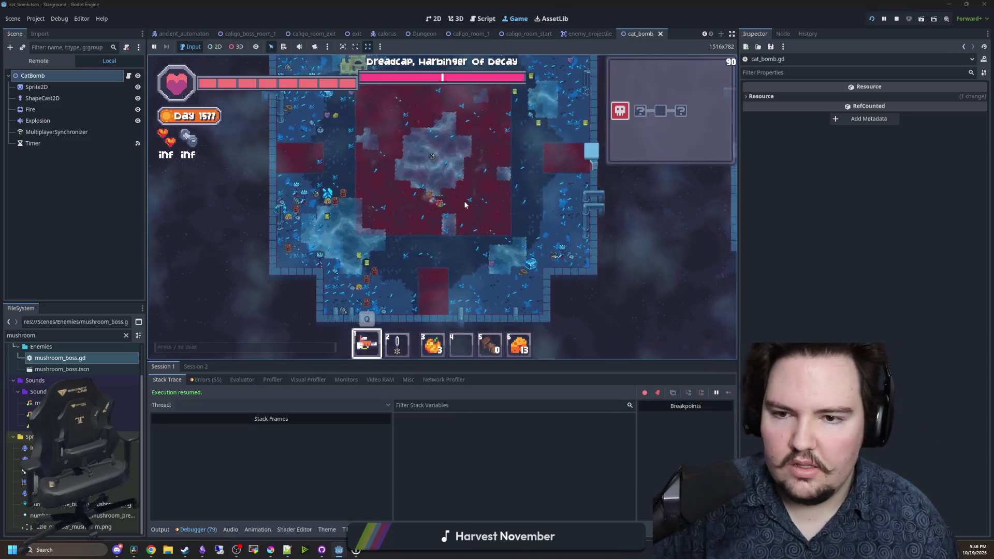
- Load fire_blast.wav as the Explosion sound player's stream
{"action": "left_click", "coordinate": [47, 120]}
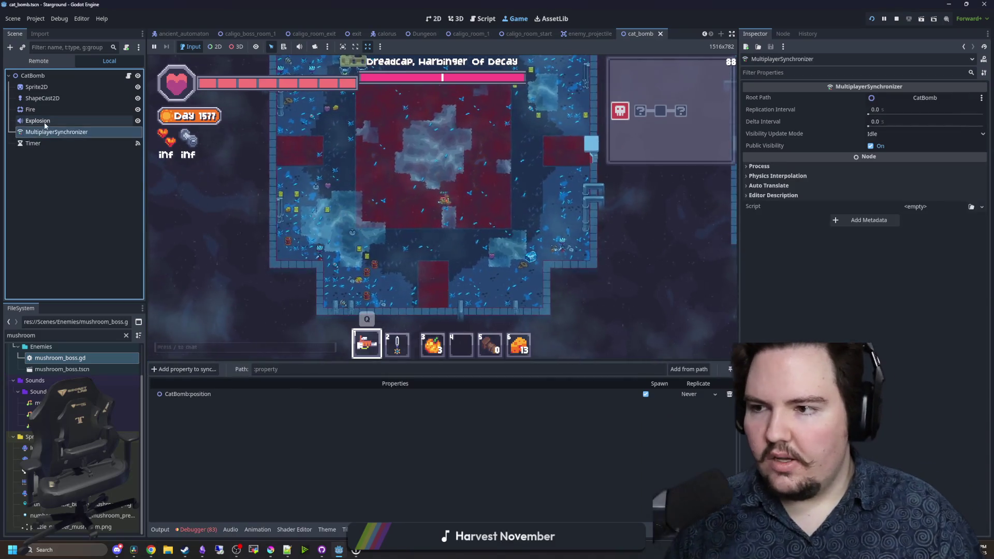
{"action": "key", "text": "ctrl+j"}
{"action": "right_click", "coordinate": [913, 104]}
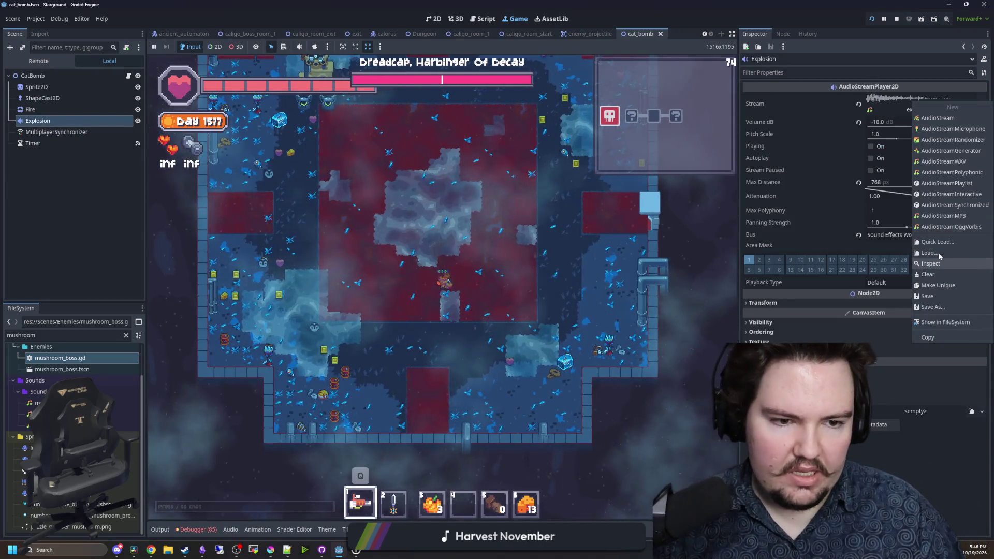
{"action": "left_click", "coordinate": [937, 244]}
{"action": "type", "text": "fire"}
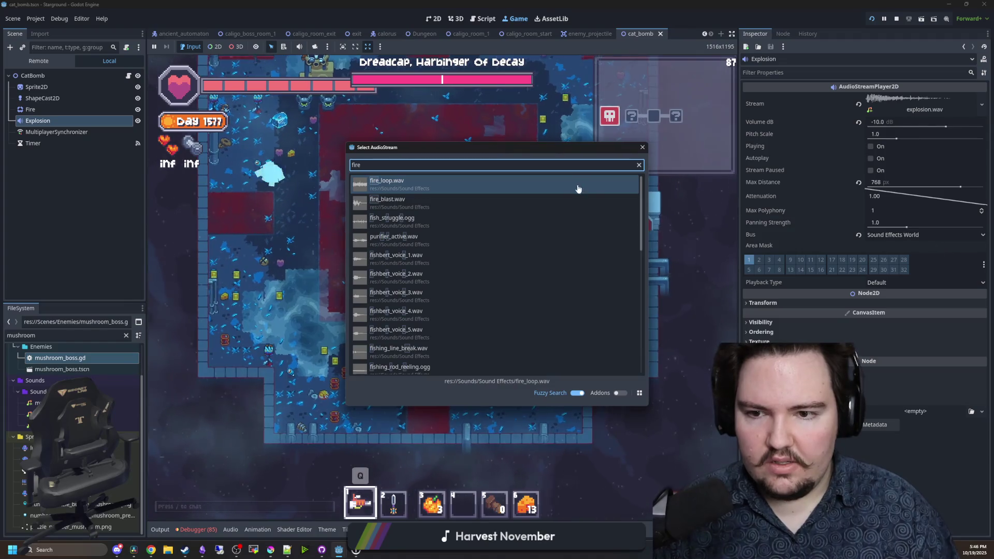
{"action": "double_click", "coordinate": [569, 203]}
{"action": "left_click", "coordinate": [916, 103]}
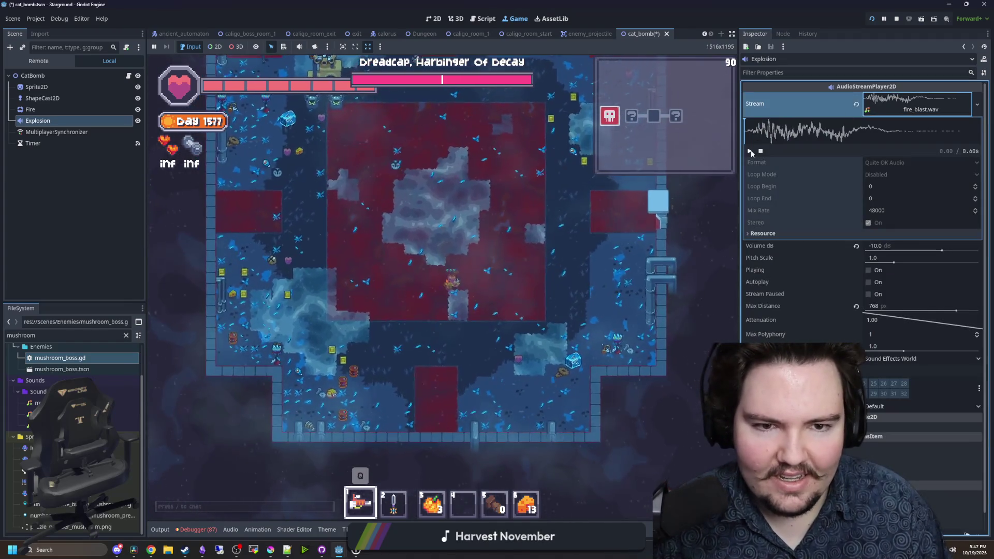
- Test briefly, stop the running game, and save the cat_bomb scene
{"action": "left_click", "coordinate": [476, 194]}
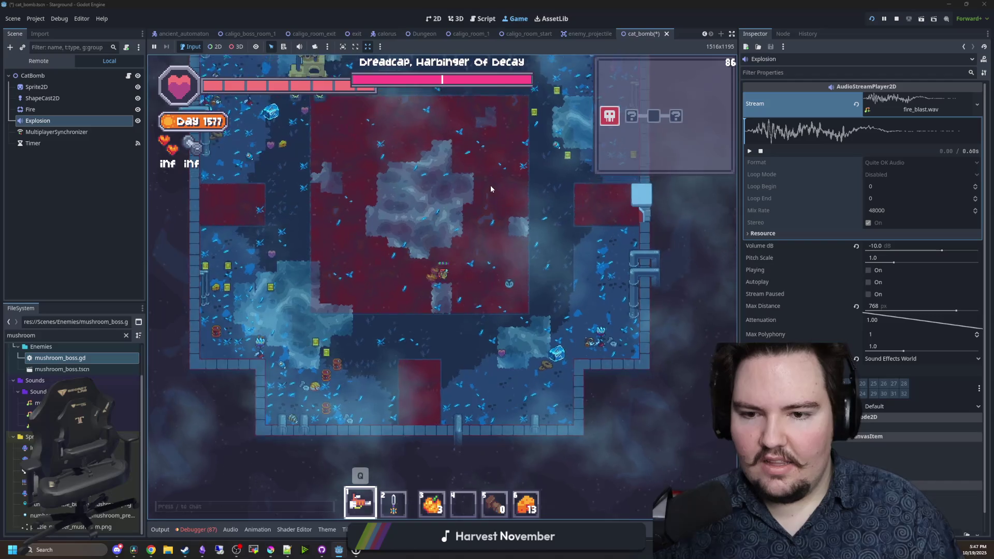
{"action": "key", "text": "w"}
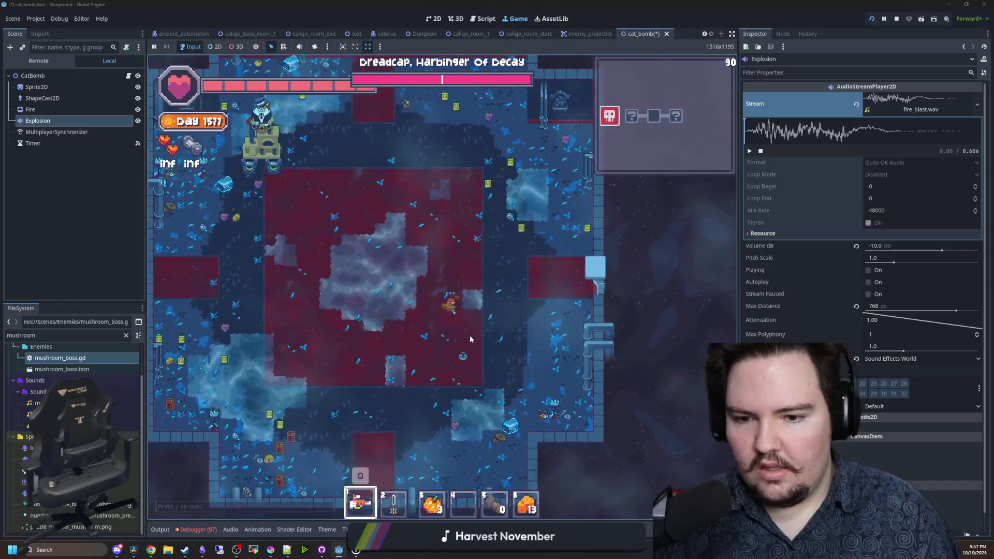
{"action": "left_click", "coordinate": [898, 20]}
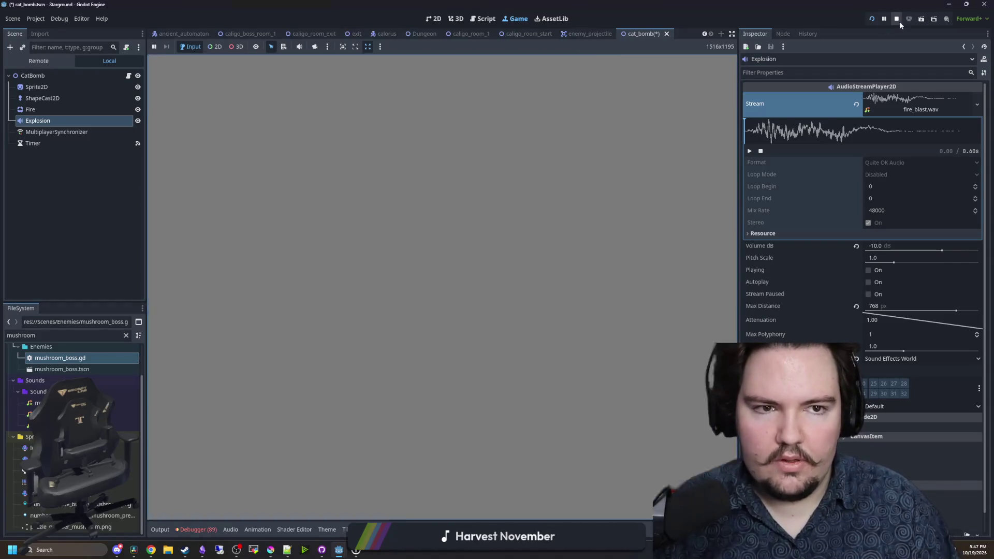
{"action": "key", "text": "ctrl+s"}
{"action": "left_click", "coordinate": [487, 128]}
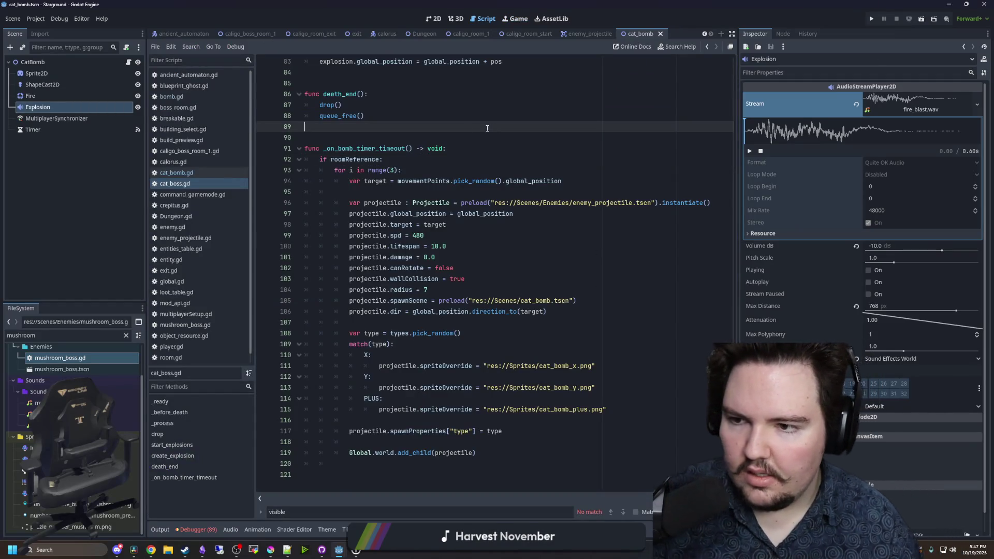
- Show the CatBomb scene in the 2D view and select its Fire particle node
{"action": "left_click", "coordinate": [433, 21]}
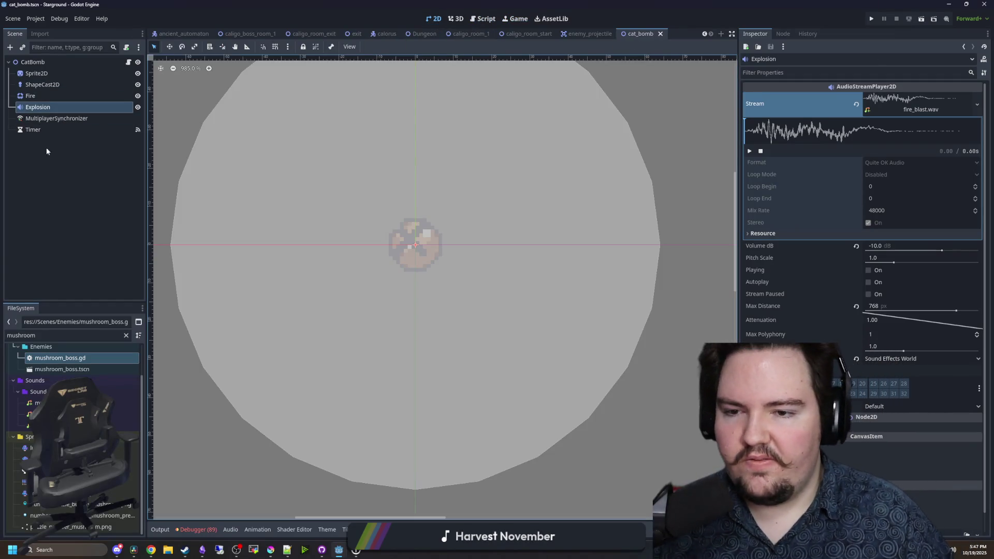
{"action": "scroll", "coordinate": [465, 202], "scroll_direction": "down", "scroll_amount": 4}
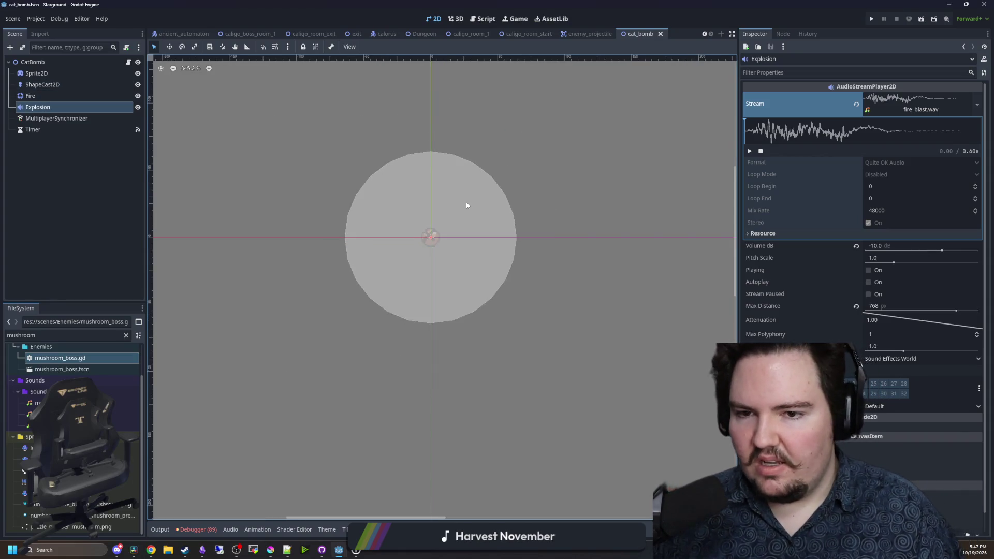
{"action": "scroll", "coordinate": [465, 202], "scroll_direction": "up", "scroll_amount": 2}
{"action": "left_click", "coordinate": [61, 64]}
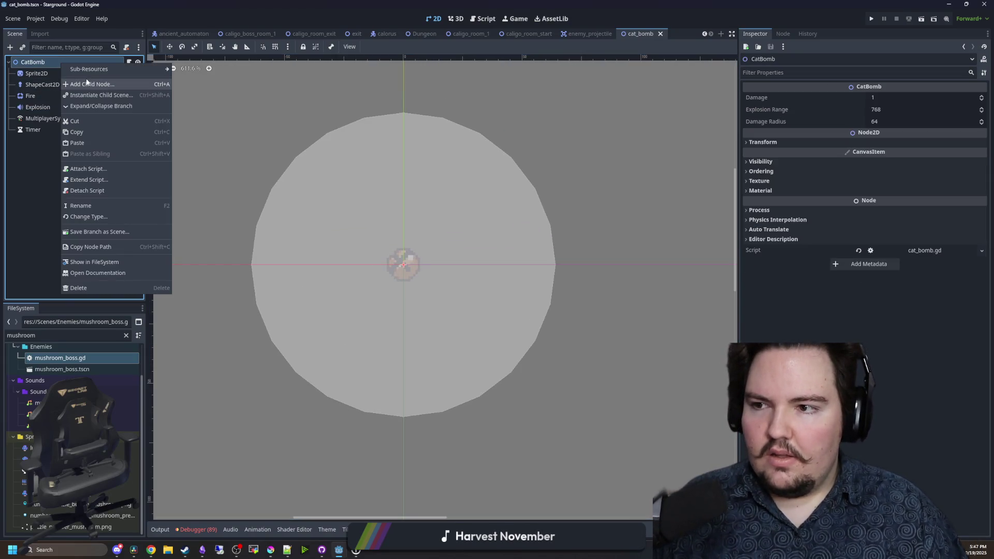
{"action": "left_click", "coordinate": [32, 96]}
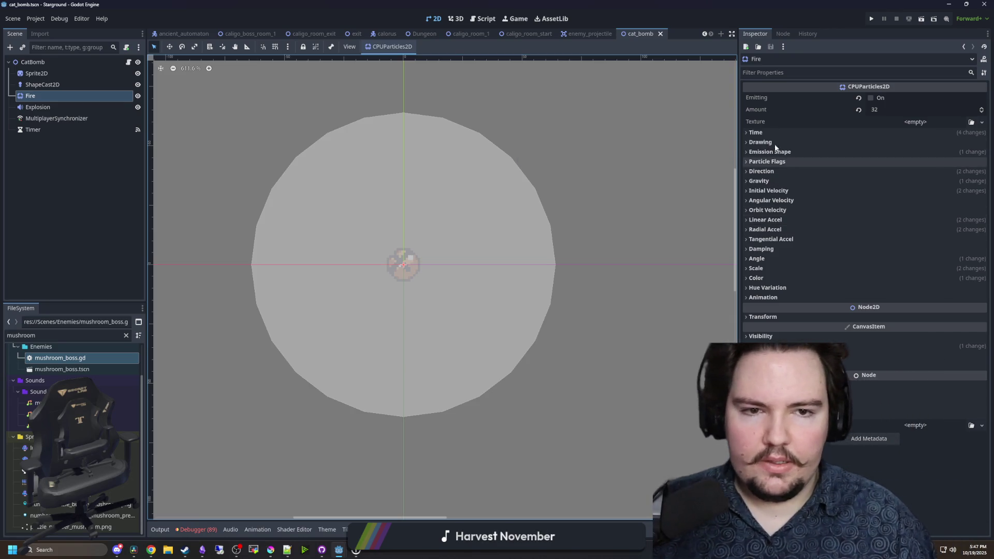
- Expand the Fire emitter's Drawing and Emission Shape settings, keeping the Sphere shape for now
{"action": "left_click", "coordinate": [759, 134]}
{"action": "left_click", "coordinate": [760, 135]}
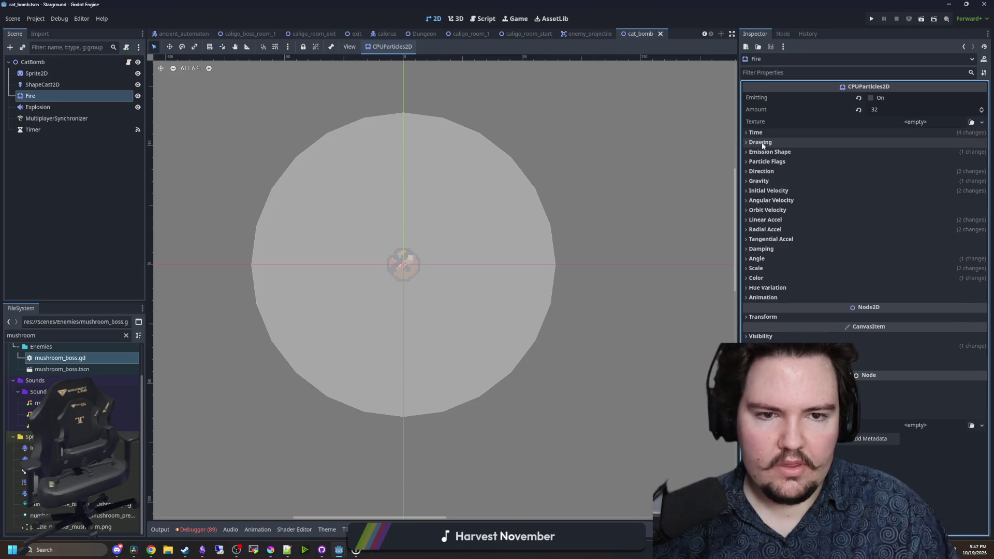
{"action": "left_click", "coordinate": [762, 143]}
{"action": "left_click", "coordinate": [778, 178]}
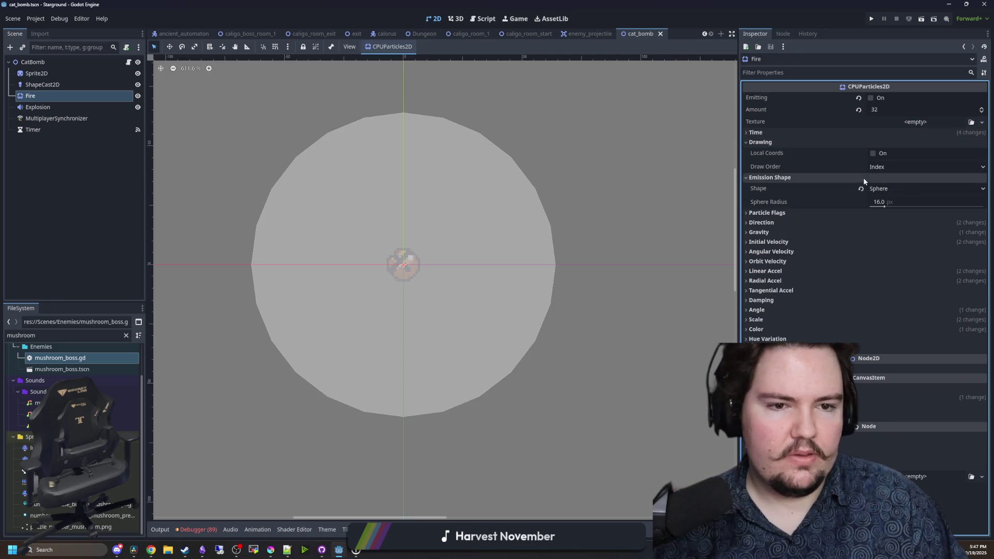
{"action": "left_click", "coordinate": [906, 189]}
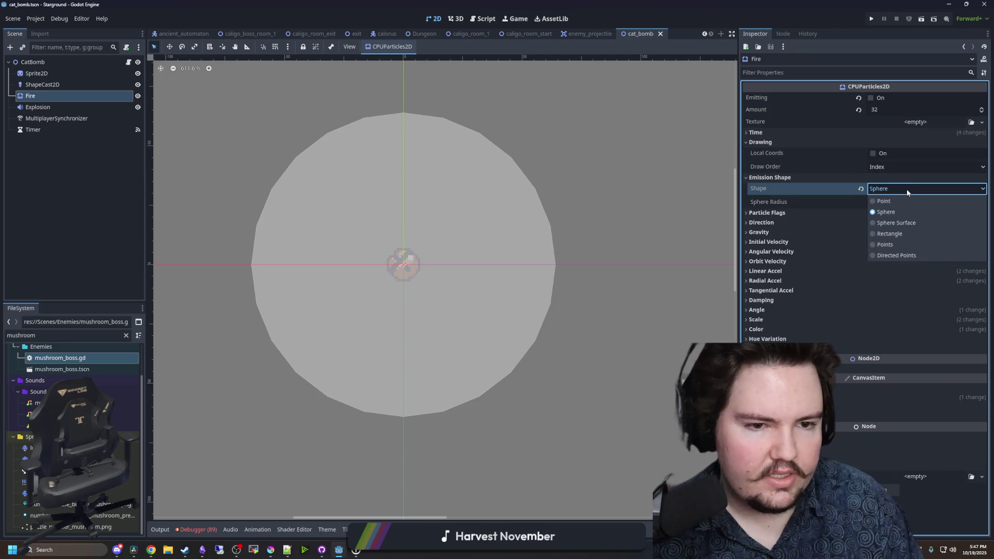
{"action": "left_click", "coordinate": [891, 190]}
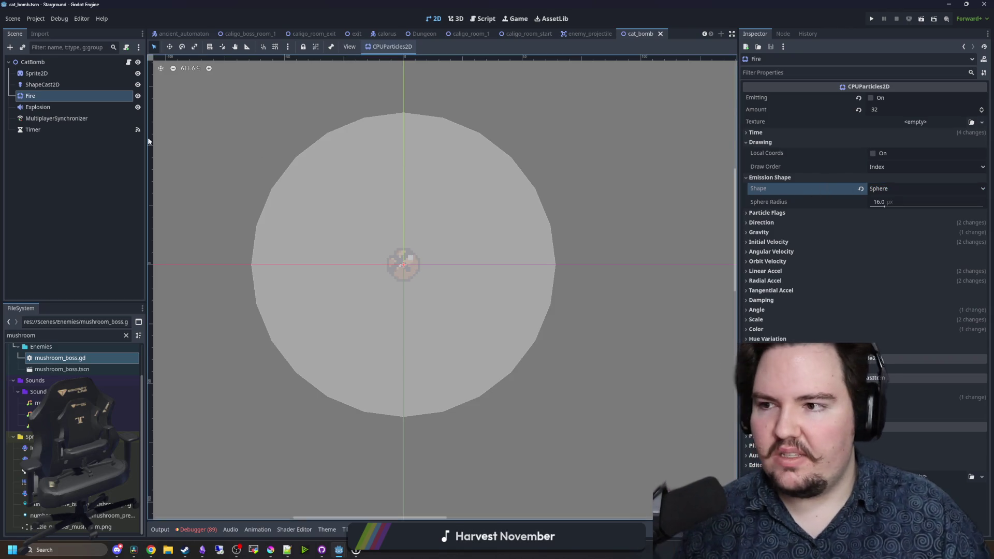
{"action": "right_click", "coordinate": [41, 96]}
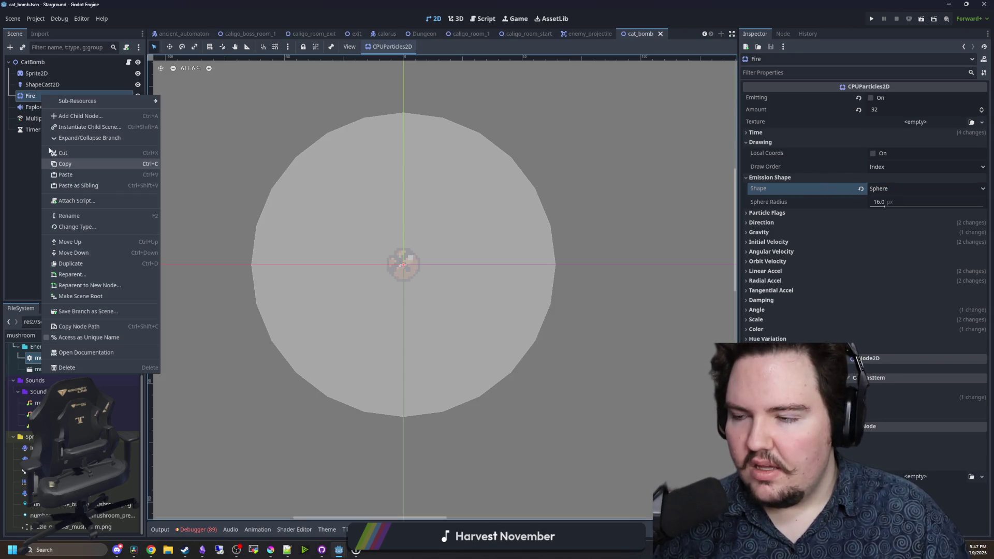
{"action": "left_click", "coordinate": [34, 108]}
{"action": "left_click", "coordinate": [36, 107]}
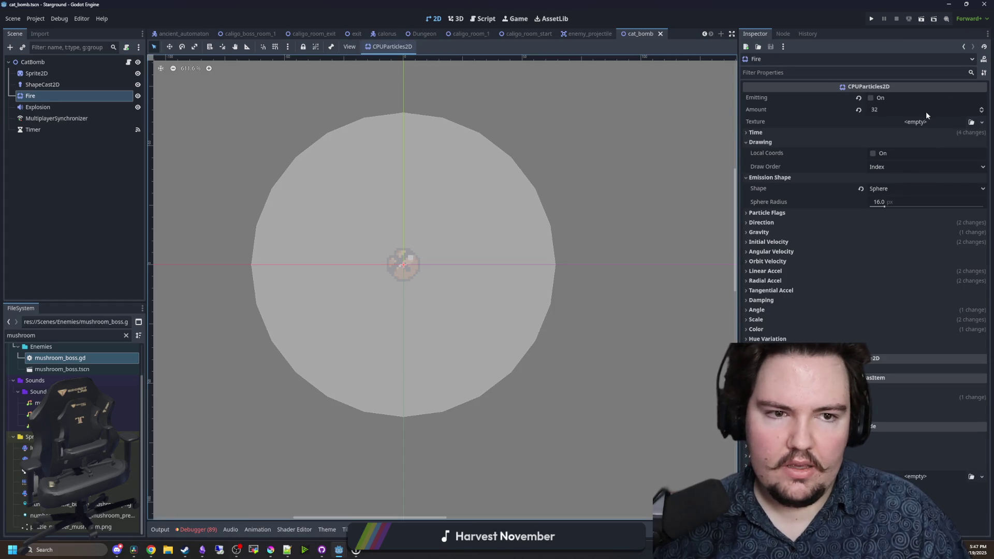
- Preview a Fire burst, expand Initial Velocity (10.0–50.0 px/s), and bring up the emission shape list
{"action": "left_click", "coordinate": [872, 99]}
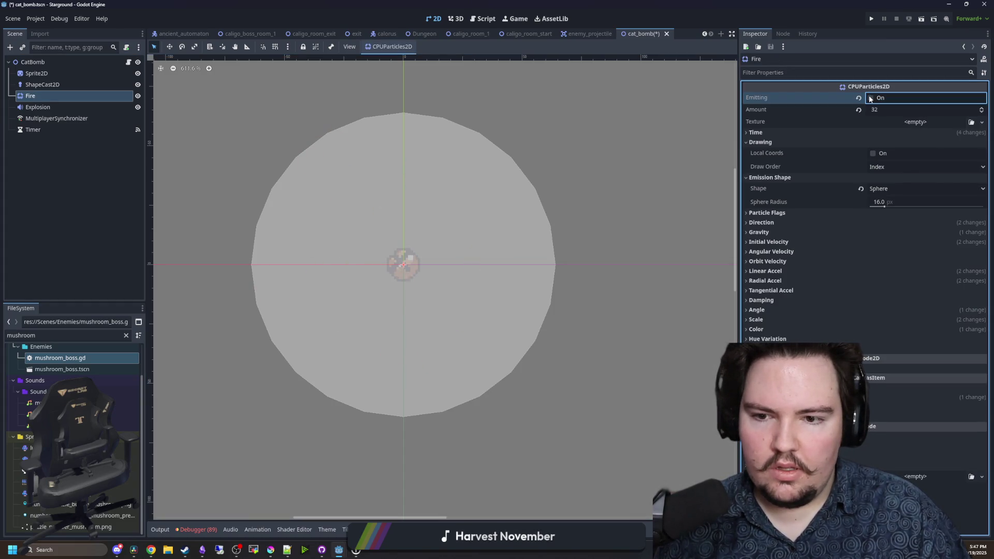
{"action": "left_click", "coordinate": [870, 99]}
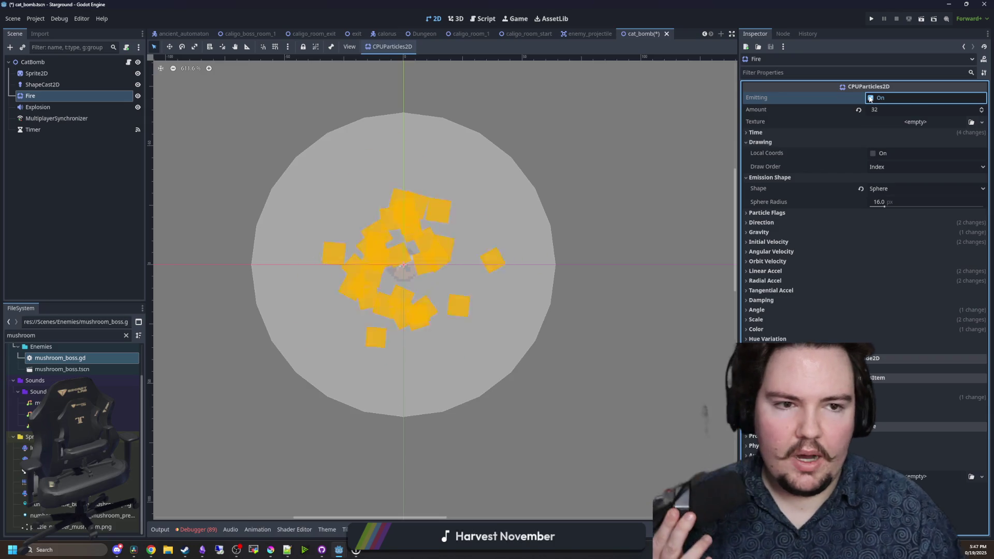
{"action": "left_click", "coordinate": [805, 245]}
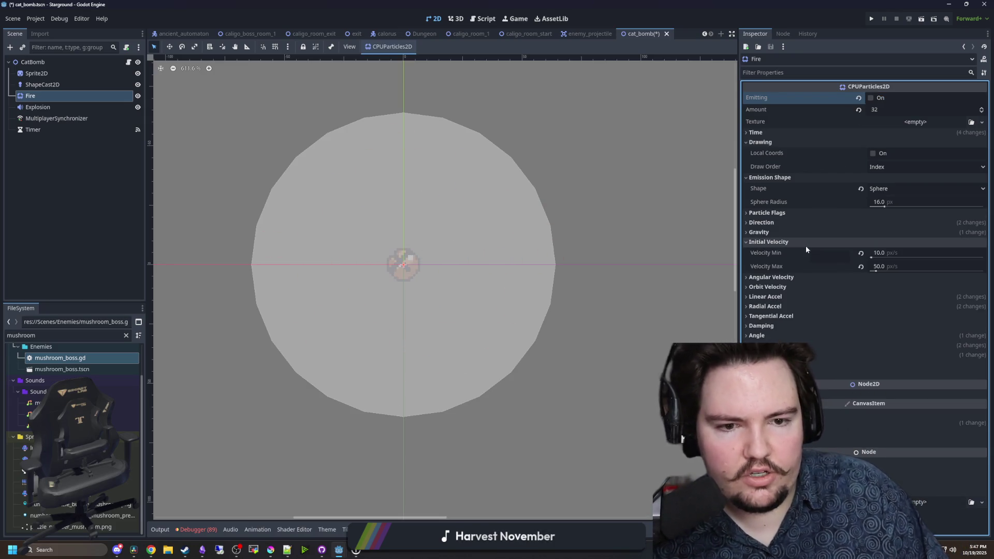
{"action": "left_click", "coordinate": [880, 253]}
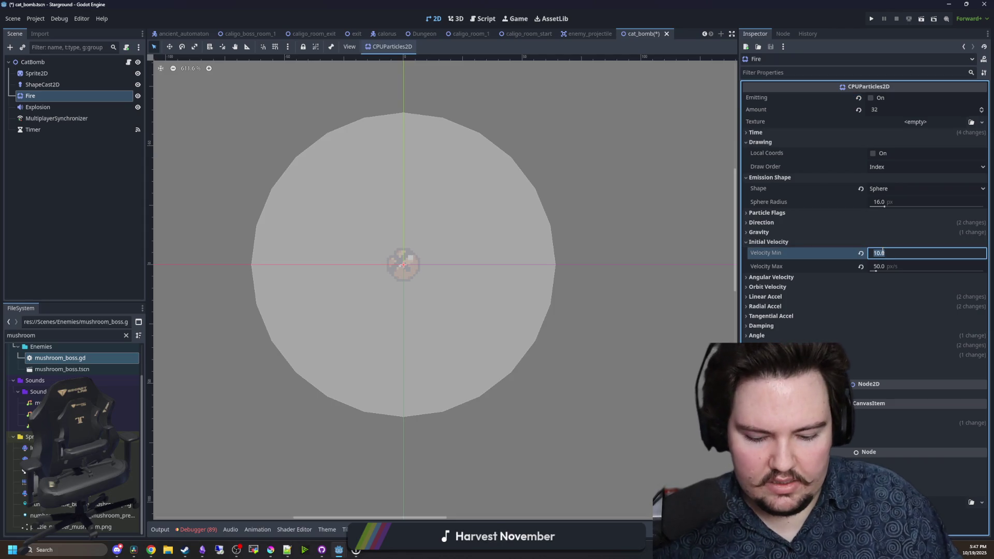
{"action": "left_click", "coordinate": [895, 189]}
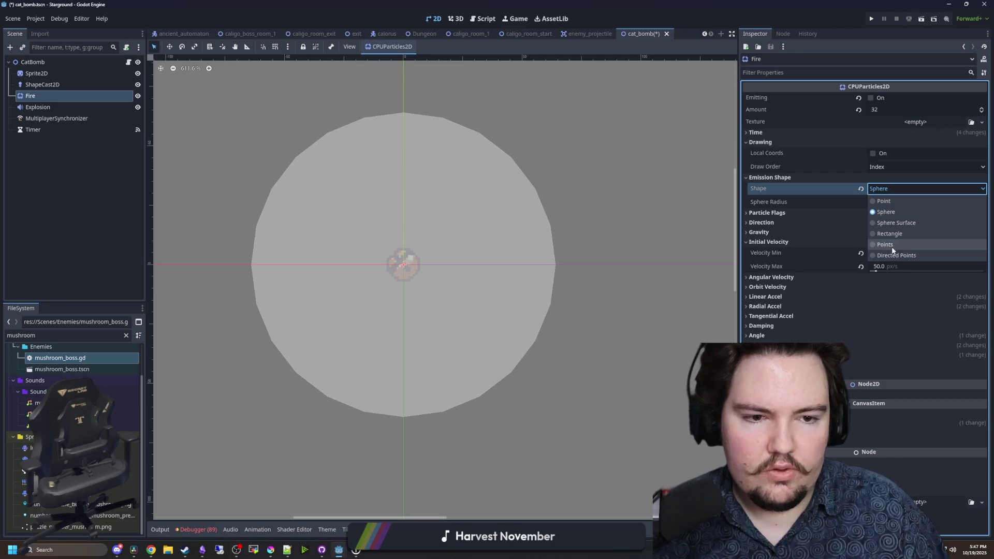
- Set the emission shape to Points with three points at (0,0), (0,16) and (0,-16)
{"action": "left_click", "coordinate": [886, 245]}
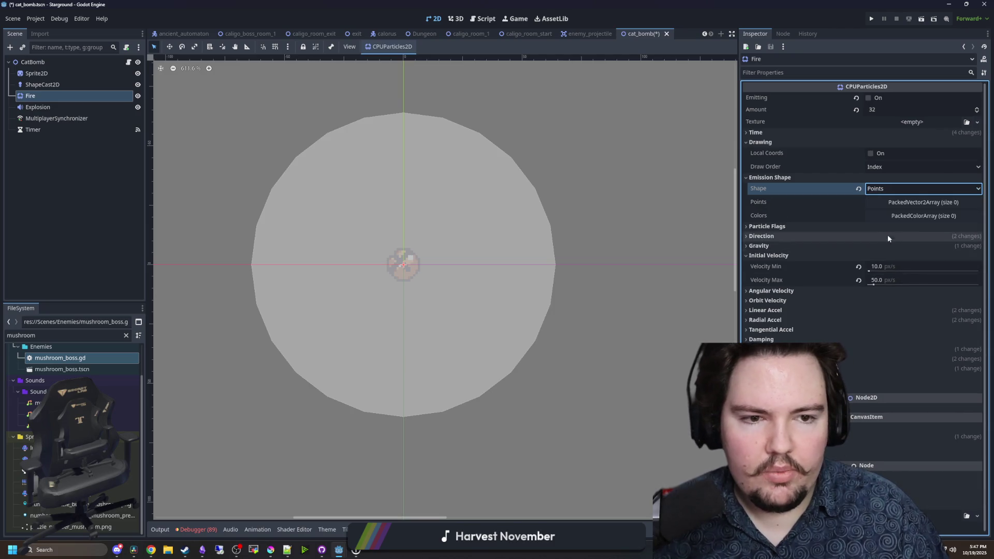
{"action": "left_click", "coordinate": [905, 202]}
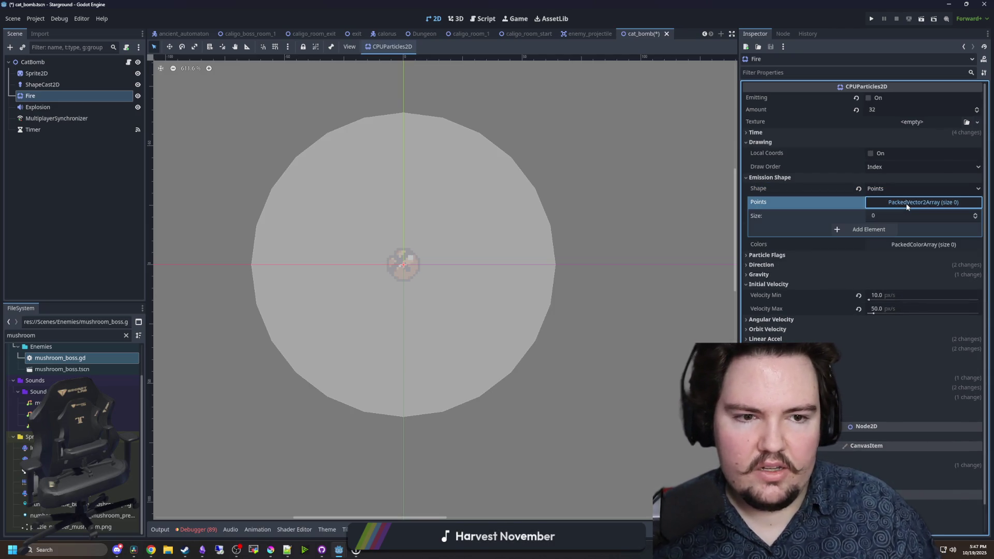
{"action": "left_click", "coordinate": [874, 230]}
{"action": "left_click", "coordinate": [876, 257]}
{"action": "left_click", "coordinate": [878, 284]}
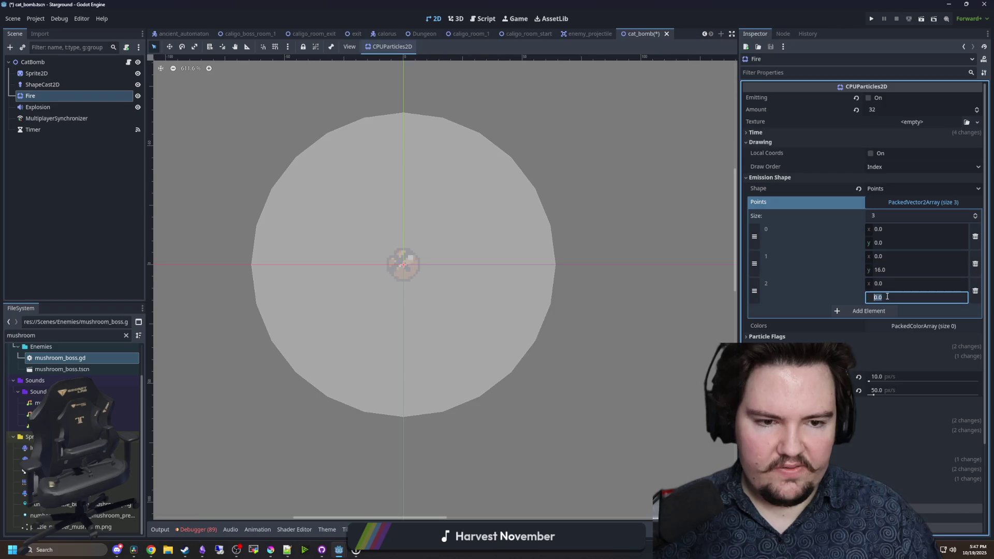
- Replay the fire burst, adjust the particle amount, and bring up Quick Load for the texture
{"action": "left_click", "coordinate": [868, 97]}
{"action": "left_click_drag", "start_coordinate": [872, 109], "coordinate": [858, 114]}
{"action": "left_click", "coordinate": [877, 109]}
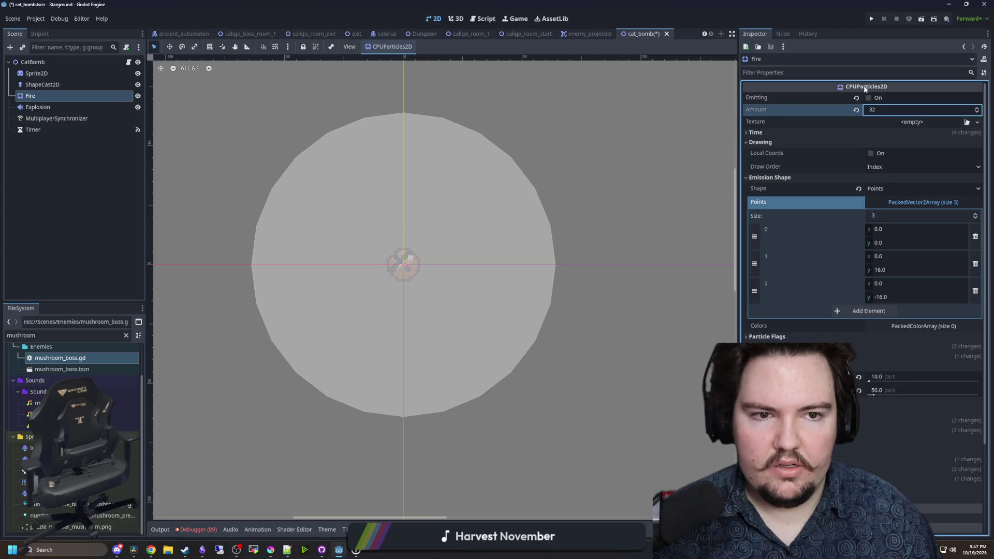
{"action": "left_click", "coordinate": [867, 97]}
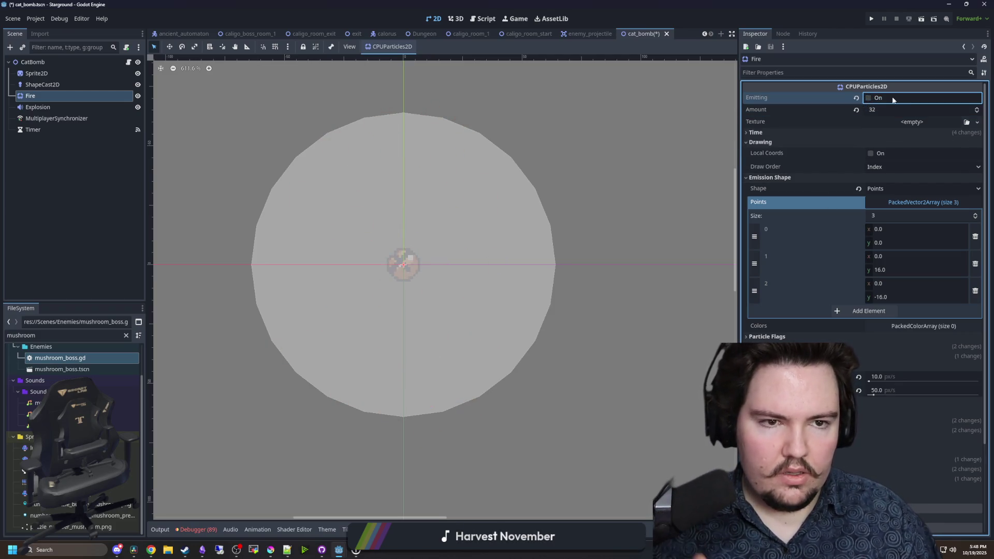
{"action": "left_click", "coordinate": [908, 123]}
{"action": "left_click", "coordinate": [930, 335]}
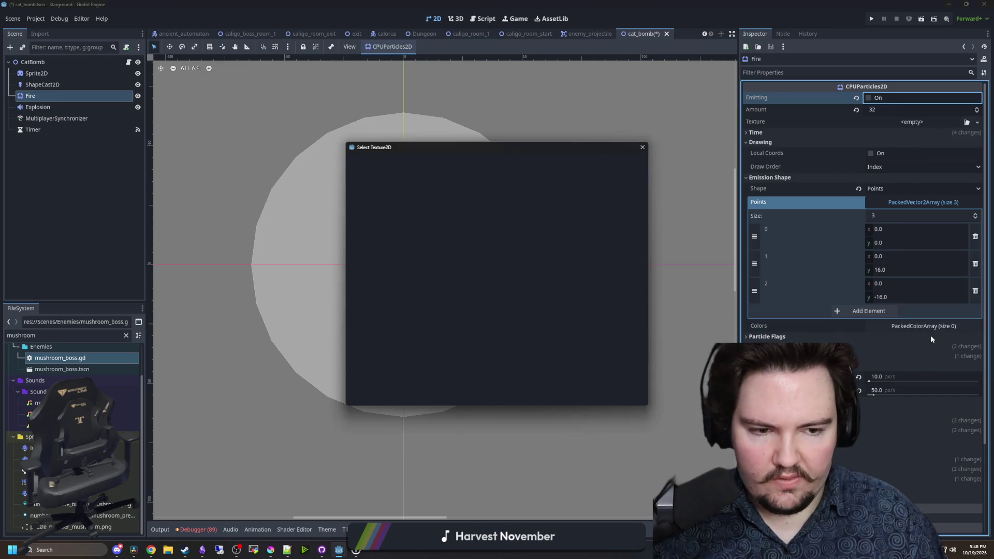
- Use fire_particle.png as the Fire particles' texture and replay the burst
{"action": "type", "text": "fire"}
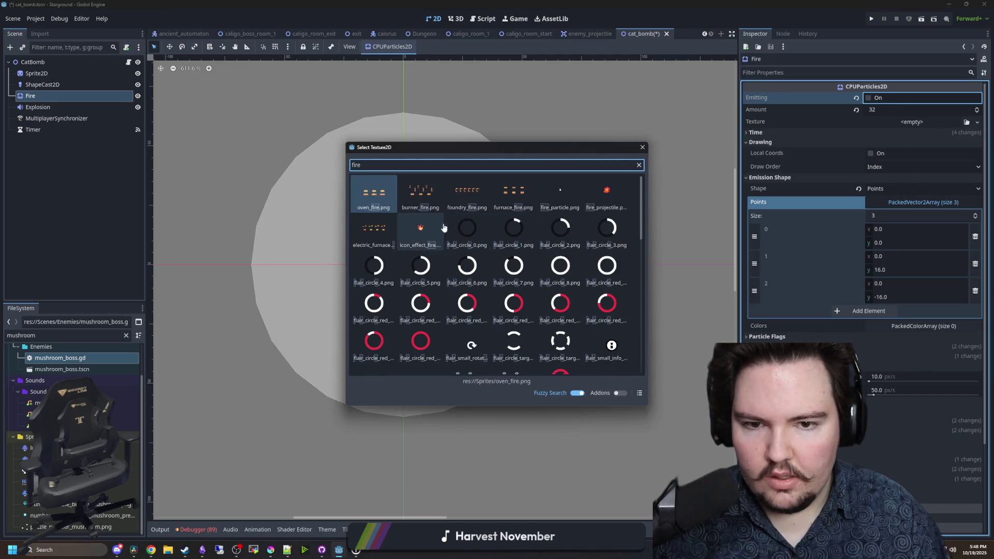
{"action": "left_click", "coordinate": [577, 202]}
{"action": "left_click", "coordinate": [870, 99]}
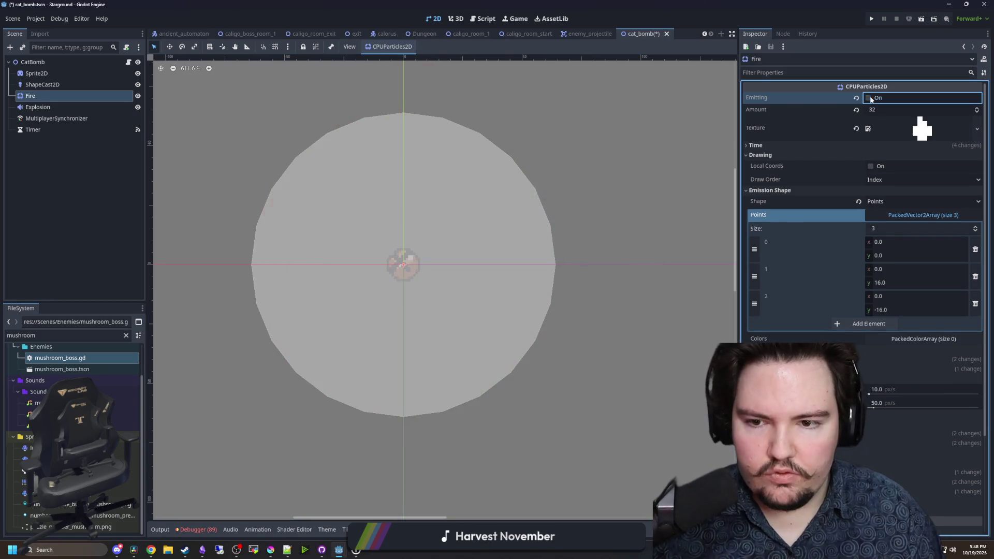
- Lower the two particle scale values to 2.0, preview, and begin editing Direction's vertical value
{"action": "scroll", "coordinate": [795, 298], "scroll_direction": "down", "scroll_amount": 5}
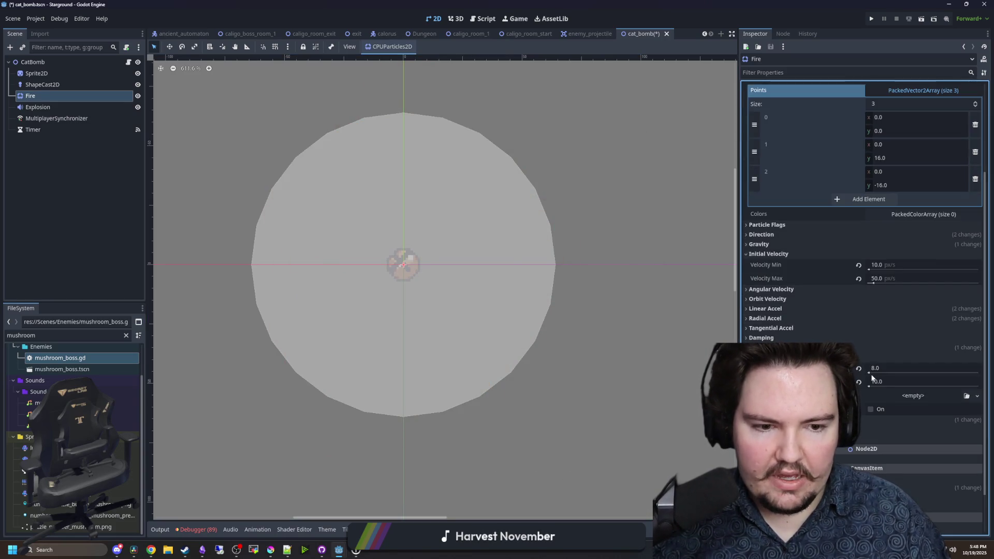
{"action": "left_click", "coordinate": [887, 383]}
{"action": "left_click", "coordinate": [885, 369]}
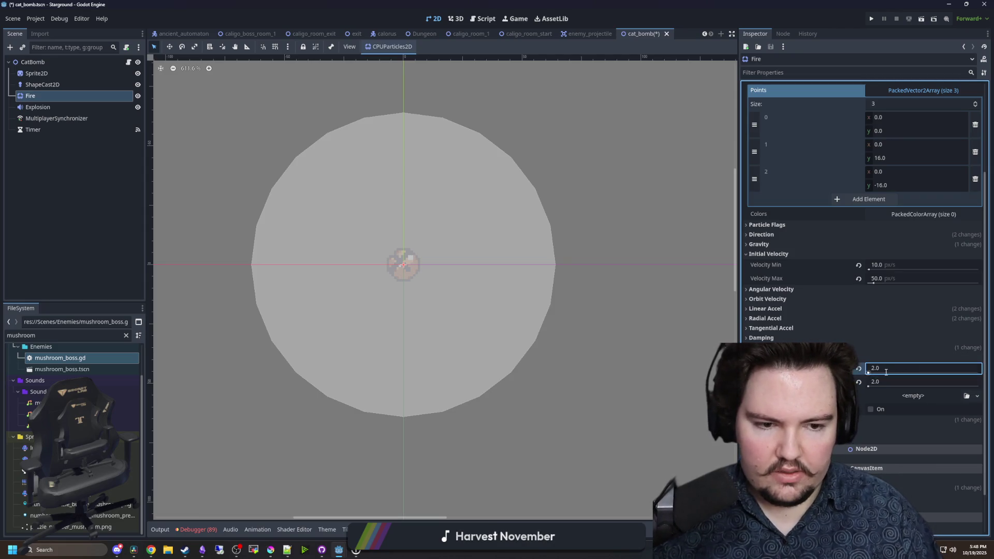
{"action": "scroll", "coordinate": [885, 372], "scroll_direction": "up", "scroll_amount": 5}
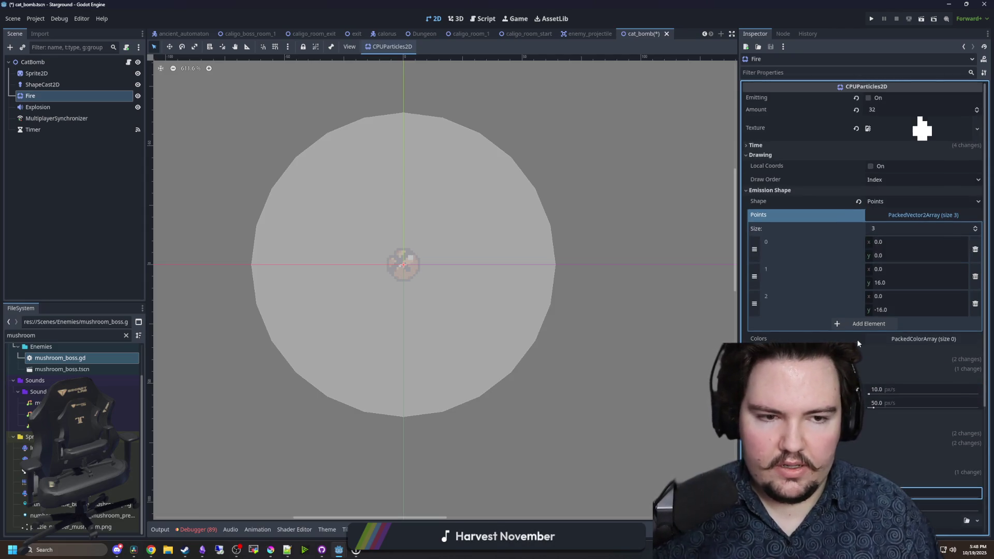
{"action": "left_click", "coordinate": [869, 98]}
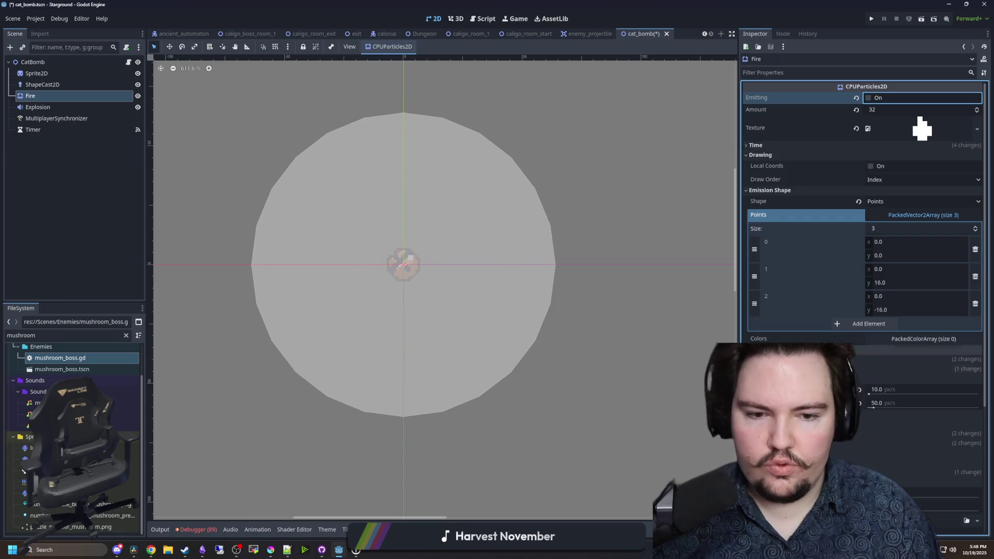
{"action": "scroll", "coordinate": [865, 95], "scroll_direction": "down", "scroll_amount": 2}
{"action": "left_click", "coordinate": [775, 305]}
{"action": "left_click", "coordinate": [889, 326]}
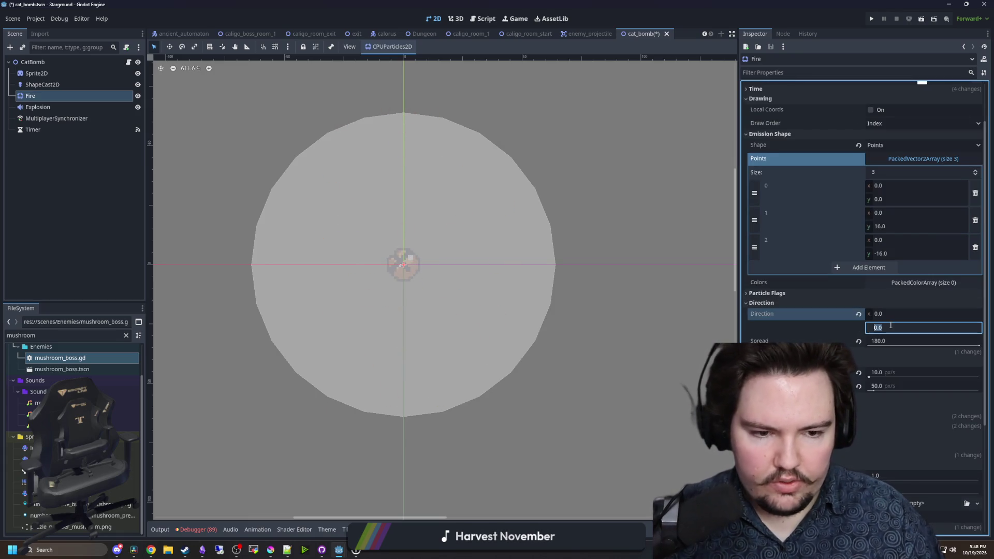
- Set the Fire particles' direction spread to 15 degrees and replay the burst
{"action": "left_click", "coordinate": [881, 346]}
{"action": "type", "text": "15"}
{"action": "key", "text": "Return"}
{"action": "scroll", "coordinate": [753, 283], "scroll_direction": "up", "scroll_amount": 2}
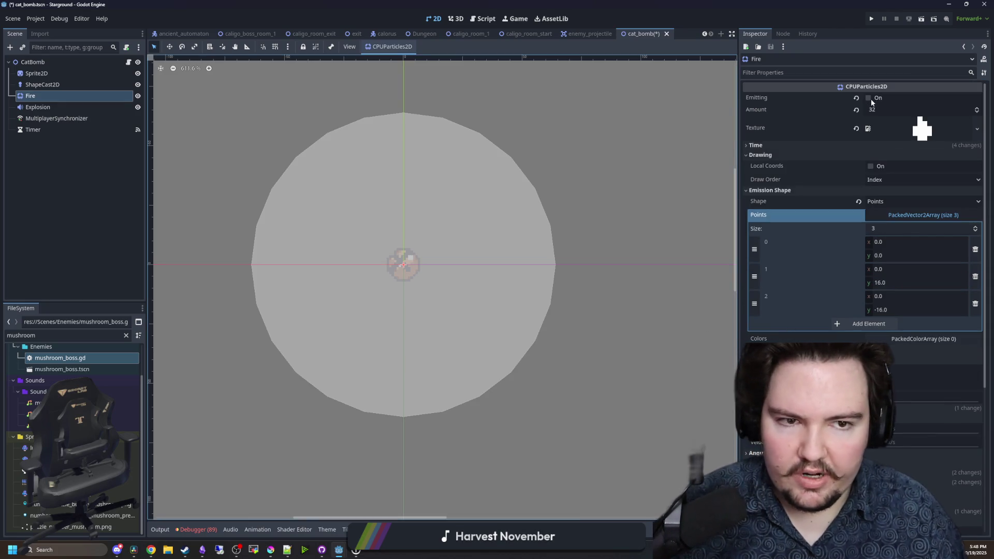
{"action": "left_click", "coordinate": [869, 98]}
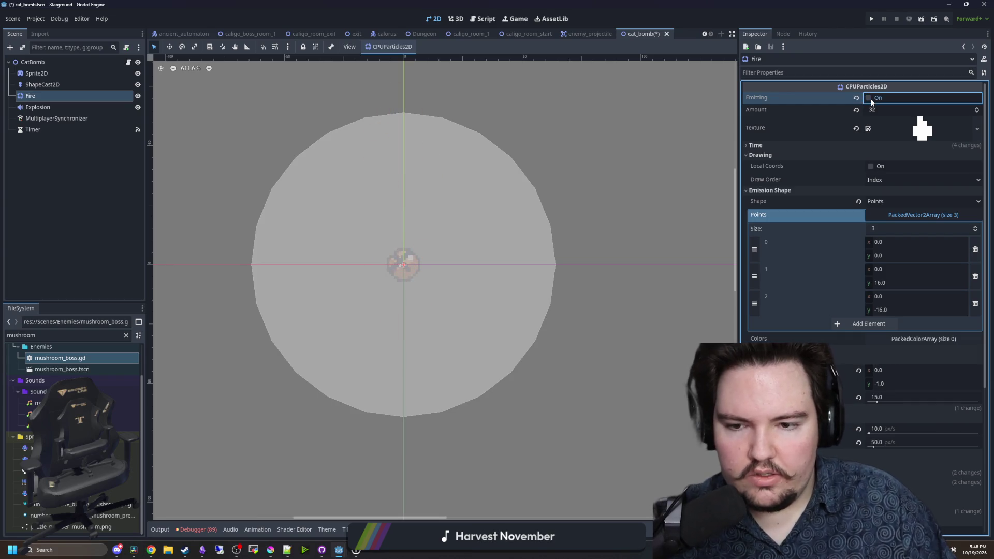
- Reset the radial acceleration and maximum angle to 0
{"action": "scroll", "coordinate": [872, 102], "scroll_direction": "down", "scroll_amount": 2}
{"action": "scroll", "coordinate": [863, 233], "scroll_direction": "down", "scroll_amount": 2}
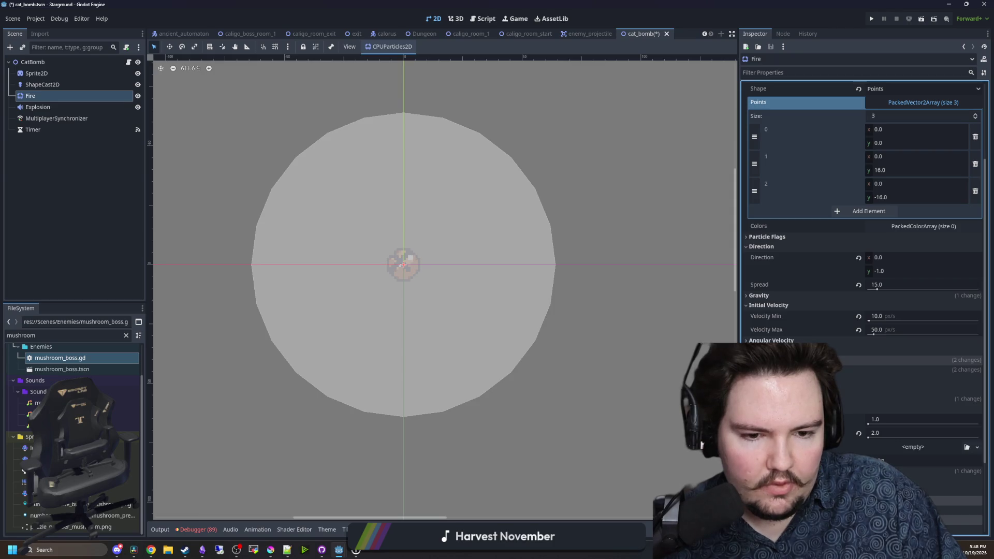
{"action": "scroll", "coordinate": [849, 330], "scroll_direction": "down", "scroll_amount": 4}
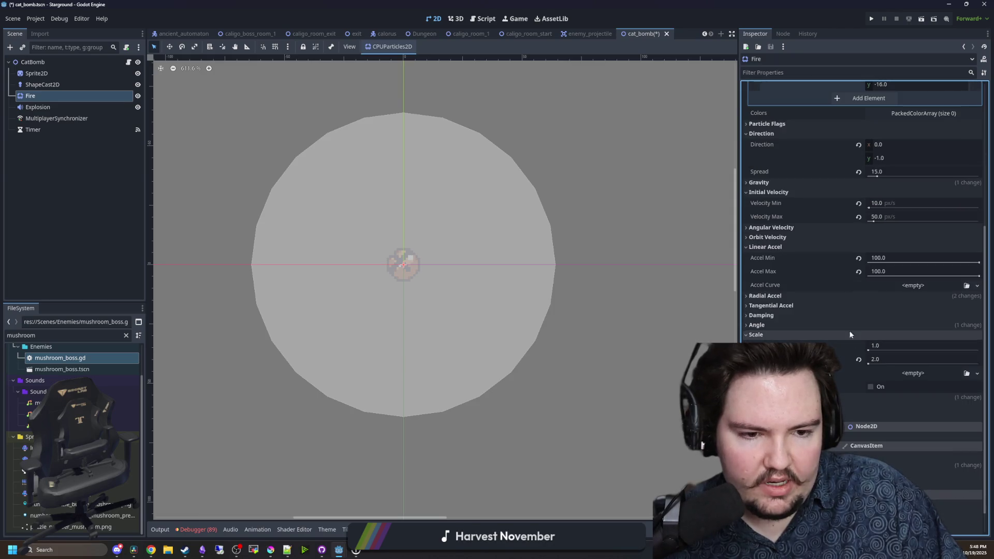
{"action": "left_click", "coordinate": [771, 295]}
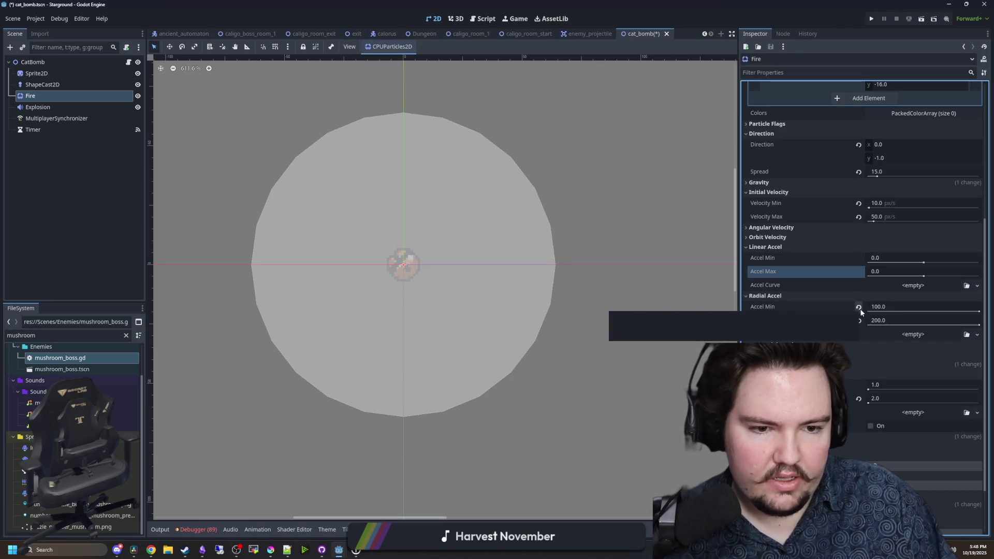
{"action": "left_click", "coordinate": [858, 321]}
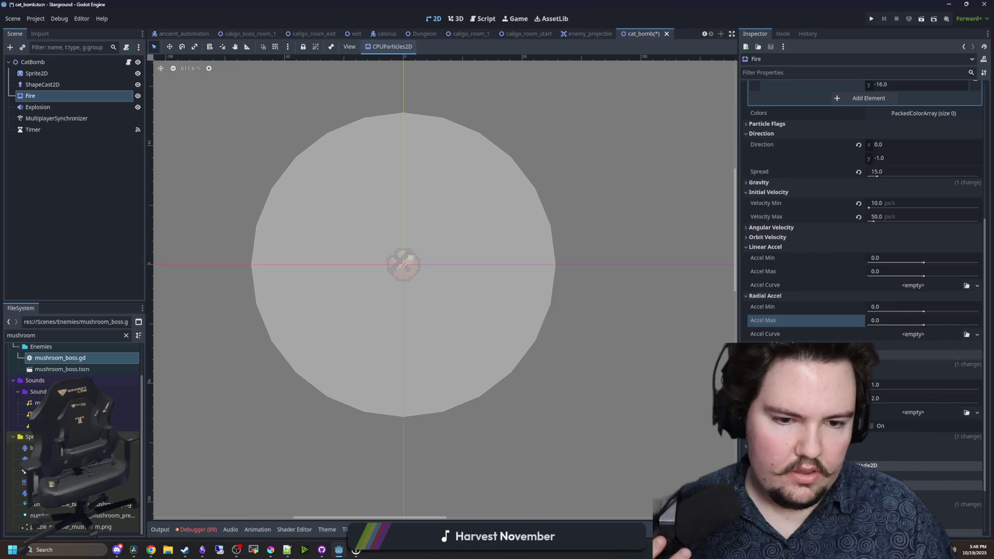
{"action": "left_click", "coordinate": [858, 389]}
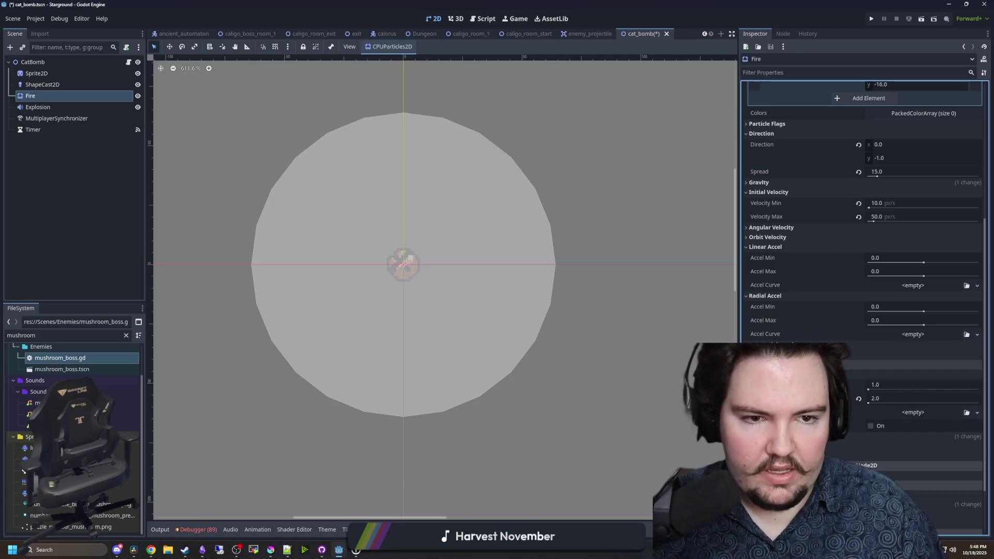
{"action": "scroll", "coordinate": [775, 258], "scroll_direction": "up", "scroll_amount": 5}
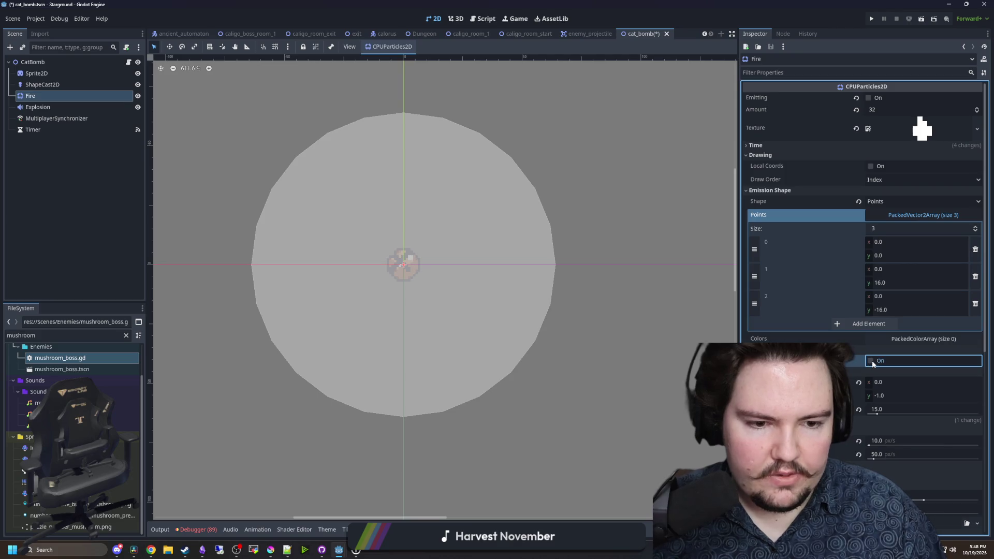
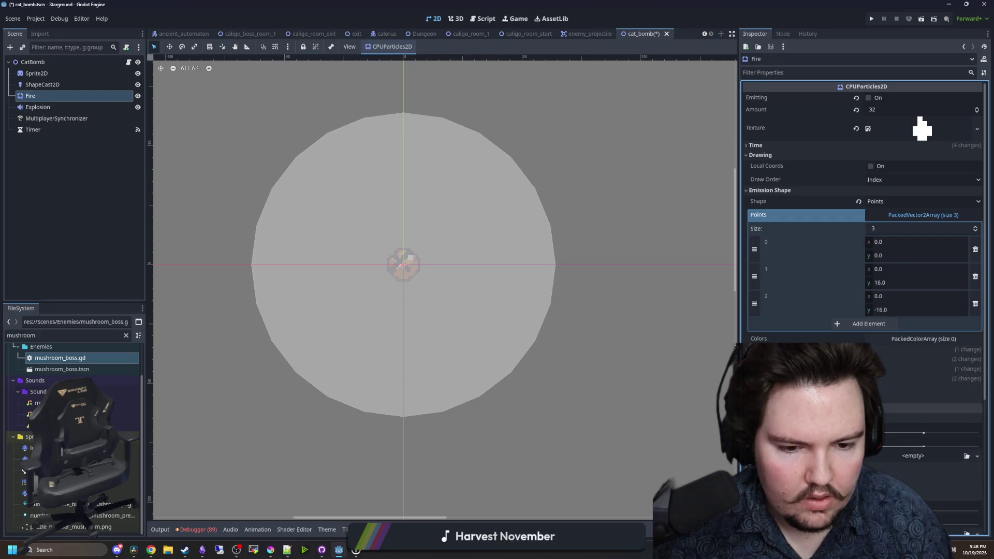
- Preview the Fire particles and set one Color Ramp stop to opaque white (ffffff)
{"action": "left_click", "coordinate": [868, 98]}
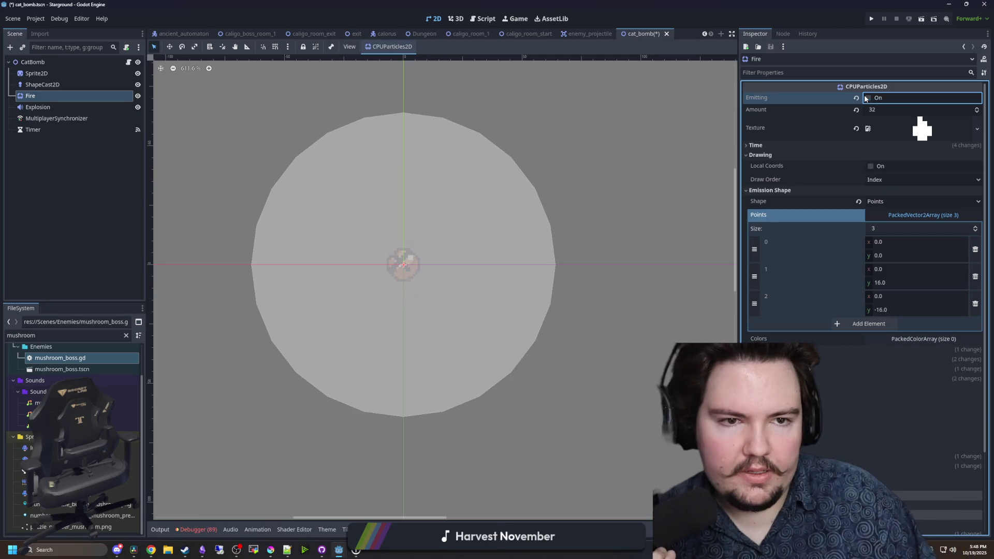
{"action": "scroll", "coordinate": [857, 375], "scroll_direction": "down", "scroll_amount": 3}
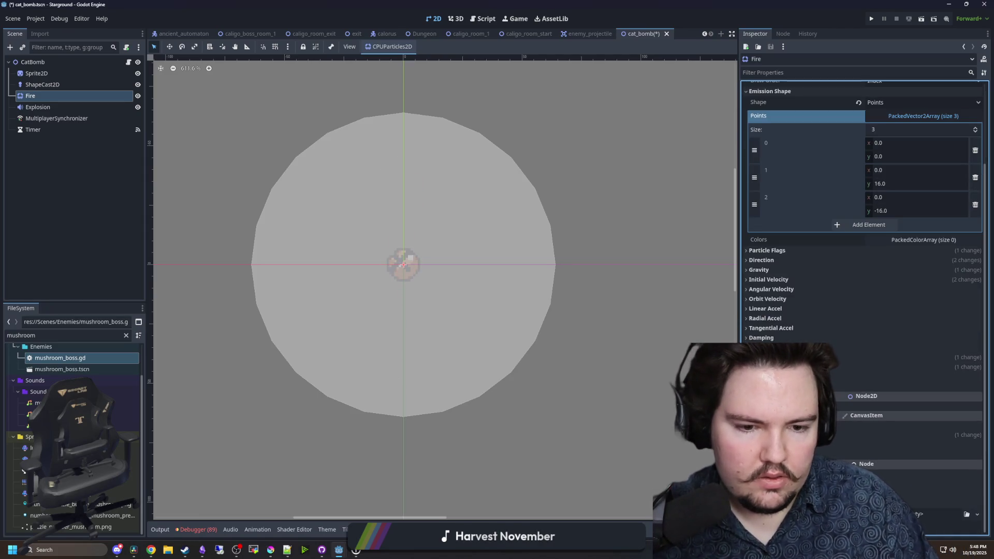
{"action": "scroll", "coordinate": [913, 363], "scroll_direction": "down", "scroll_amount": 1}
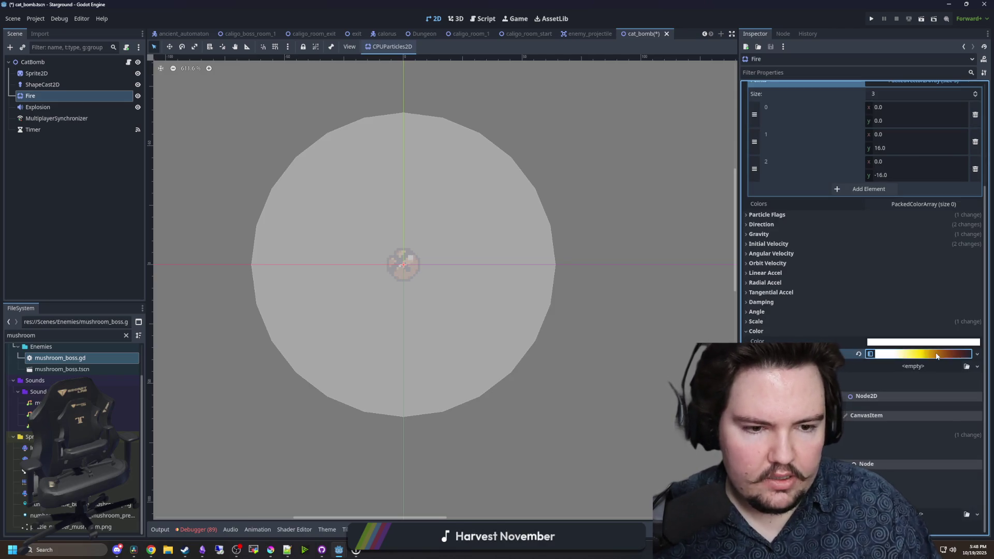
{"action": "left_click", "coordinate": [936, 356]}
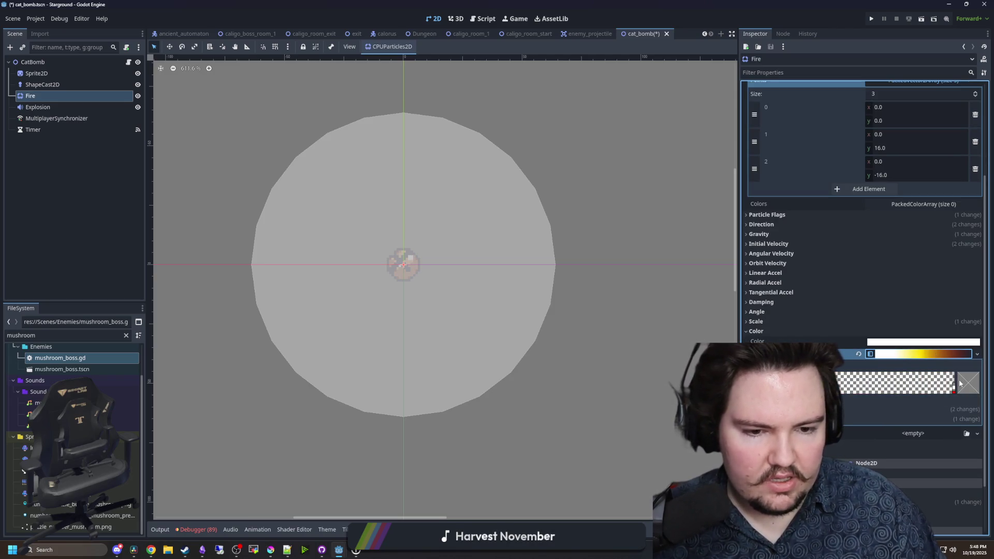
{"action": "left_click", "coordinate": [952, 384]}
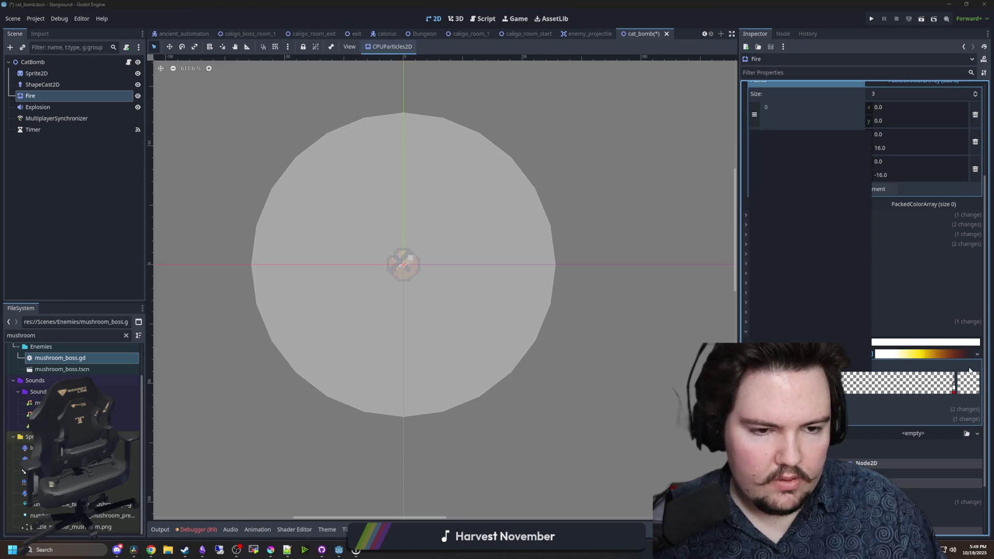
{"action": "left_click", "coordinate": [952, 384]}
{"action": "left_click", "coordinate": [952, 385]}
{"action": "left_click_drag", "start_coordinate": [804, 326], "coordinate": [836, 325]}
{"action": "left_click_drag", "start_coordinate": [860, 177], "coordinate": [862, 97]}
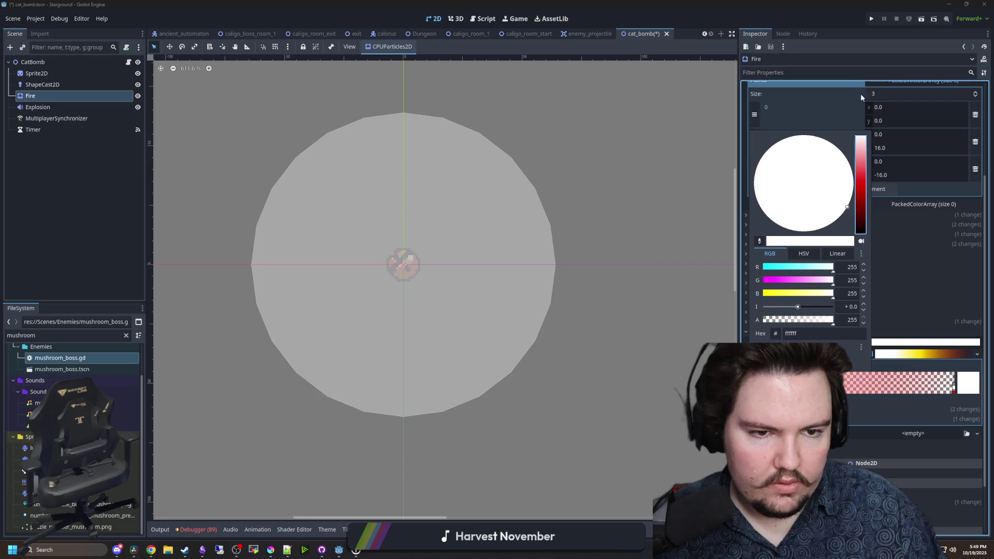
{"action": "left_click", "coordinate": [954, 390]}
- Set the other Color Ramp stop to transparent white (ffffff00)
{"action": "left_click", "coordinate": [968, 385]}
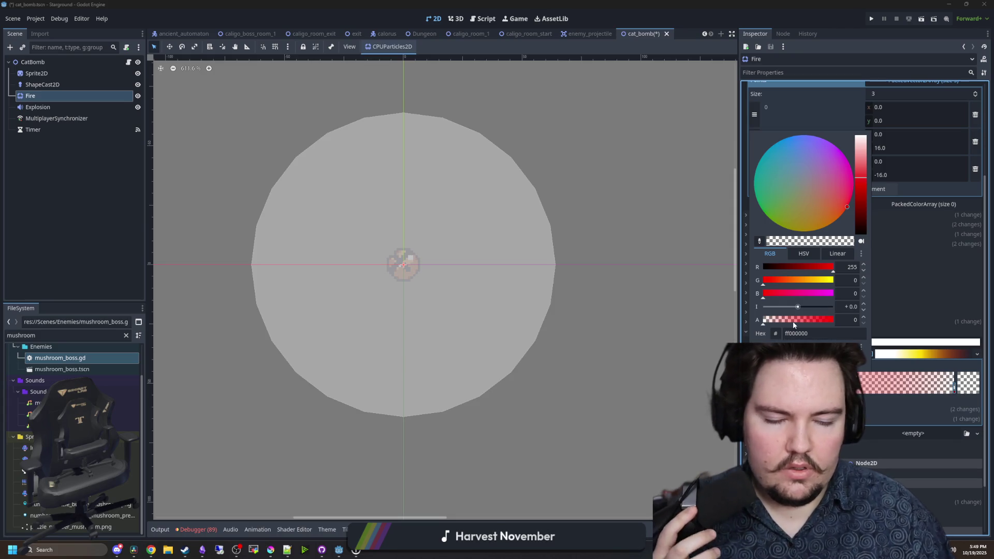
{"action": "left_click_drag", "start_coordinate": [865, 210], "coordinate": [861, 135]}
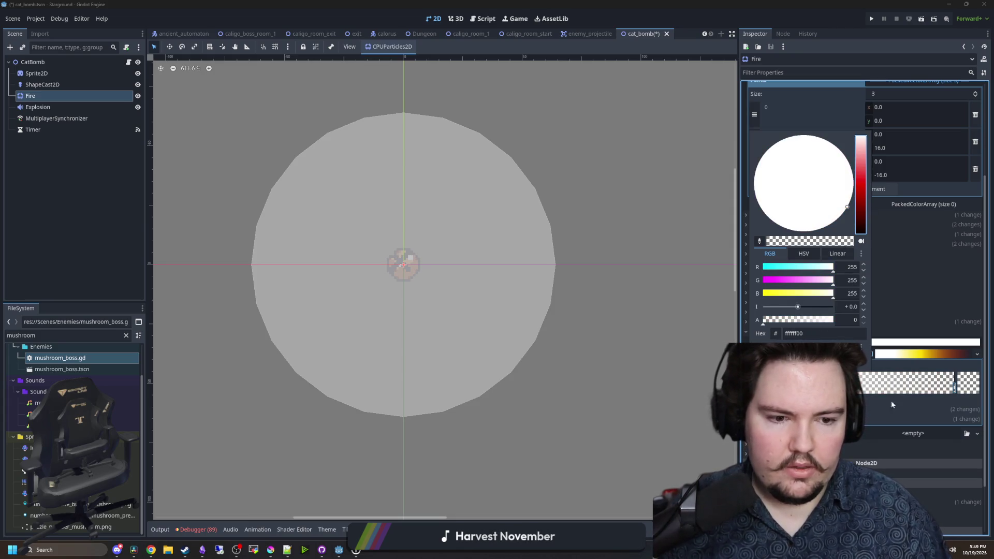
{"action": "key", "text": "Escape"}
- Boost the ramp stop to full opacity with R, G, B of 5 and intensity 2
{"action": "left_click", "coordinate": [922, 342]}
{"action": "left_click", "coordinate": [835, 319]}
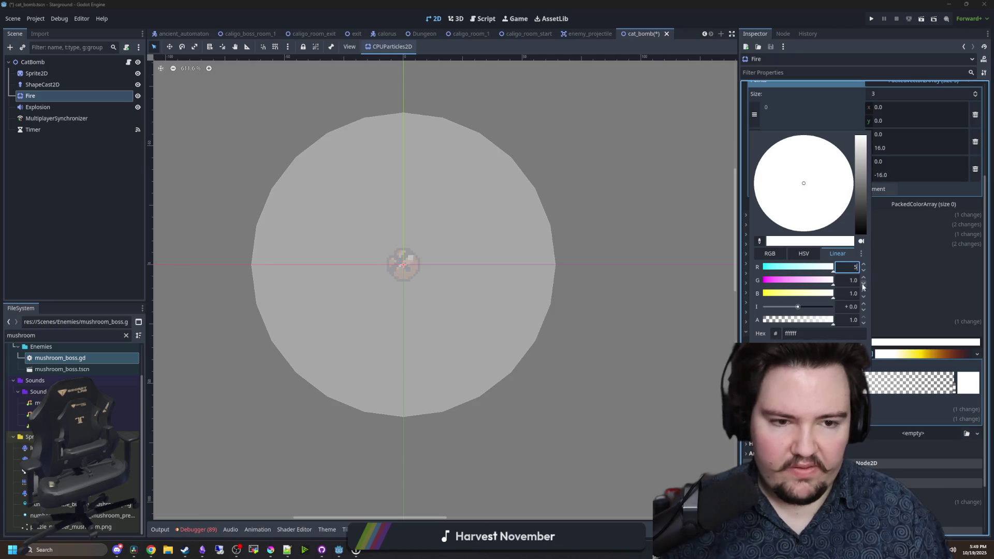
{"action": "type", "text": "5"}
{"action": "key", "text": "Tab"}
{"action": "type", "text": "5"}
{"action": "key", "text": "Tab"}
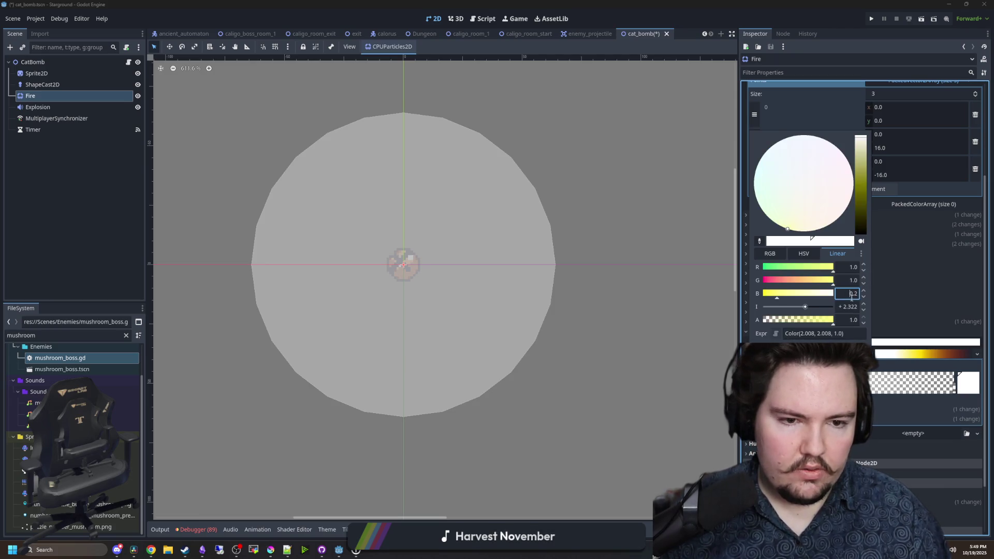
{"action": "type", "text": "5"}
{"action": "key", "text": "Return"}
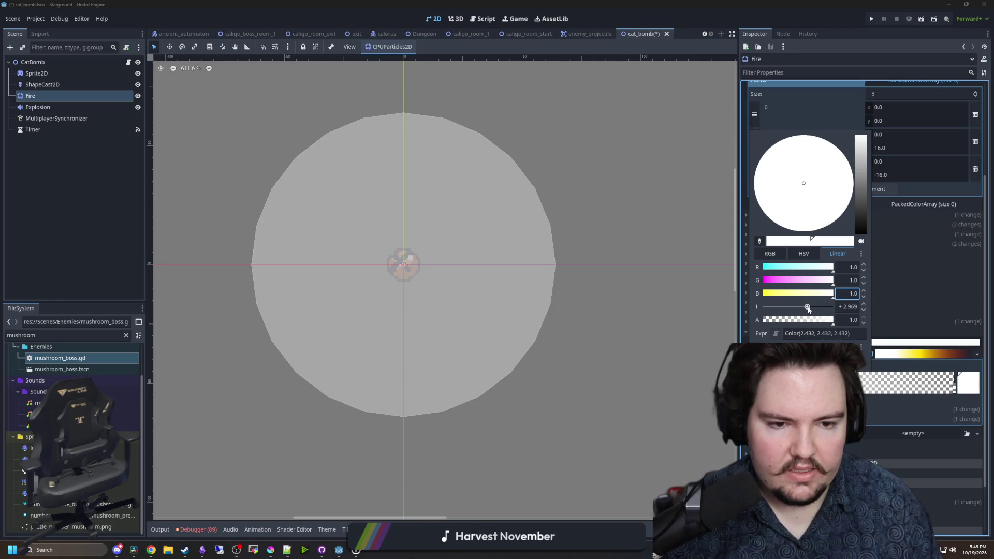
{"action": "type", "text": "2"}
{"action": "key", "text": "Return"}
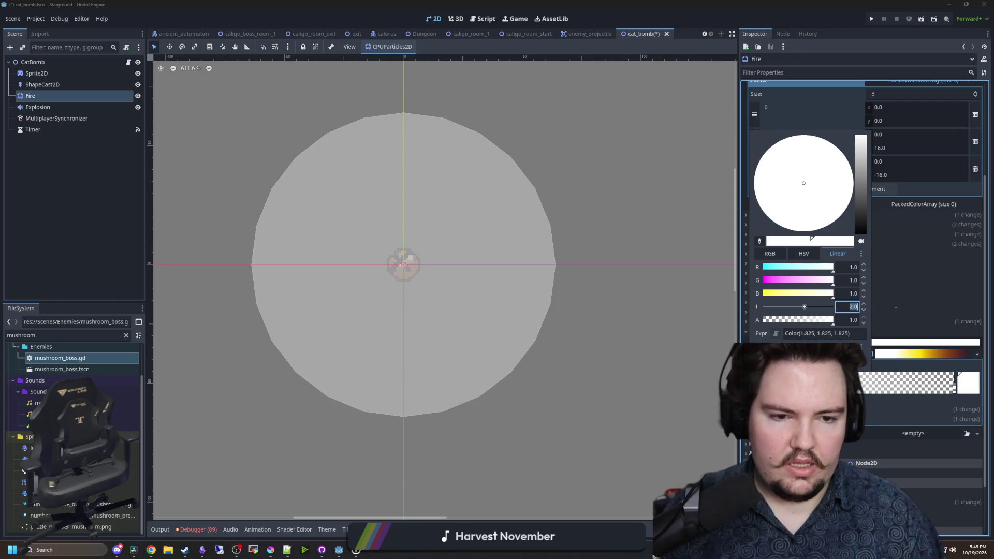
{"action": "left_click", "coordinate": [699, 352]}
- Set the Fire particles' base Color to pure blue (0000ff) and preview a burst
{"action": "left_click", "coordinate": [923, 341]}
{"action": "mouse_move", "coordinate": [898, 231]}
{"action": "left_mouse_down"}
{"action": "mouse_move", "coordinate": [876, 232]}
{"action": "mouse_move", "coordinate": [881, 248]}
{"action": "left_mouse_up"}
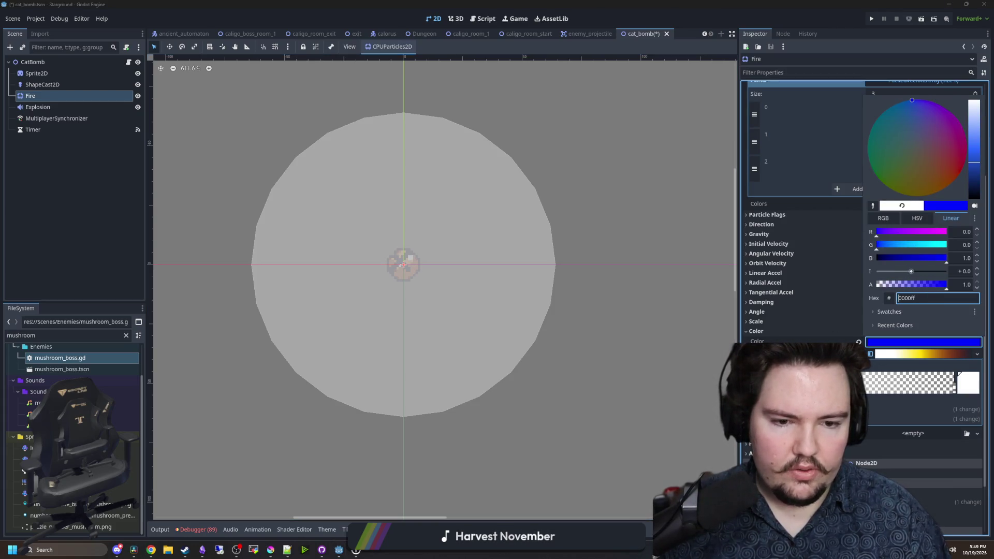
{"action": "key", "text": "Escape"}
{"action": "scroll", "coordinate": [869, 207], "scroll_direction": "up", "scroll_amount": 5}
{"action": "left_click", "coordinate": [868, 97]}
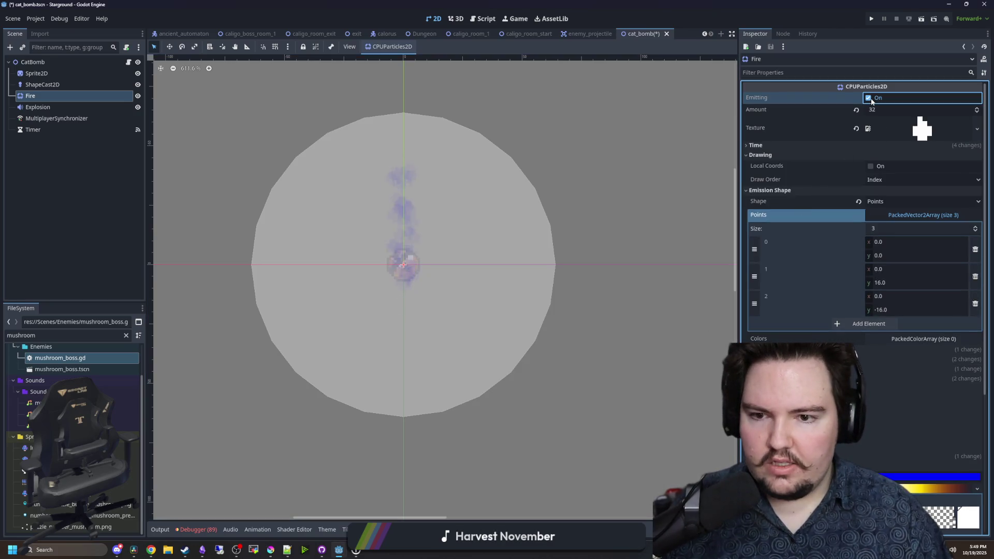
- Inspect the white ramp stop's colour and fire the particles again
{"action": "scroll", "coordinate": [844, 181], "scroll_direction": "down", "scroll_amount": 3}
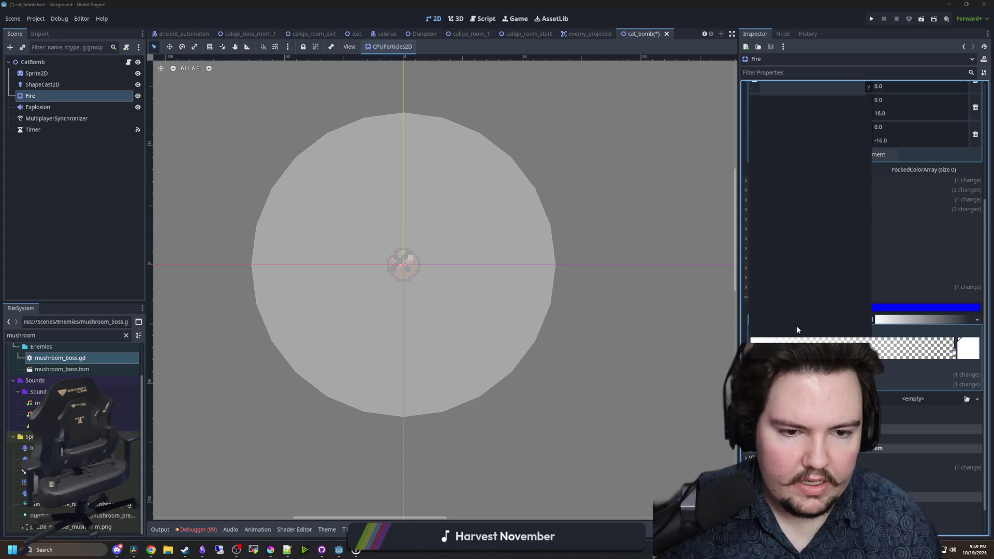
{"action": "left_click", "coordinate": [972, 346]}
{"action": "key", "text": "Escape"}
{"action": "scroll", "coordinate": [854, 155], "scroll_direction": "up", "scroll_amount": 8}
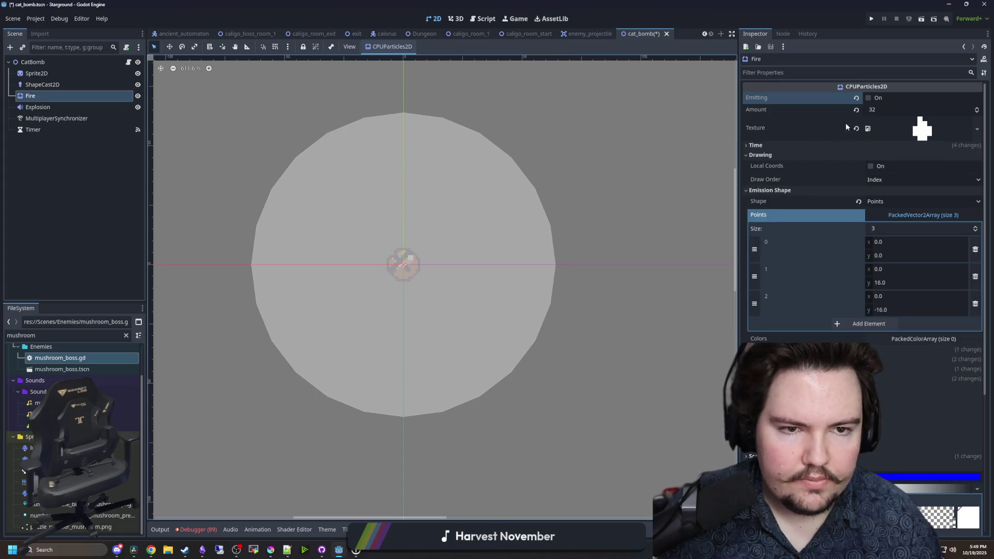
{"action": "left_click", "coordinate": [864, 99]}
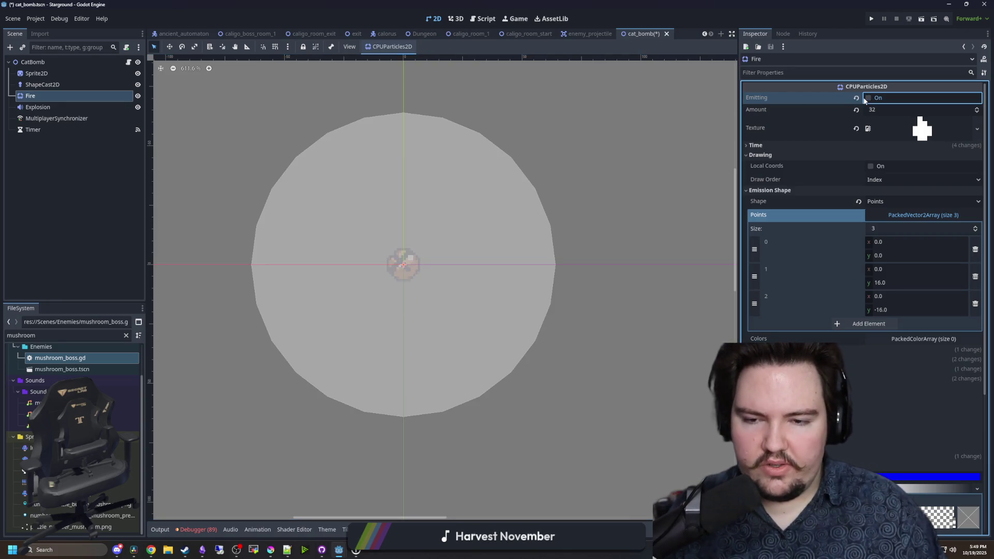
- Set the left ramp point's red channel to 0.01 and preview the particles
{"action": "scroll", "coordinate": [829, 269], "scroll_direction": "down", "scroll_amount": 4}
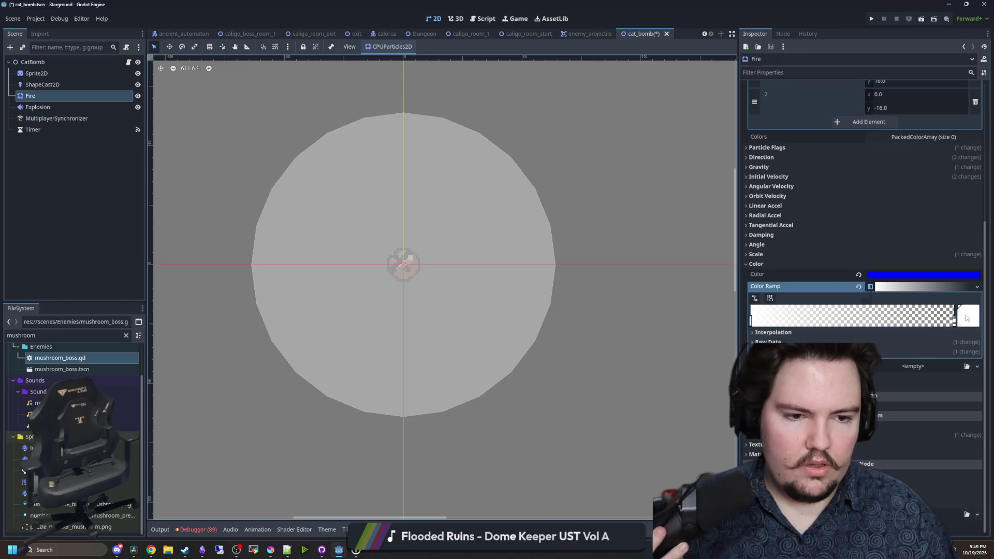
{"action": "double_click", "coordinate": [751, 321]}
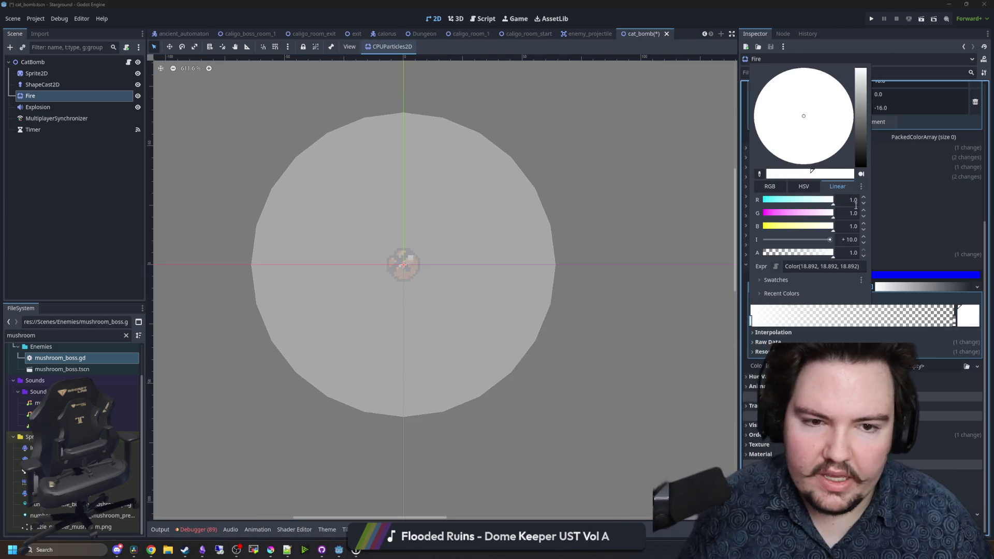
{"action": "left_click", "coordinate": [804, 186]}
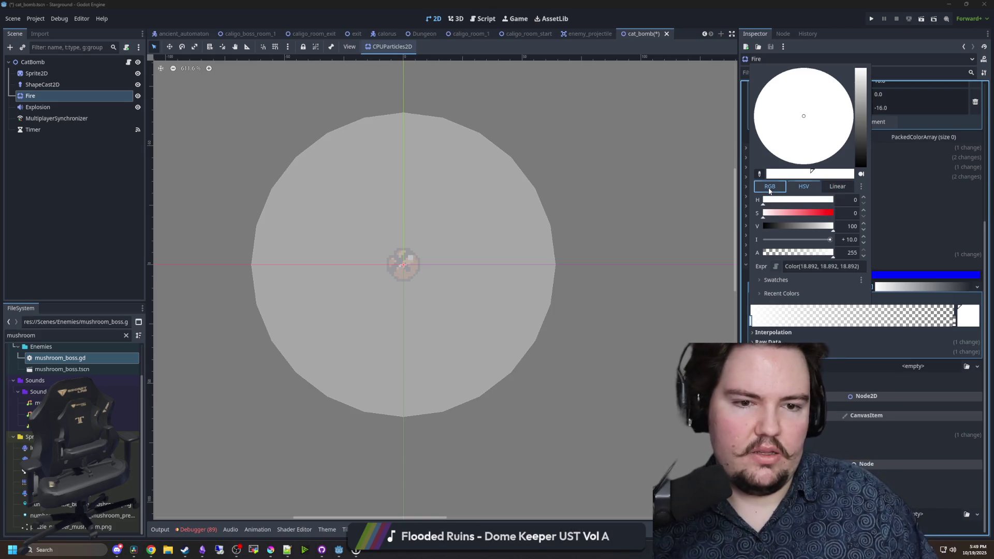
{"action": "left_click", "coordinate": [837, 188]}
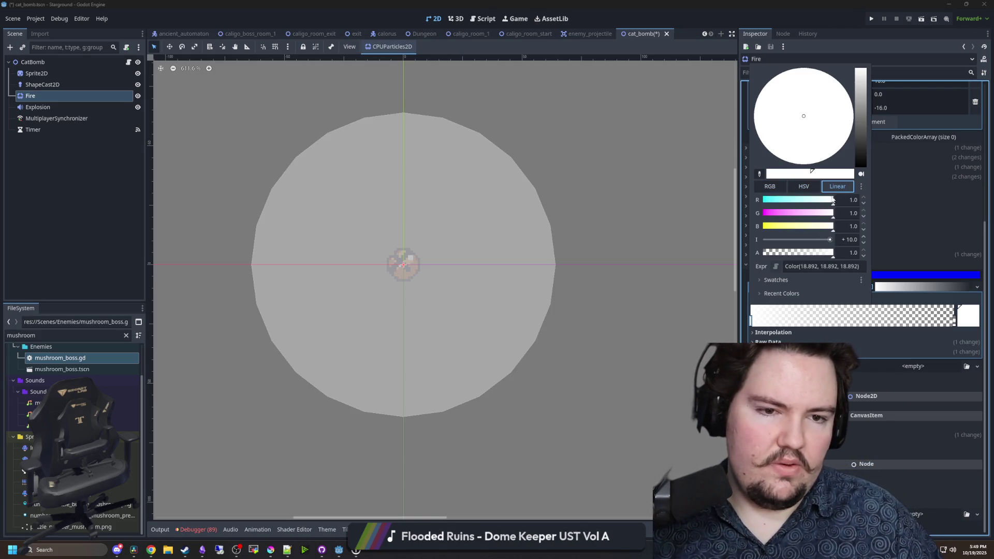
{"action": "type", "text": "0.01"}
{"action": "key", "text": "Return"}
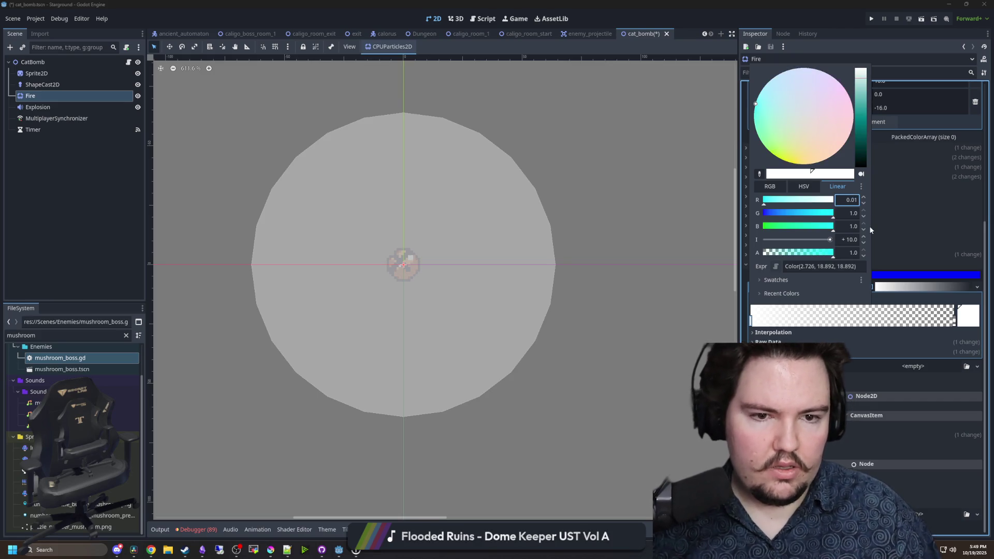
{"action": "left_click", "coordinate": [709, 333]}
{"action": "scroll", "coordinate": [854, 189], "scroll_direction": "up", "scroll_amount": 4}
{"action": "left_click", "coordinate": [869, 98]}
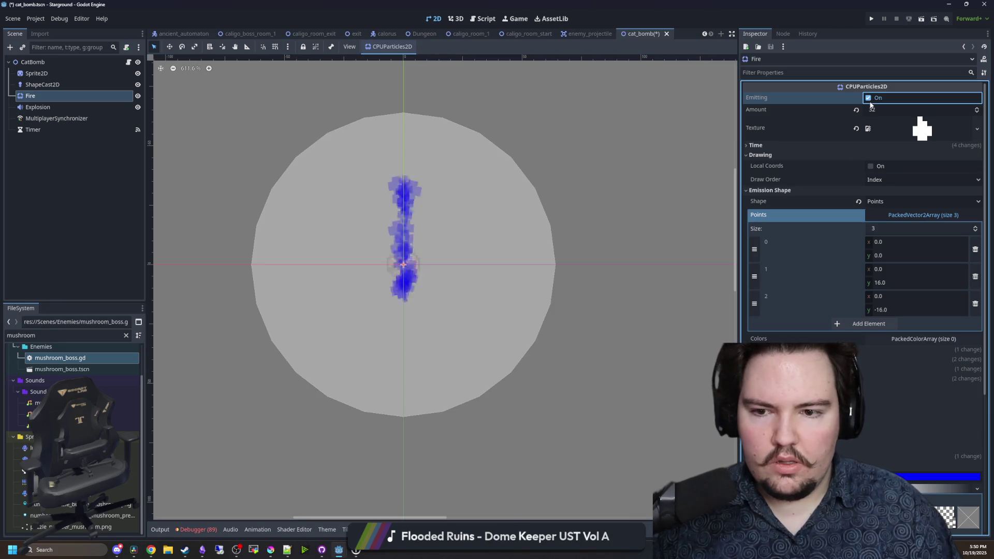
{"action": "scroll", "coordinate": [971, 373], "scroll_direction": "down", "scroll_amount": 4}
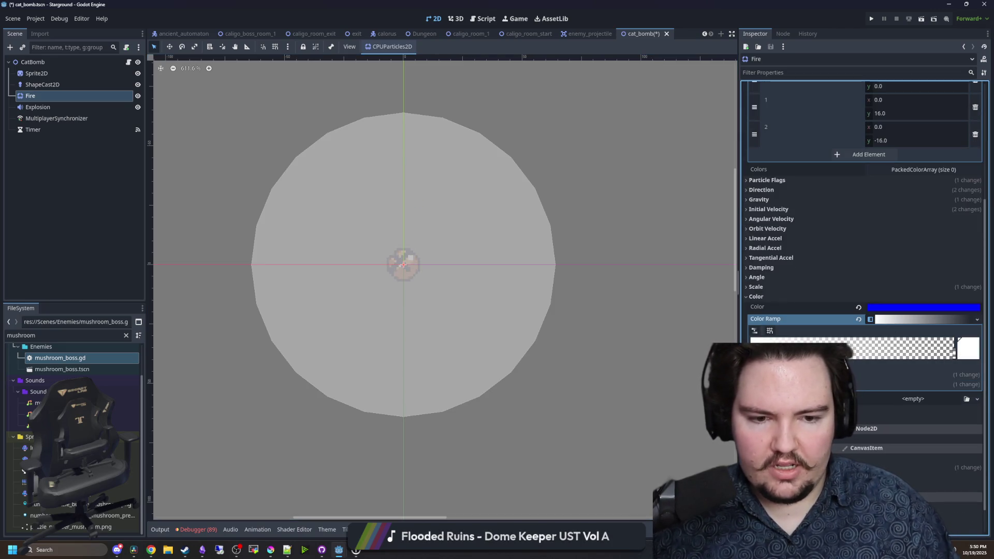
- Raise the white ramp stop's intensity to 10.0 and restore its red channel to full
{"action": "double_click", "coordinate": [819, 347]}
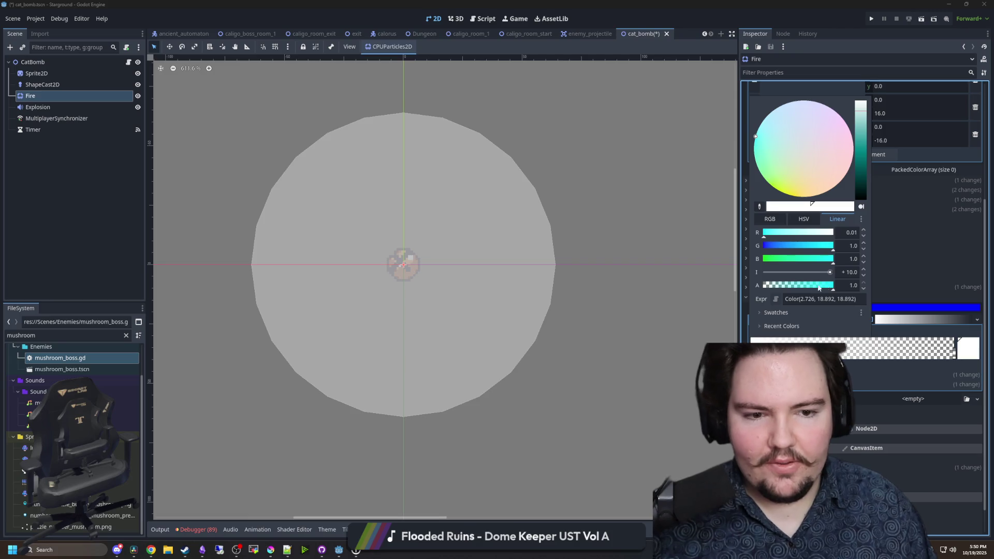
{"action": "mouse_move", "coordinate": [830, 271]}
{"action": "left_mouse_down"}
{"action": "mouse_move", "coordinate": [774, 273]}
{"action": "mouse_move", "coordinate": [857, 274]}
{"action": "left_mouse_up"}
{"action": "left_click", "coordinate": [846, 272]}
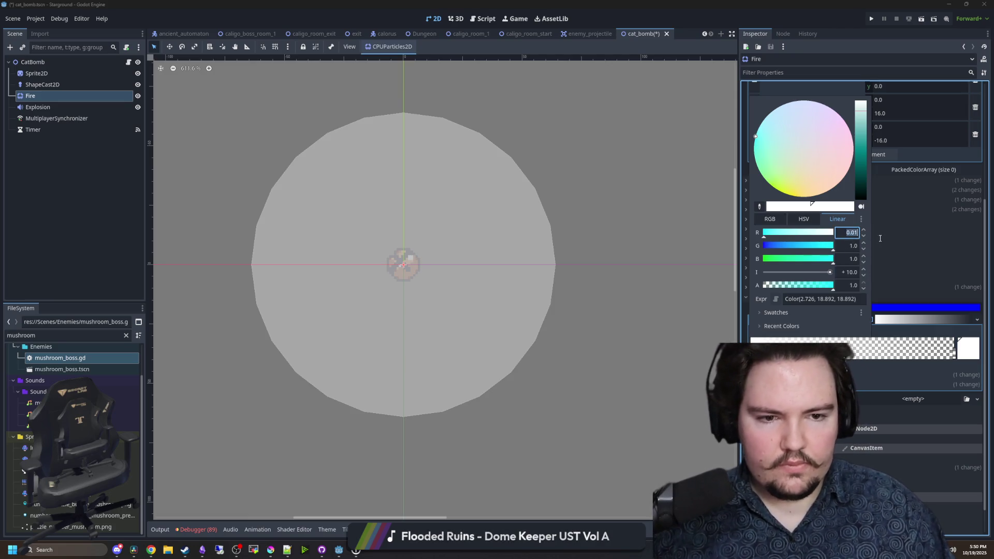
{"action": "left_click_drag", "start_coordinate": [797, 233], "coordinate": [879, 237]}
{"action": "left_click", "coordinate": [863, 263]}
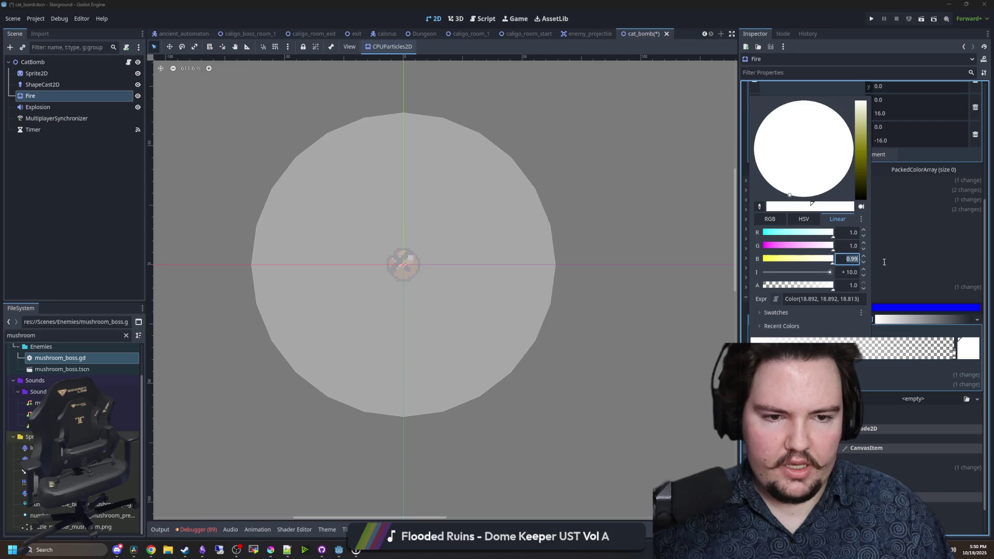
{"action": "left_click", "coordinate": [905, 268]}
- Collapse the Drawing and Emission Shape sections, test-fire a blue burst, then select Sprite2D
{"action": "scroll", "coordinate": [800, 286], "scroll_direction": "up", "scroll_amount": 3}
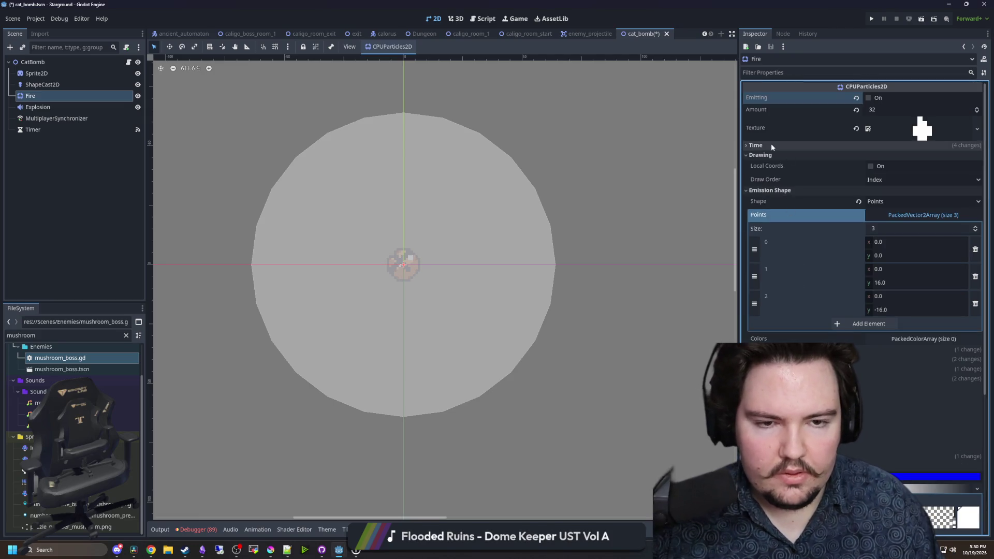
{"action": "left_click", "coordinate": [759, 155]}
{"action": "left_click", "coordinate": [759, 166]}
{"action": "scroll", "coordinate": [802, 310], "scroll_direction": "down", "scroll_amount": 1}
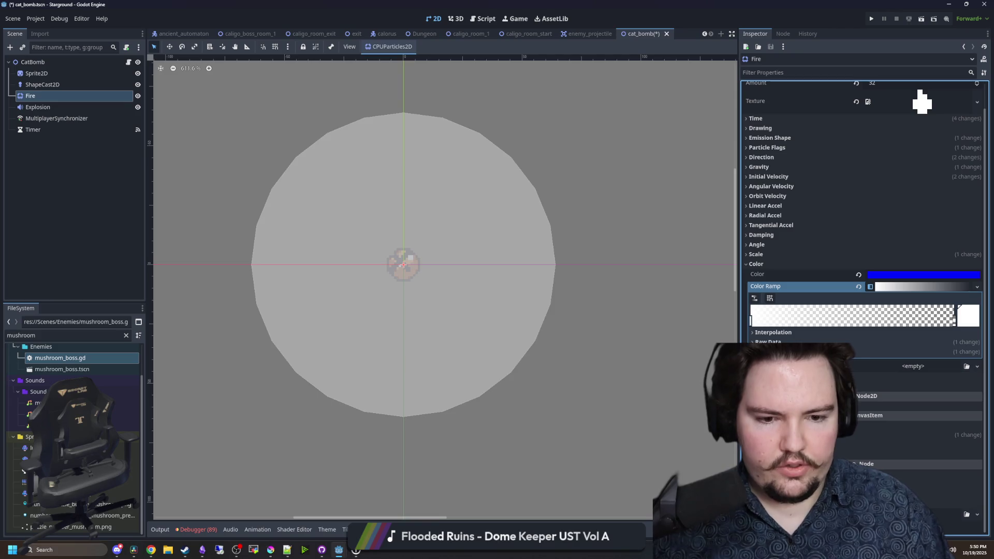
{"action": "left_click", "coordinate": [911, 449]}
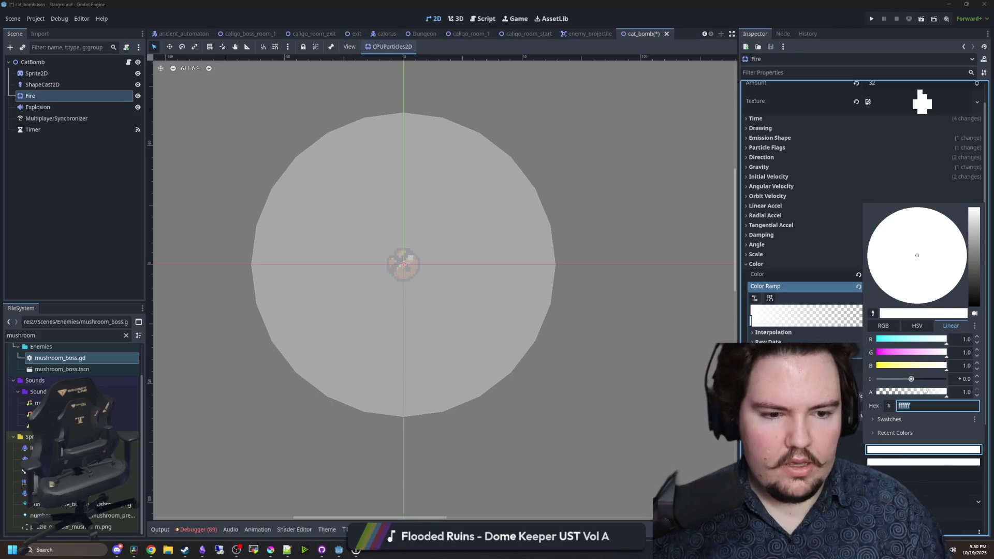
{"action": "scroll", "coordinate": [800, 241], "scroll_direction": "up", "scroll_amount": 1}
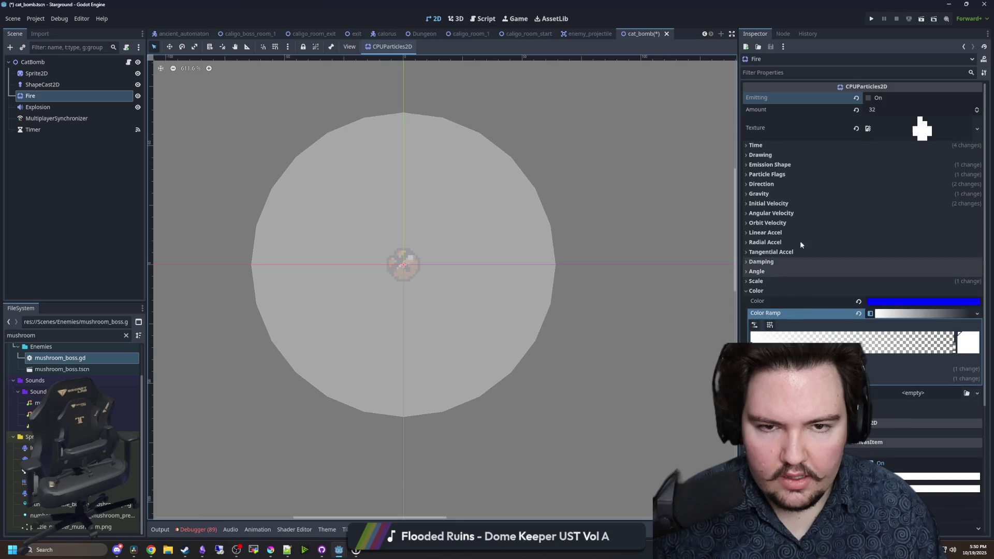
{"action": "left_click", "coordinate": [867, 99]}
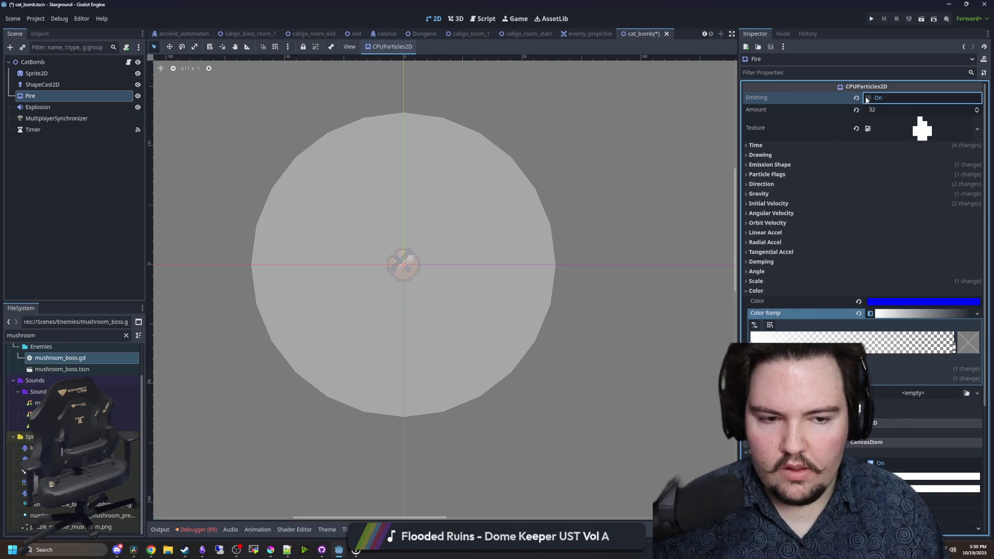
{"action": "left_click", "coordinate": [867, 99]}
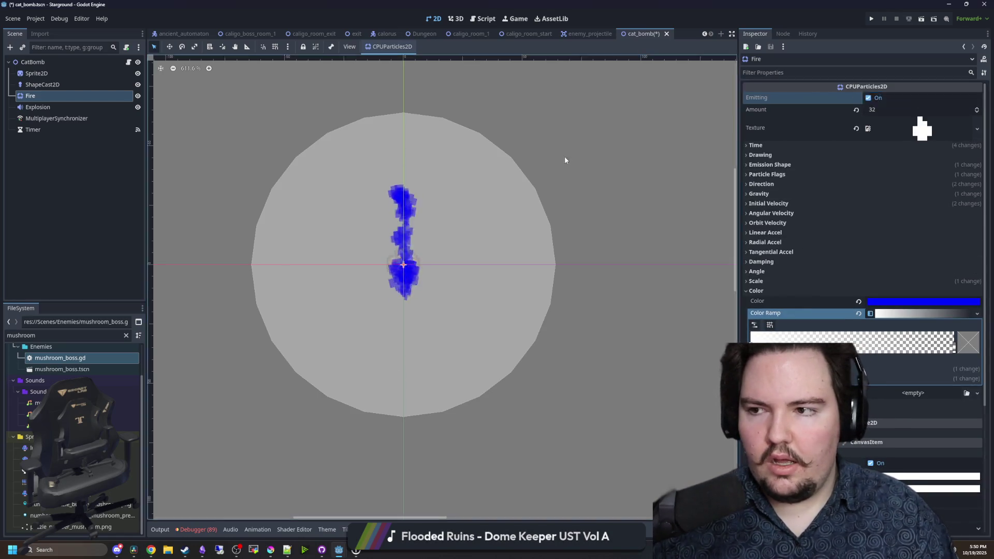
{"action": "left_click", "coordinate": [55, 73]}
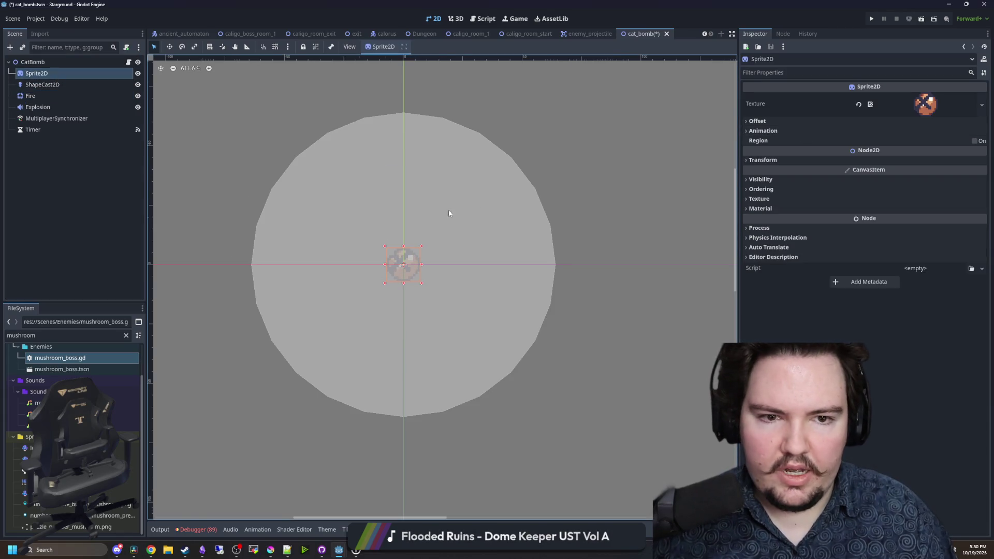
- Try an overbright white glow on the Sprite2D Modulate, then cancel it
{"action": "scroll", "coordinate": [451, 215], "scroll_direction": "up", "scroll_amount": 2}
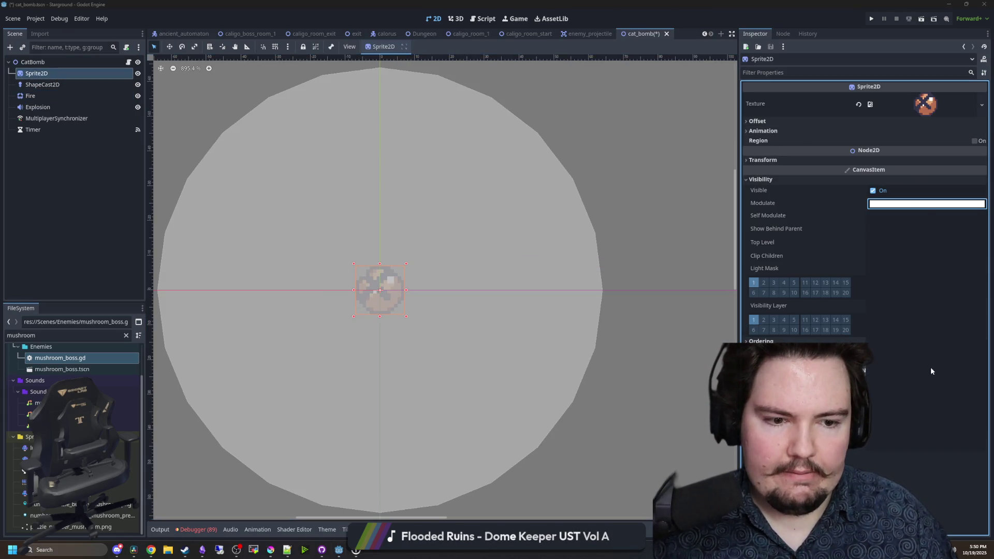
{"action": "left_click", "coordinate": [924, 204]}
{"action": "left_click_drag", "start_coordinate": [915, 385], "coordinate": [938, 385]}
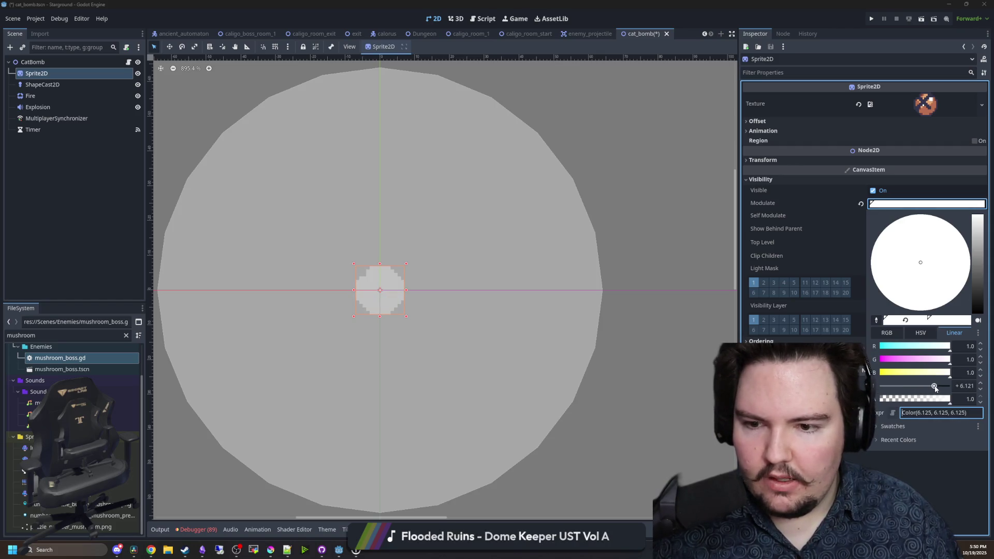
{"action": "left_click", "coordinate": [964, 372]}
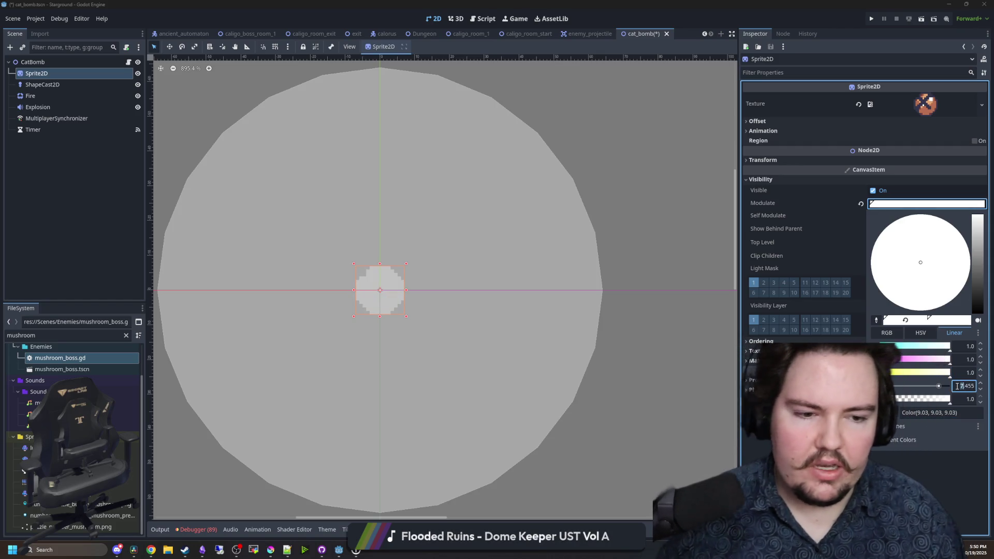
{"action": "key", "text": "Escape"}
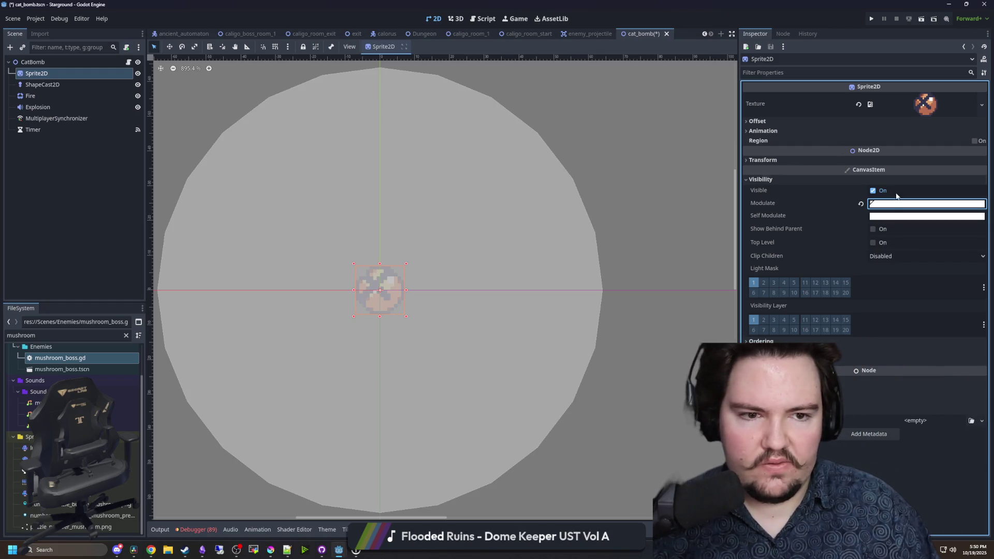
- Revert the Sprite2D Modulate to its default and select the Fire node
{"action": "left_click", "coordinate": [894, 206]}
{"action": "left_click", "coordinate": [858, 205]}
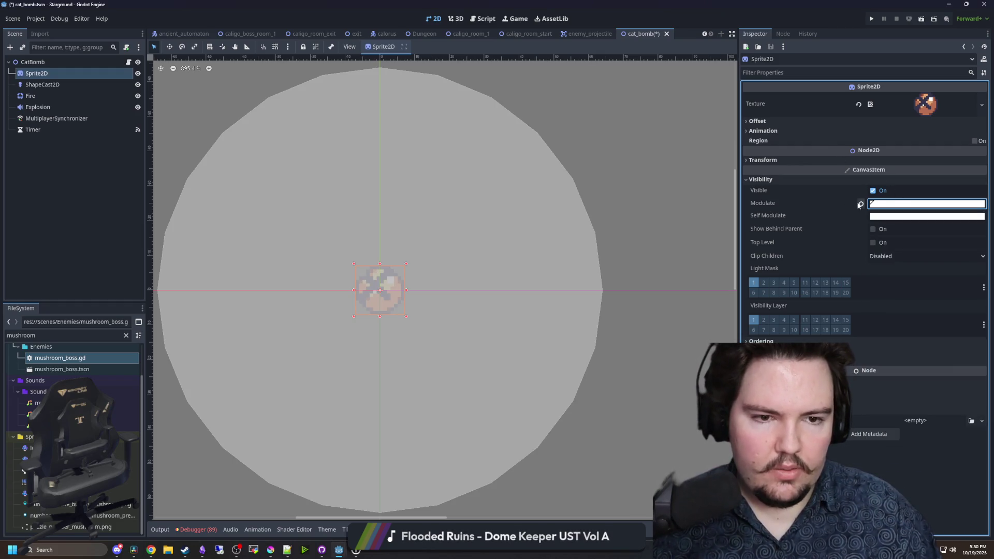
{"action": "left_click", "coordinate": [70, 95]}
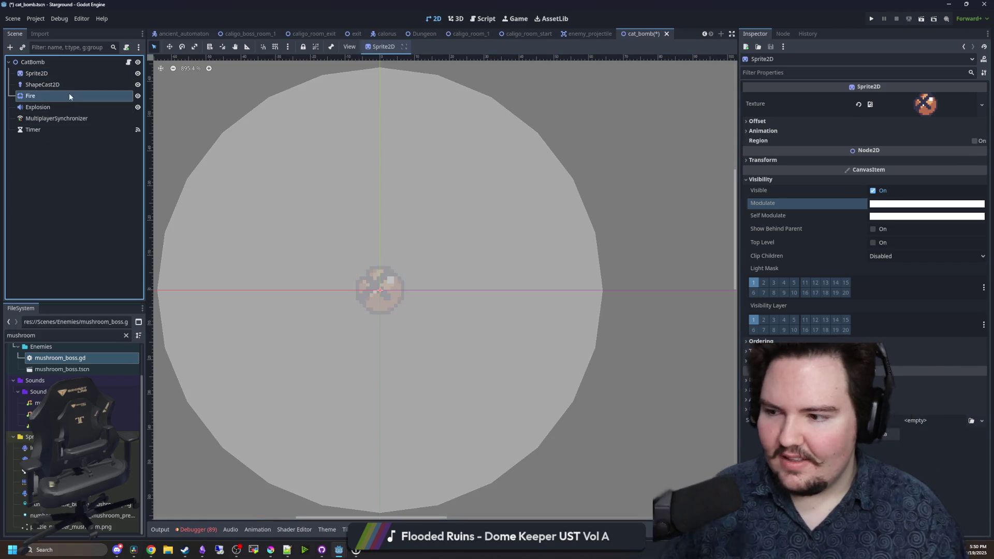
{"action": "scroll", "coordinate": [853, 314], "scroll_direction": "down", "scroll_amount": 4}
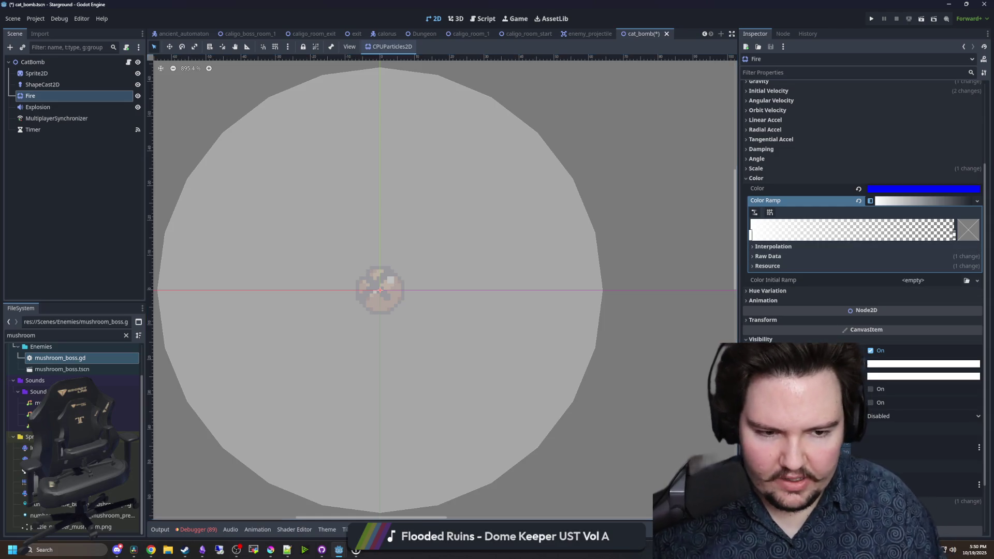
- Reset the Fire particles' Color from blue back to white and save the scene
{"action": "double_click", "coordinate": [750, 231]}
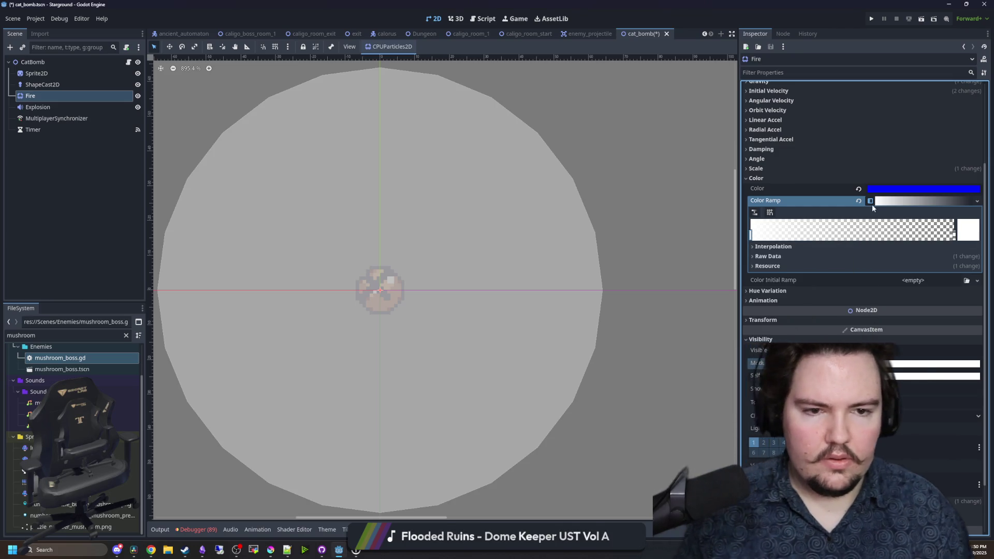
{"action": "left_click", "coordinate": [858, 188]}
{"action": "scroll", "coordinate": [523, 261], "scroll_direction": "down", "scroll_amount": 1}
{"action": "key", "text": "ctrl+s"}
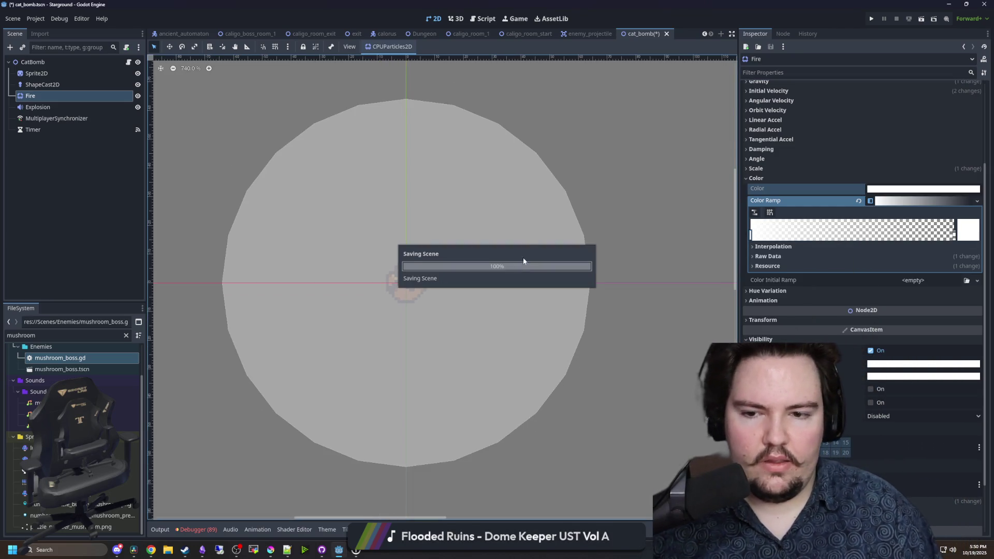
{"action": "scroll", "coordinate": [436, 282], "scroll_direction": "up", "scroll_amount": 1}
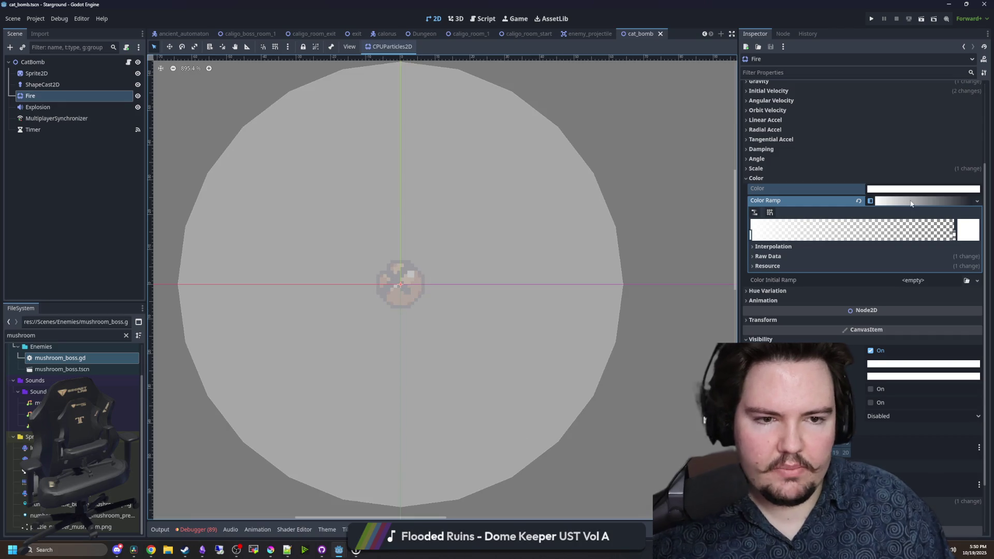
{"action": "left_click", "coordinate": [911, 203]}
{"action": "scroll", "coordinate": [383, 288], "scroll_direction": "up", "scroll_amount": 1}
{"action": "key", "text": "ctrl+s"}
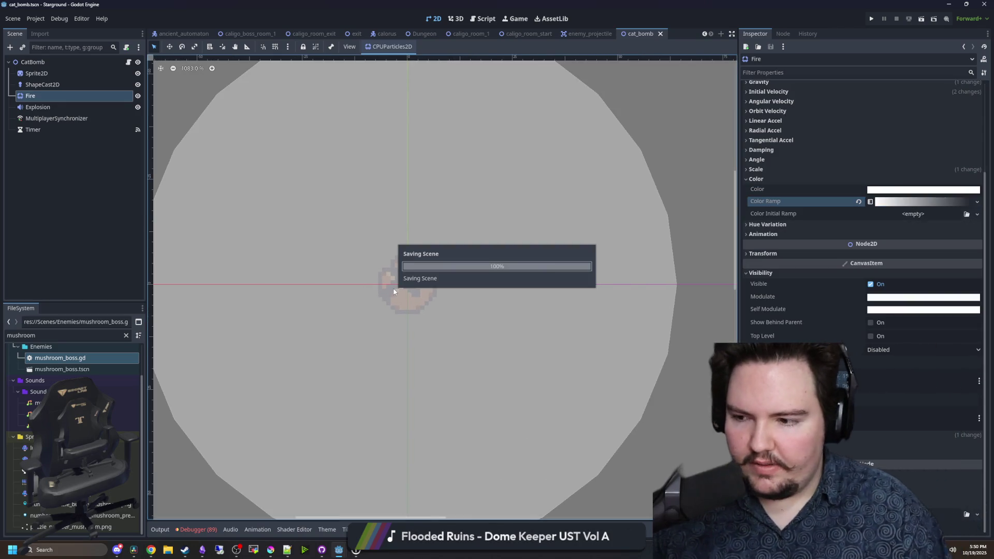
{"action": "scroll", "coordinate": [470, 299], "scroll_direction": "down", "scroll_amount": 1}
- Make the Color Ramp's first stop pink and preview the particles emitting
{"action": "left_click", "coordinate": [952, 206]}
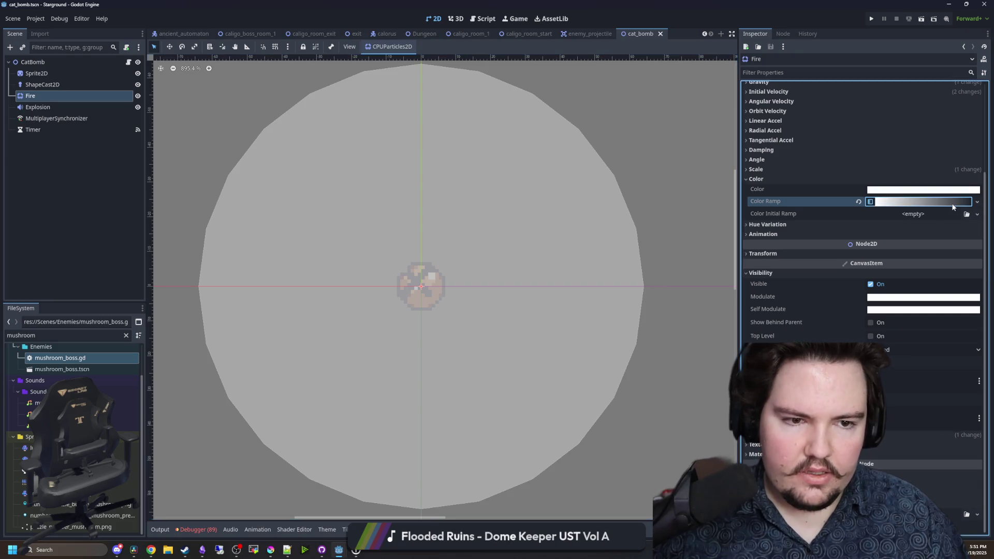
{"action": "left_click", "coordinate": [953, 206]}
{"action": "left_click", "coordinate": [963, 238]}
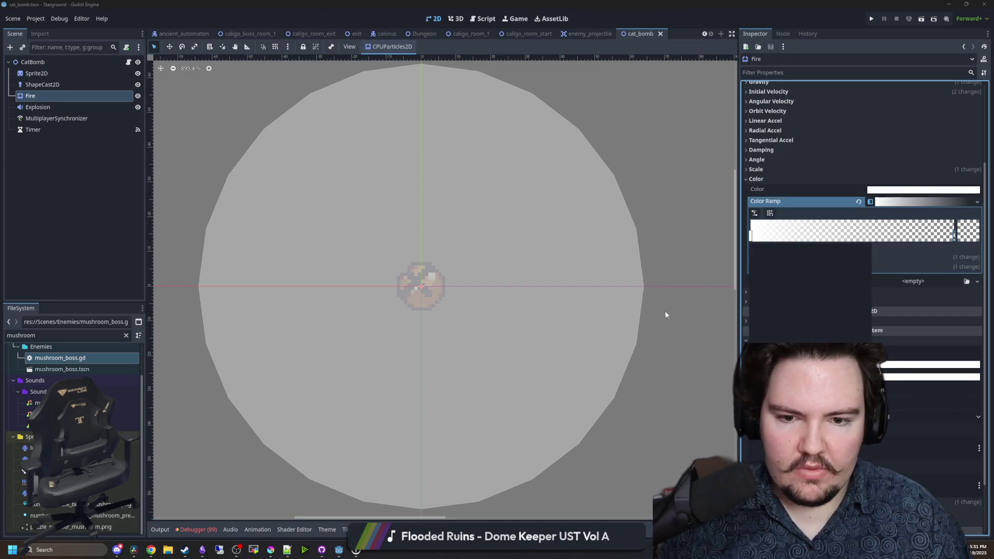
{"action": "left_click", "coordinate": [845, 270]}
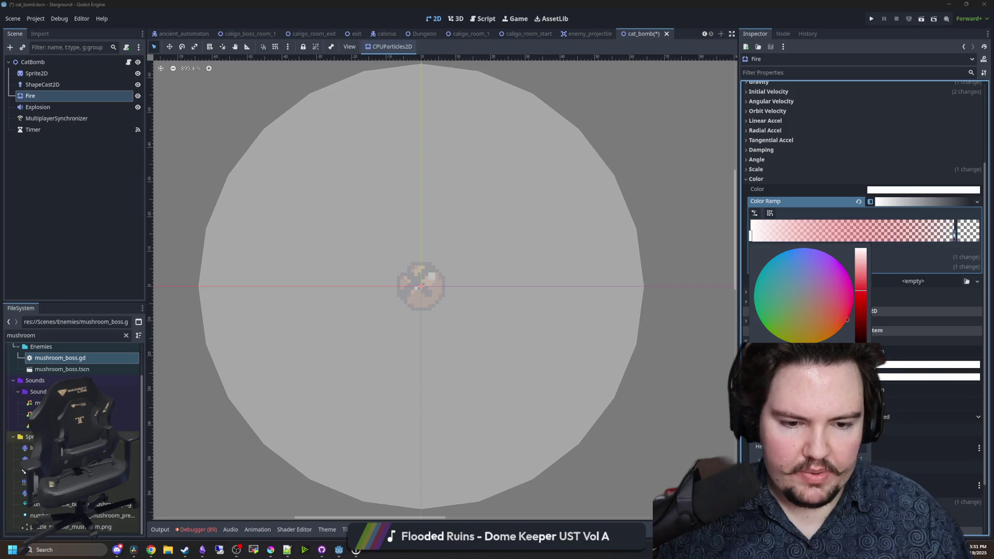
{"action": "left_click", "coordinate": [702, 418]}
{"action": "scroll", "coordinate": [862, 144], "scroll_direction": "up", "scroll_amount": 5}
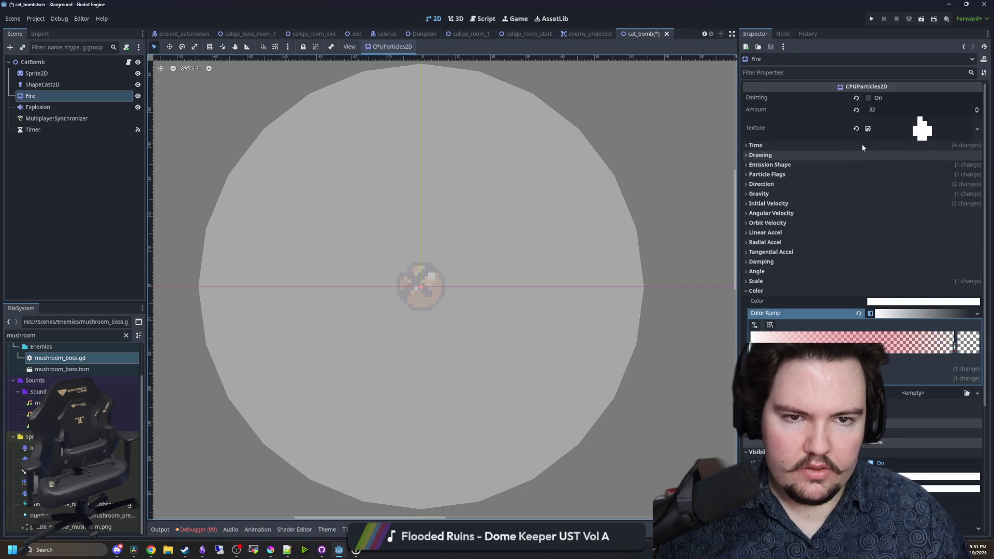
{"action": "left_click", "coordinate": [868, 100]}
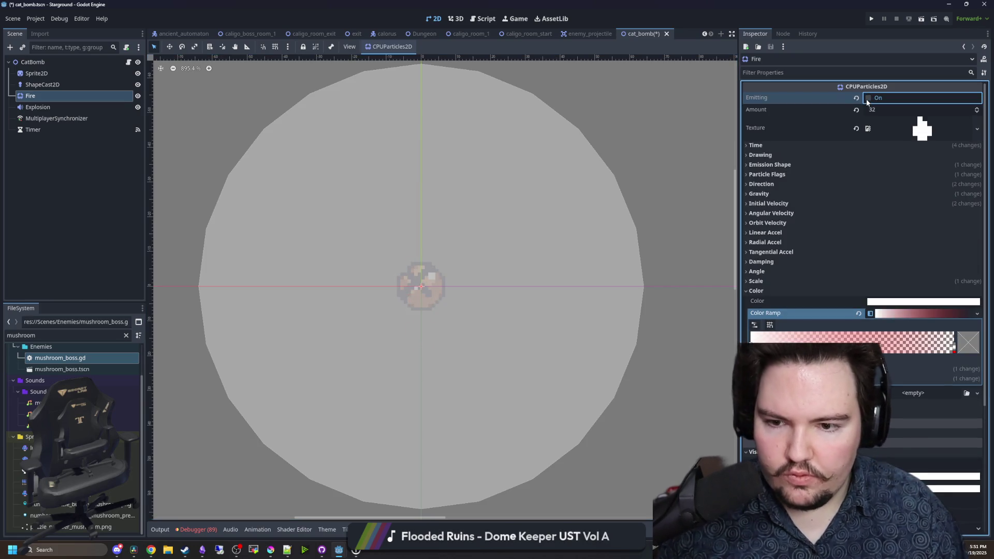
{"action": "left_click", "coordinate": [868, 98]}
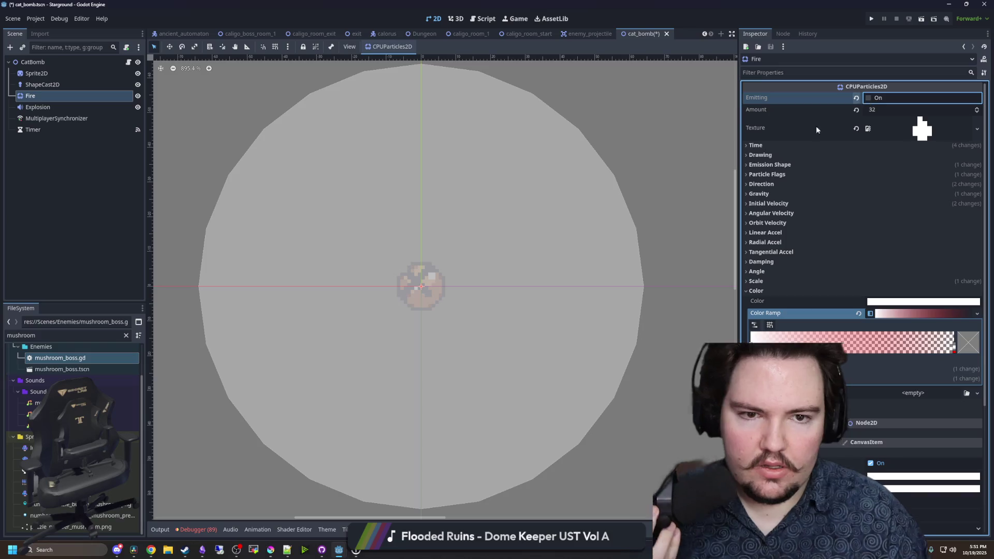
{"action": "left_click", "coordinate": [771, 164]}
- Rename the Fire particles node to FireCross
{"action": "scroll", "coordinate": [461, 228], "scroll_direction": "down", "scroll_amount": 5}
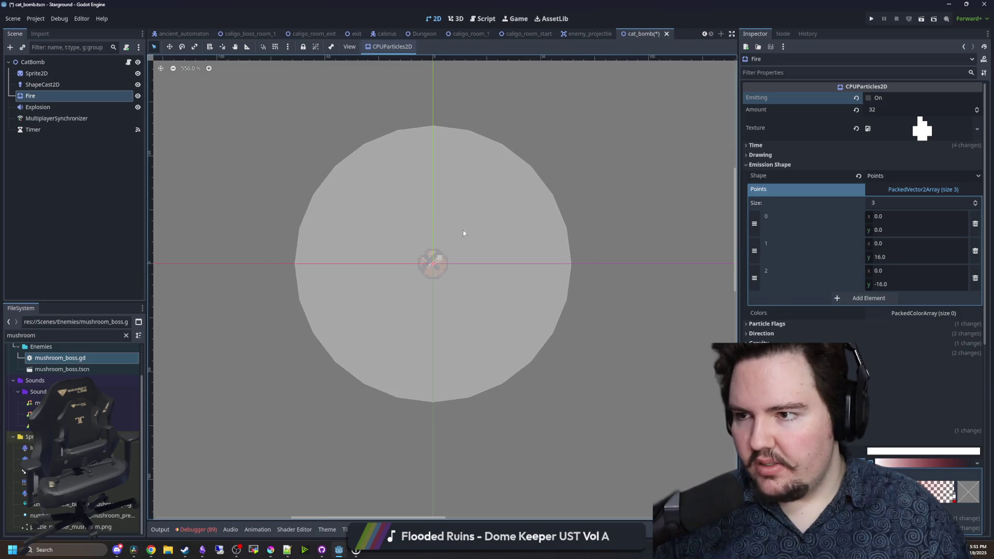
{"action": "scroll", "coordinate": [382, 215], "scroll_direction": "up", "scroll_amount": 3}
{"action": "right_click", "coordinate": [40, 95]}
{"action": "left_click", "coordinate": [64, 165]}
{"action": "right_click", "coordinate": [31, 96]}
{"action": "left_click", "coordinate": [59, 215]}
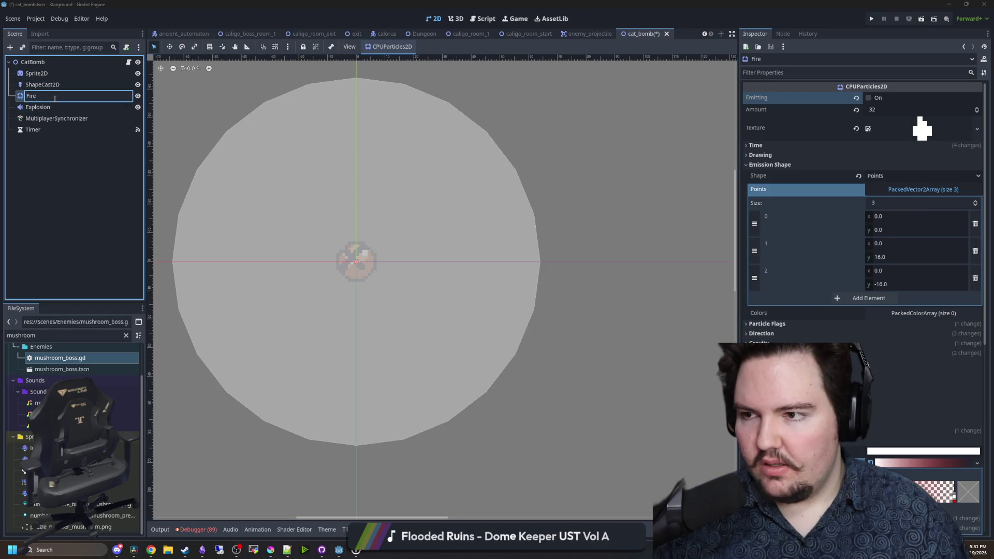
{"action": "type", "text": "FireCross"}
{"action": "key", "text": "Return"}
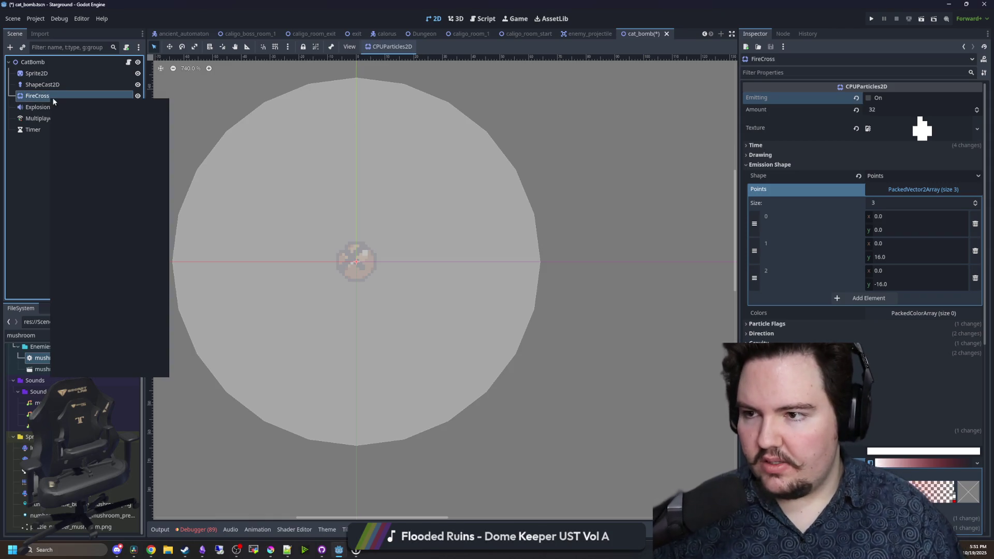
- Duplicate FireCross twice, creating FireCross2 and FireCross3
{"action": "right_click", "coordinate": [37, 106]}
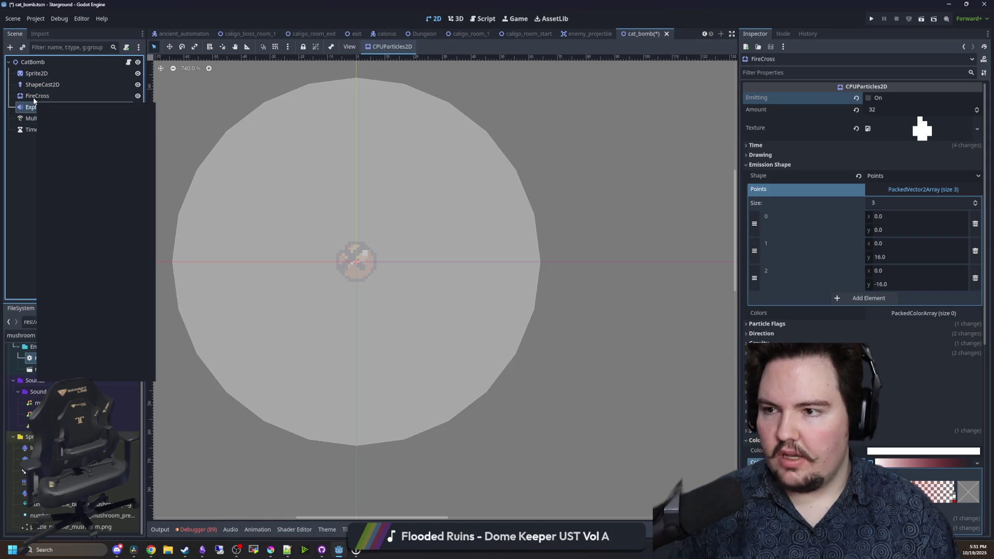
{"action": "left_click", "coordinate": [33, 98]}
{"action": "right_click", "coordinate": [74, 133]}
{"action": "left_click", "coordinate": [76, 188]}
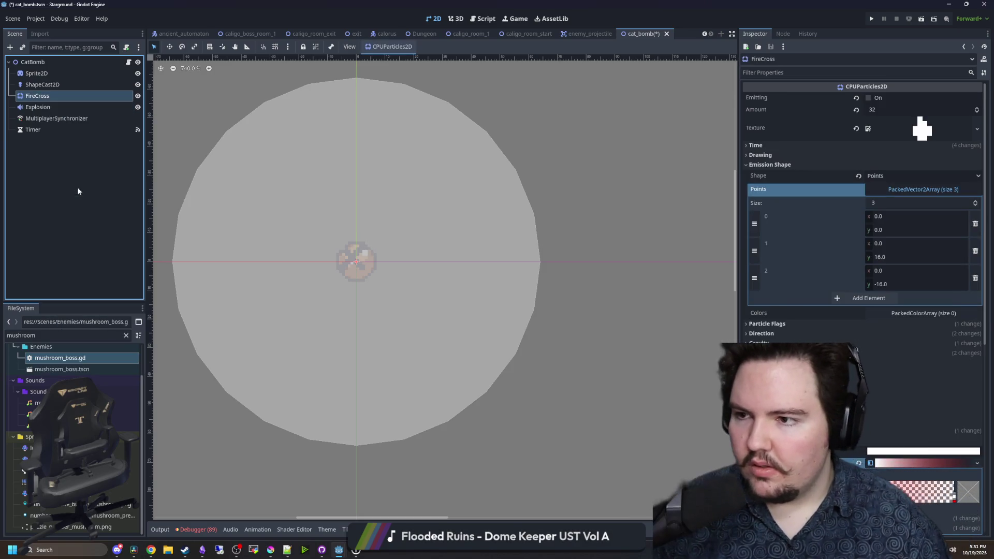
{"action": "right_click", "coordinate": [49, 140]}
{"action": "left_click", "coordinate": [95, 232]}
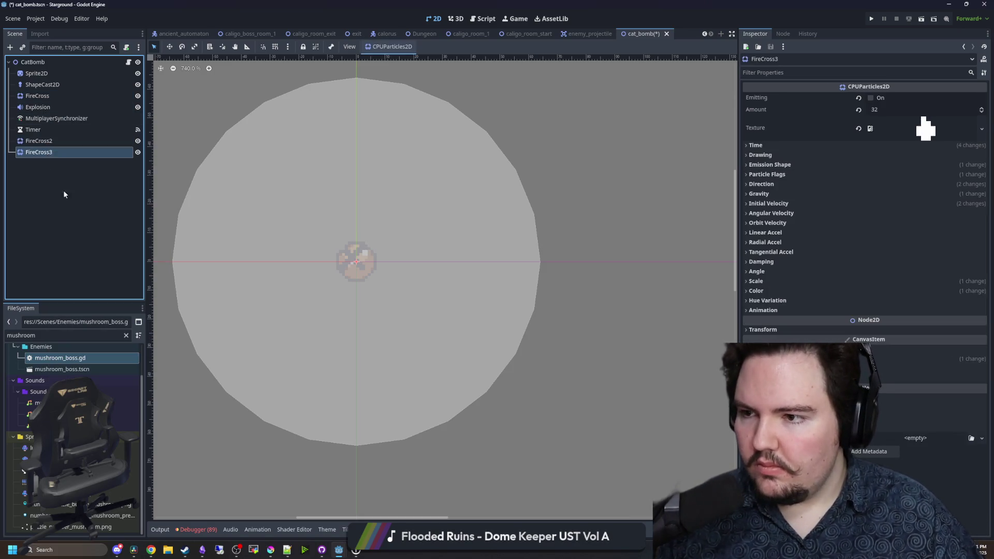